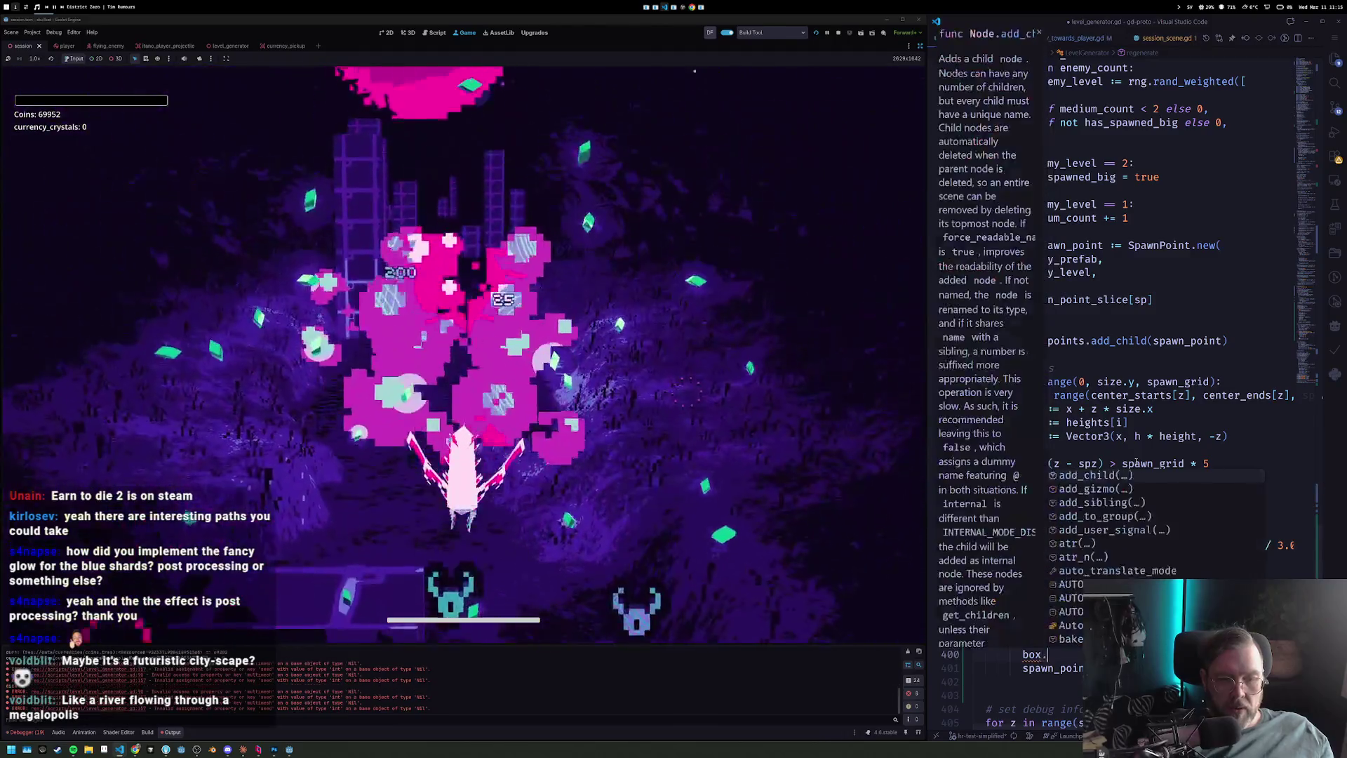
pyautogui.write('rotati')
# Undo and redo the trial edits in level_generator.gd, keeping the second box.rotation line after the size.
pyautogui.press('Escape')
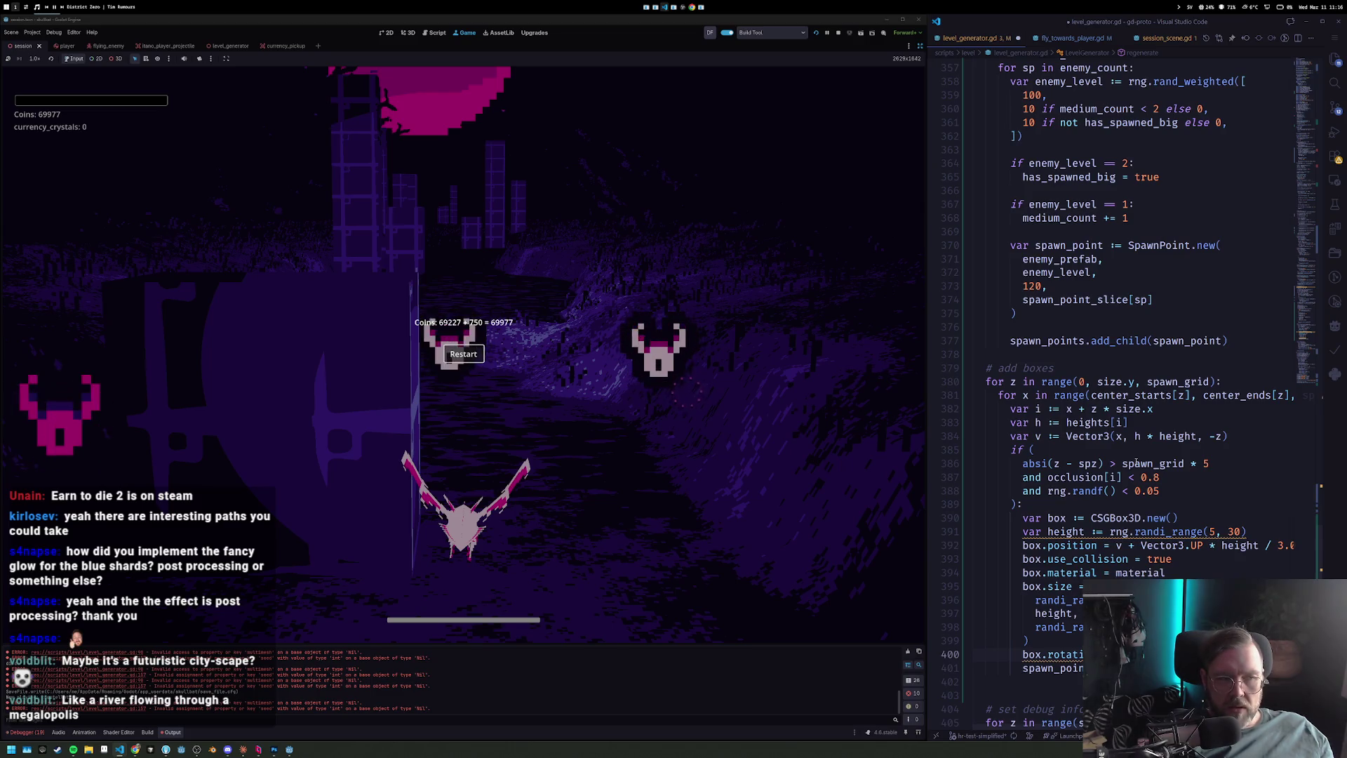
pyautogui.hotkey('ctrl', 'z')
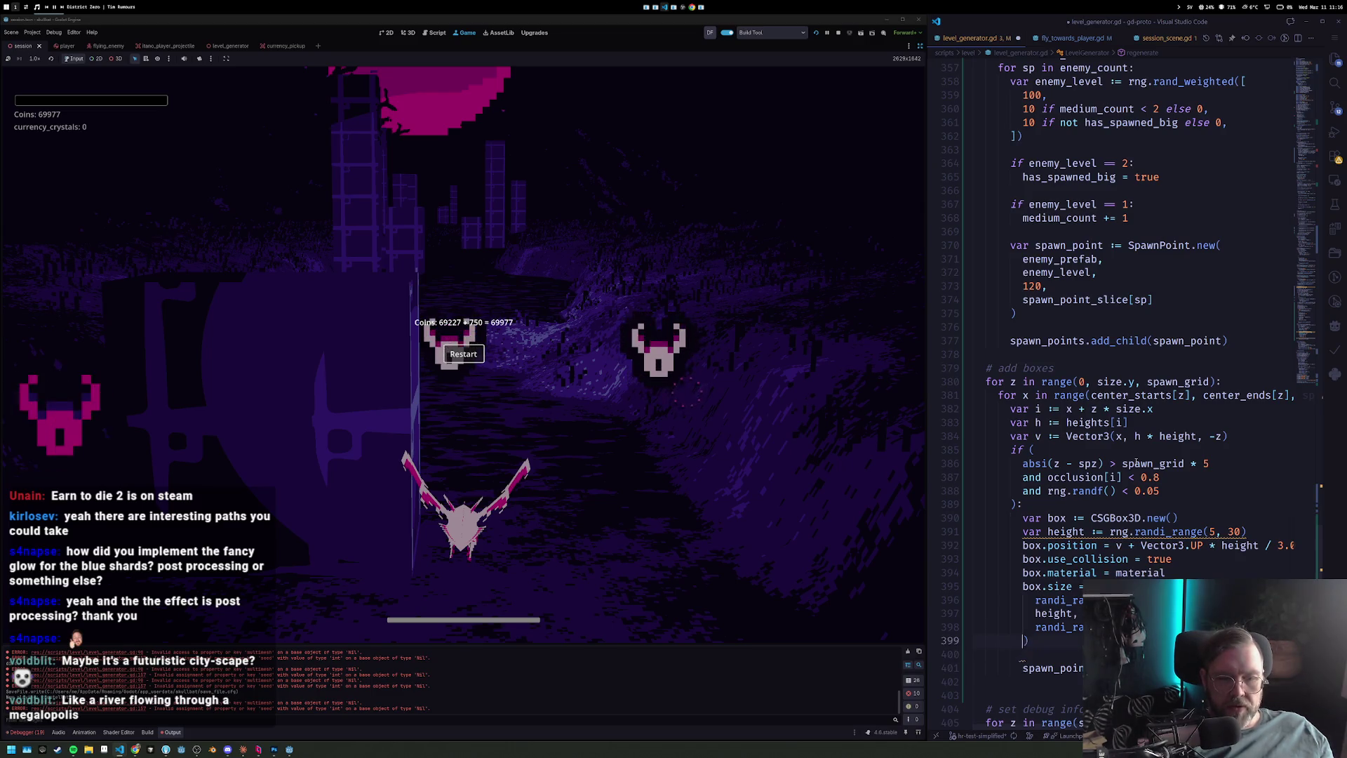
pyautogui.write('box.sort')
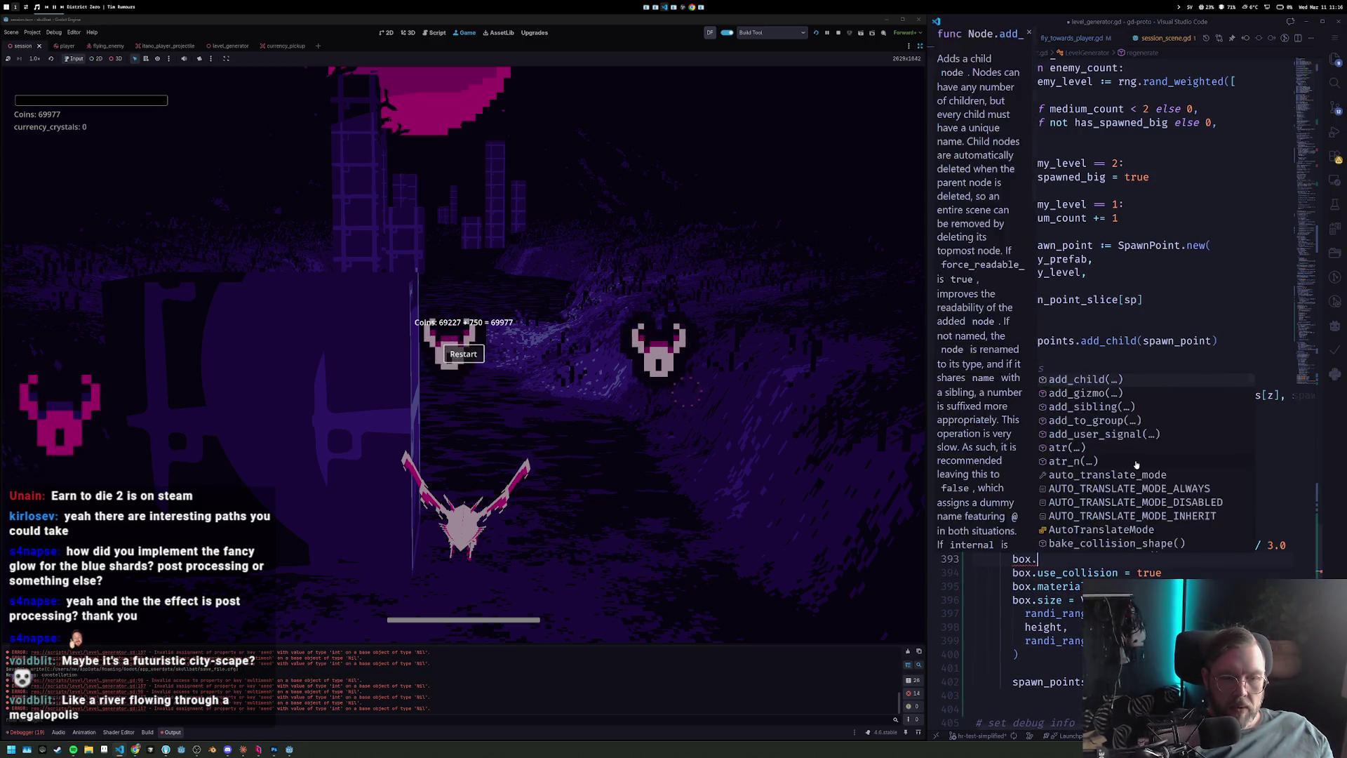
pyautogui.press('BackSpace')
pyautogui.press('BackSpace')
pyautogui.press('BackSpace')
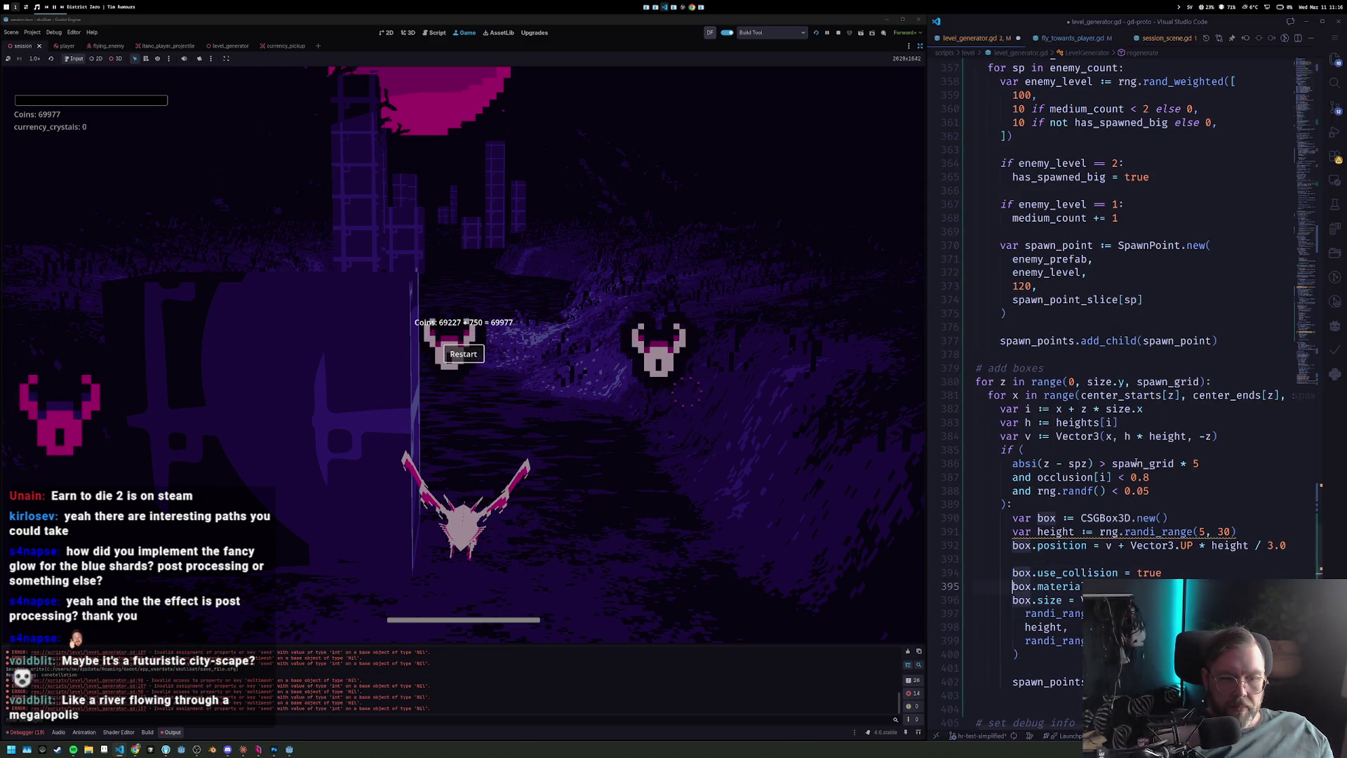
pyautogui.write('box.rotation.')
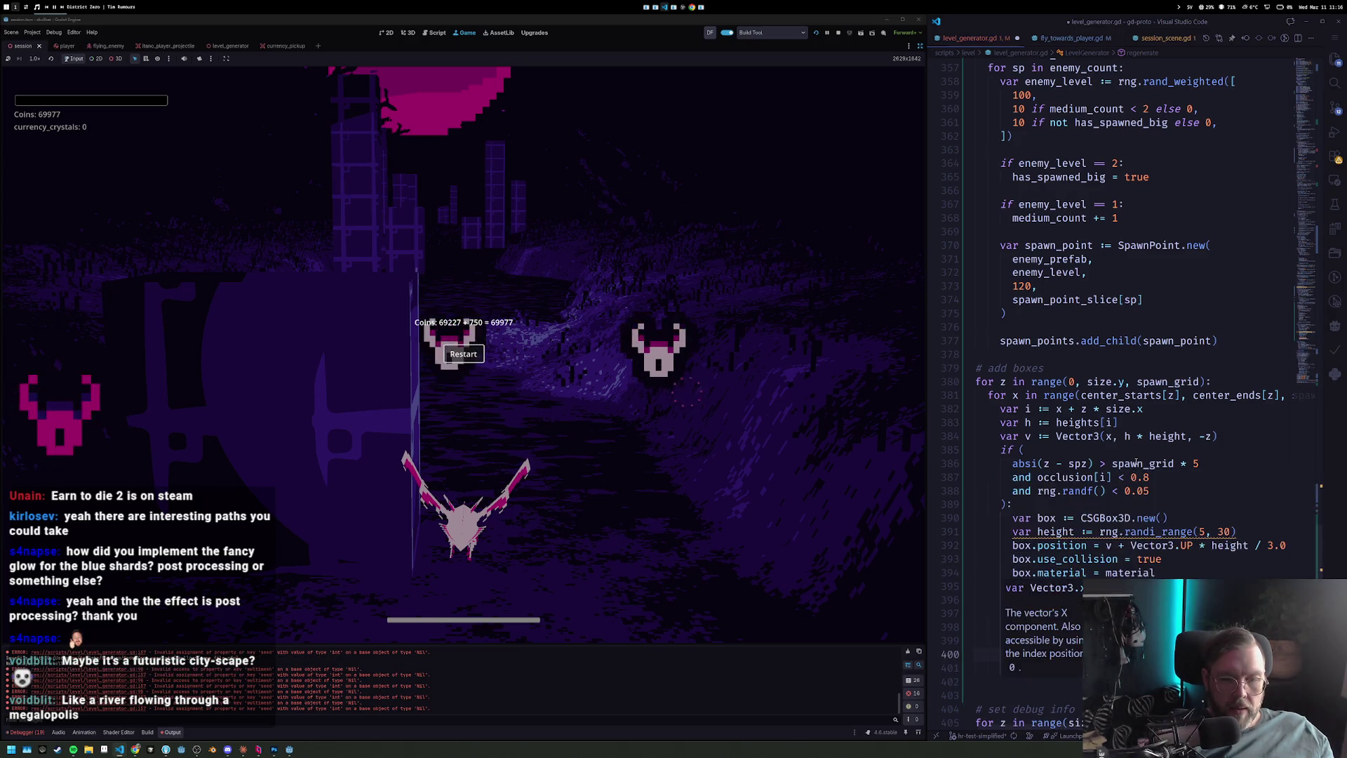
pyautogui.hotkey('ctrl', 'z')
pyautogui.hotkey('ctrl', 'z')
pyautogui.hotkey('ctrl', 'z')
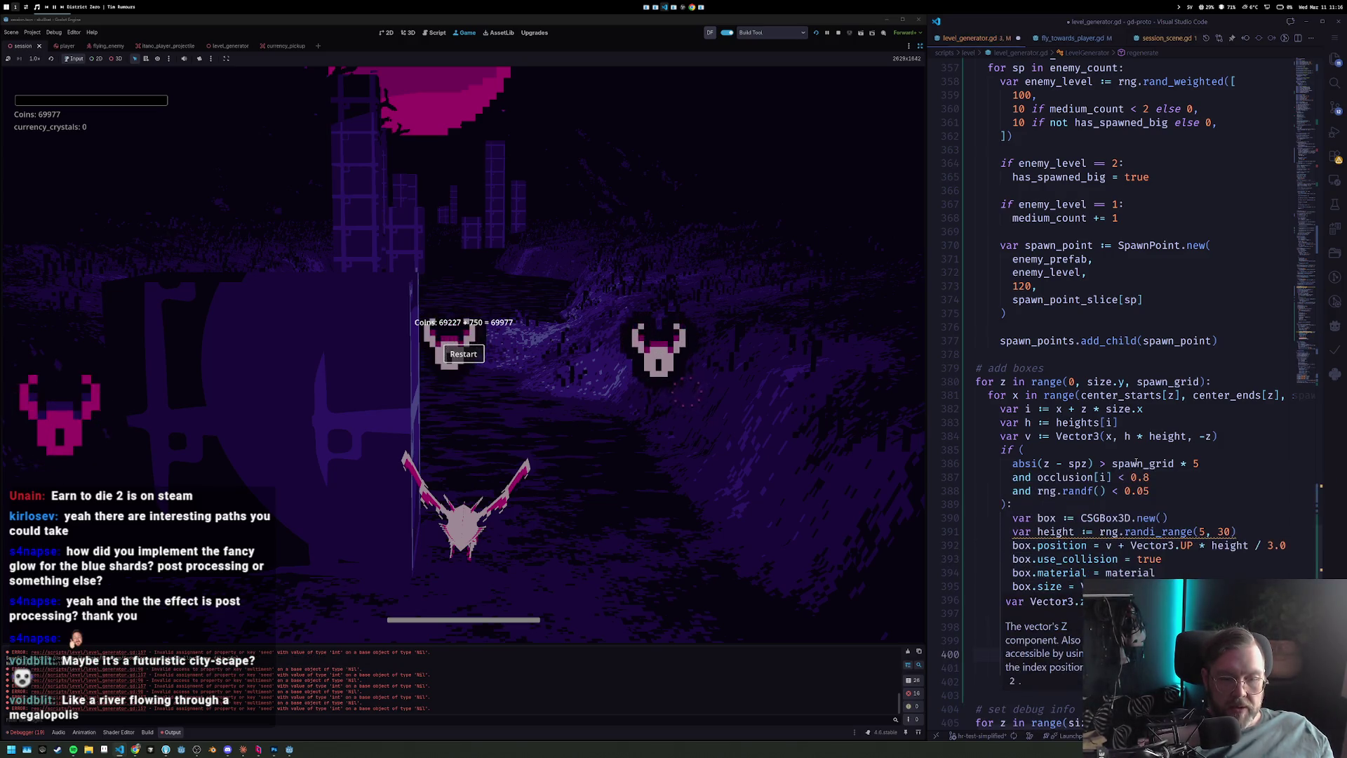
pyautogui.hotkey('ctrl', 'shift', 'z')
pyautogui.hotkey('ctrl', 'shift', 'z')
pyautogui.hotkey('ctrl', 'shift', 'z')
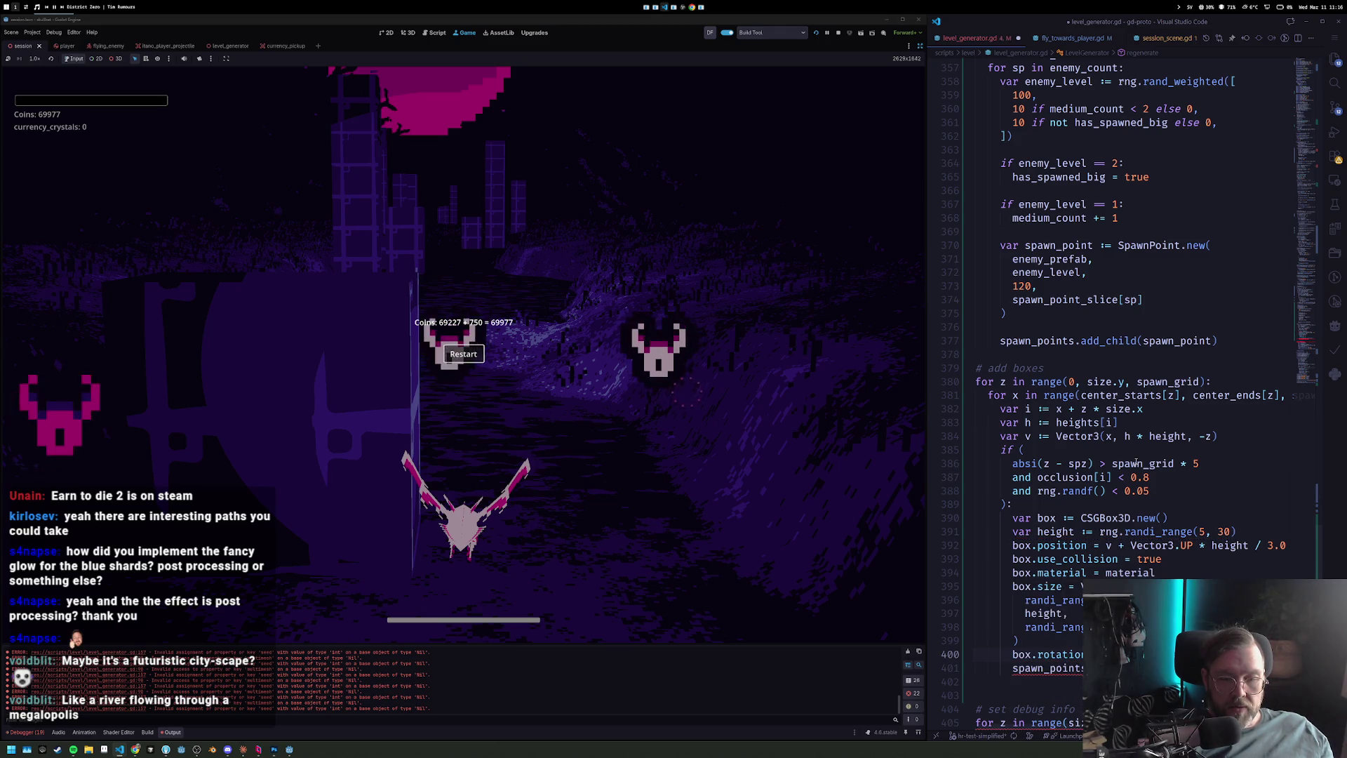
pyautogui.hotkey('ctrl', 'shift', 'z')
pyautogui.hotkey('ctrl', 'shift', 'z')
pyautogui.hotkey('ctrl', 'shift', 'z')
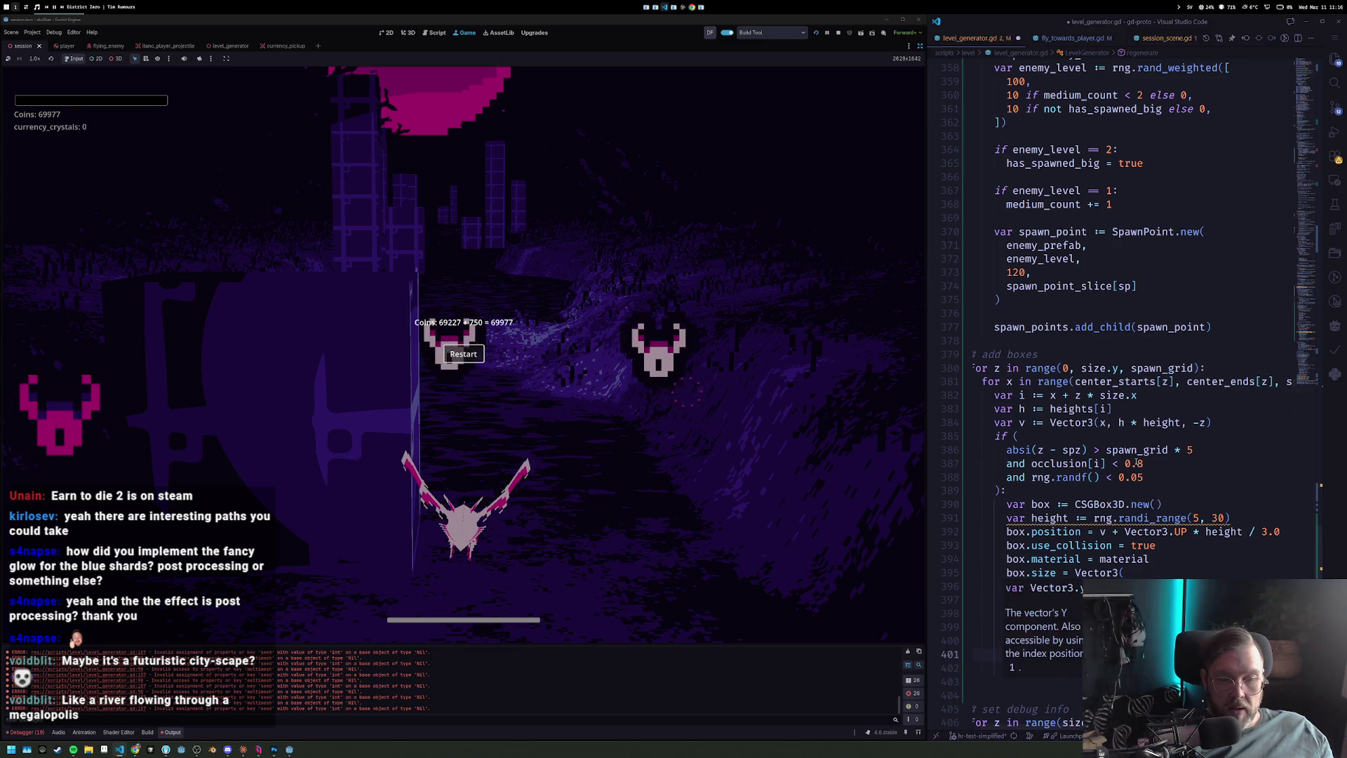
# Restart the run, then change the z loop step on line 380 to spawn_grid * 2.
pyautogui.click(469, 356)
pyautogui.press('Return')
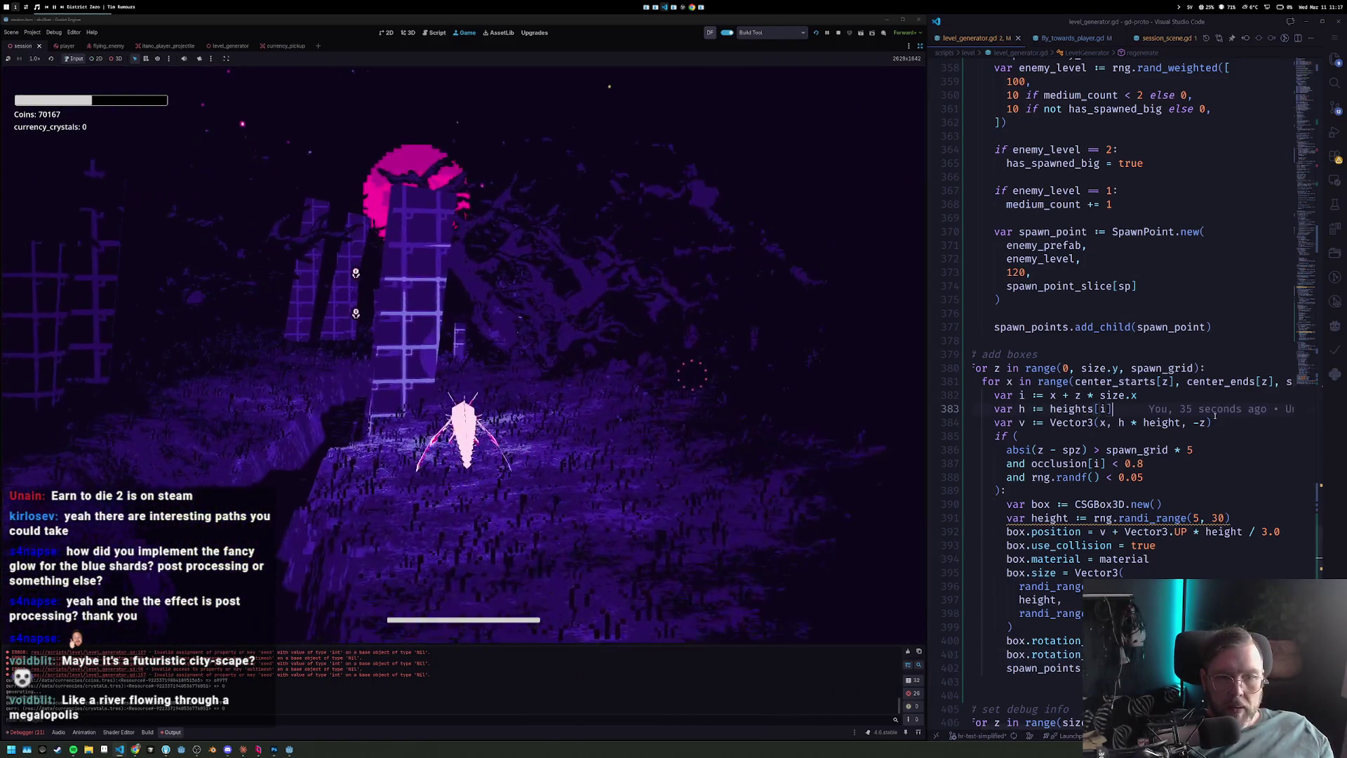
pyautogui.click(1111, 395)
pyautogui.press('Up')
pyautogui.press('End')
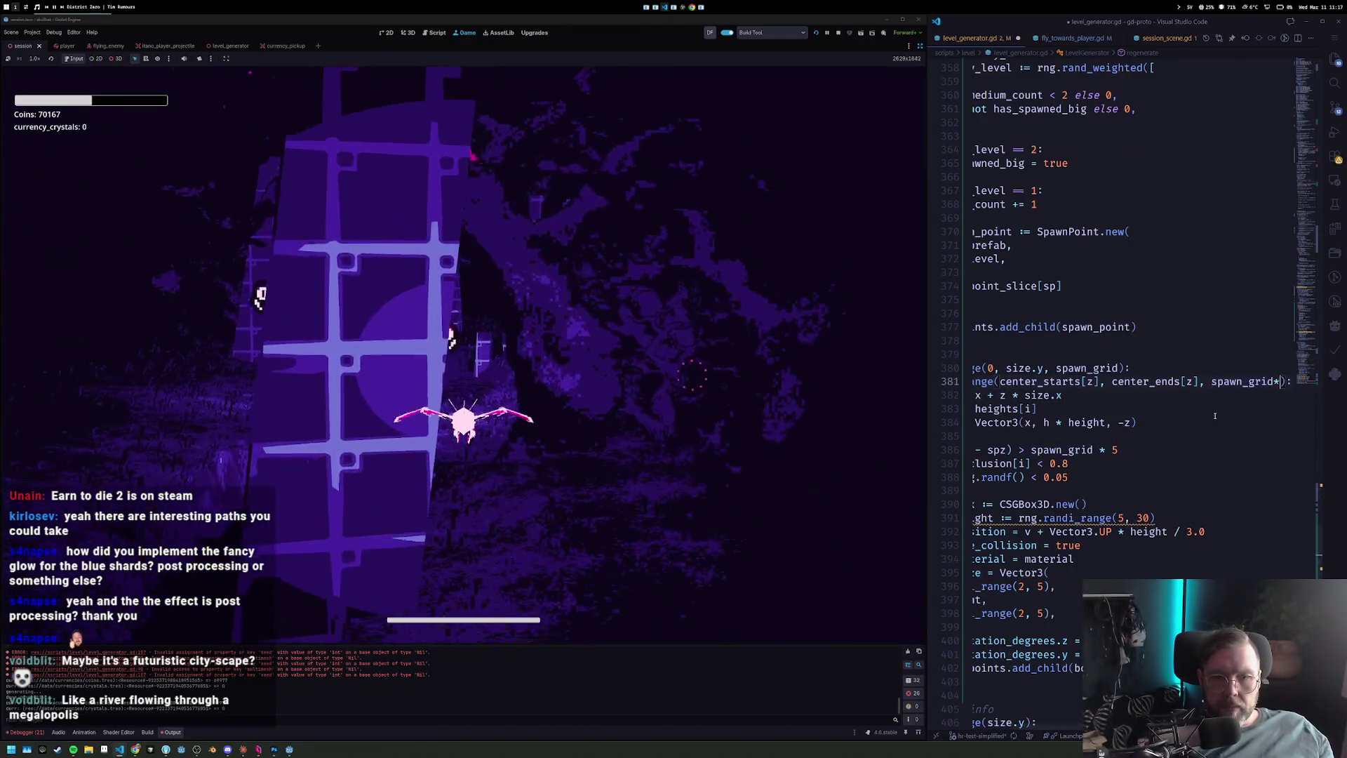
pyautogui.press('Home')
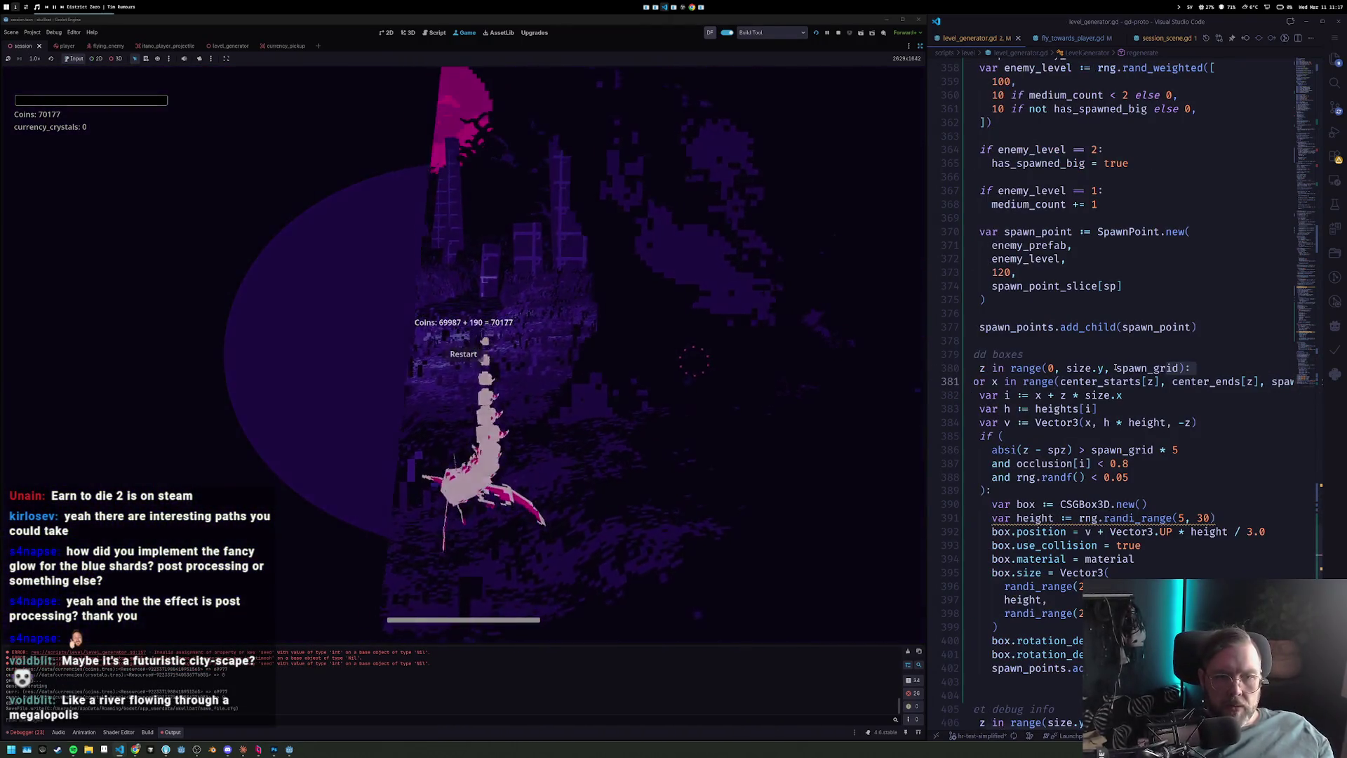
pyautogui.click(1176, 368)
pyautogui.write('* ')
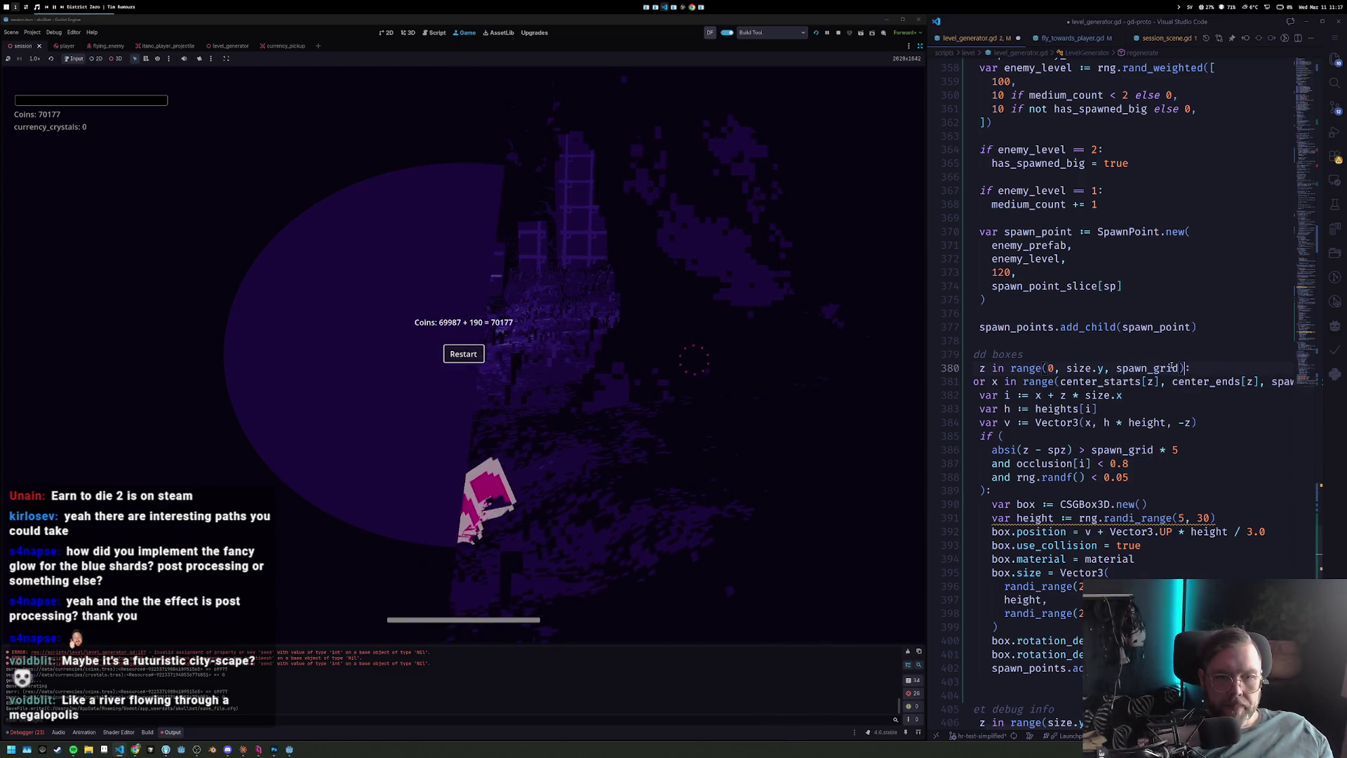
pyautogui.write('2')
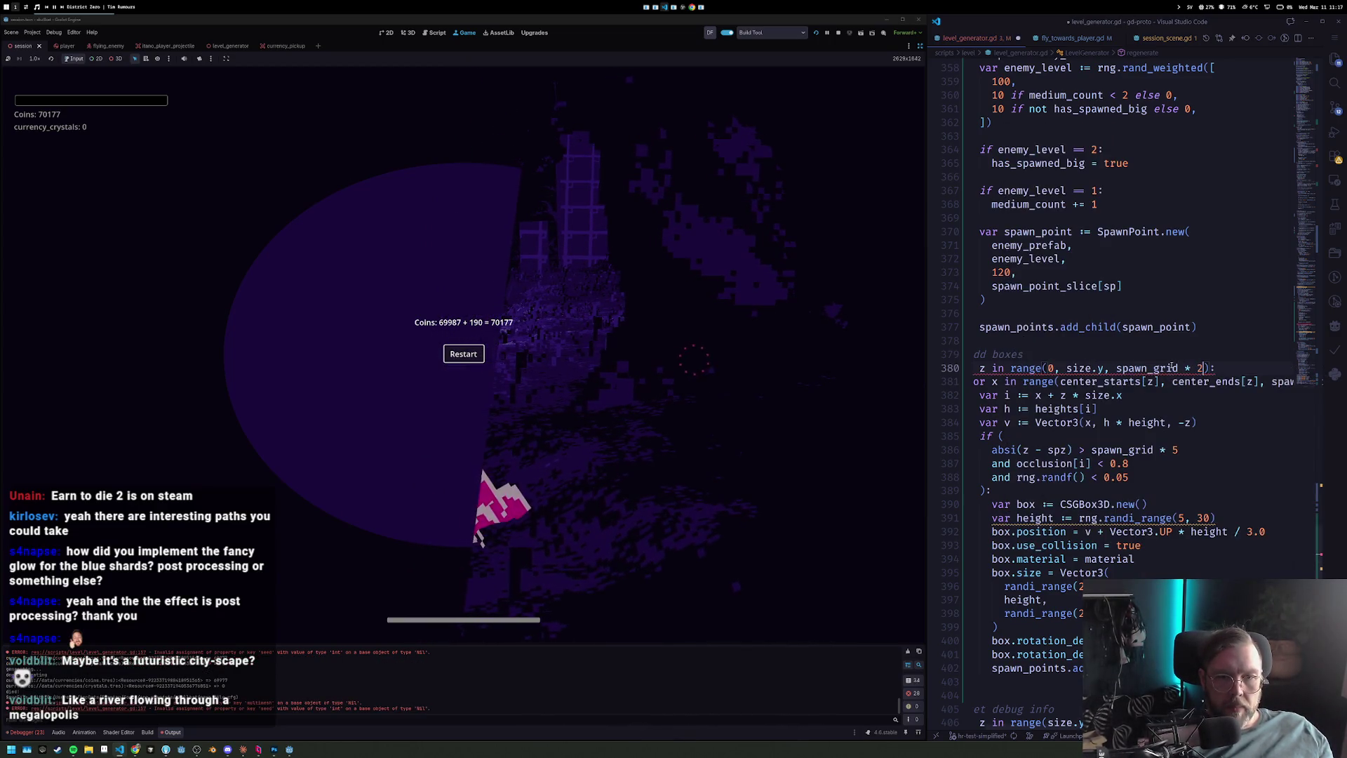
# Restart the game to test the wider row spacing, then stop it with F8.
pyautogui.click(453, 354)
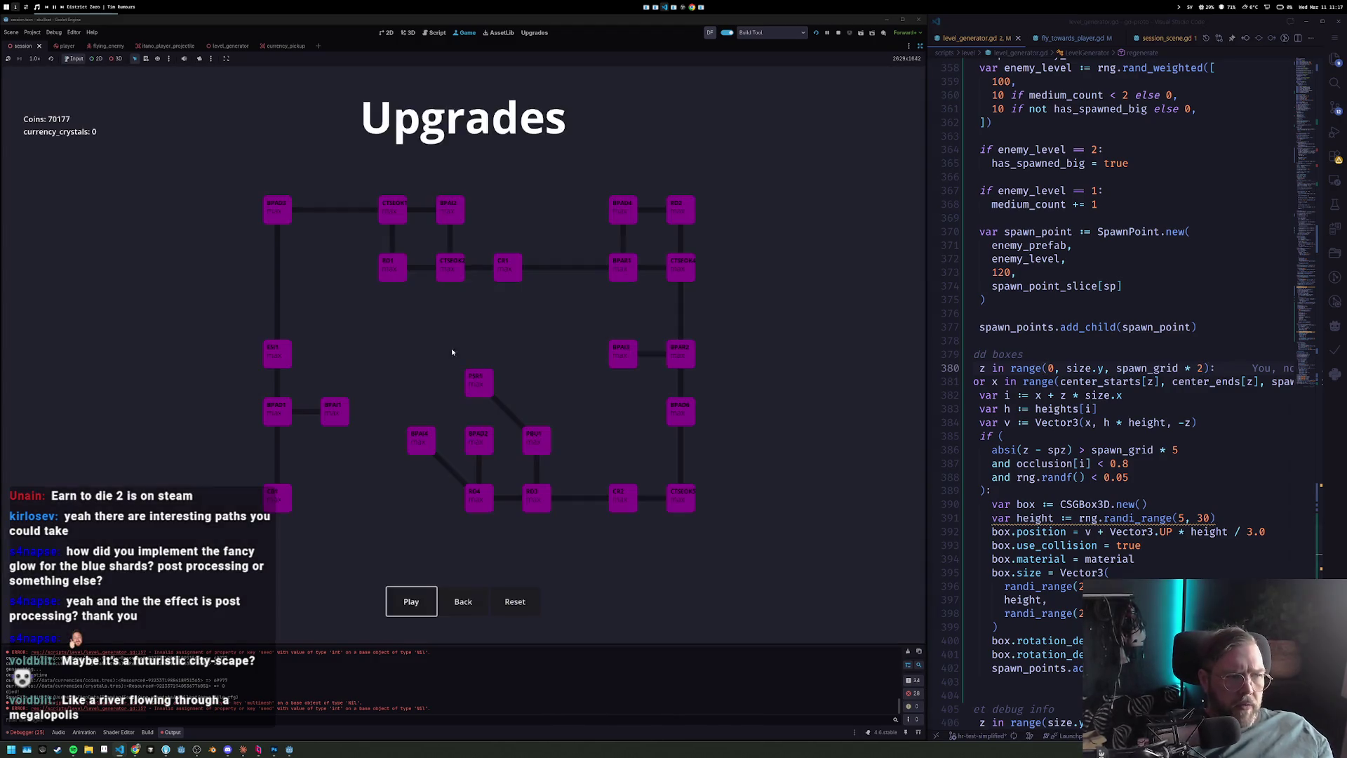
pyautogui.click(408, 516)
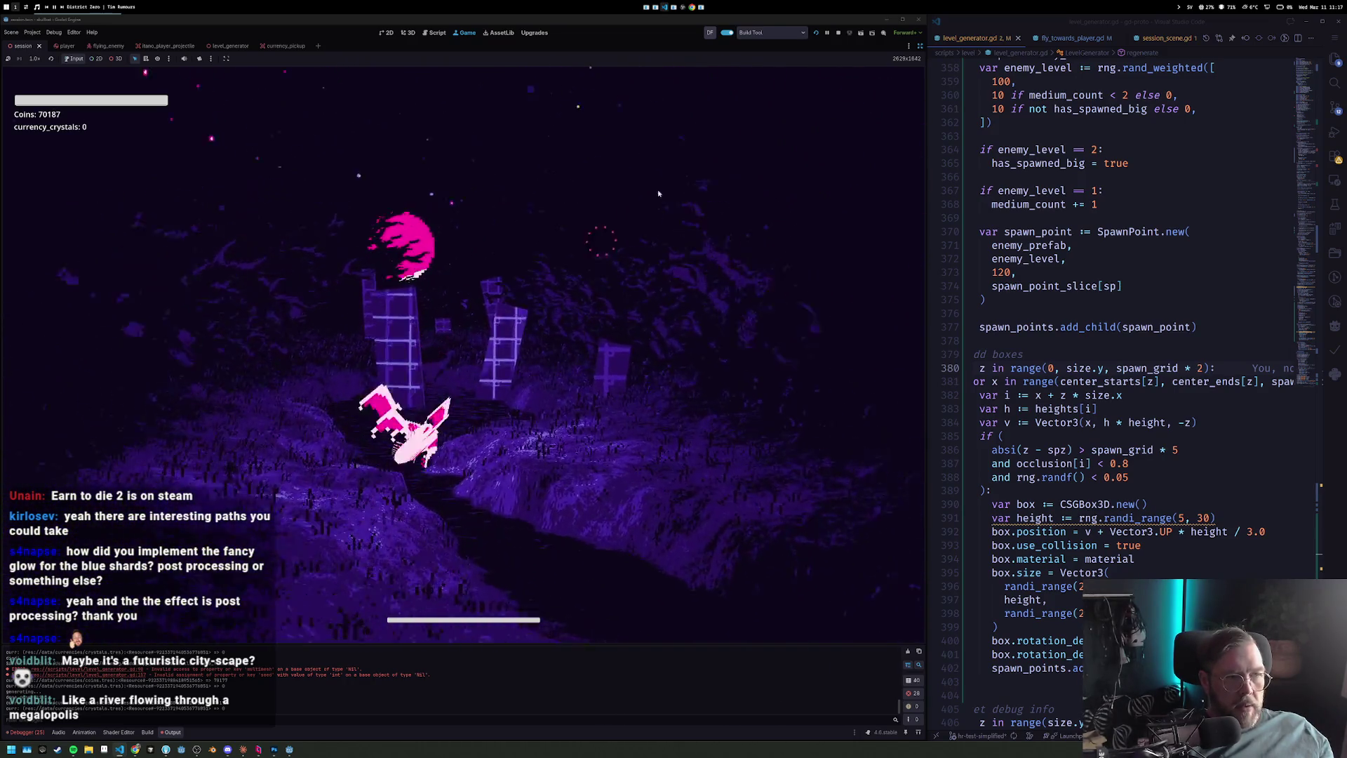
pyautogui.press('F8')
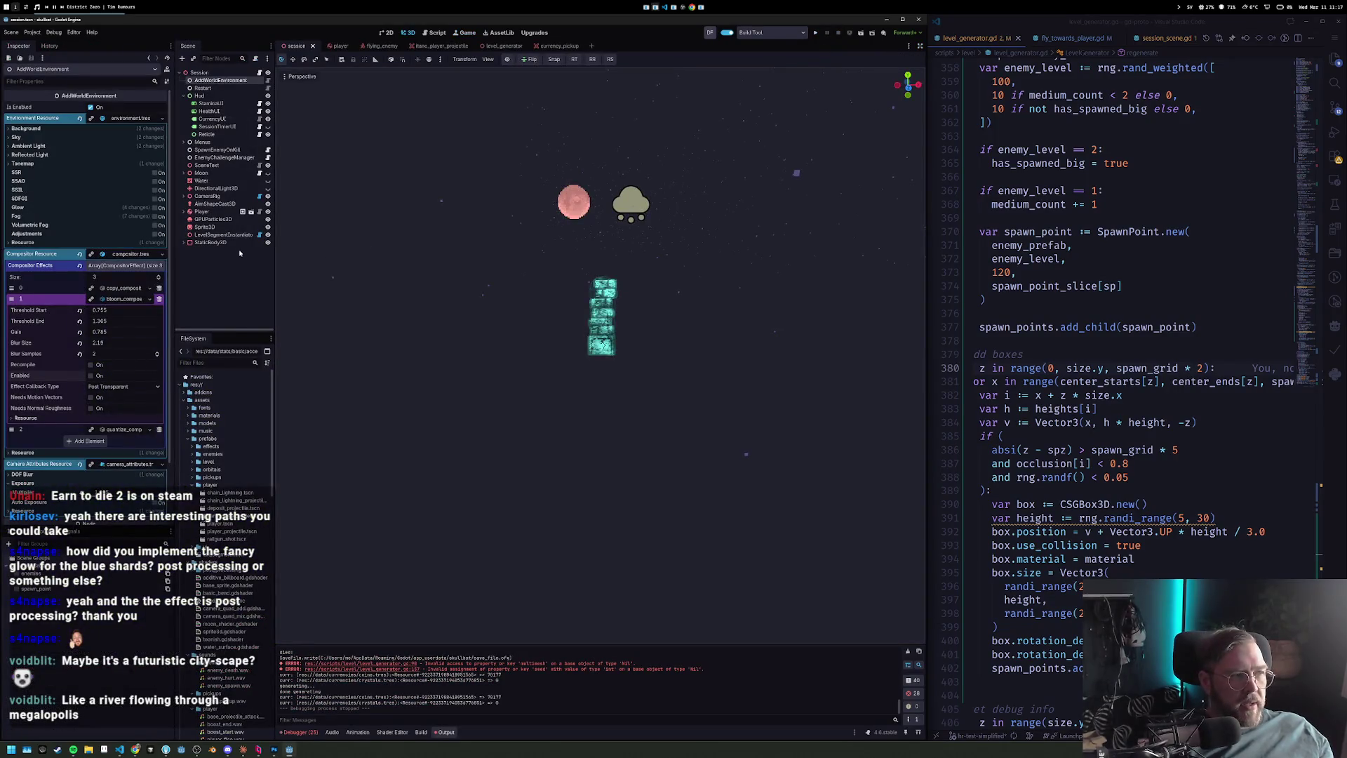
# In the level_generator scene, enable Draw Spawn Points and regenerate the level.
pyautogui.click(212, 243)
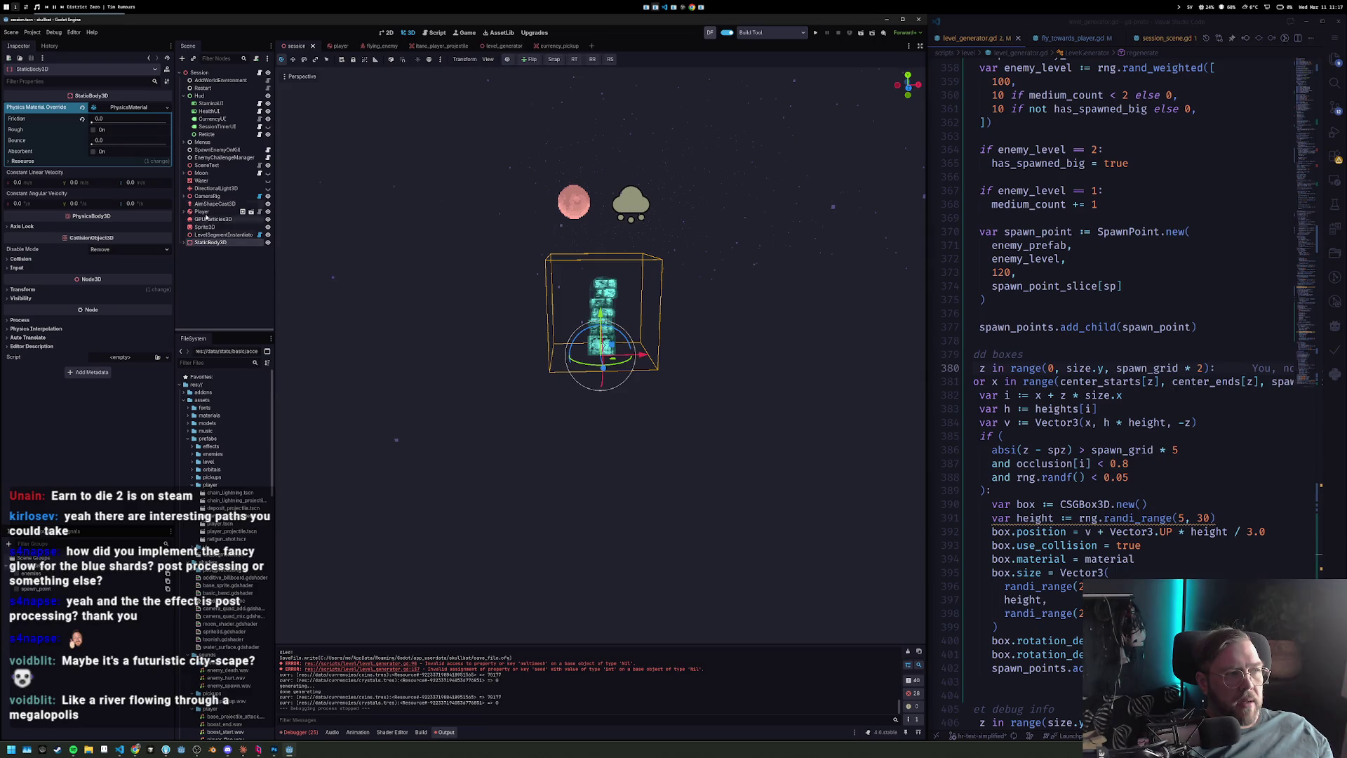
pyautogui.click(493, 47)
pyautogui.scroll(10, 72, 147)
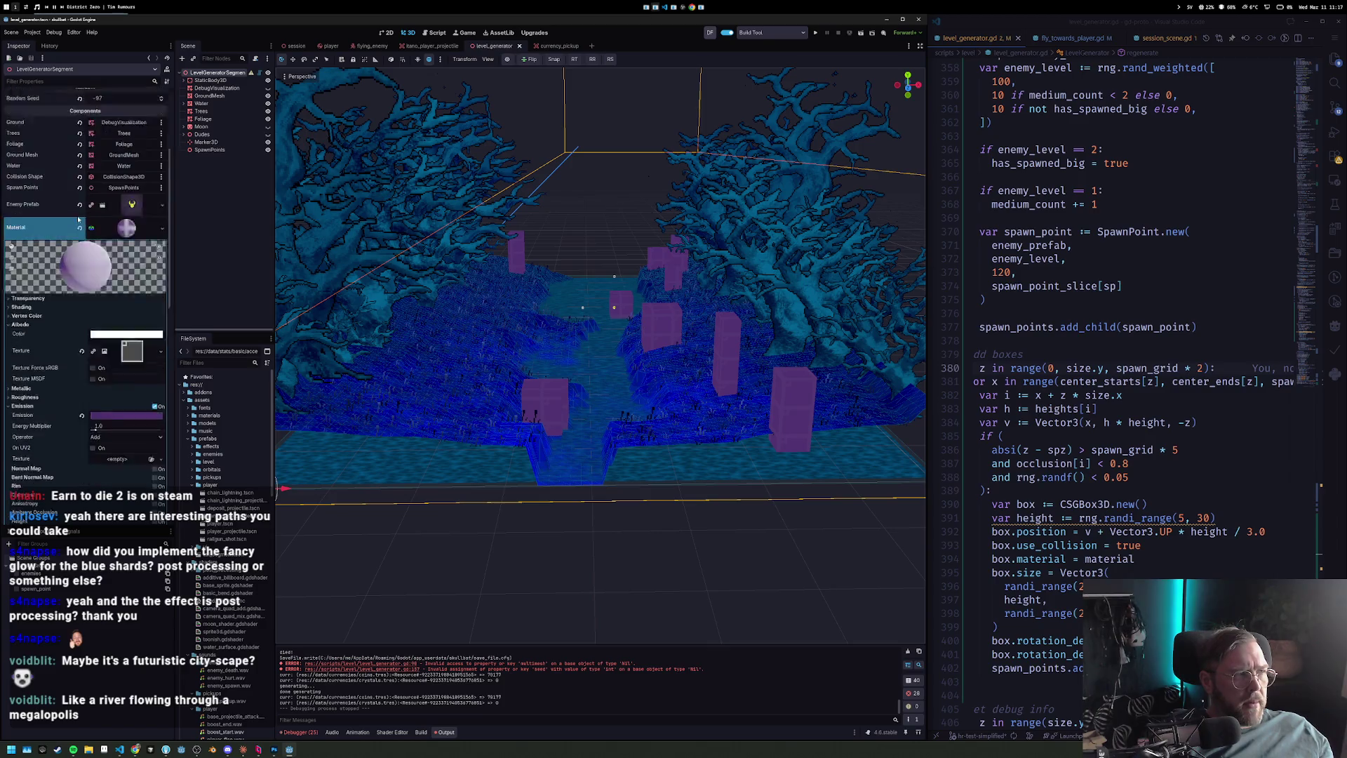
pyautogui.click(97, 132)
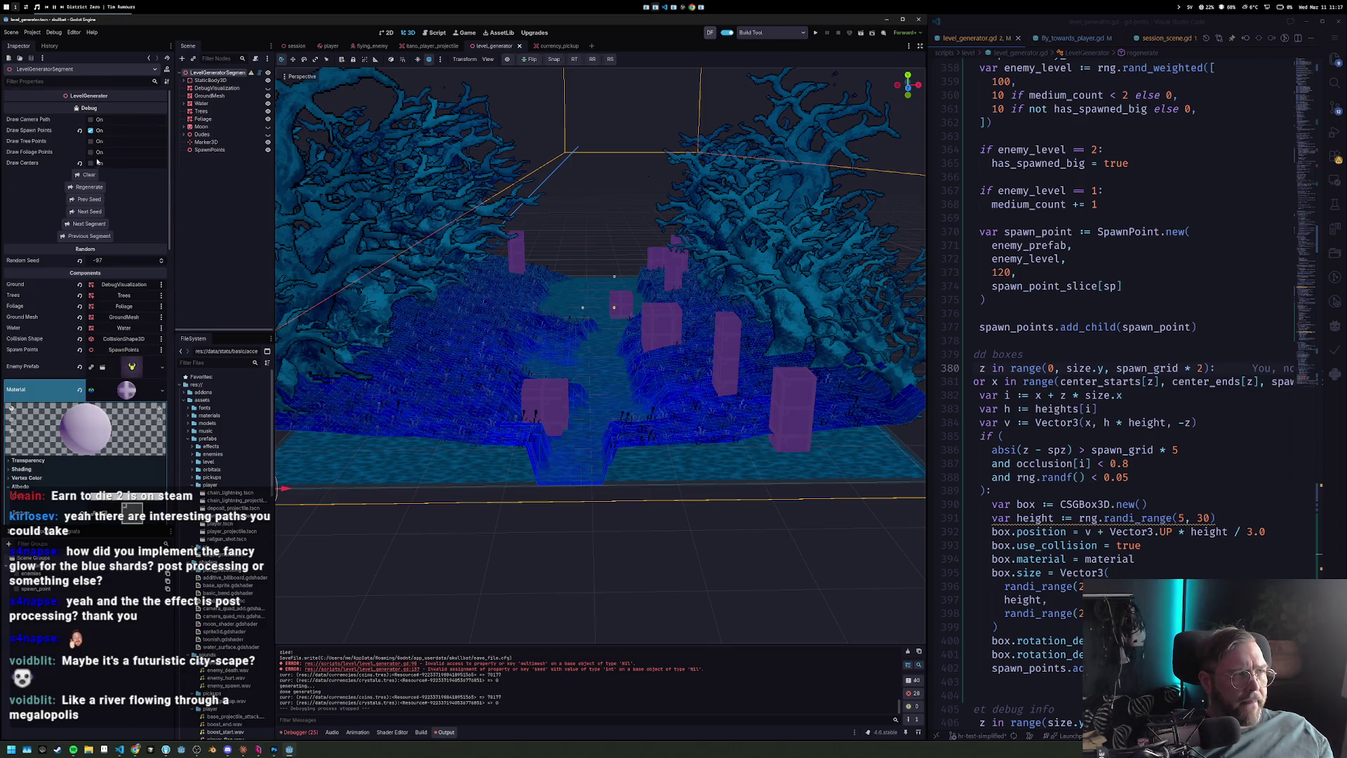
pyautogui.click(90, 188)
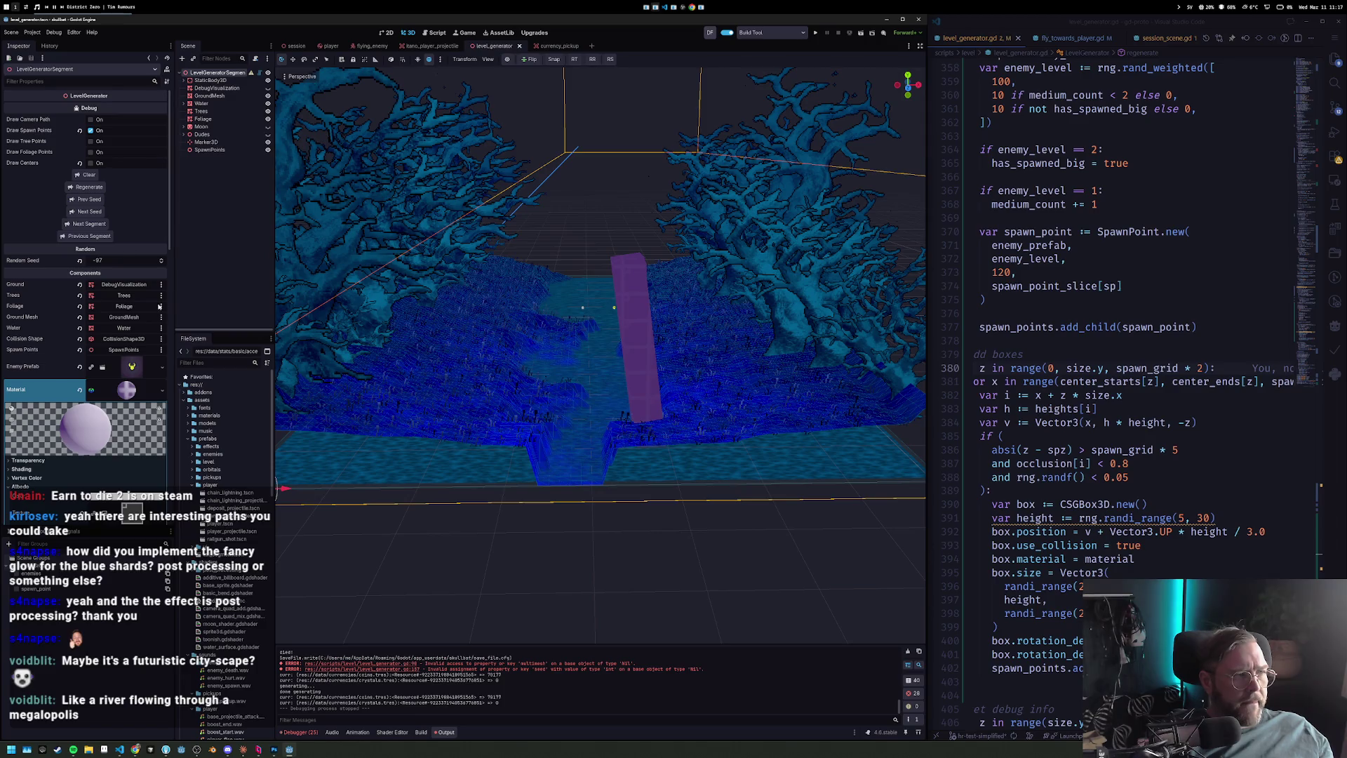
# Enable World Triplanar on the box material and shift its UV1 offset x to 0.49.
pyautogui.scroll(-5, 127, 408)
pyautogui.scroll(-4, 22, 427)
pyautogui.click(94, 319)
pyautogui.scroll(3, 679, 383)
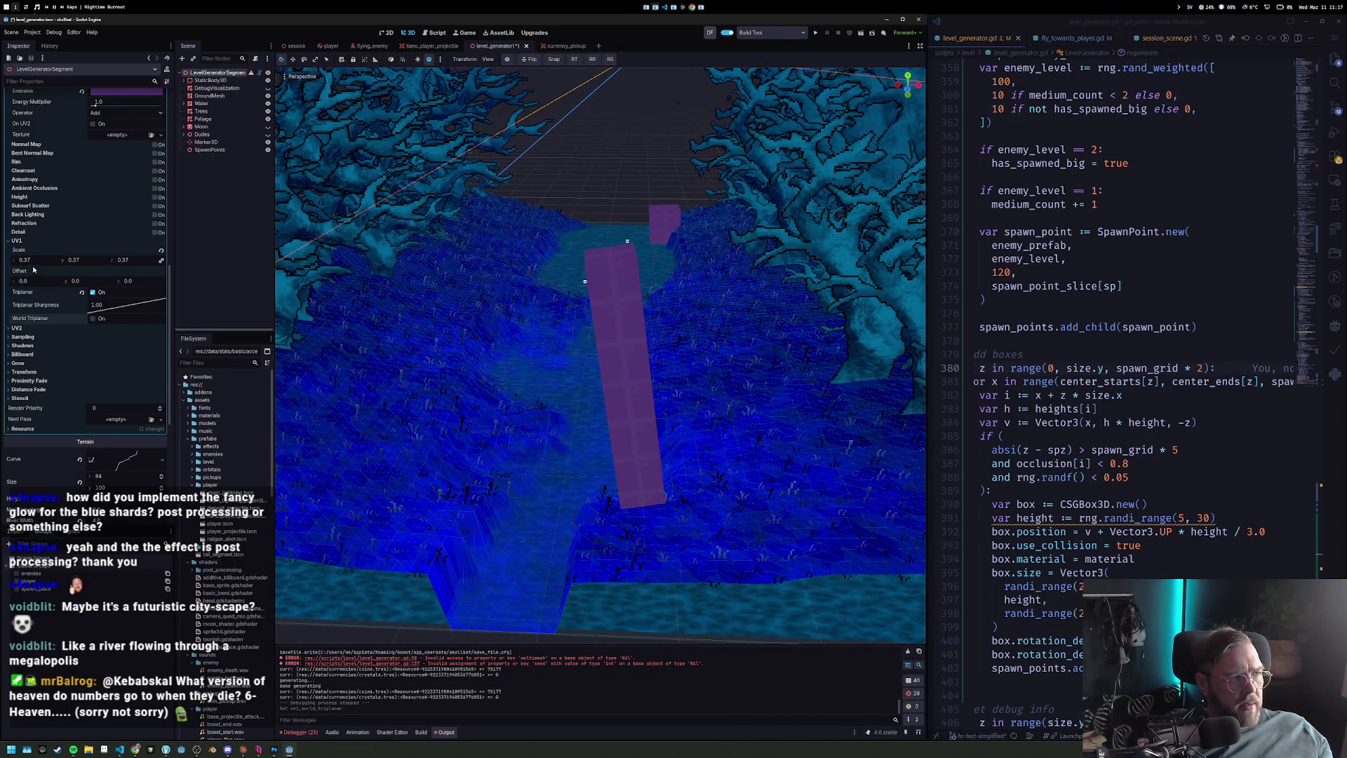
pyautogui.moveTo(28, 281); pyautogui.dragTo(42, 281)
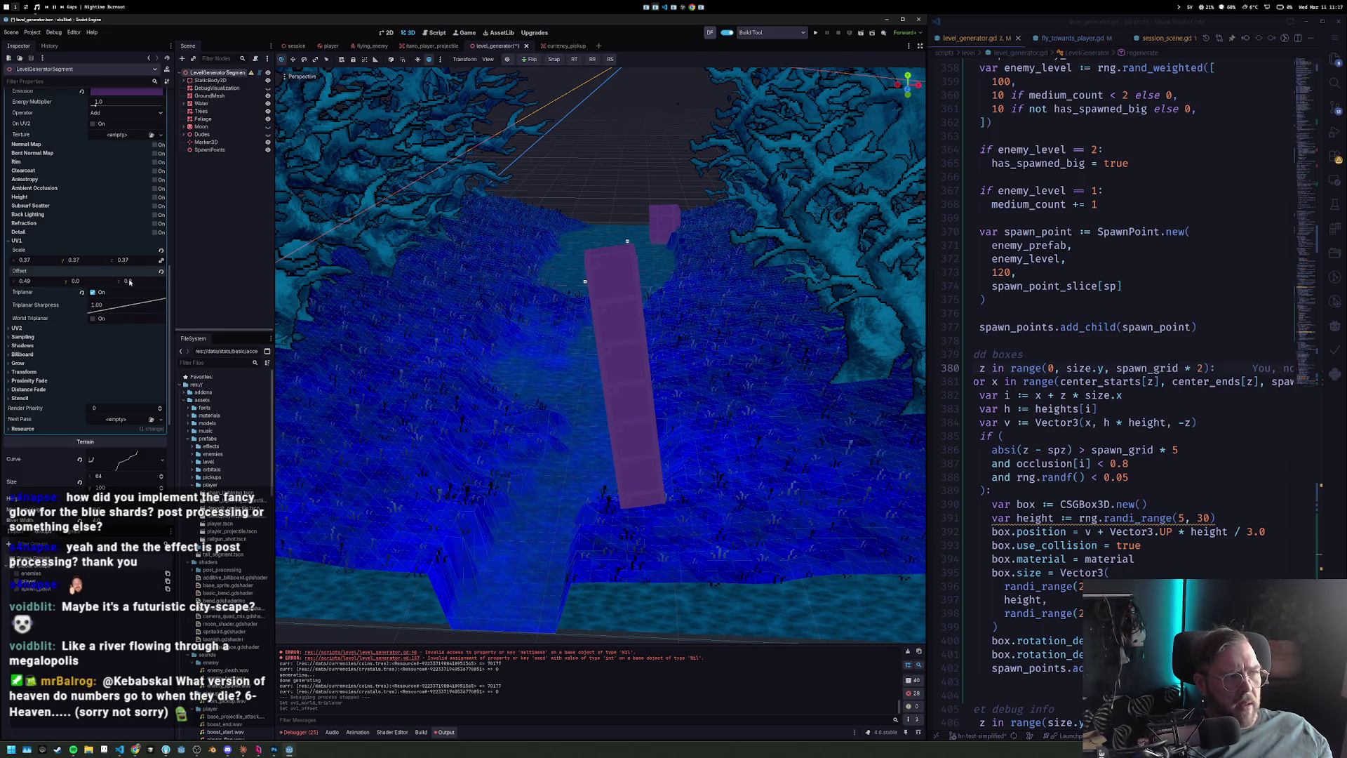
# Shrink the material's UV1 scale to 0.235 and open the albedo texture options.
pyautogui.moveTo(604, 393); pyautogui.dragTo(632, 407)
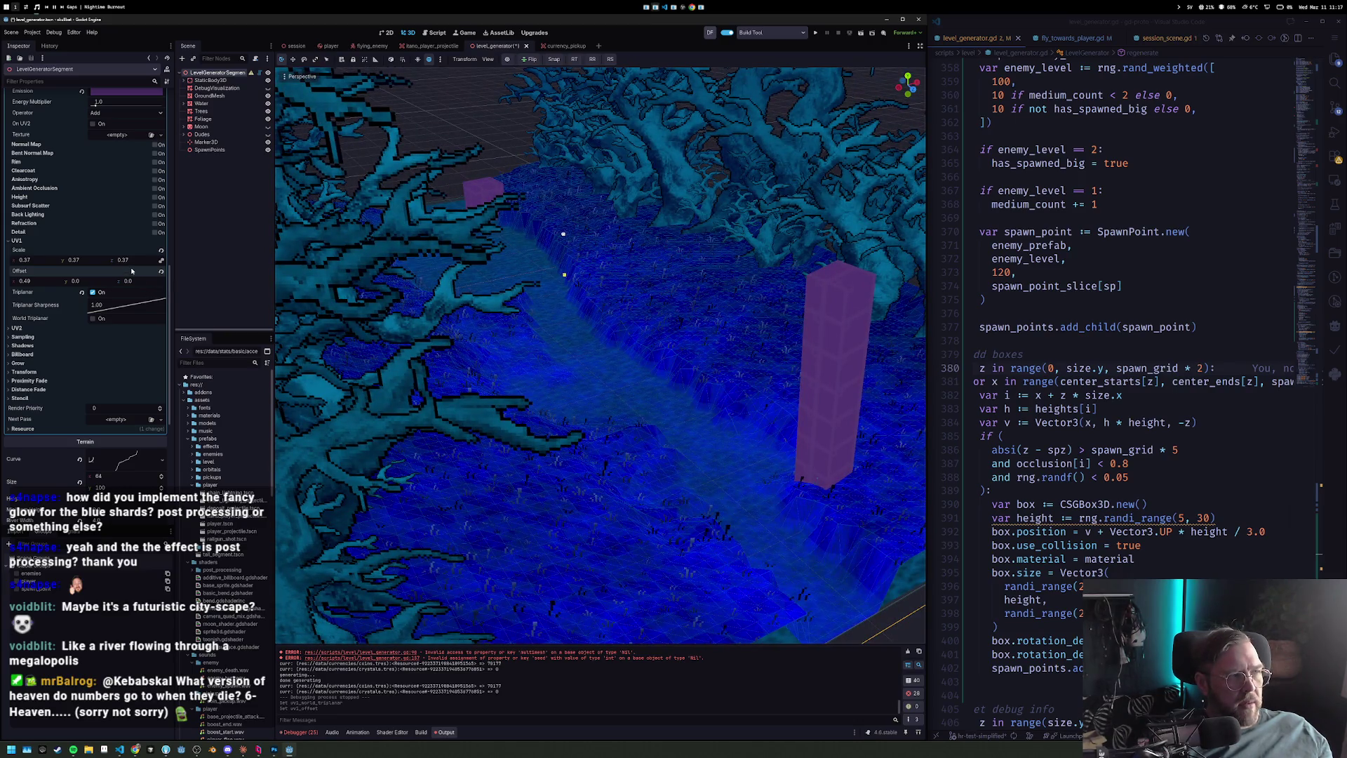
pyautogui.moveTo(127, 262); pyautogui.dragTo(140, 262)
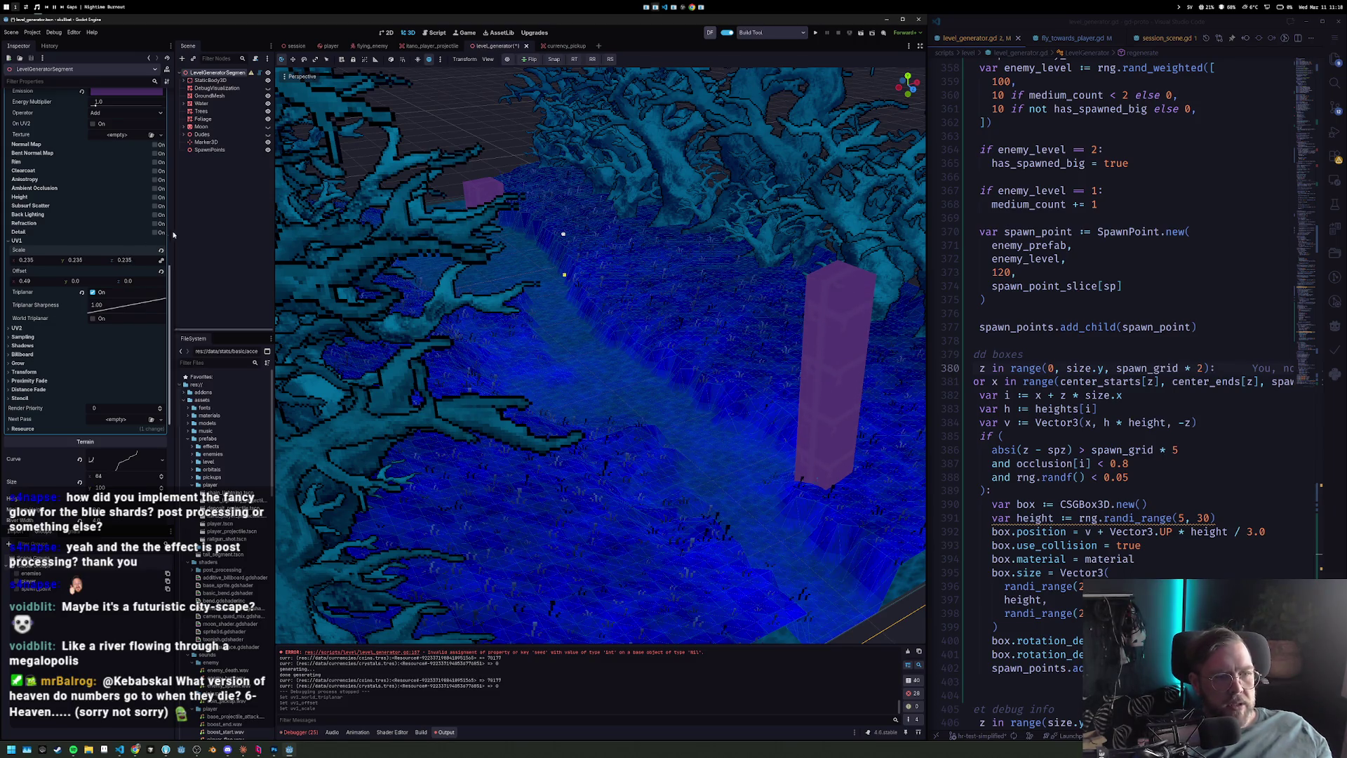
pyautogui.scroll(5, 113, 210)
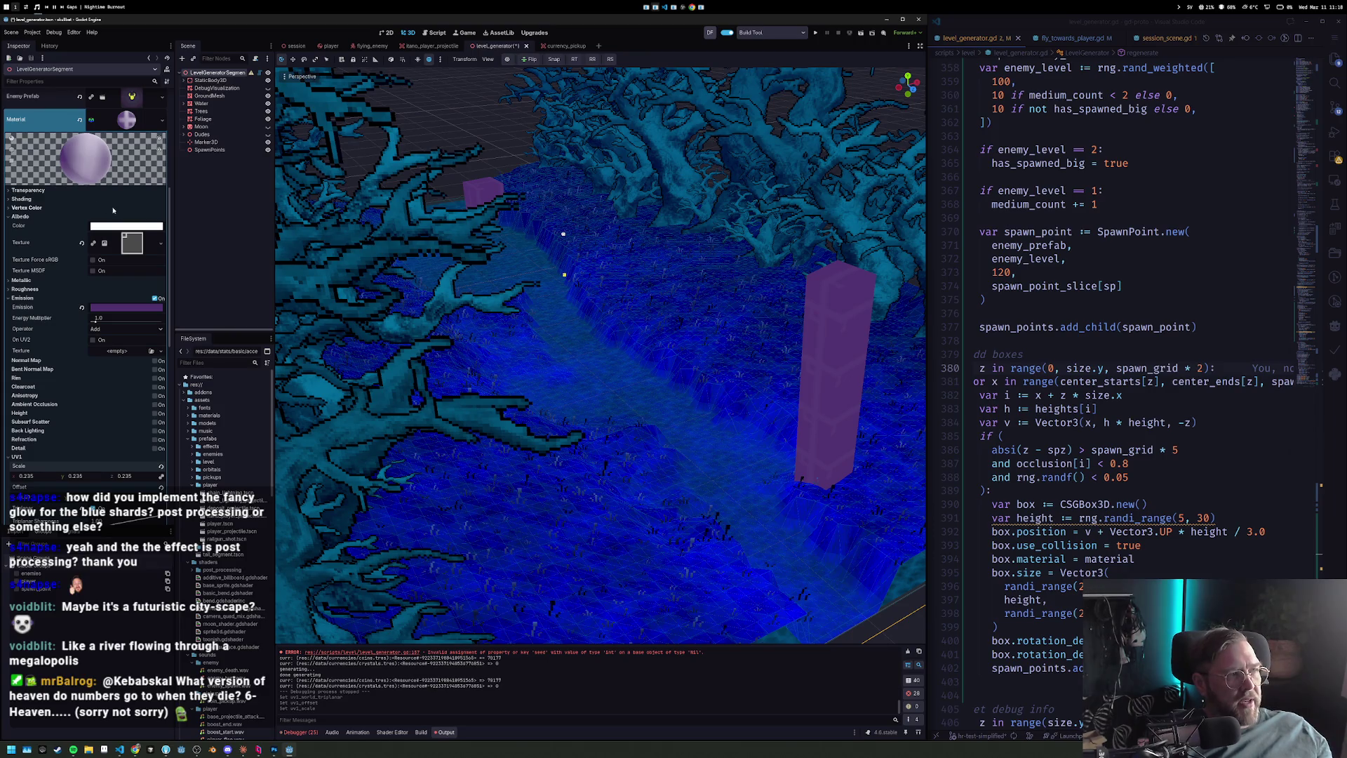
pyautogui.click(160, 245)
# Quick-load stone.psd as the box material's albedo texture and turn off emission.
pyautogui.click(116, 418)
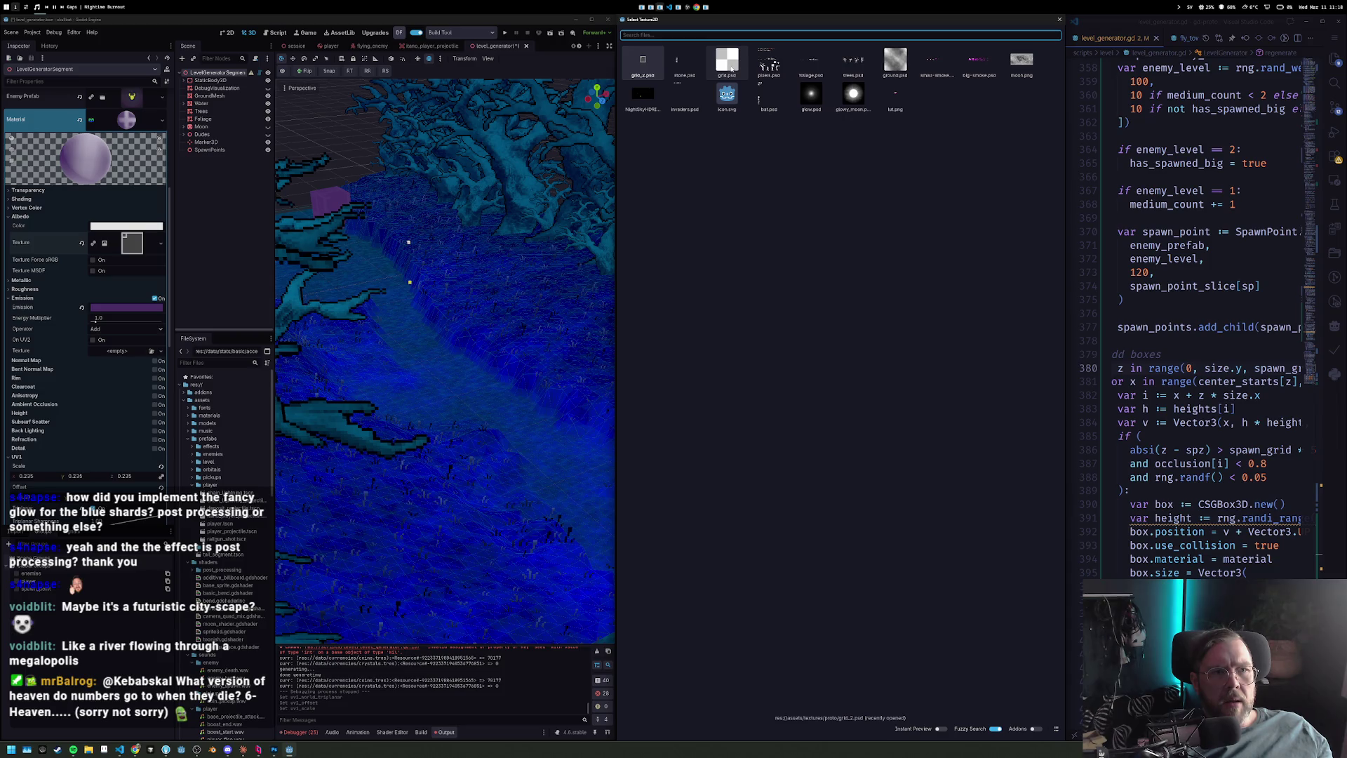
pyautogui.doubleClick(685, 67)
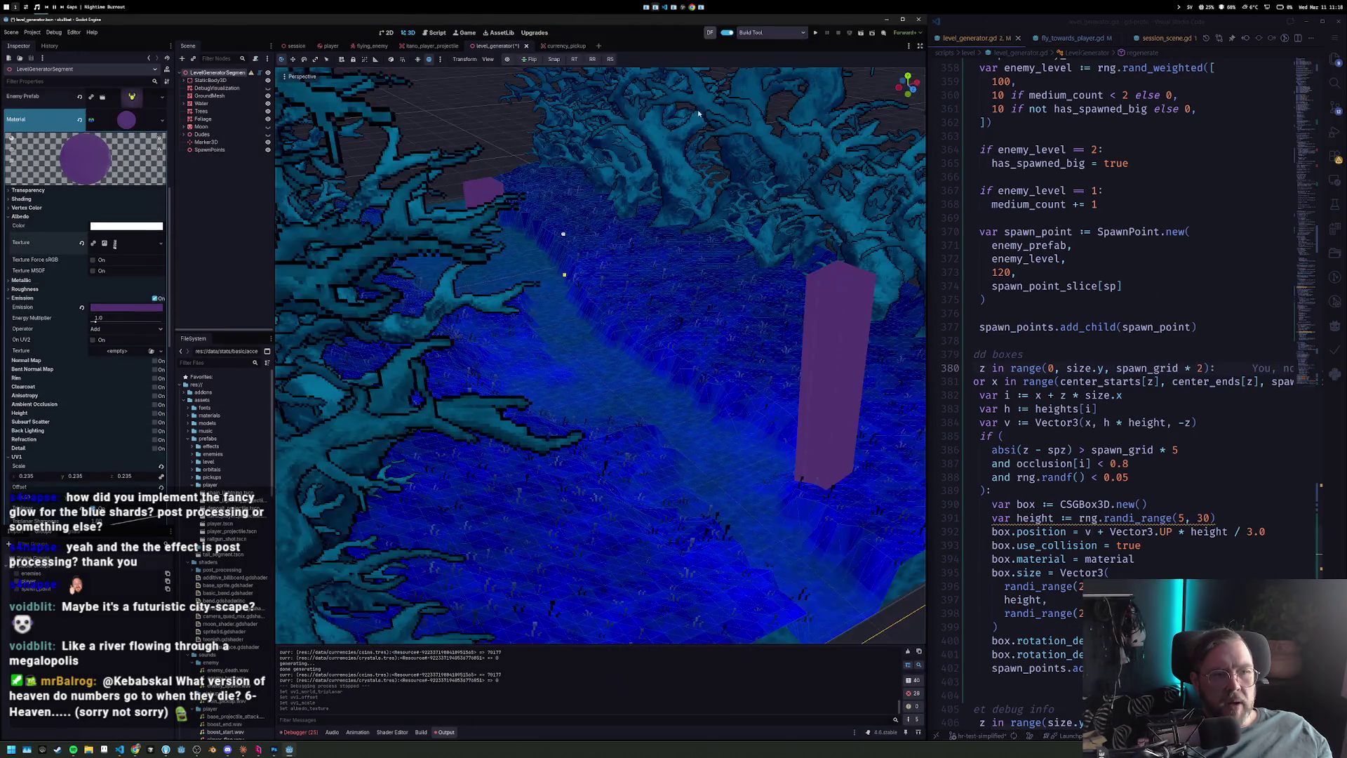
pyautogui.click(156, 299)
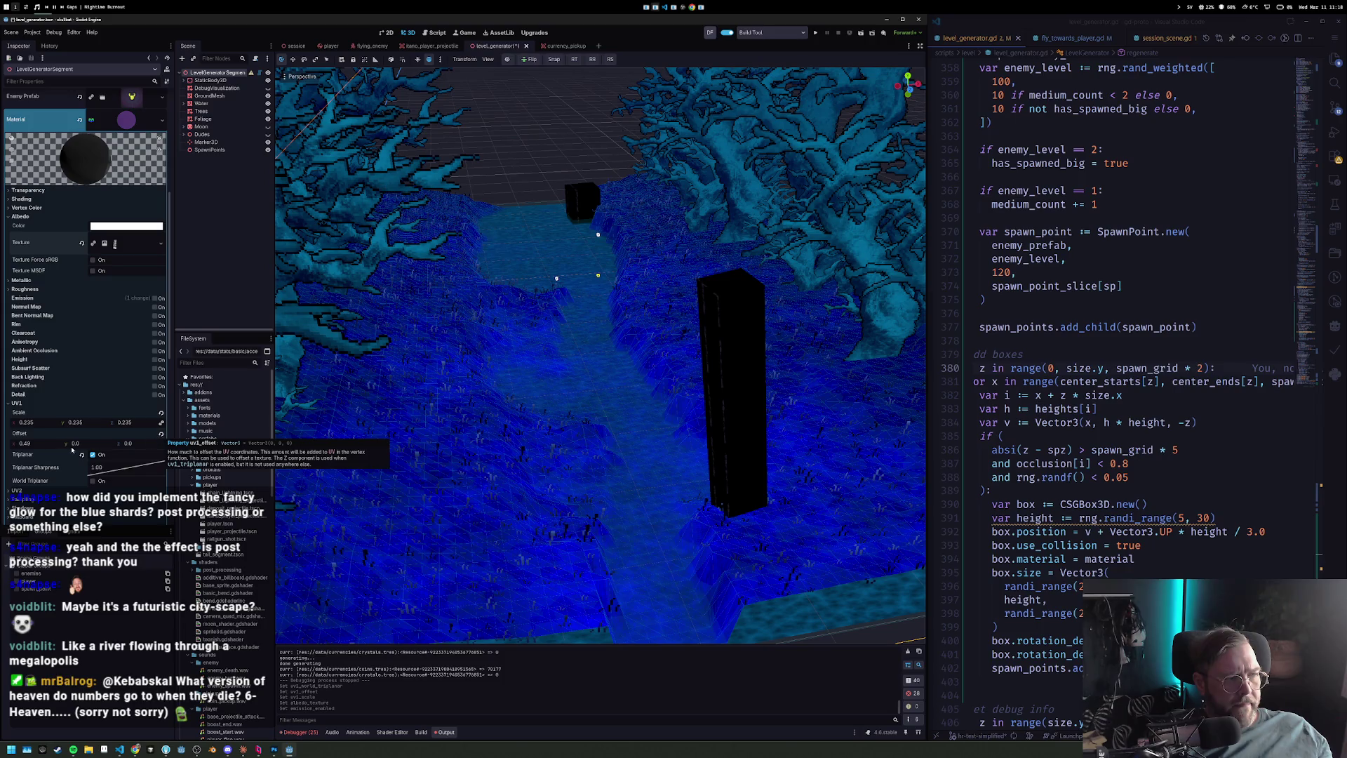
# Reset the UV1 x offset to 0 and set UV1 Scale x to 0.1.
pyautogui.click(161, 434)
pyautogui.moveTo(799, 417); pyautogui.dragTo(665, 432)
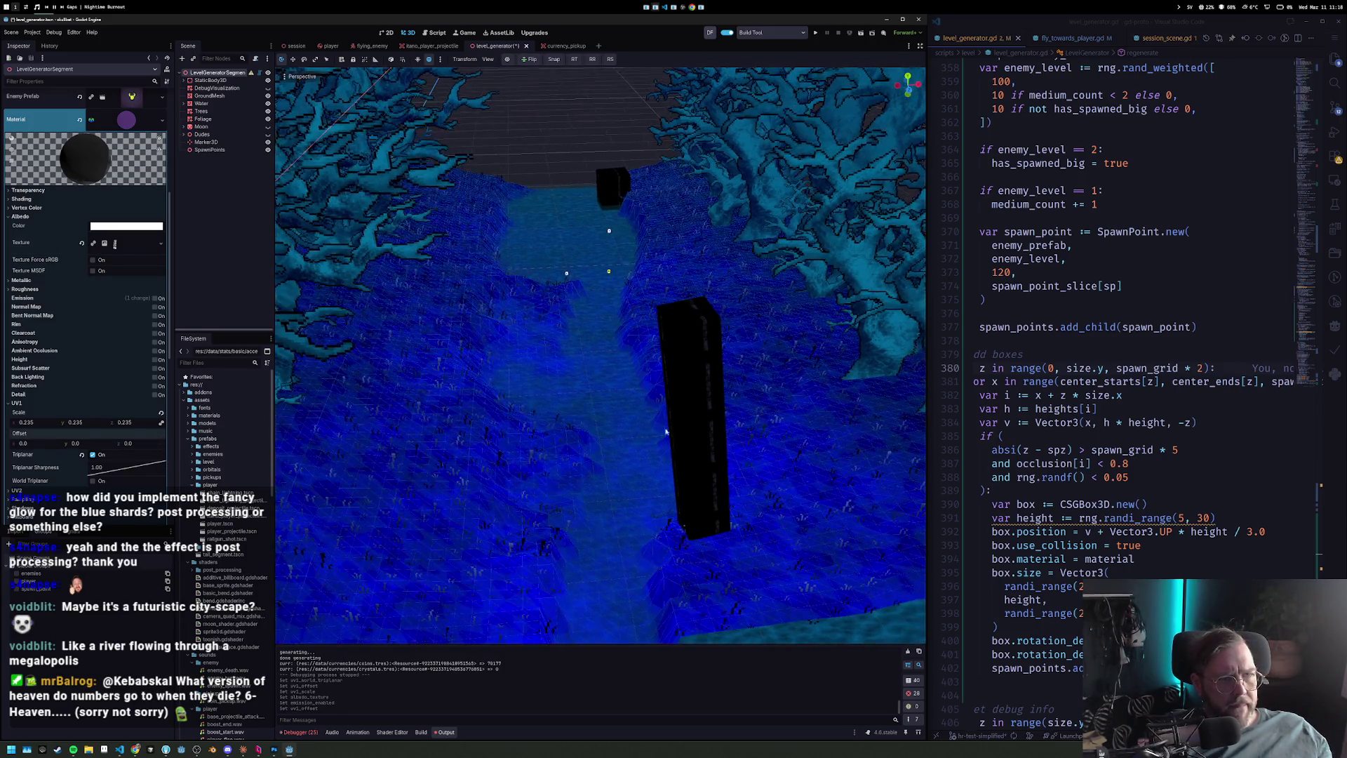
pyautogui.click(28, 422)
pyautogui.write('-0.25')
pyautogui.press('Return')
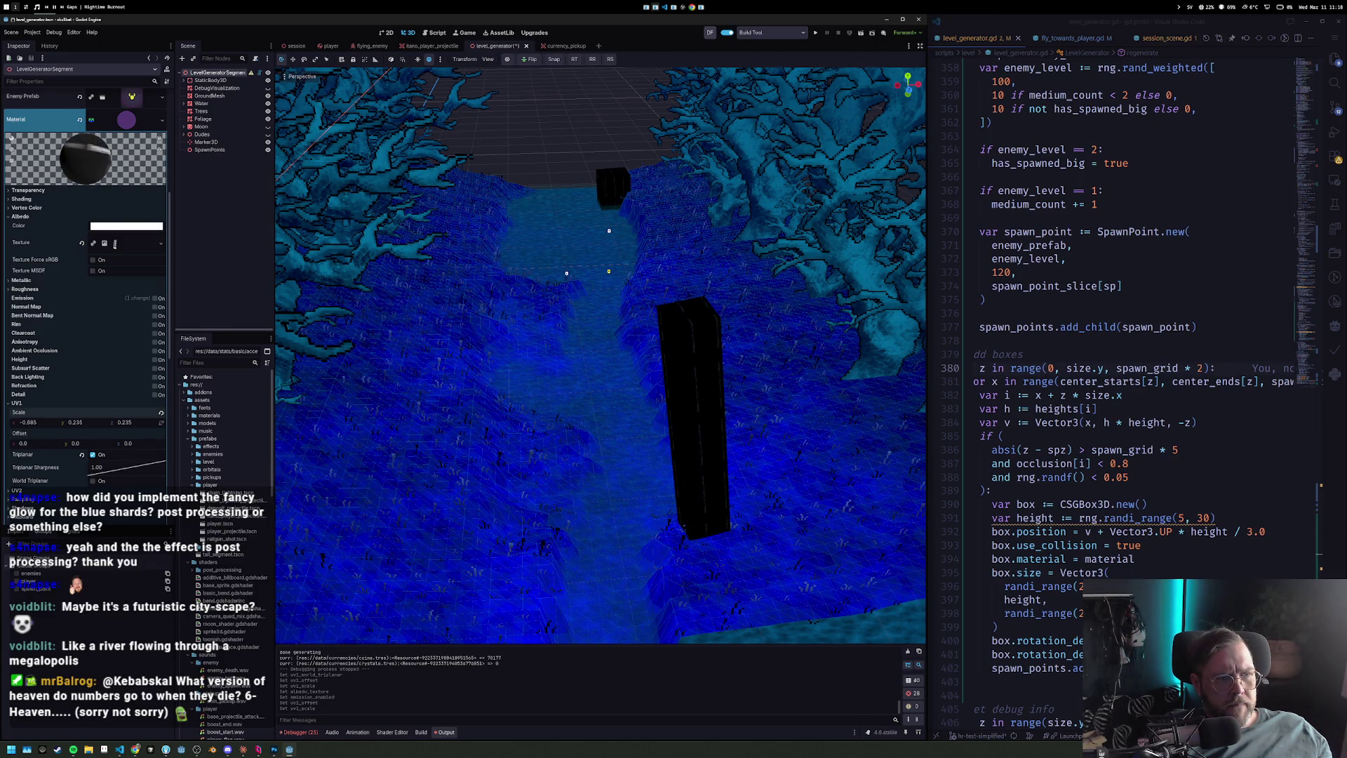
pyautogui.moveTo(28, 422); pyautogui.dragTo(40, 423)
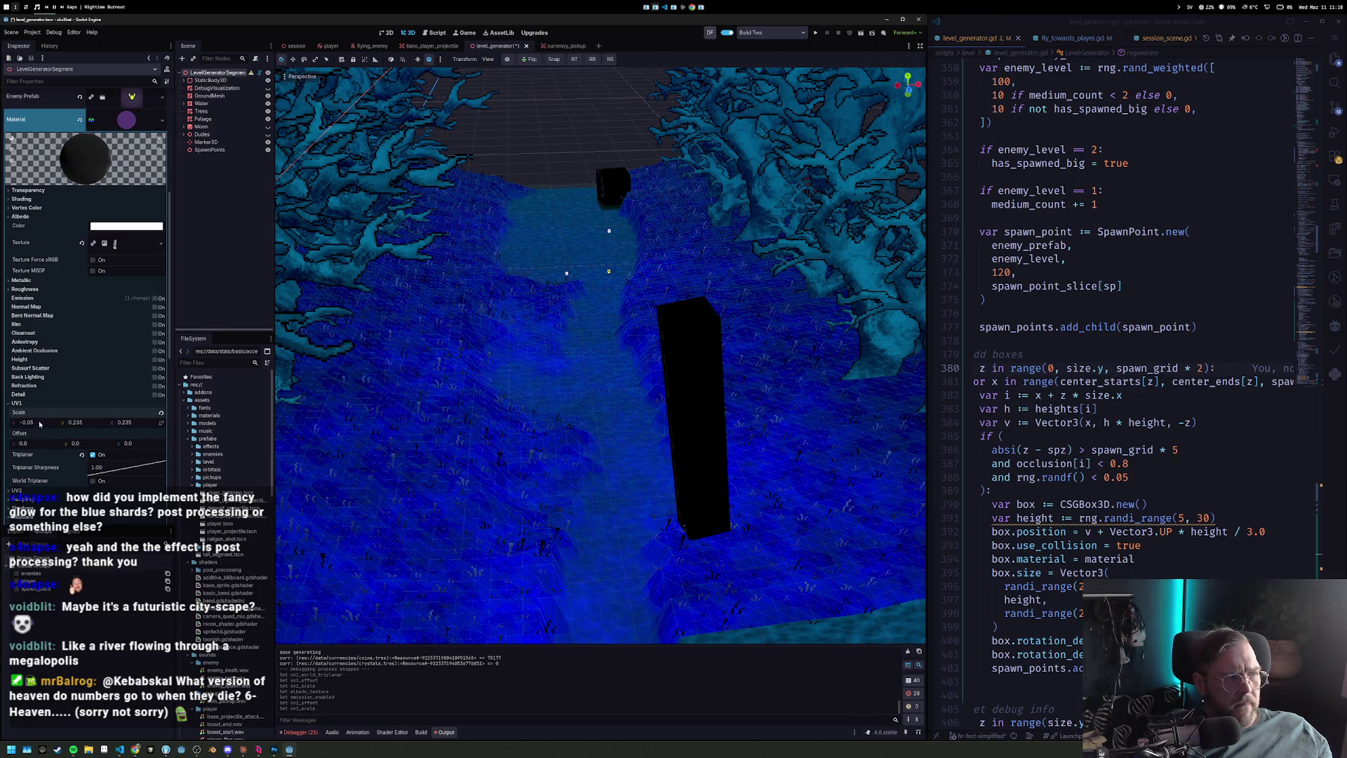
pyautogui.write('0.1')
pyautogui.press('Return')
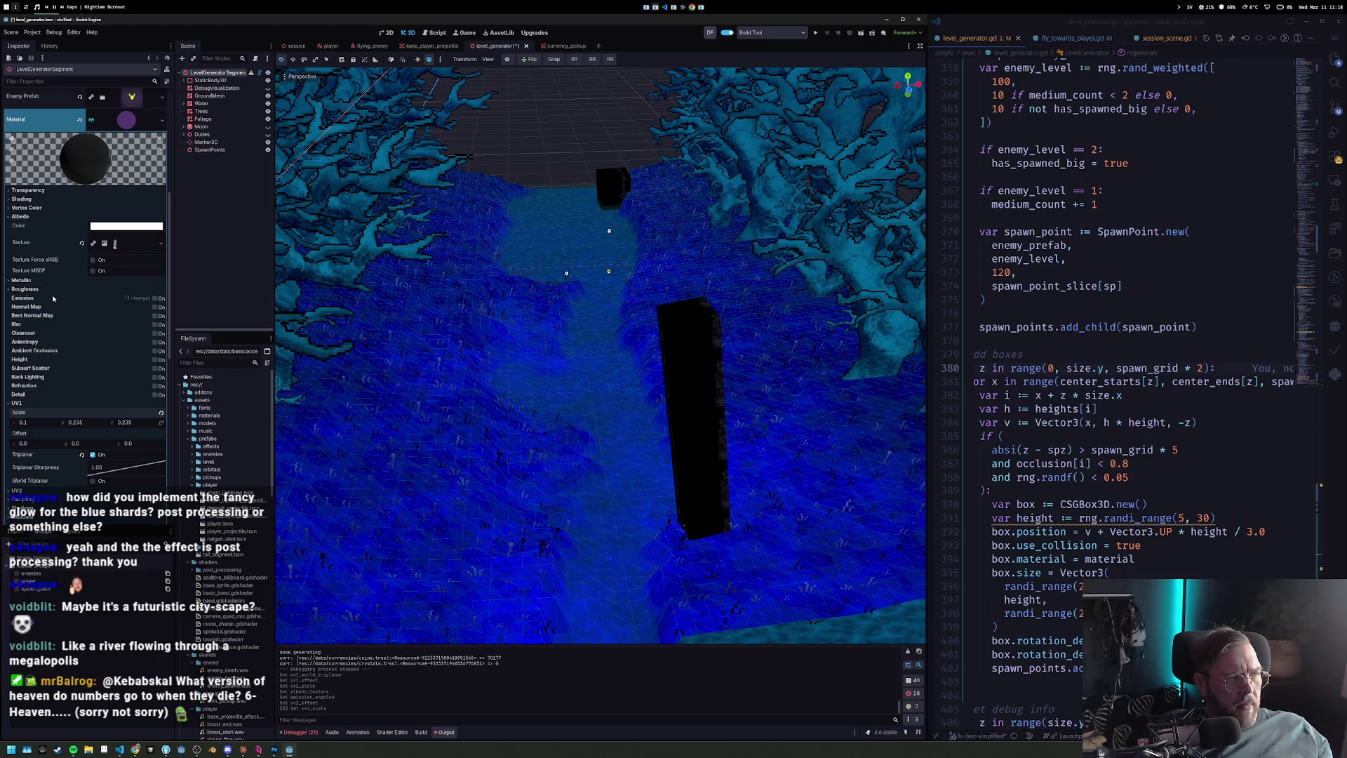
# Enable emission with a black colour and stone.psd as the emission texture.
pyautogui.click(156, 299)
pyautogui.click(83, 308)
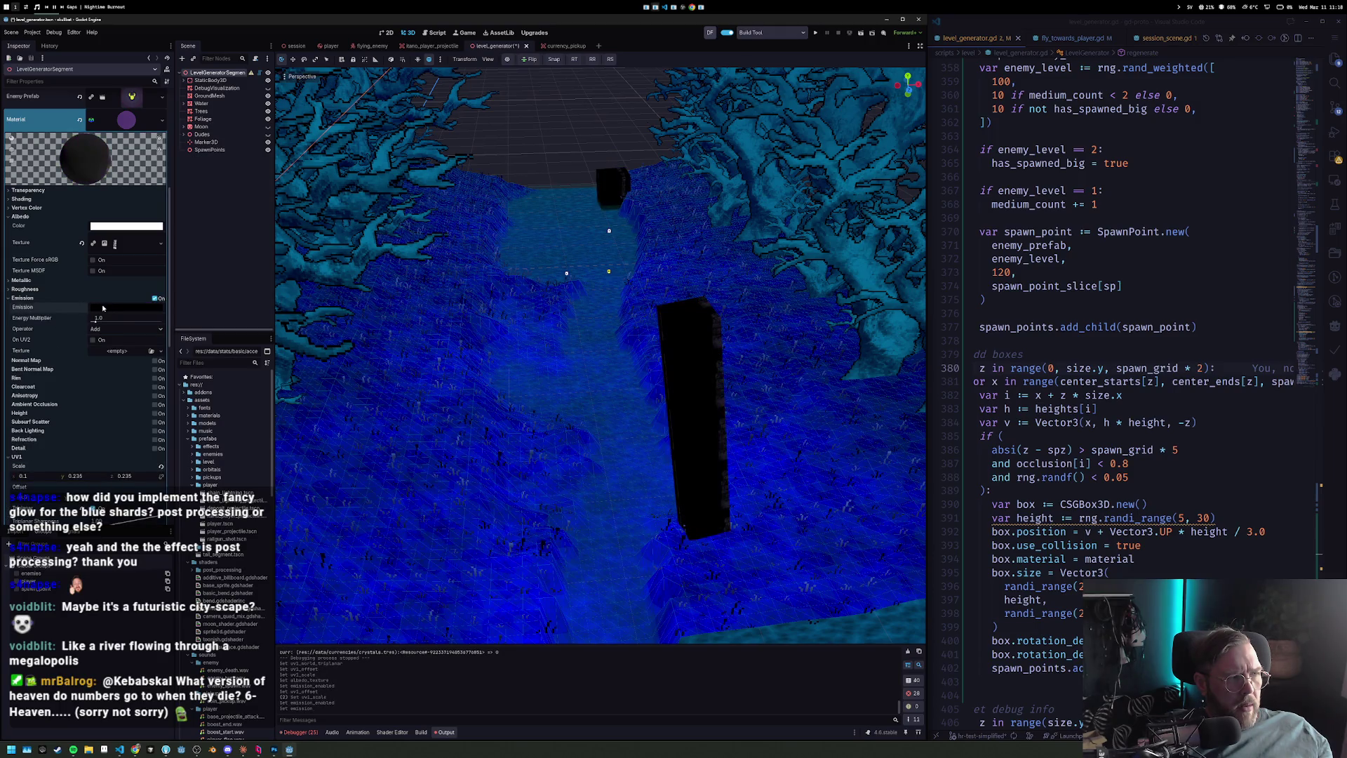
pyautogui.moveTo(130, 247); pyautogui.dragTo(125, 289)
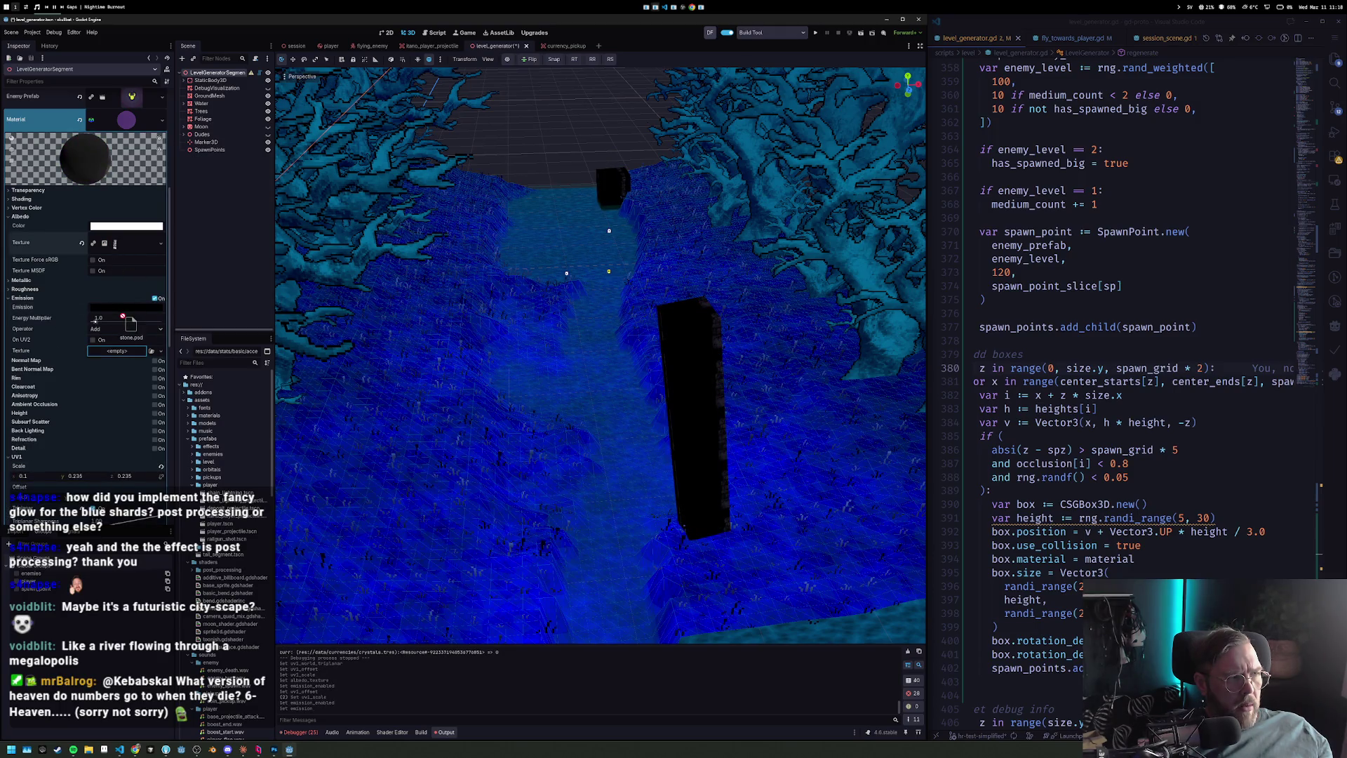
pyautogui.moveTo(124, 343); pyautogui.dragTo(91, 322)
# Retune UV1 Scale x and y to resize the stone pattern, then switch to Photoshop.
pyautogui.scroll(-2, 106, 419)
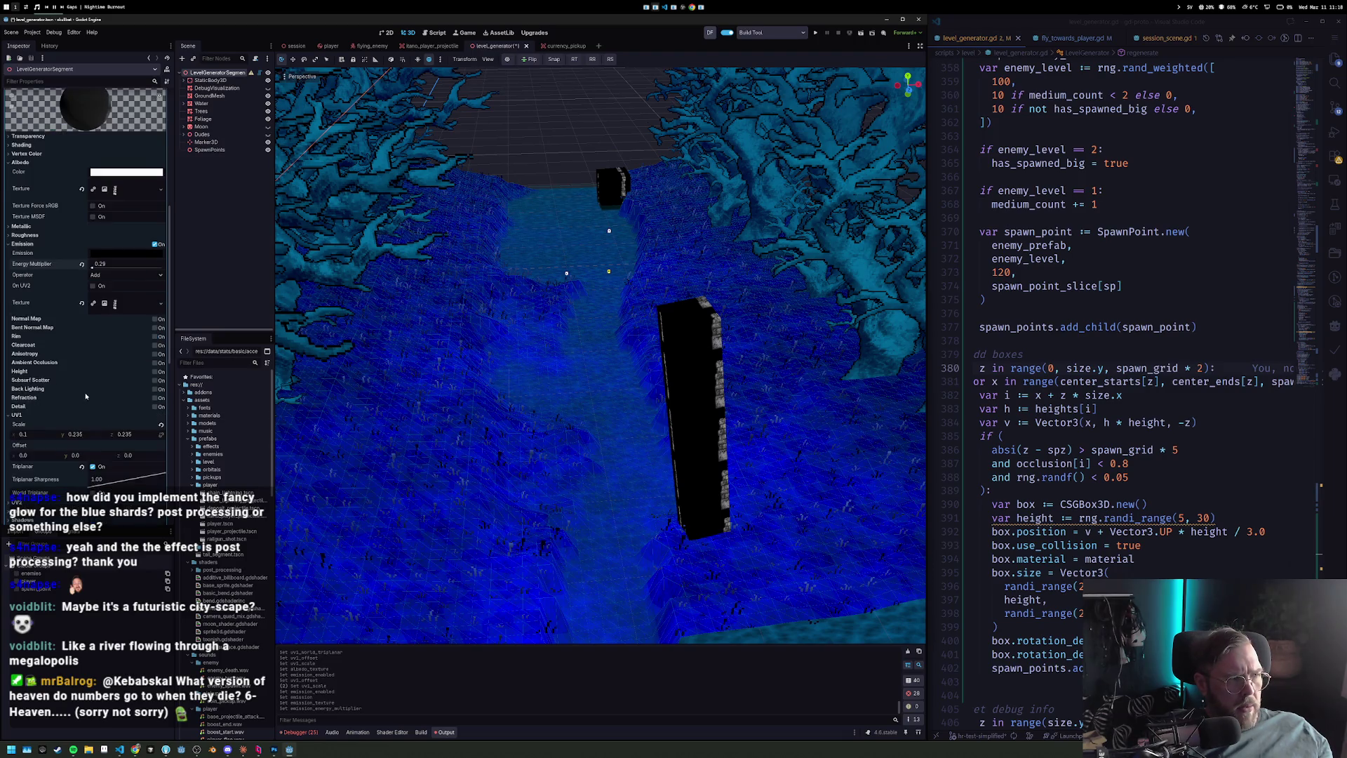
pyautogui.moveTo(28, 434); pyautogui.dragTo(140, 435)
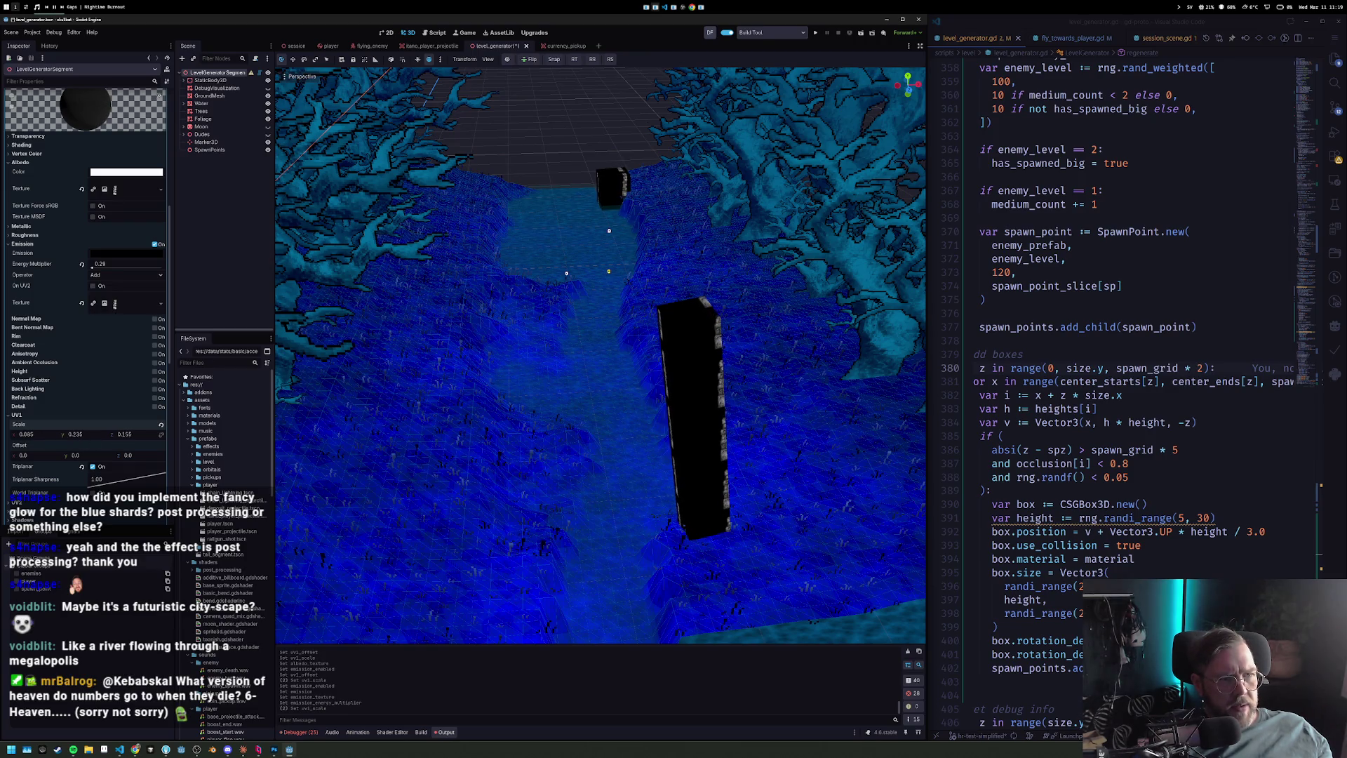
pyautogui.moveTo(93, 436)
pyautogui.mouseDown()
pyautogui.moveTo(63, 436)
pyautogui.moveTo(95, 456)
pyautogui.moveTo(45, 456)
pyautogui.moveTo(60, 455)
pyautogui.moveTo(11, 434)
pyautogui.moveTo(40, 457)
pyautogui.mouseUp()
pyautogui.moveTo(72, 434); pyautogui.dragTo(130, 435)
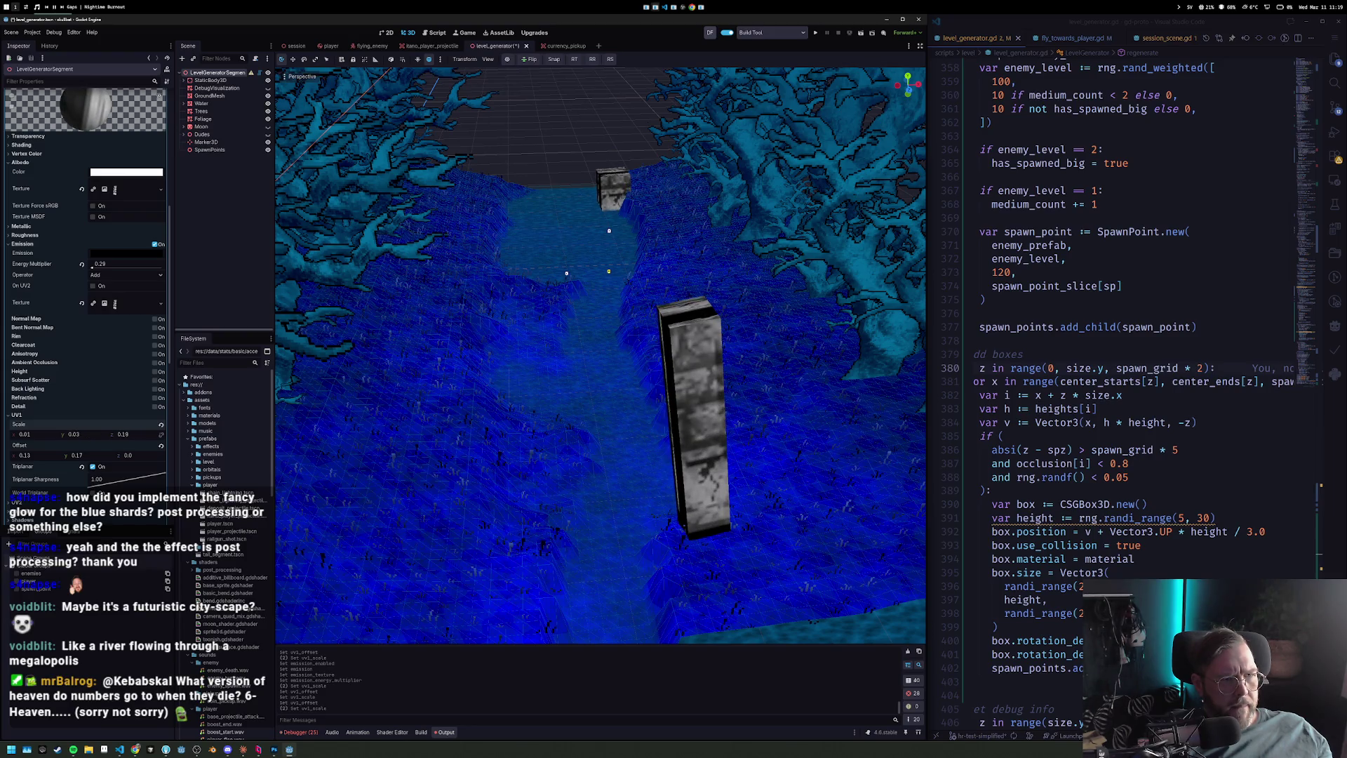
pyautogui.hotkey('ctrl', 'z')
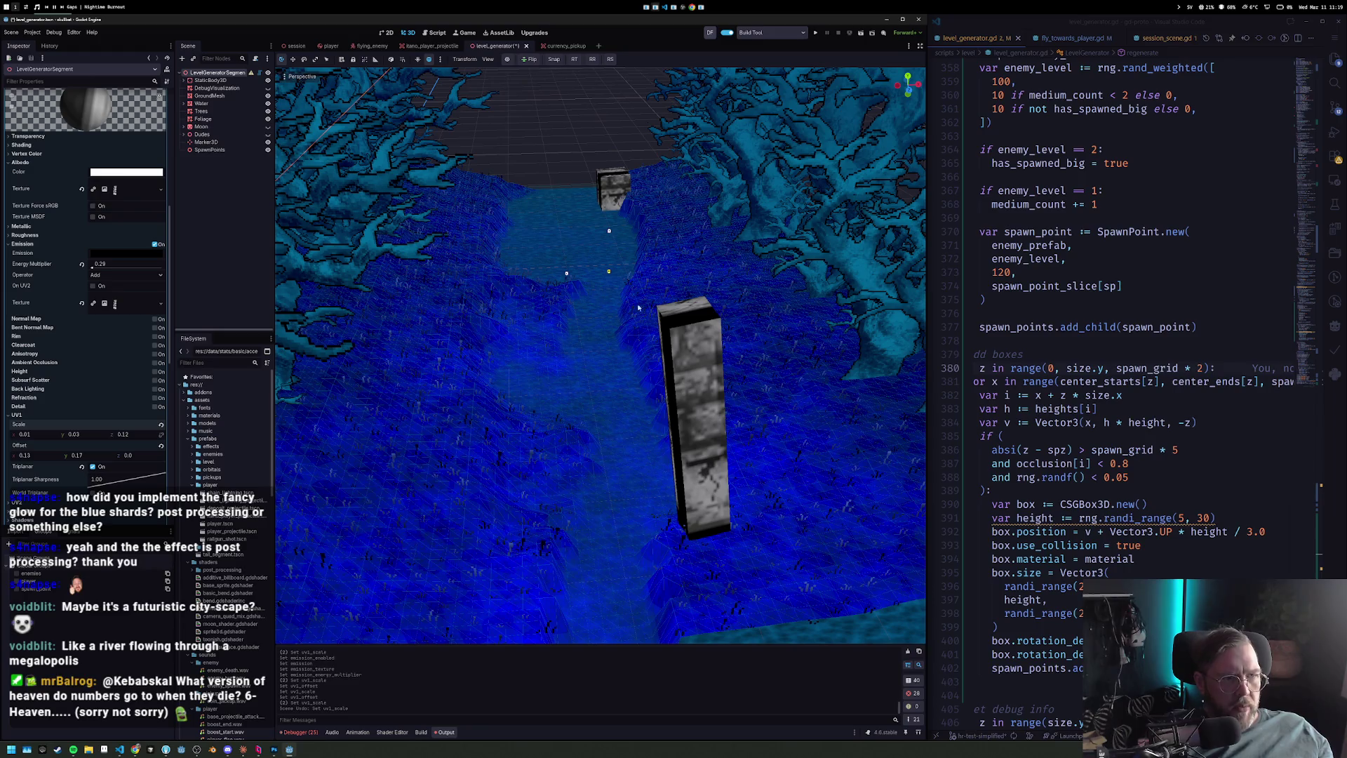
pyautogui.hotkey('alt', 'Tab')
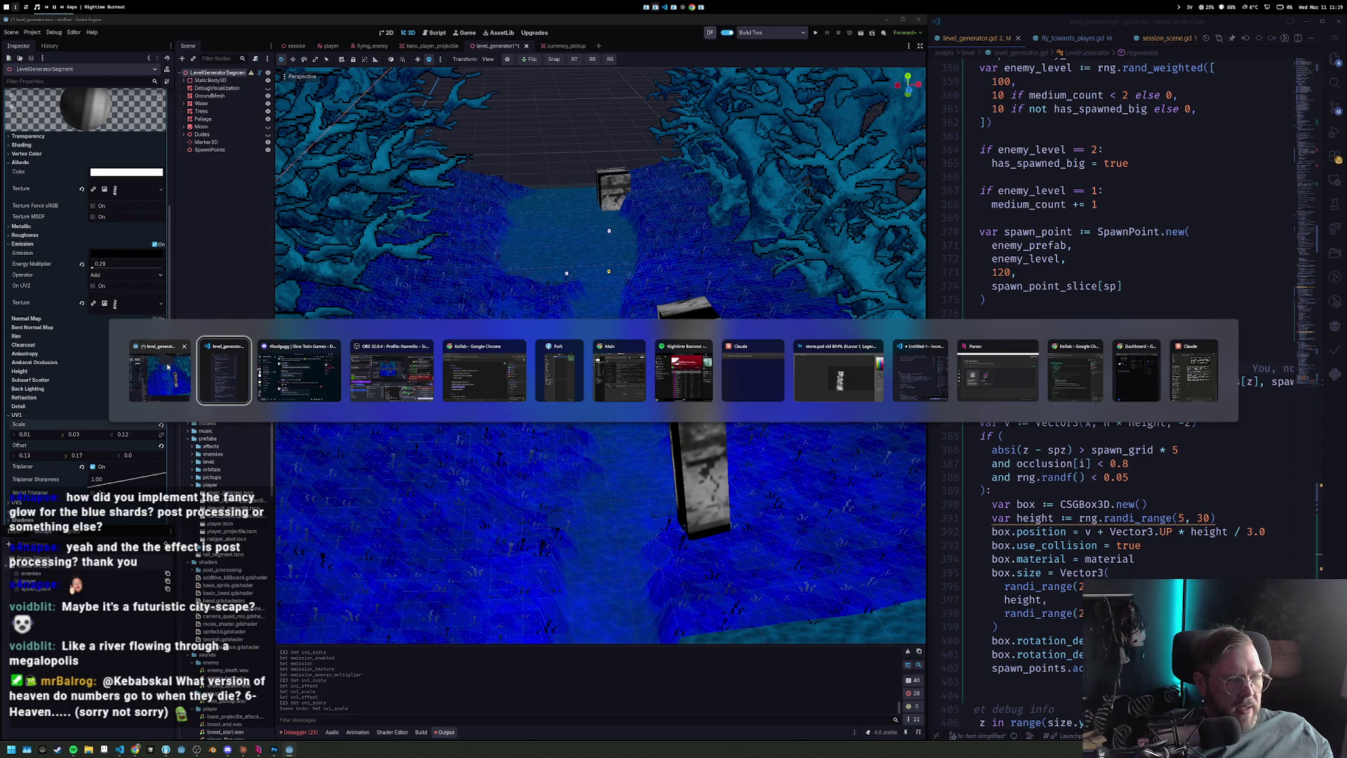
pyautogui.click(270, 752)
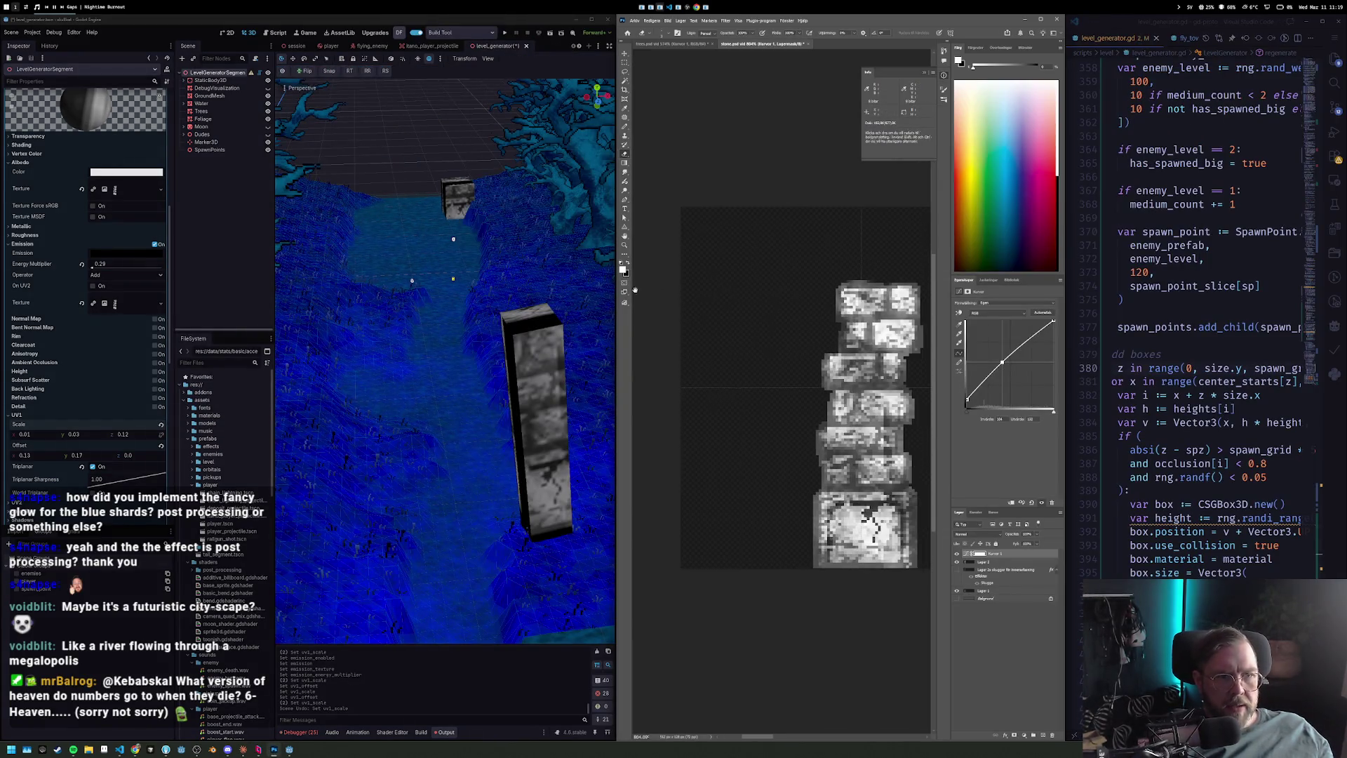
# Select the stone pillar and create a new 128x128 document.
pyautogui.moveTo(816, 382); pyautogui.dragTo(860, 526)
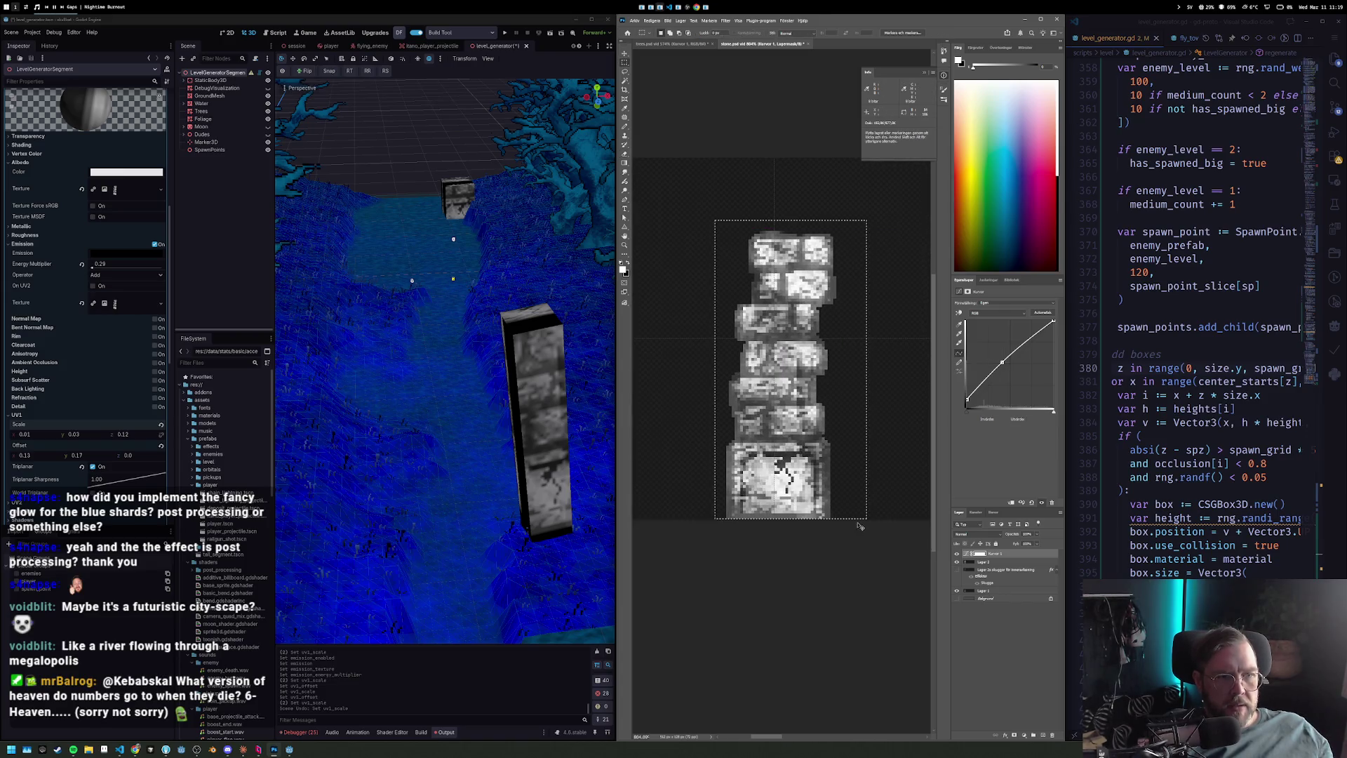
pyautogui.hotkey('ctrl', 'n')
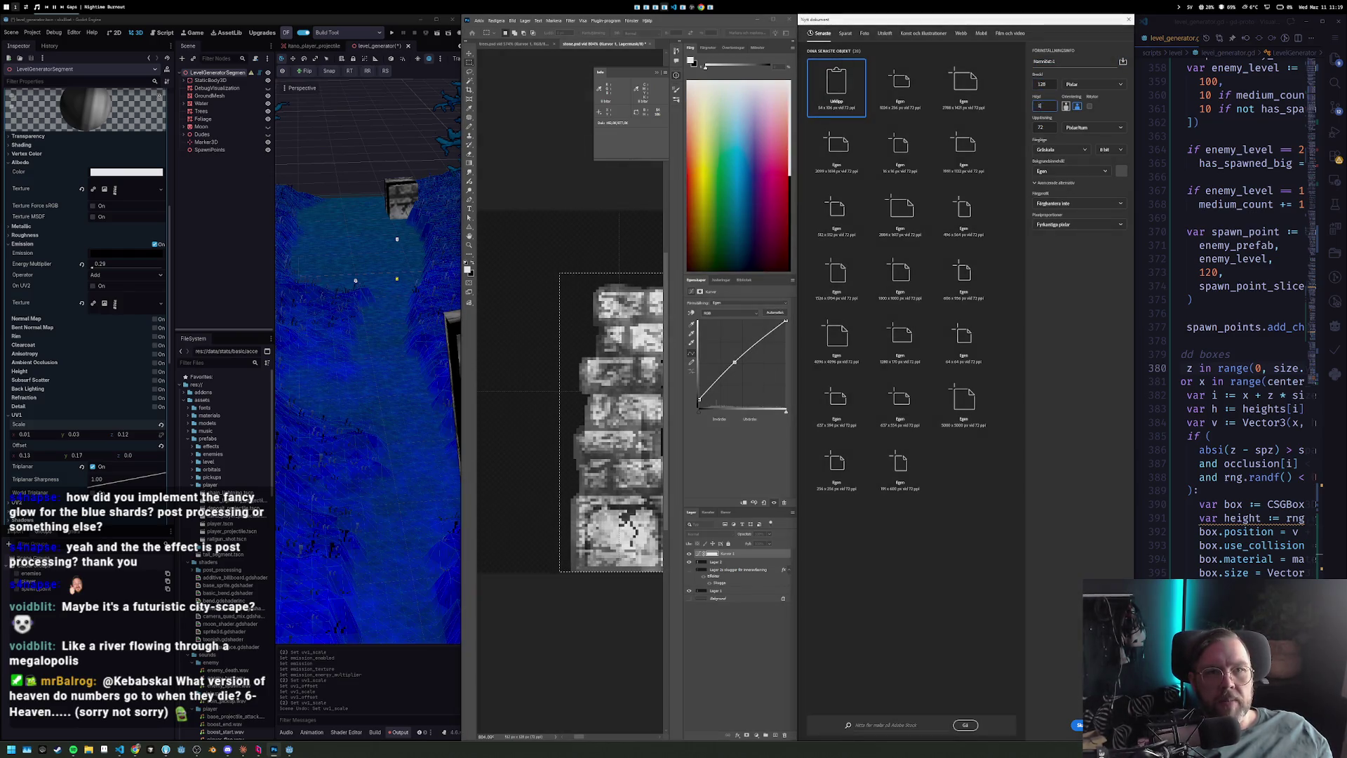
pyautogui.press('Return')
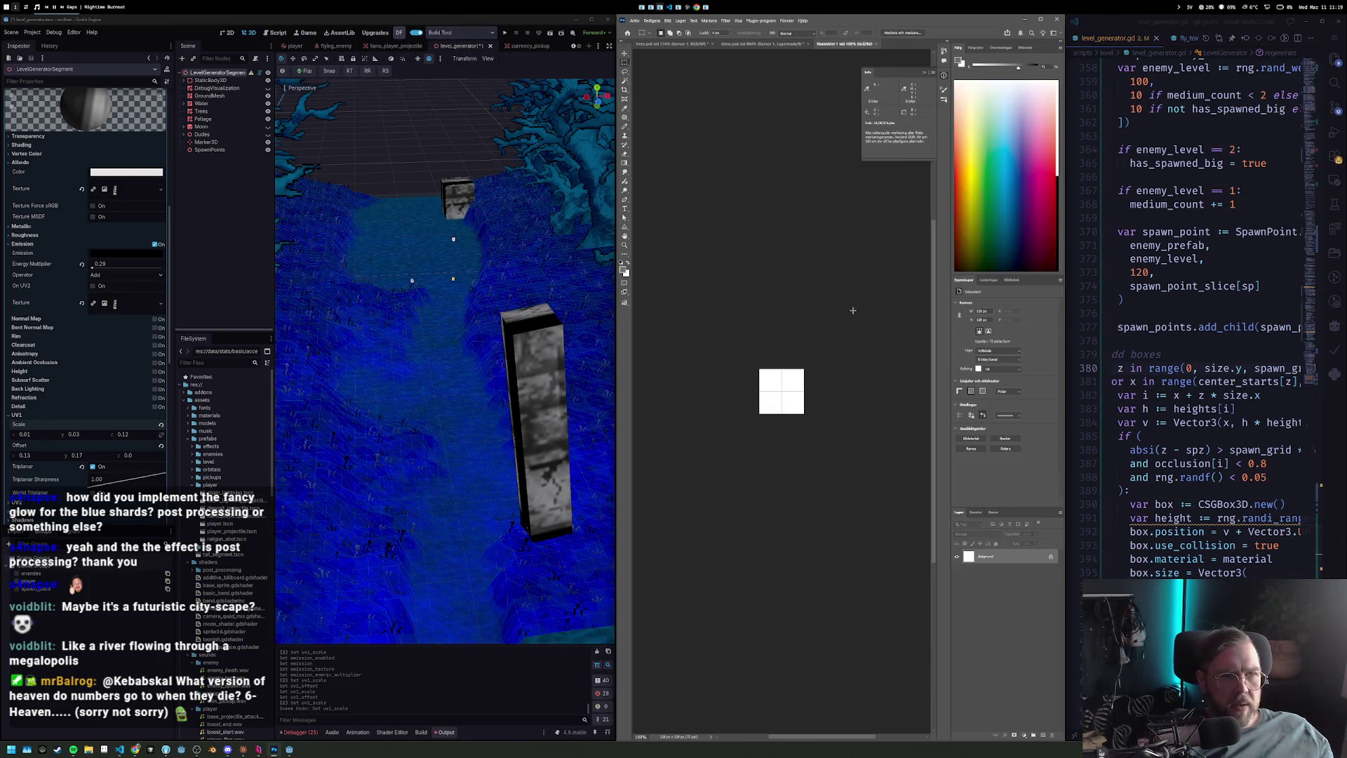
# Paste the pillar into the new document and delete all other layers.
pyautogui.click(781, 43)
pyautogui.click(861, 43)
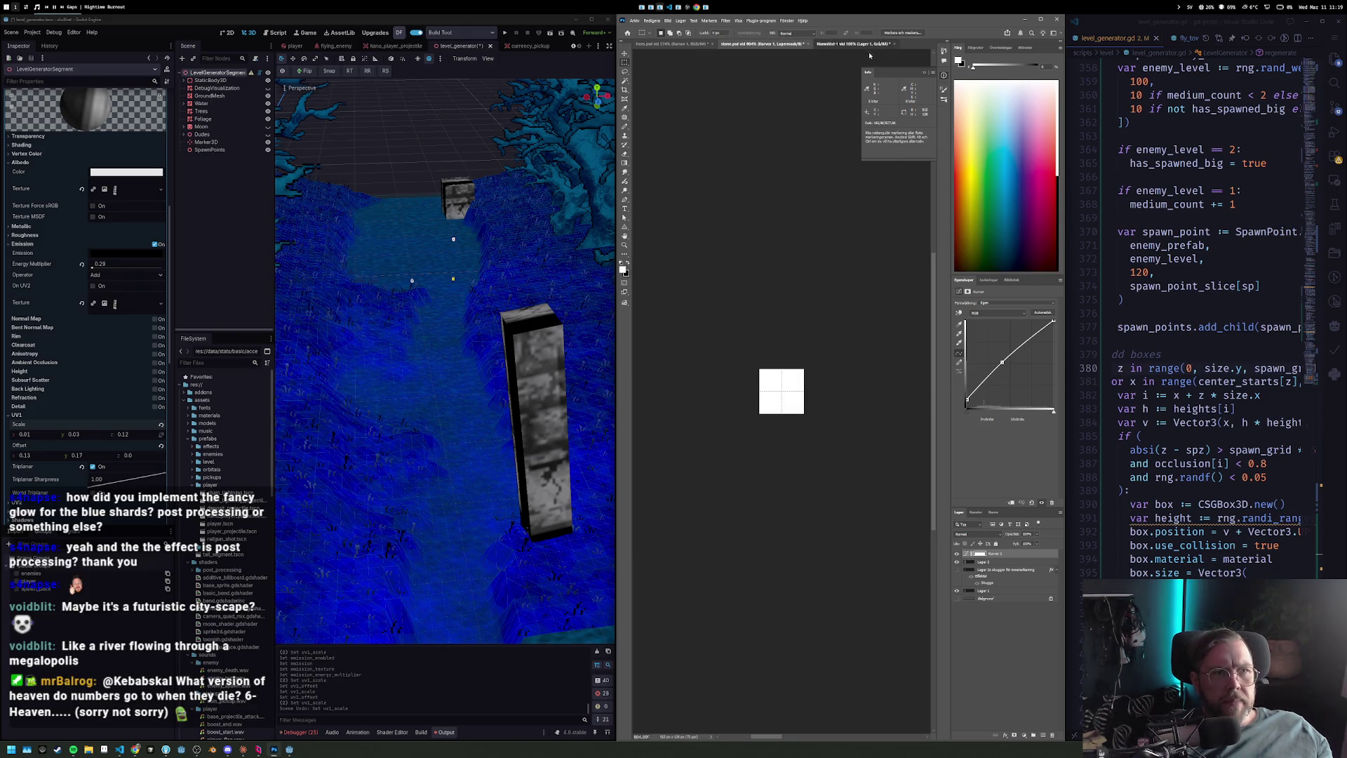
pyautogui.hotkey('ctrl', 'v')
pyautogui.click(1014, 588)
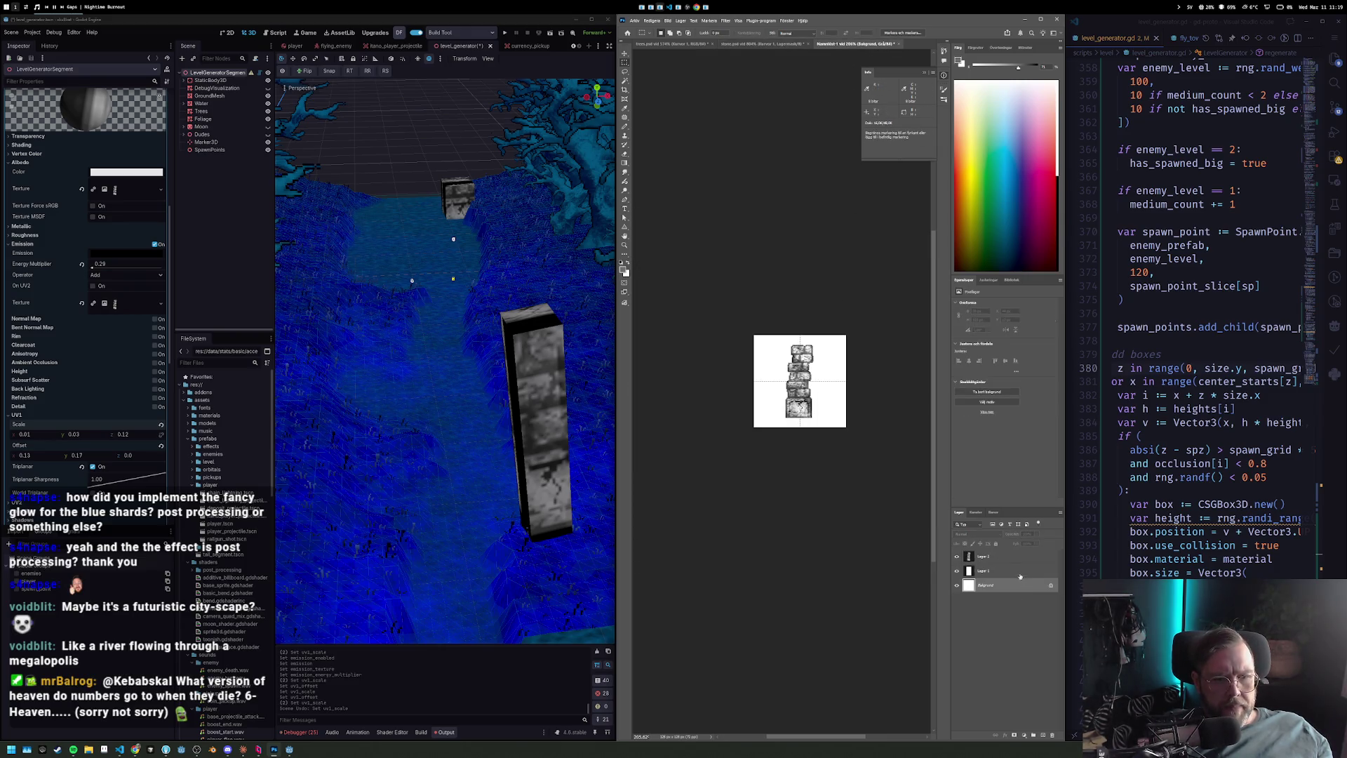
pyautogui.keyDown('shift'); pyautogui.click(1014, 570); pyautogui.keyUp('shift')
pyautogui.moveTo(1015, 570); pyautogui.dragTo(1051, 734)
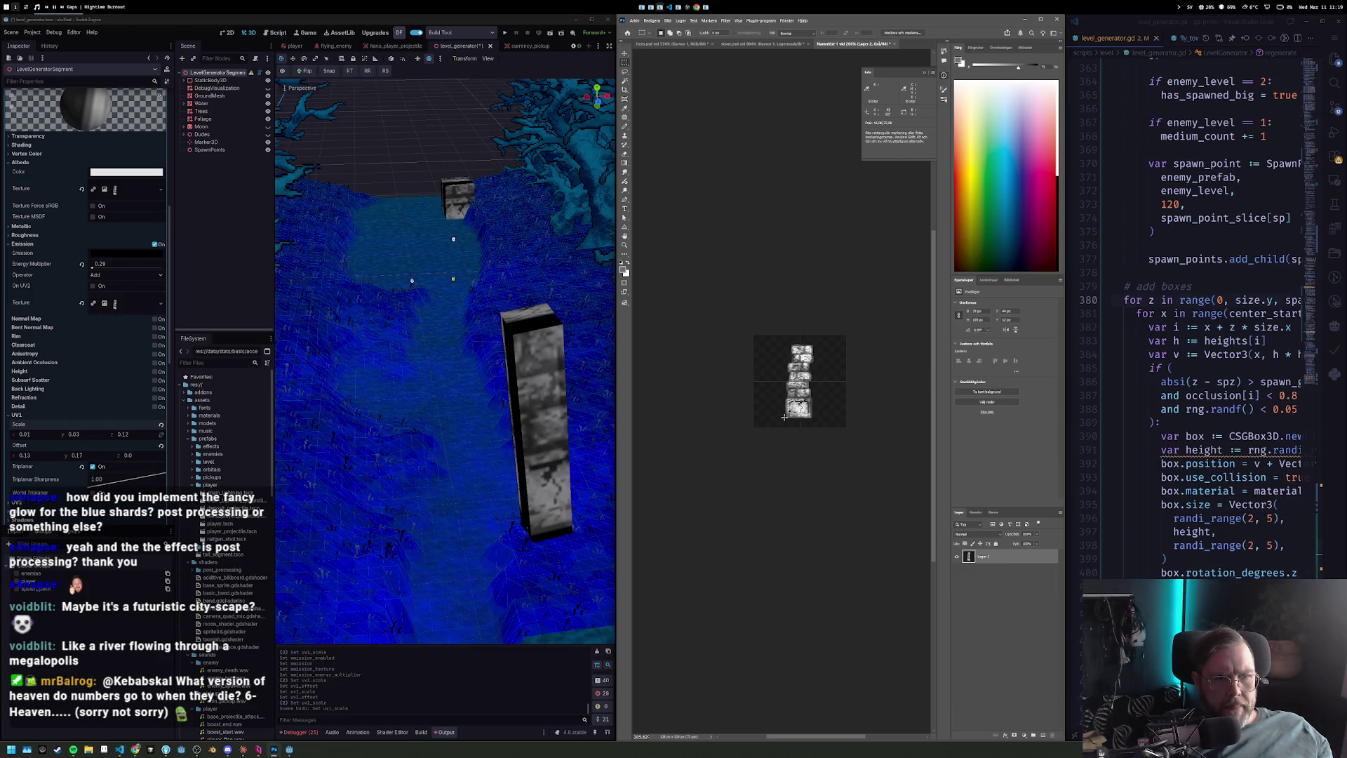
# Copy stone rows sideways and down until the texture fills the canvas, then open Save As.
pyautogui.scroll(3, 784, 417)
pyautogui.scroll(-2, 767, 382)
pyautogui.scroll(1, 773, 317)
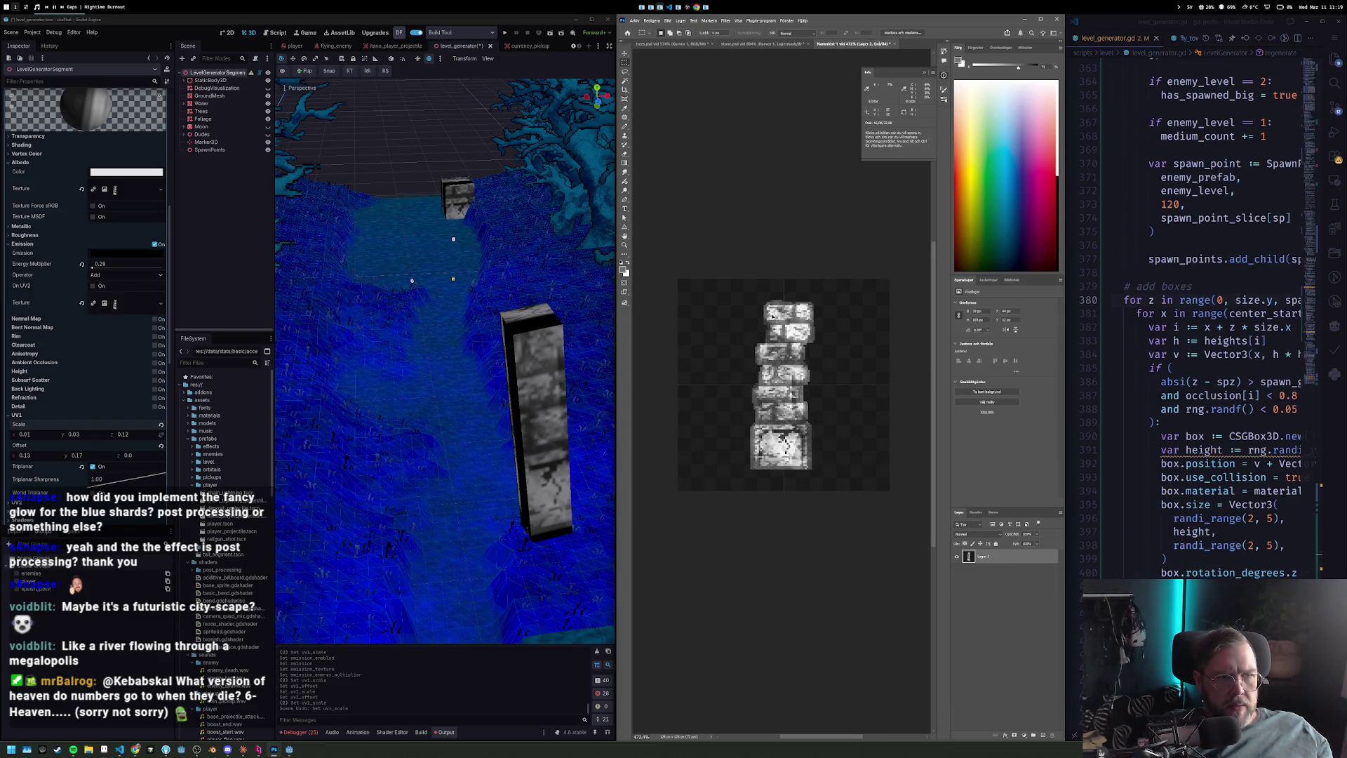
pyautogui.moveTo(795, 462)
pyautogui.mouseDown()
pyautogui.moveTo(758, 421)
pyautogui.moveTo(735, 424)
pyautogui.moveTo(772, 397)
pyautogui.moveTo(695, 389)
pyautogui.moveTo(906, 400)
pyautogui.moveTo(872, 404)
pyautogui.moveTo(839, 282)
pyautogui.mouseUp()
pyautogui.press('m')
pyautogui.moveTo(863, 351); pyautogui.dragTo(863, 540)
pyautogui.hotkey('ctrl', 'd')
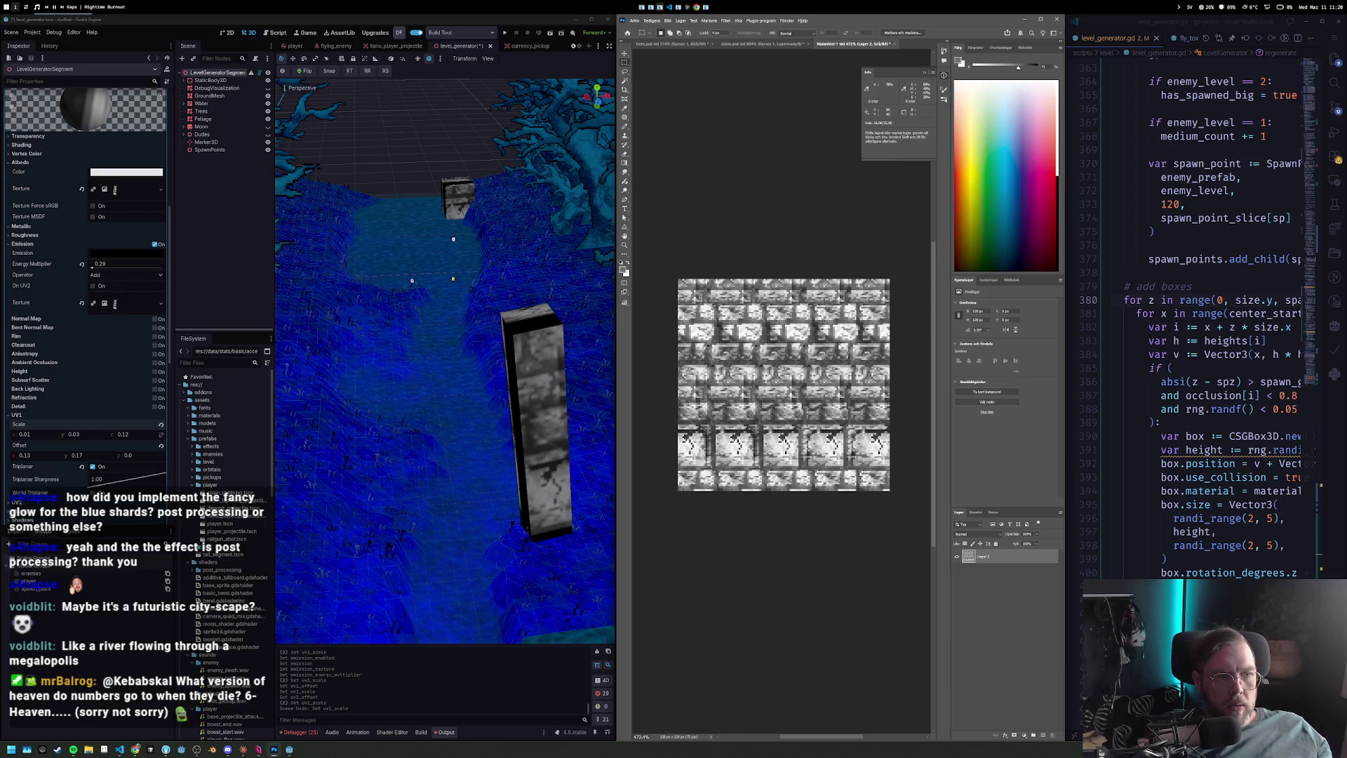
pyautogui.hotkey('ctrl', 's')
# Save the new texture as stone_2.psd, accepting the save options.
pyautogui.write('sonmte')
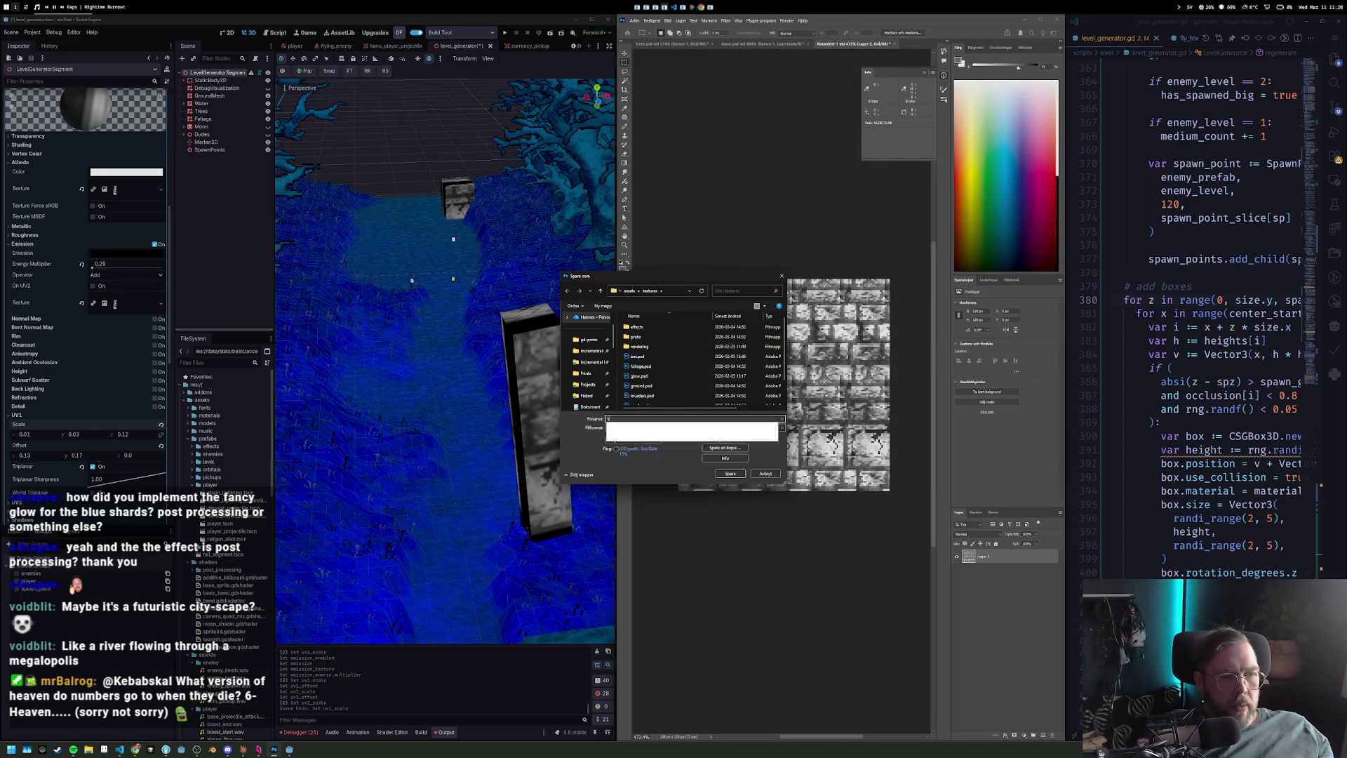
pyautogui.press('BackSpace')
pyautogui.press('BackSpace')
pyautogui.write('tone_2')
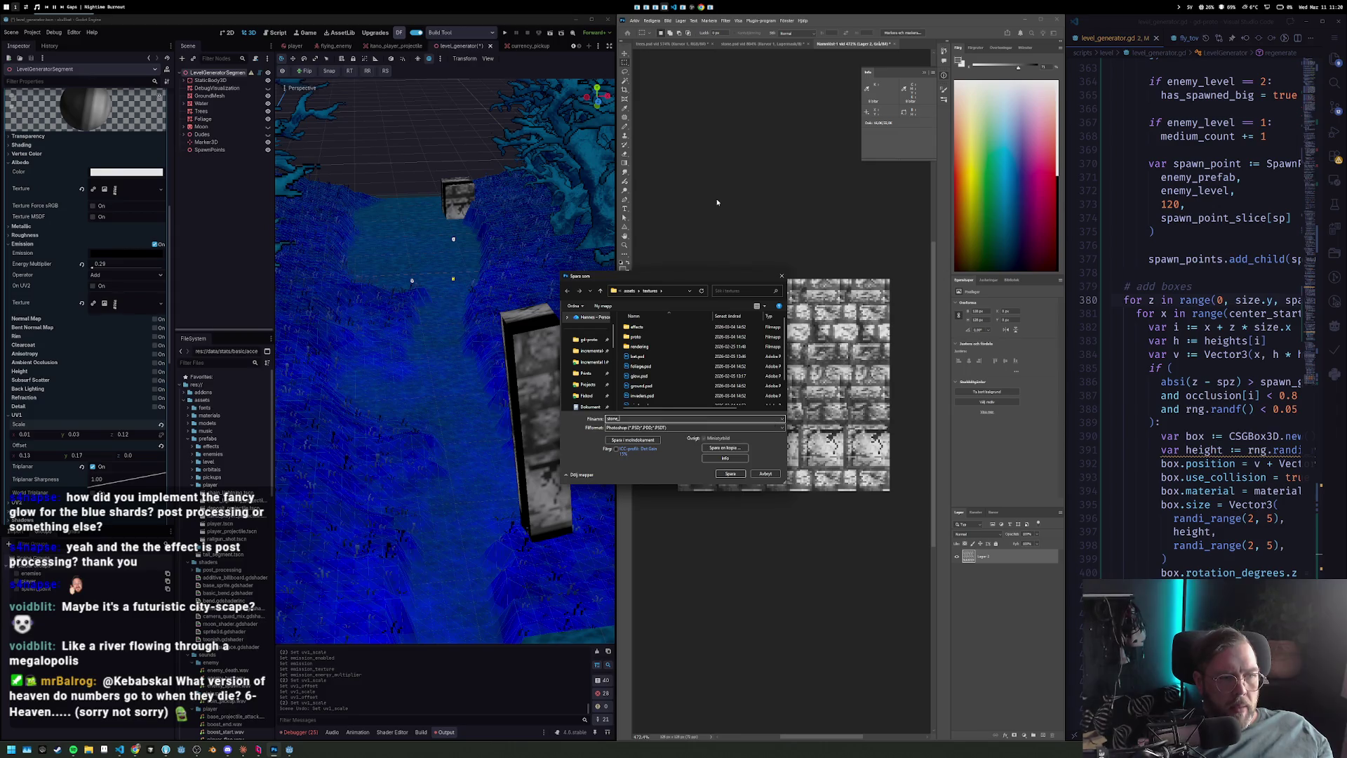
pyautogui.click(734, 475)
pyautogui.click(763, 362)
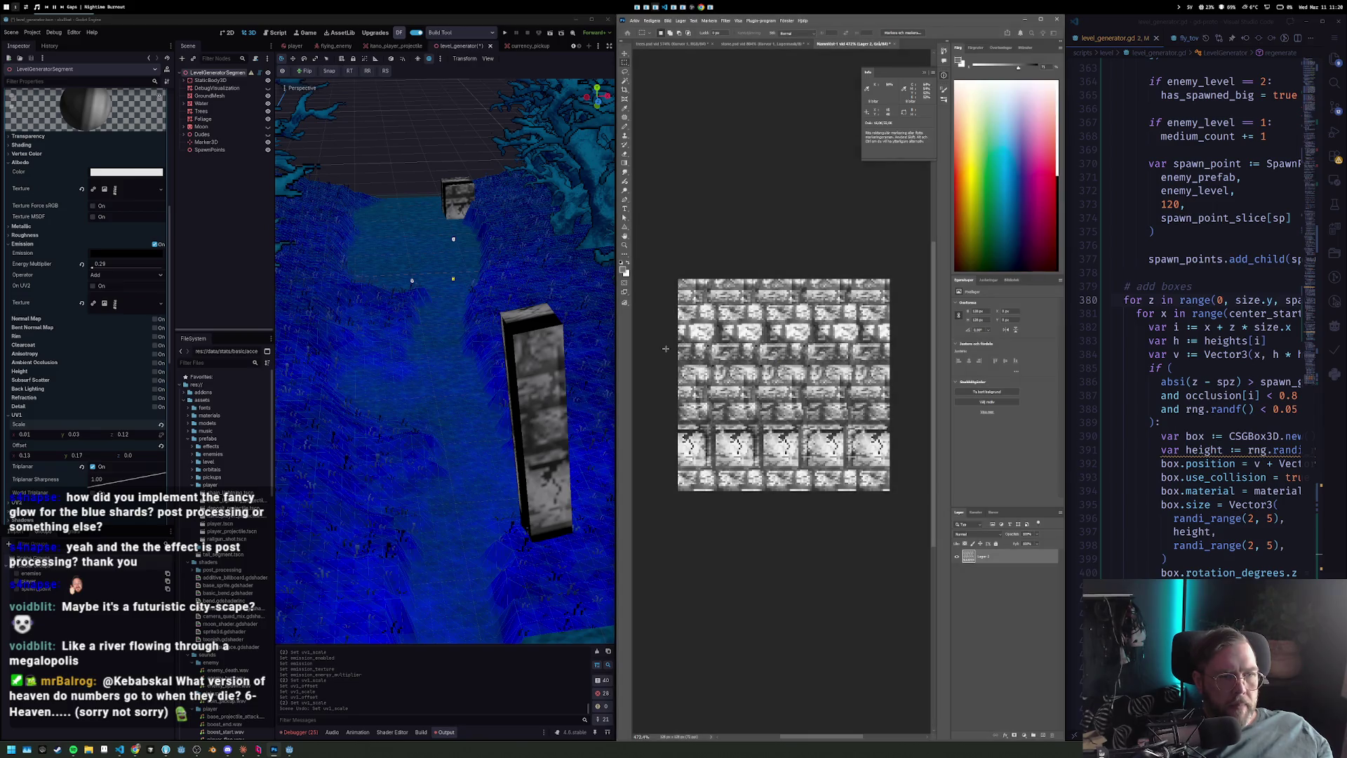
# Back in Godot, quick-load stone_2 as the pillar's albedo texture and reuse it for emission.
pyautogui.scroll(5, 120, 216)
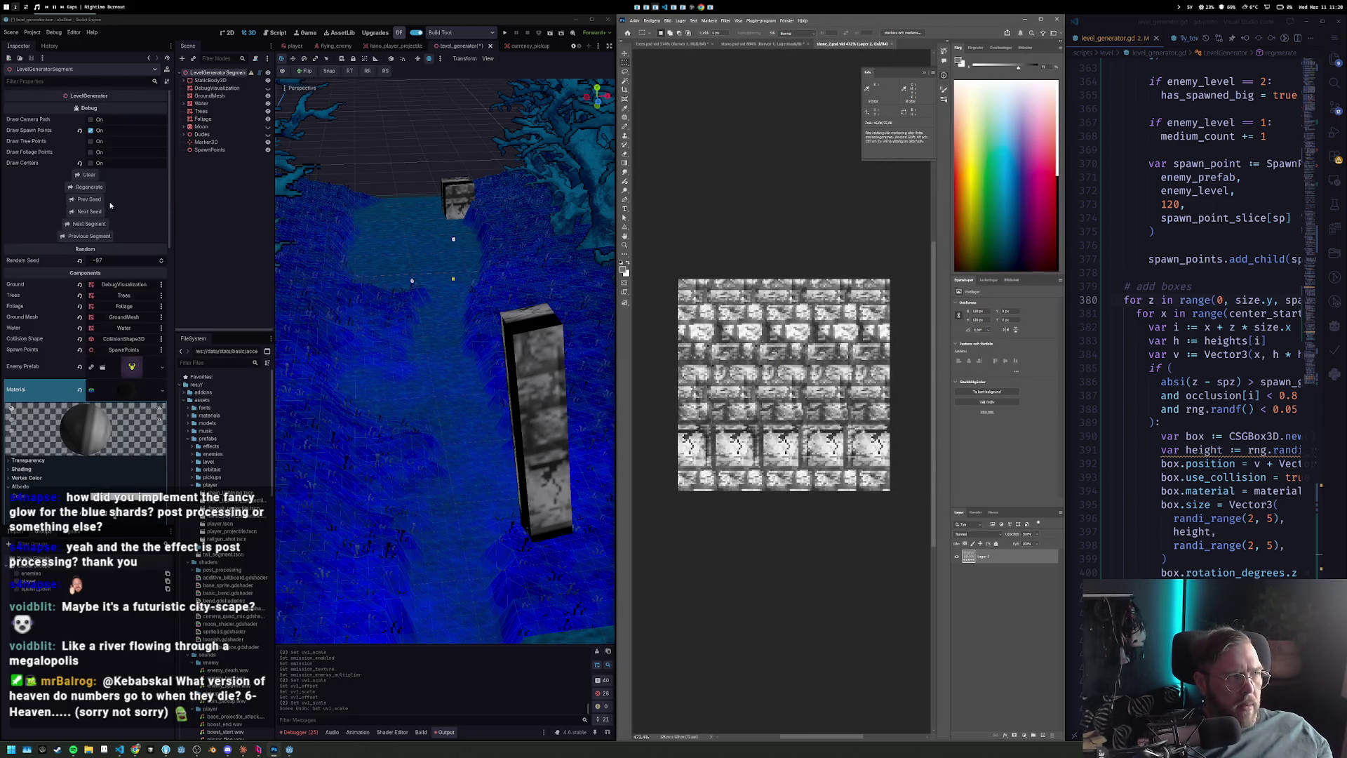
pyautogui.scroll(-6, 124, 288)
pyautogui.scroll(-3, 125, 287)
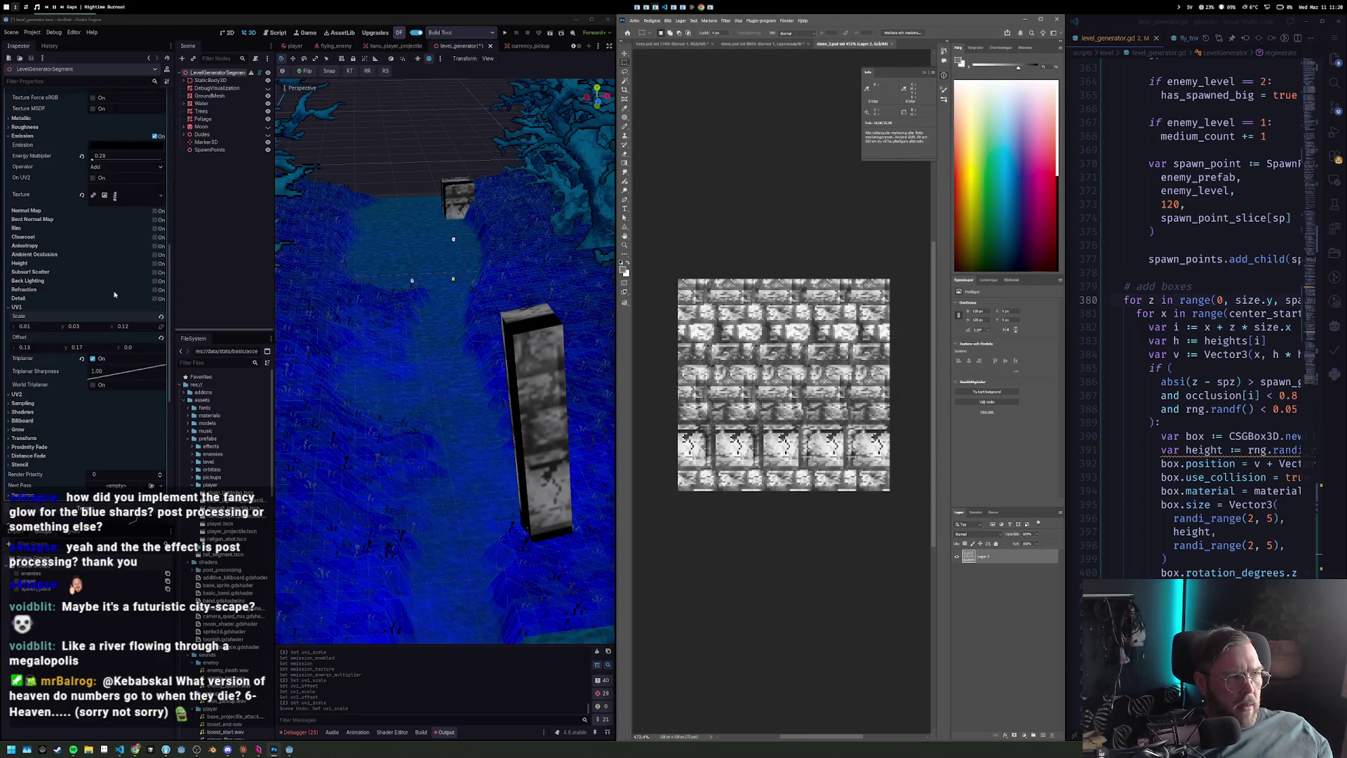
pyautogui.scroll(8, 114, 295)
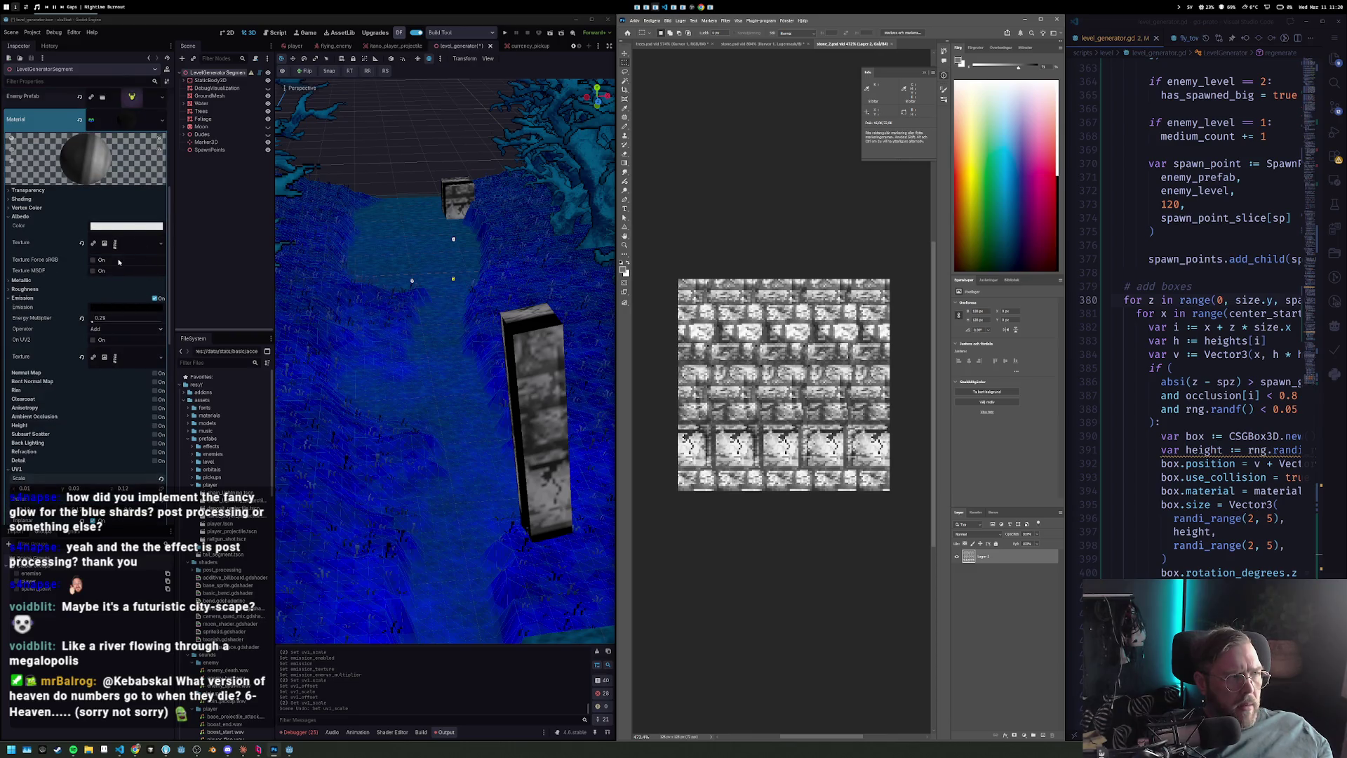
pyautogui.click(119, 262)
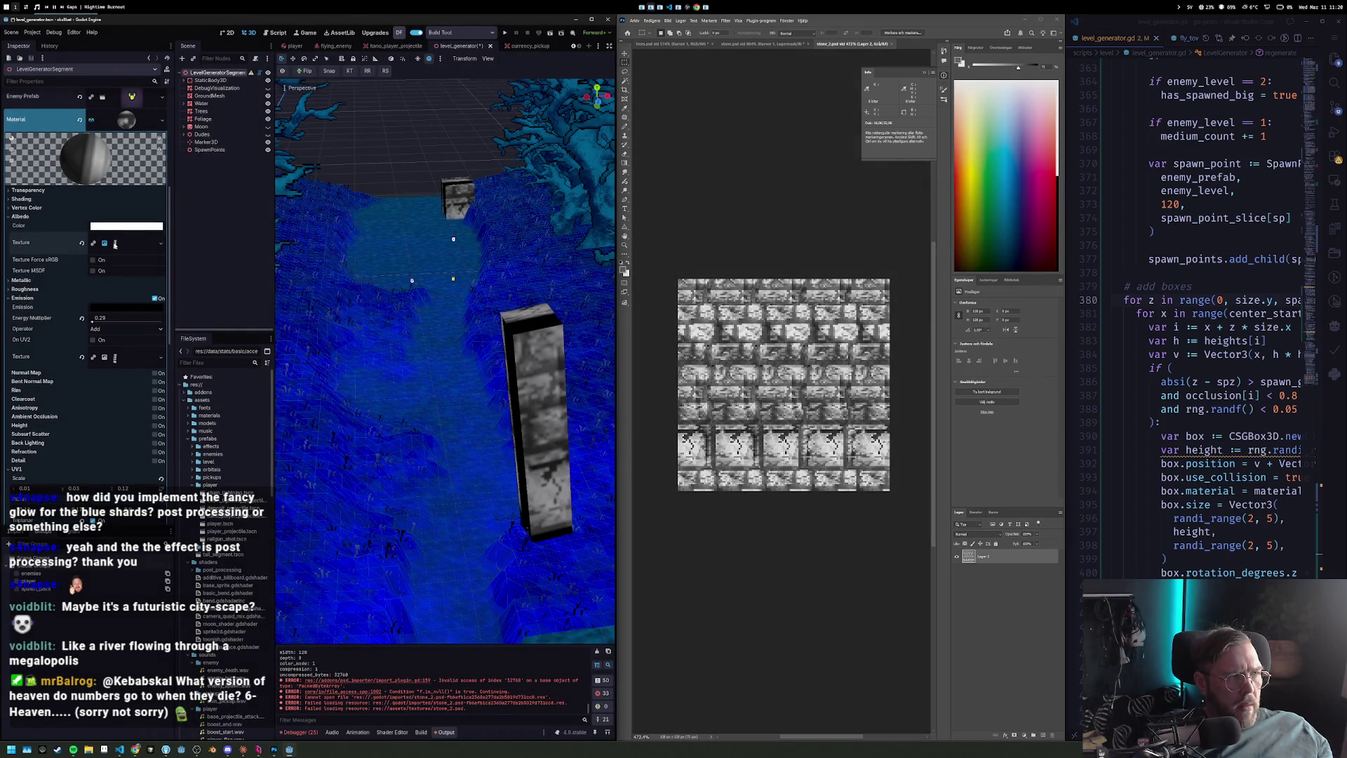
pyautogui.click(159, 246)
pyautogui.click(115, 419)
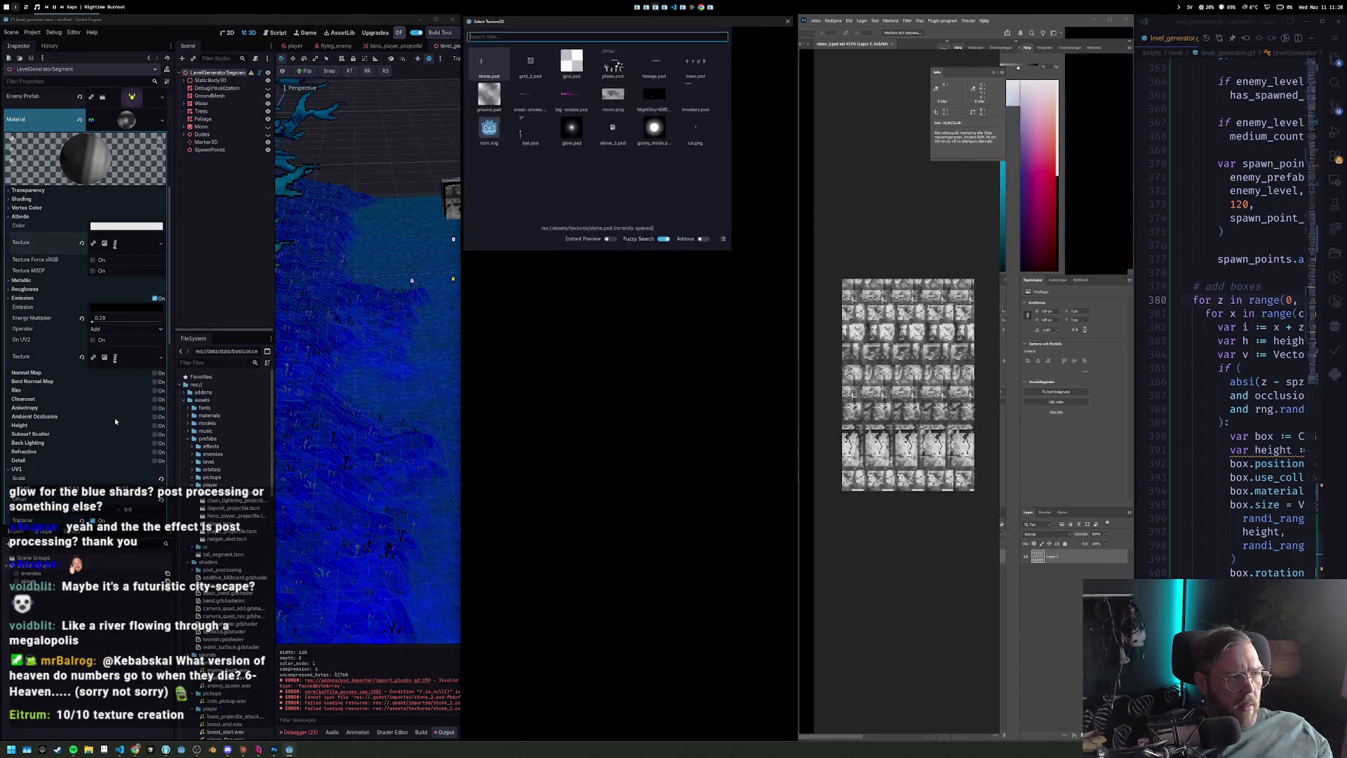
pyautogui.write('stone')
pyautogui.press('Return')
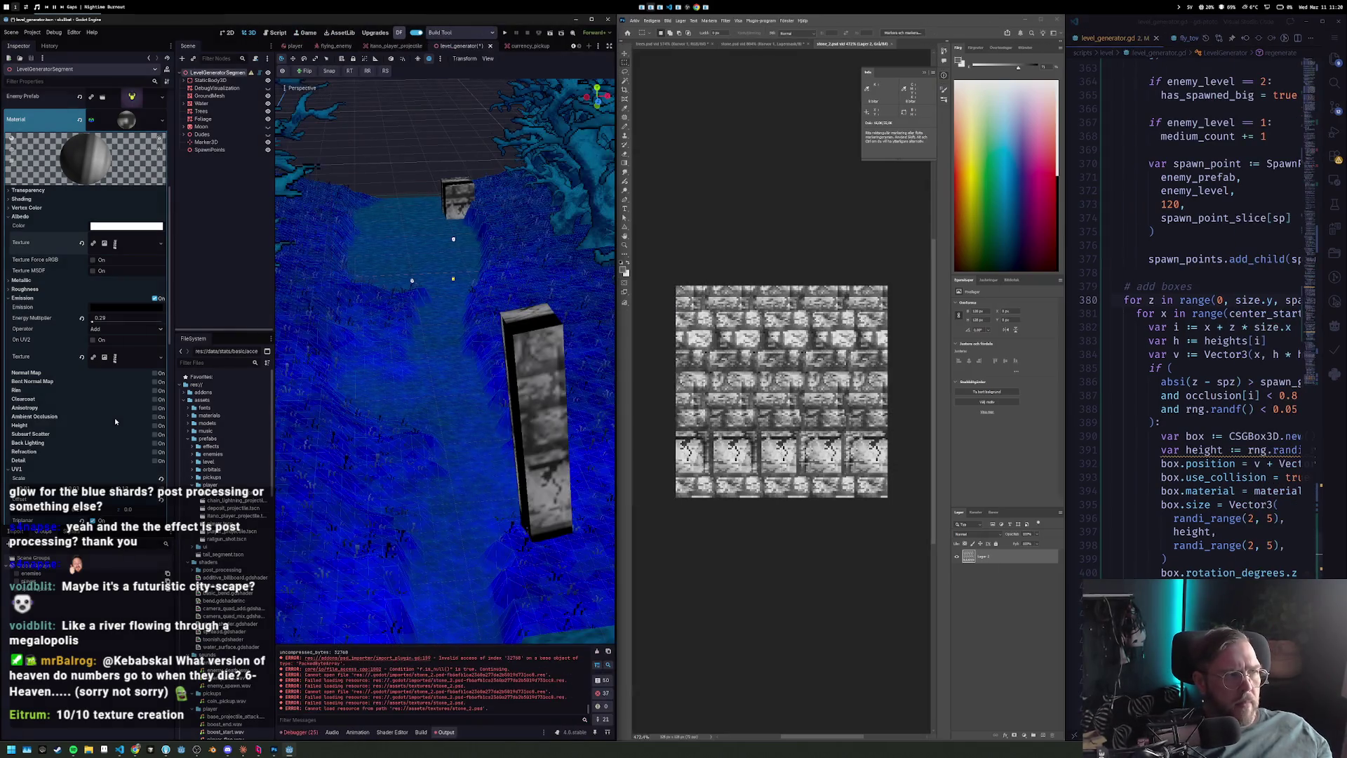
pyautogui.moveTo(118, 246); pyautogui.dragTo(126, 359)
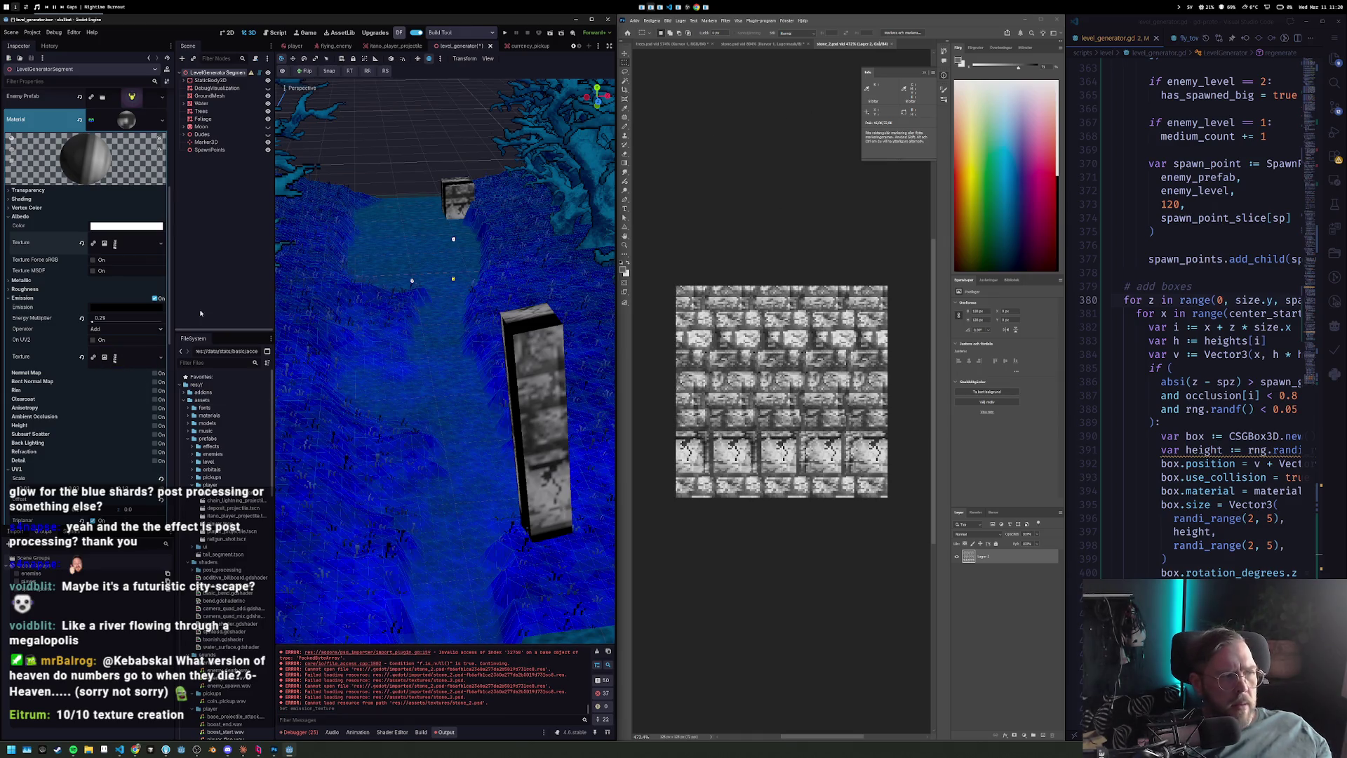
# Regenerate the LevelGeneratorSegment and reset the material's UV1 scale to 1 and offset to 0.
pyautogui.click(225, 183)
pyautogui.click(212, 75)
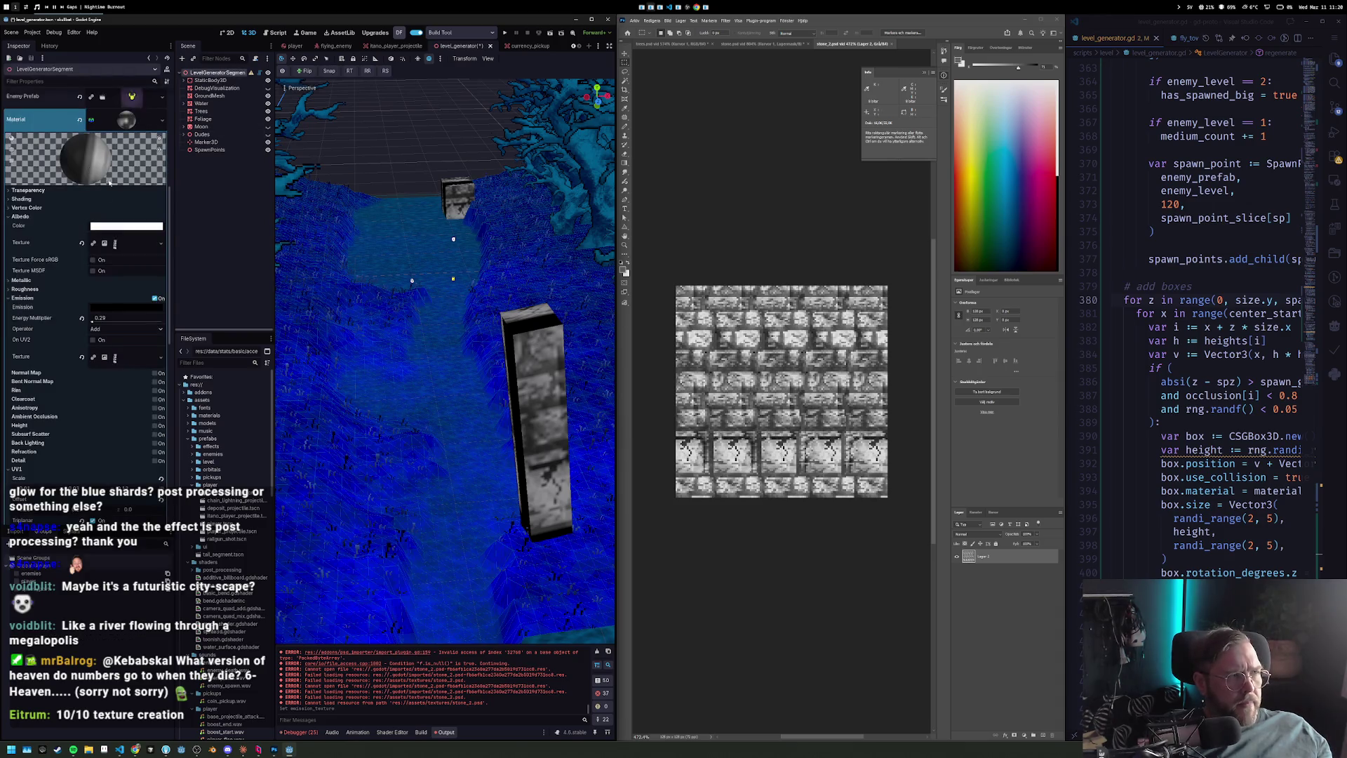
pyautogui.scroll(5, 74, 195)
pyautogui.click(93, 176)
pyautogui.click(91, 186)
pyautogui.moveTo(536, 348)
pyautogui.mouseDown()
pyautogui.moveTo(452, 328)
pyautogui.moveTo(490, 329)
pyautogui.mouseUp()
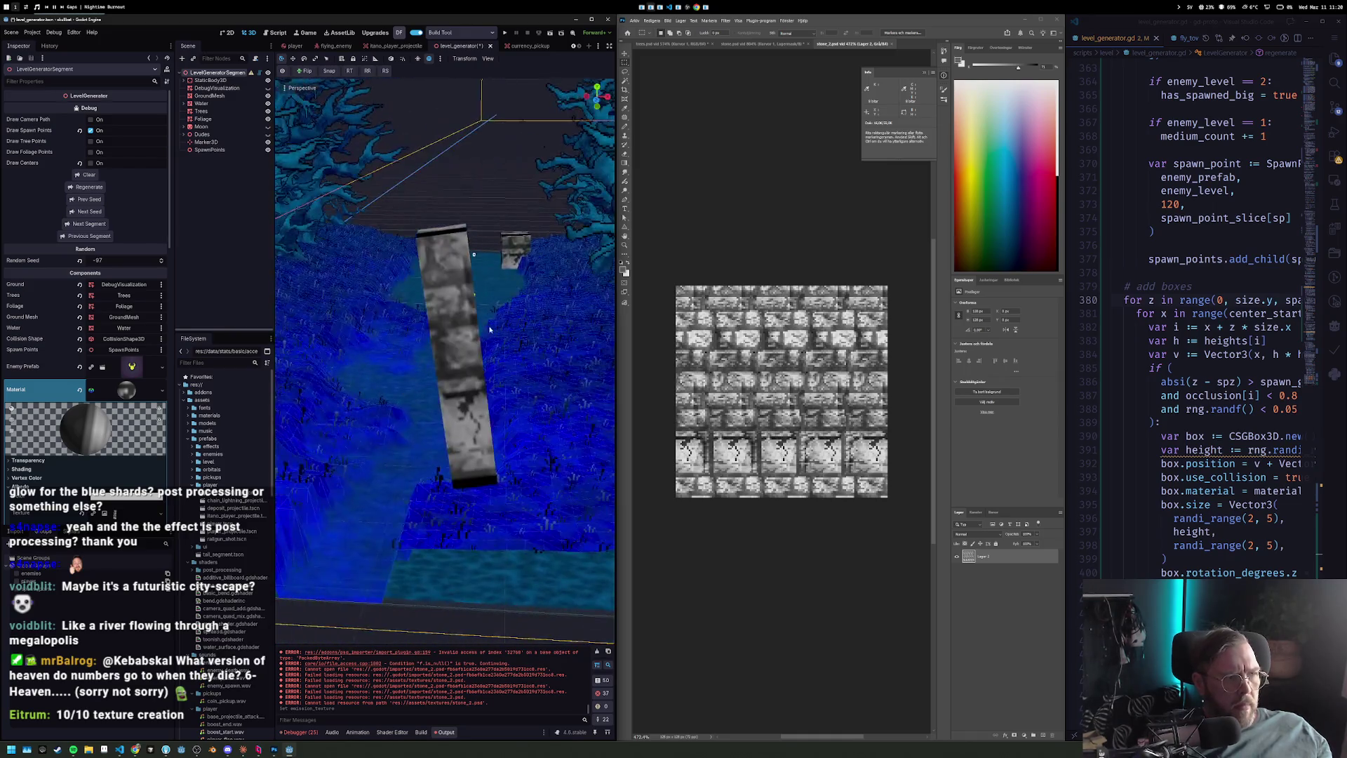
pyautogui.scroll(-10, 87, 421)
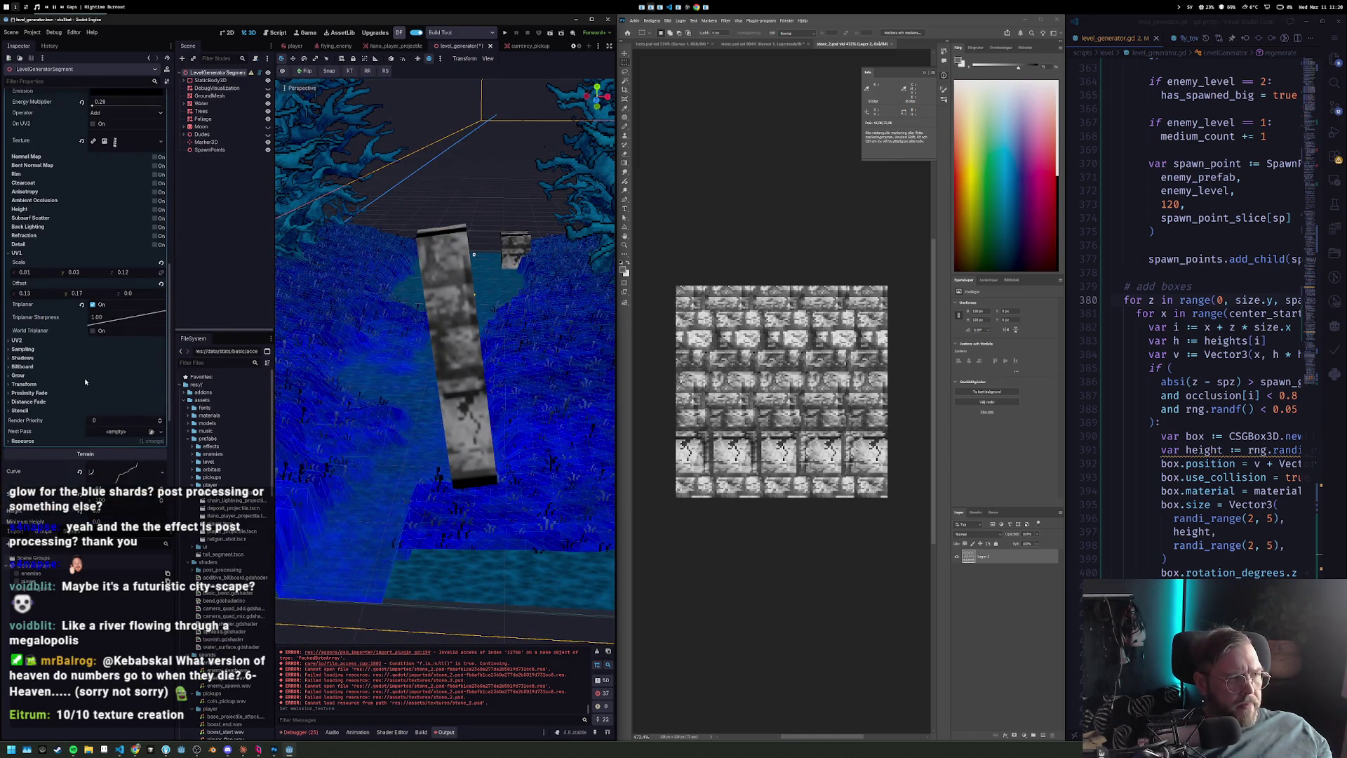
pyautogui.click(162, 264)
pyautogui.click(162, 284)
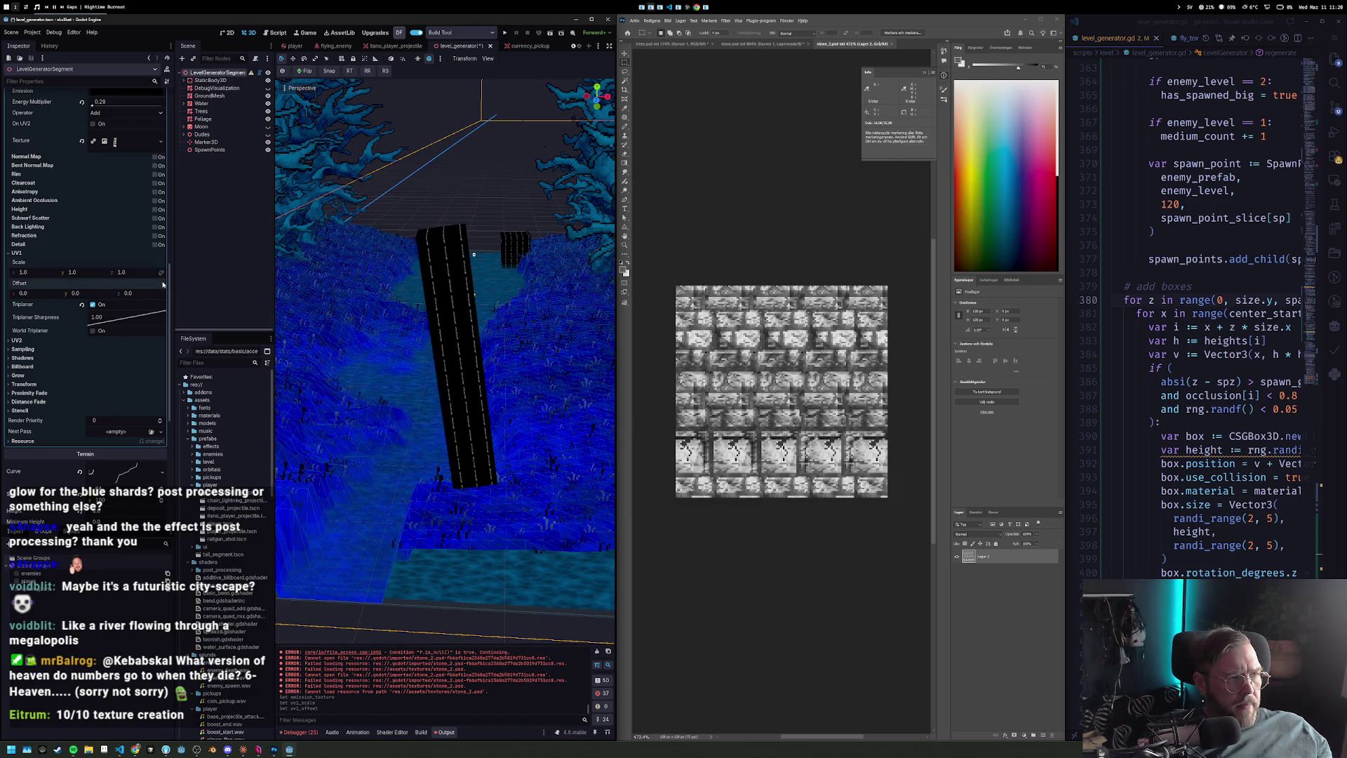
pyautogui.scroll(8, 155, 206)
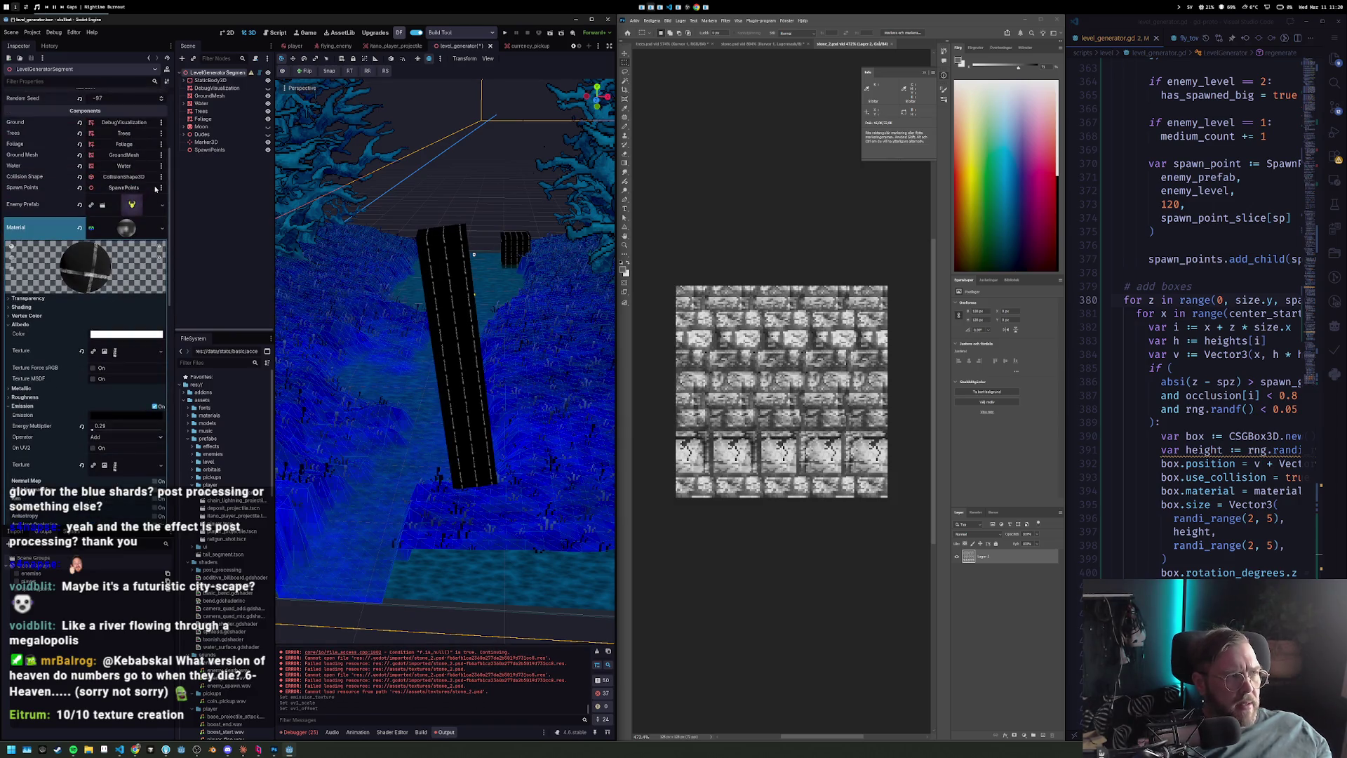
# Quick-load stone_2.psd as the segment material's albedo texture.
pyautogui.click(162, 338)
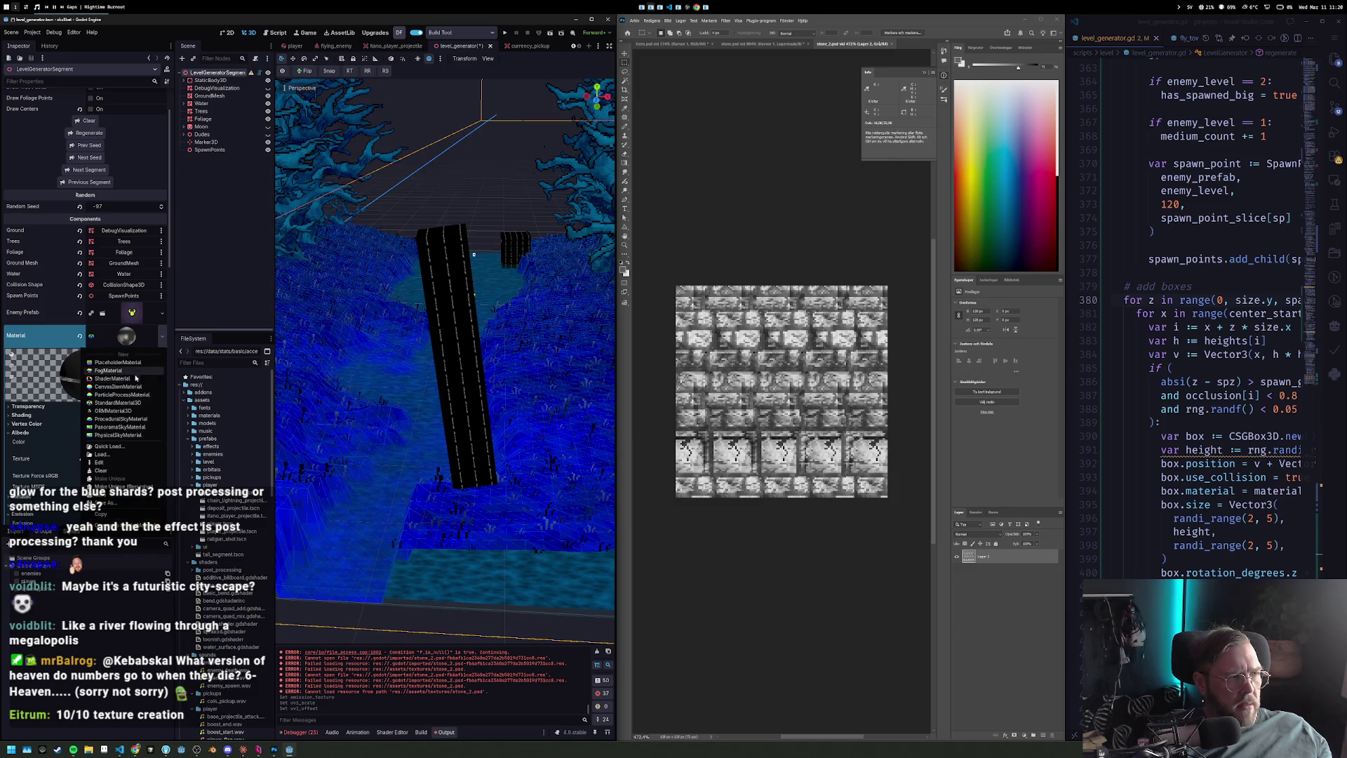
pyautogui.click(130, 447)
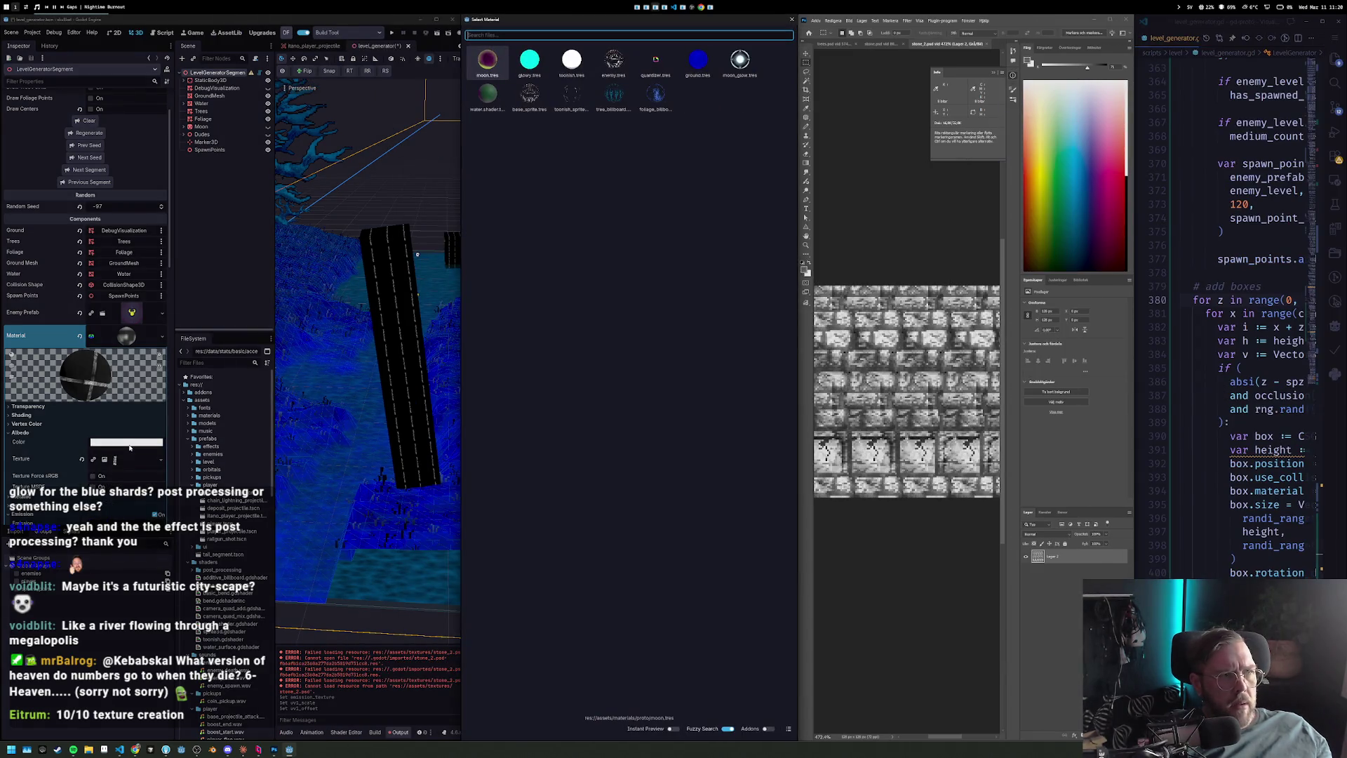
pyautogui.press('Escape')
pyautogui.scroll(-3, 133, 431)
pyautogui.click(162, 355)
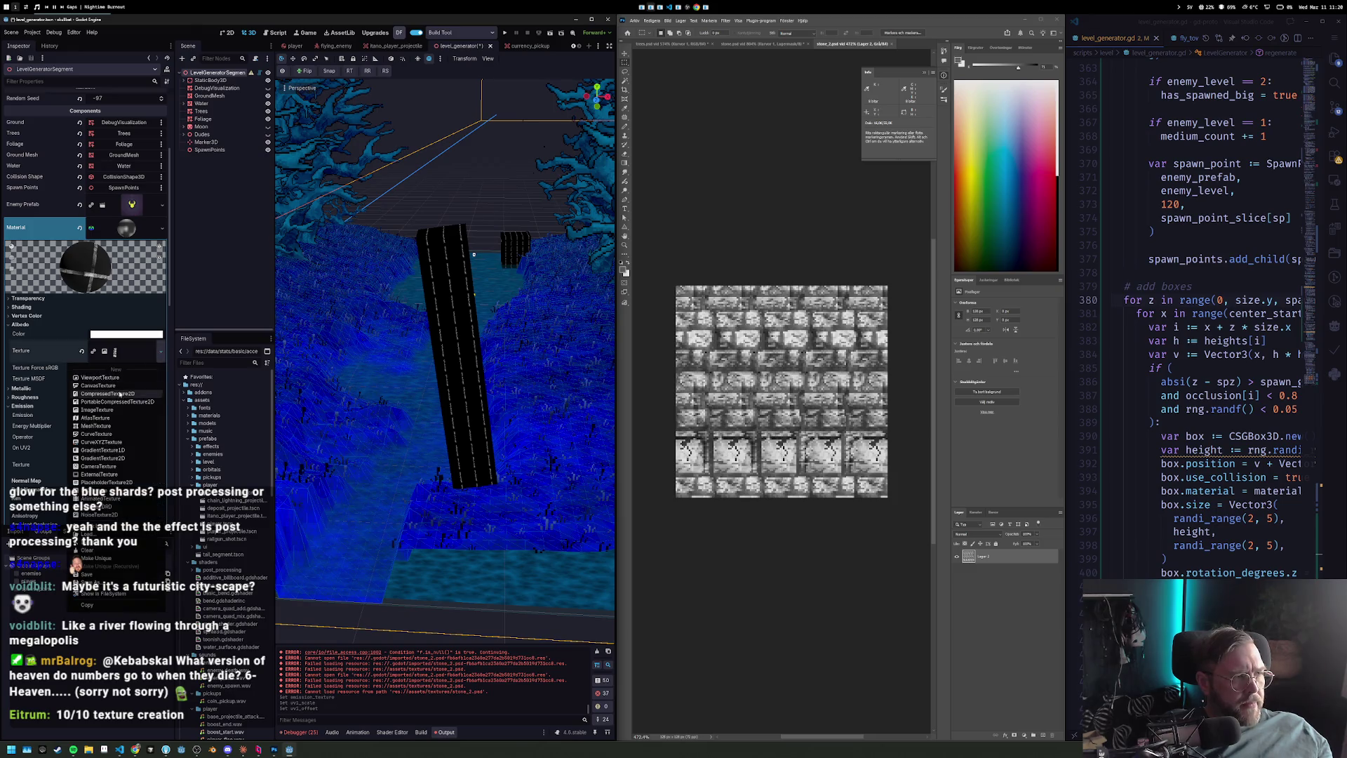
pyautogui.click(120, 537)
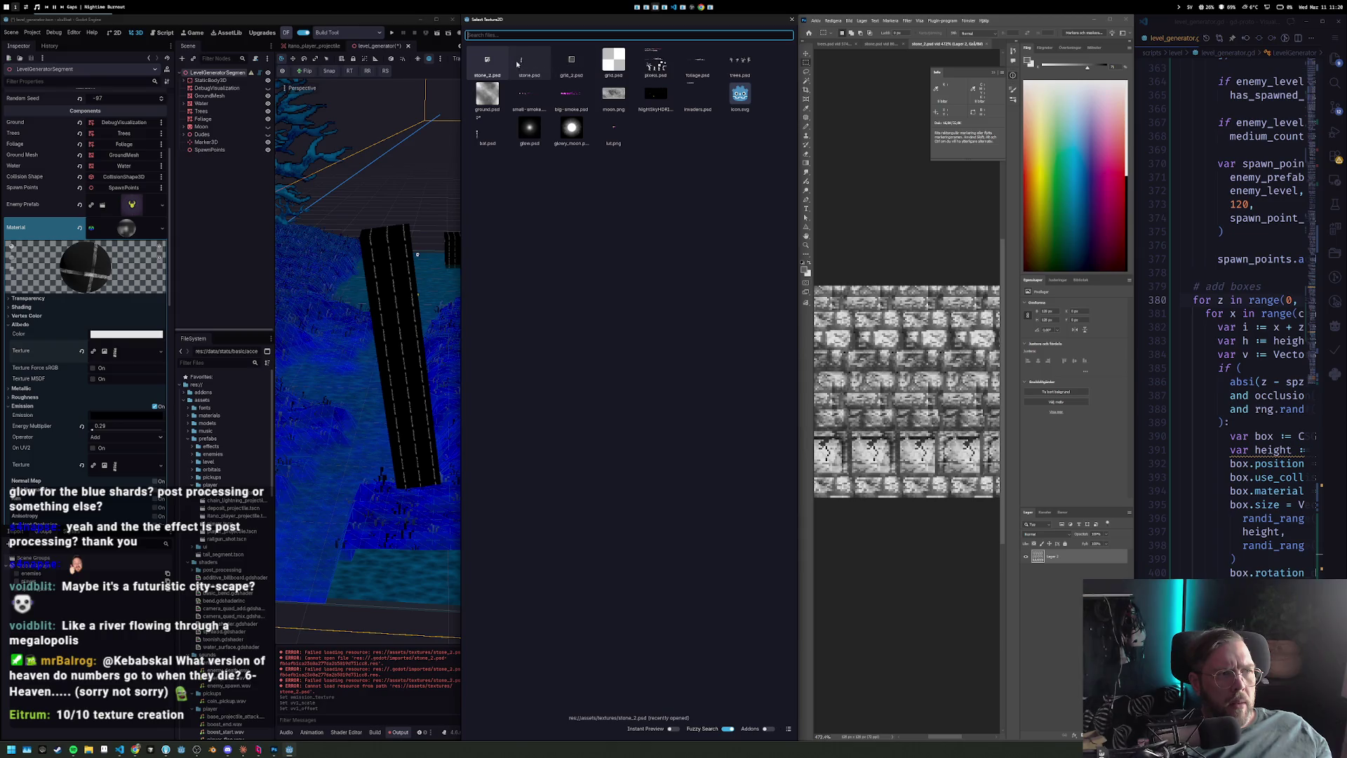
pyautogui.doubleClick(487, 64)
pyautogui.moveTo(429, 193); pyautogui.dragTo(314, 314)
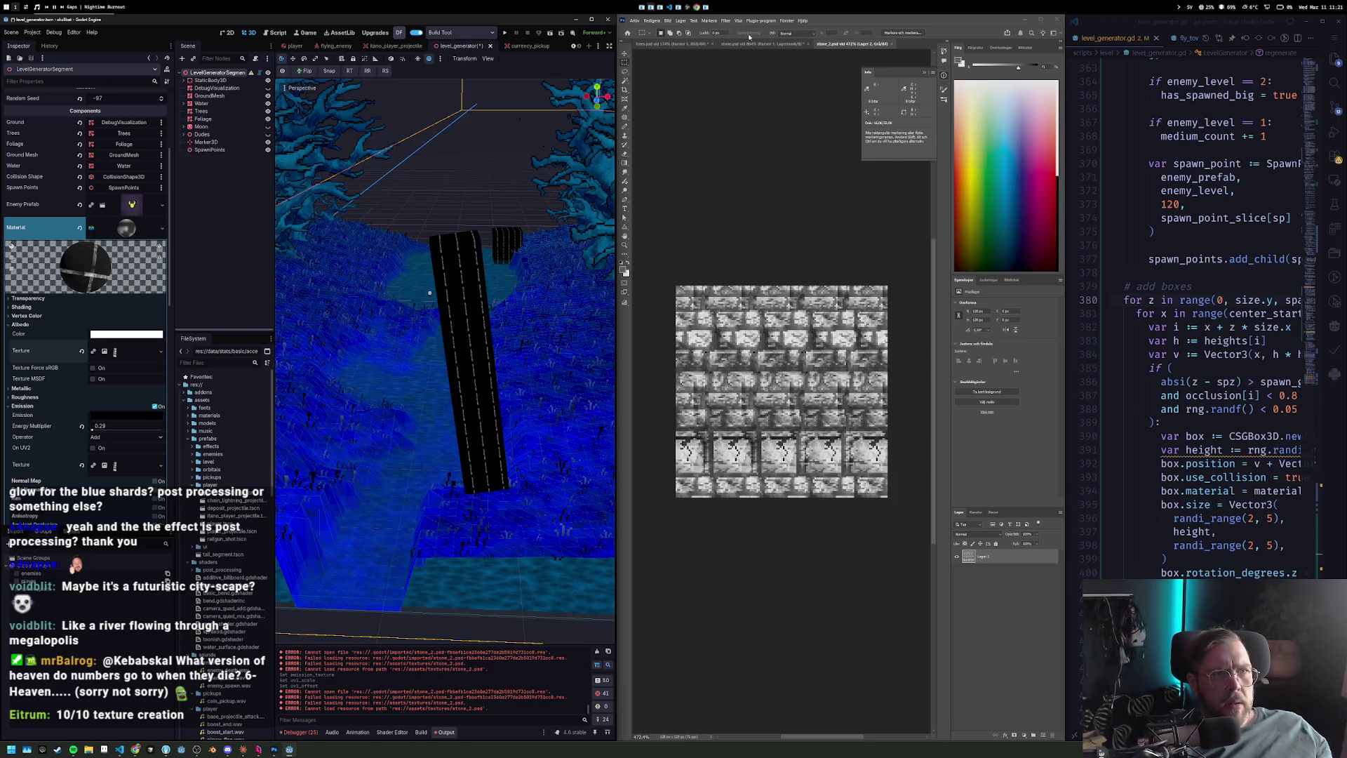
# In Photoshop, convert the stone image to RGB Color mode and save it.
pyautogui.click(684, 21)
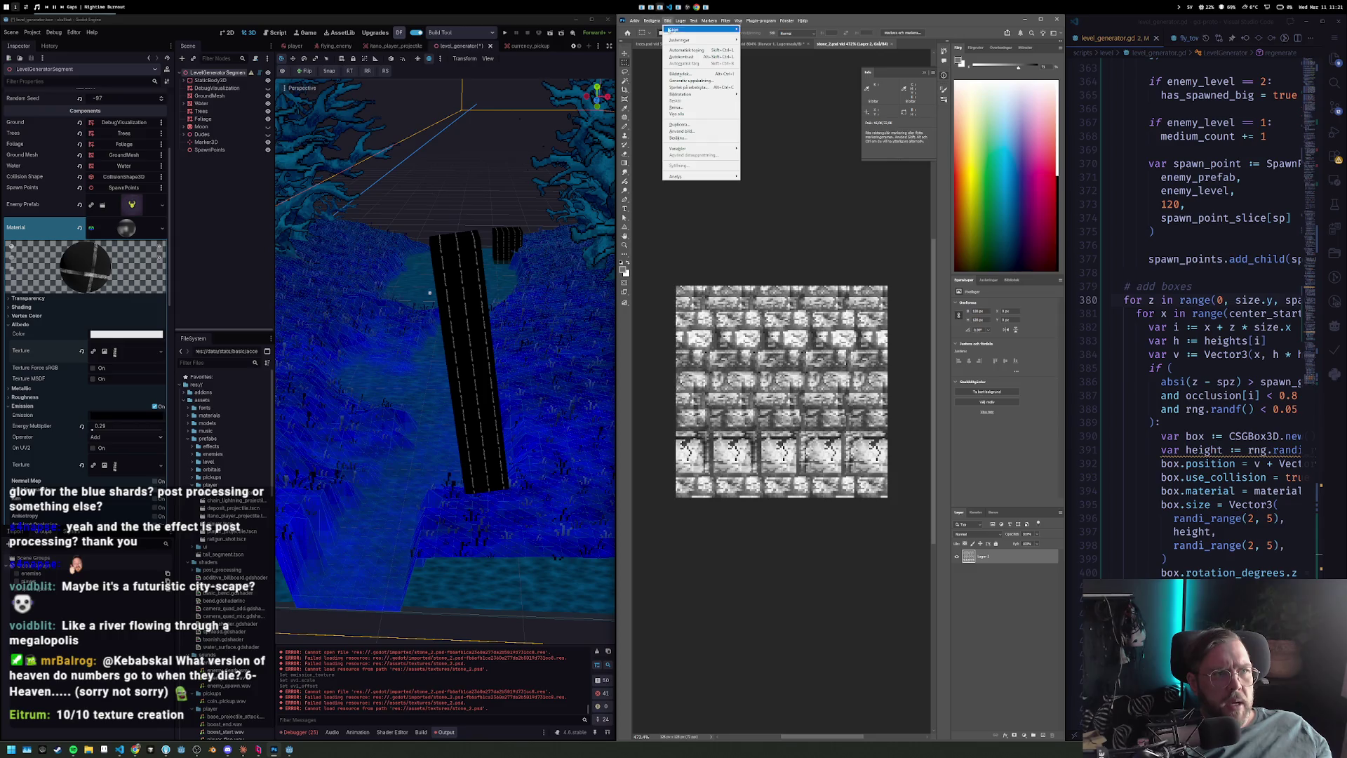
pyautogui.moveTo(673, 30)
pyautogui.click(769, 56)
pyautogui.hotkey('ctrl', 's')
pyautogui.click(236, 187)
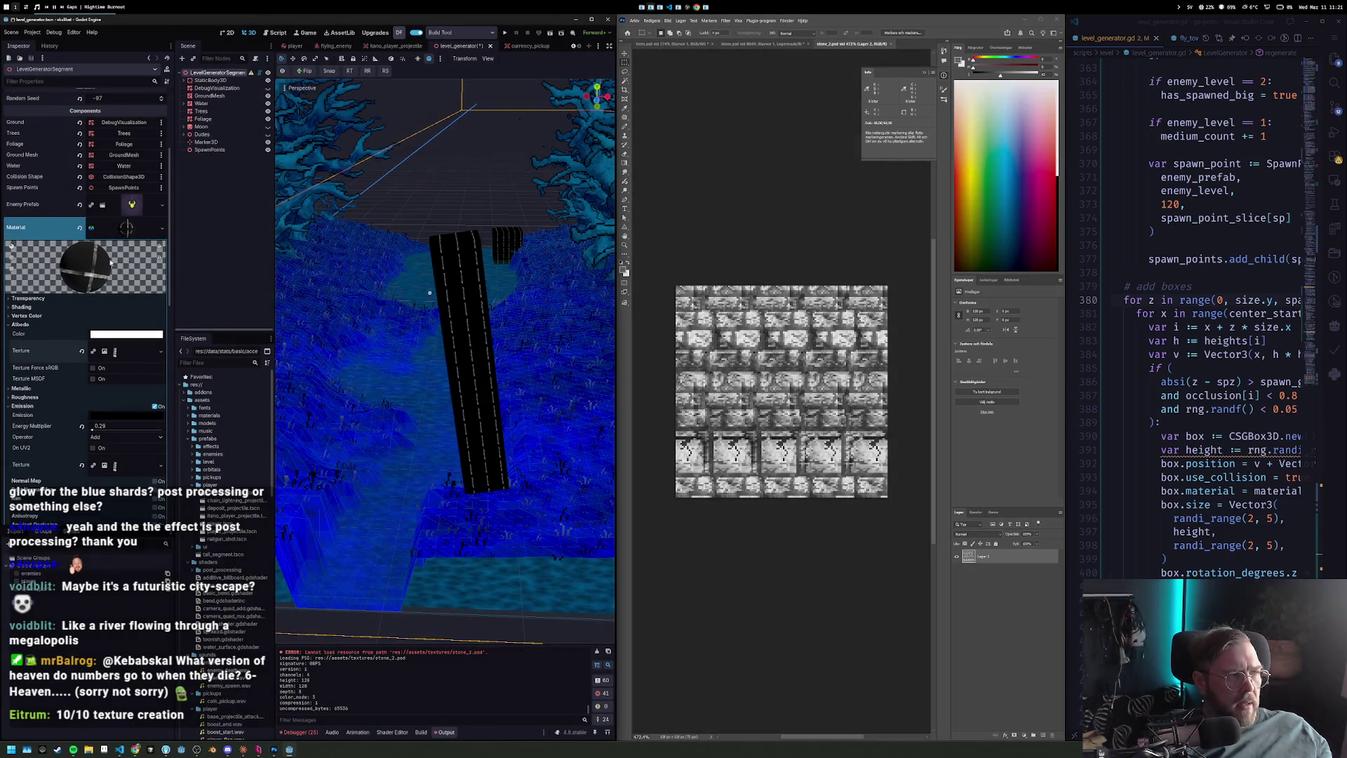
# Reassign the reimported stone_2.psd as the albedo texture.
pyautogui.click(114, 352)
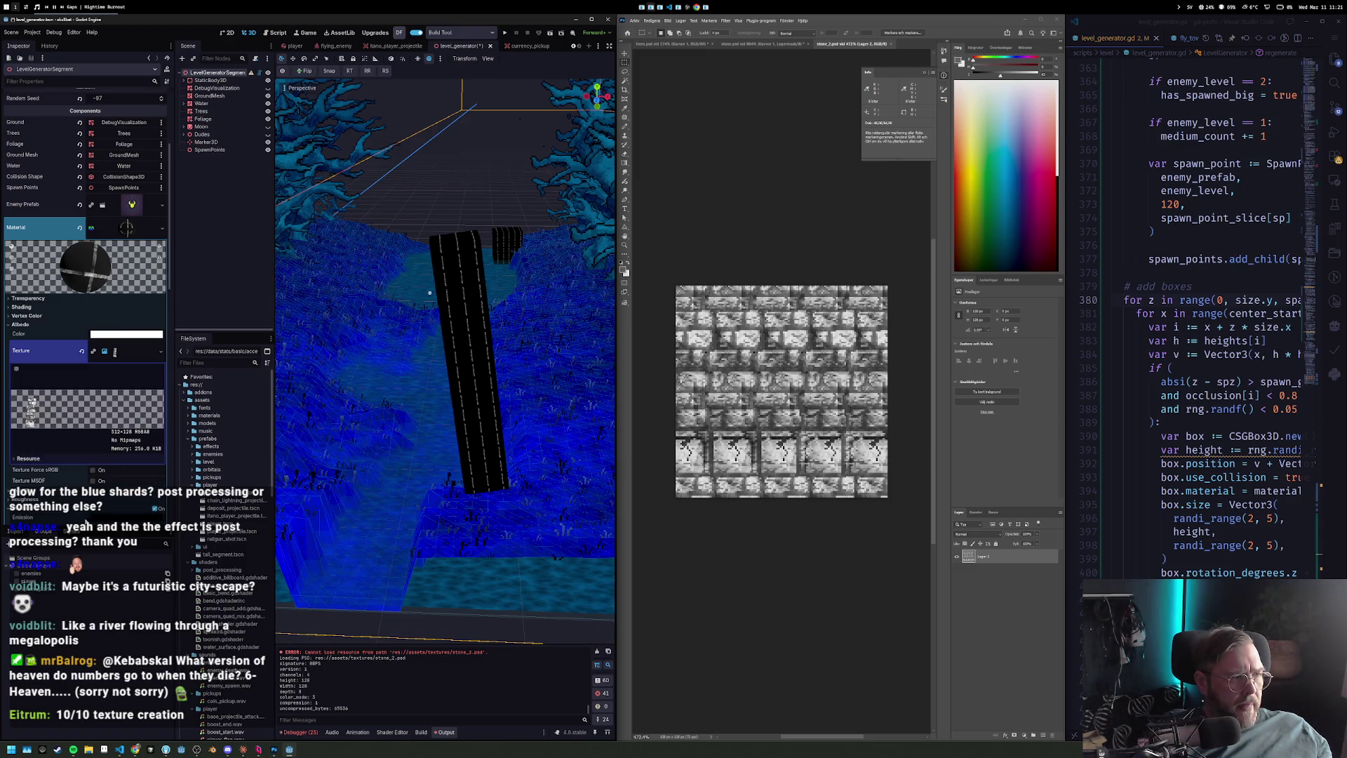
pyautogui.click(160, 352)
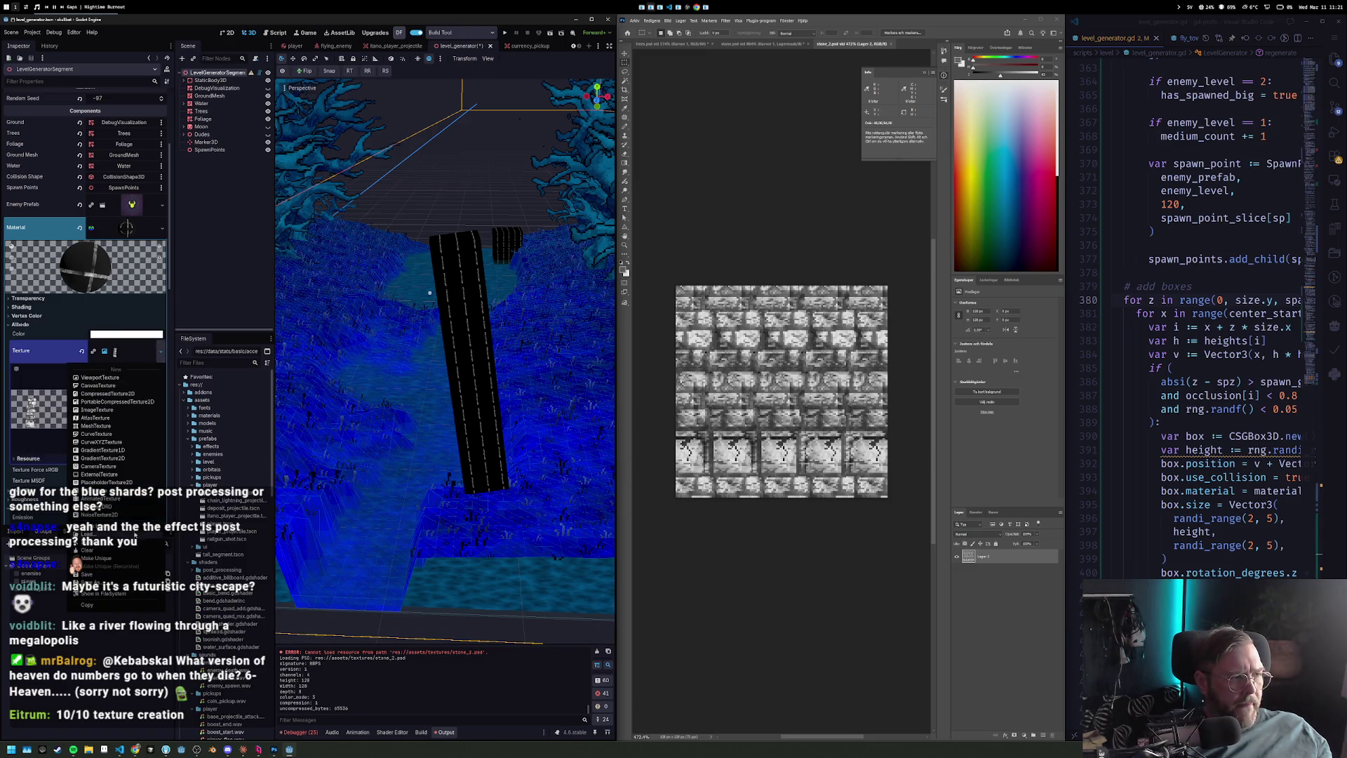
pyautogui.click(119, 534)
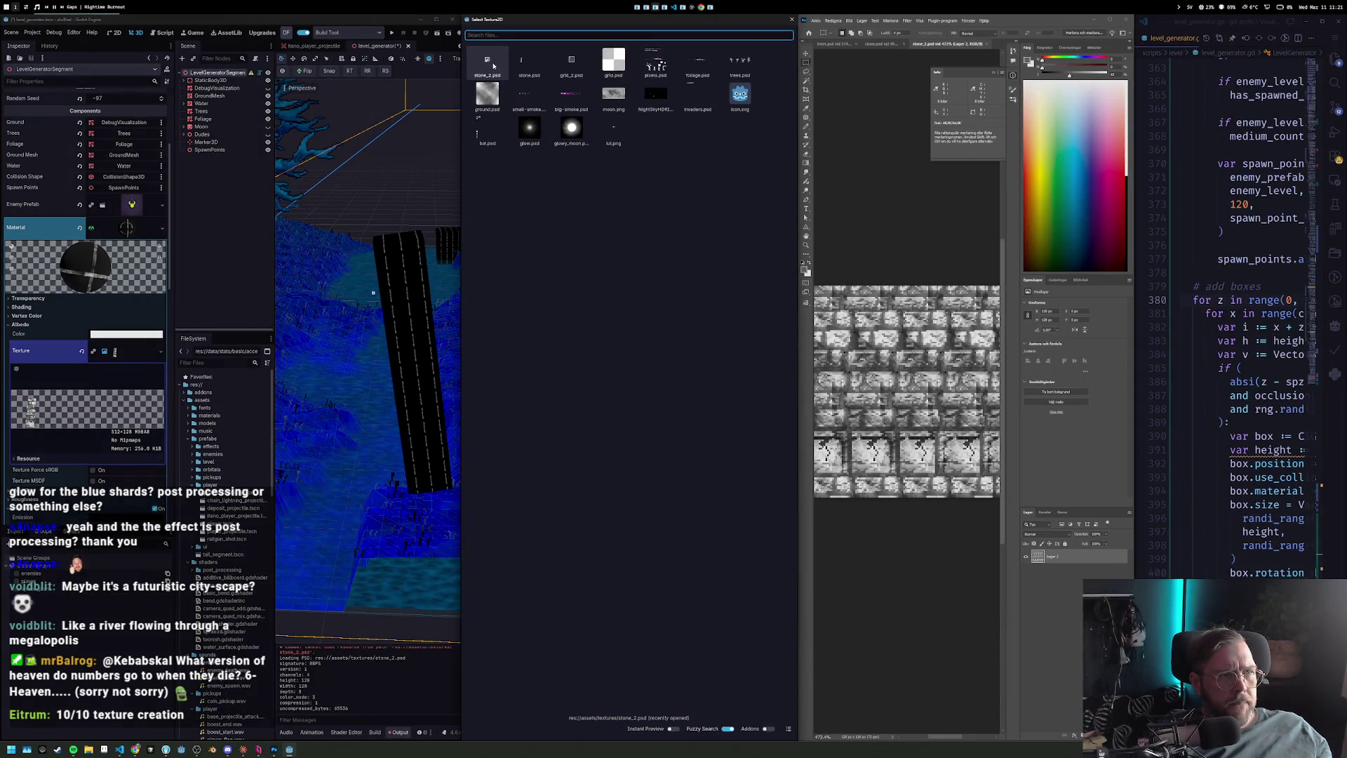
pyautogui.doubleClick(493, 65)
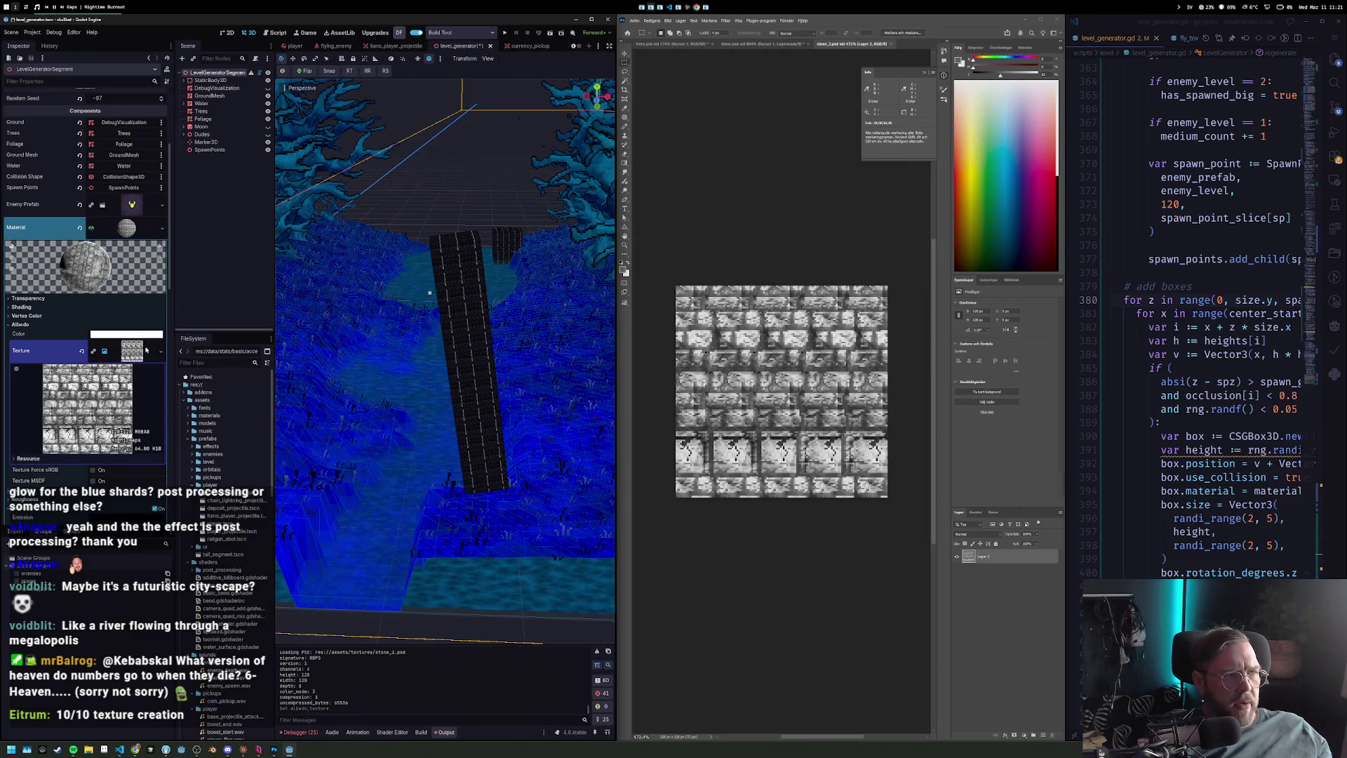
# Use stone_2.psd as the emission texture, undoing a trial tiling change.
pyautogui.scroll(-10, 146, 350)
pyautogui.scroll(10, 127, 367)
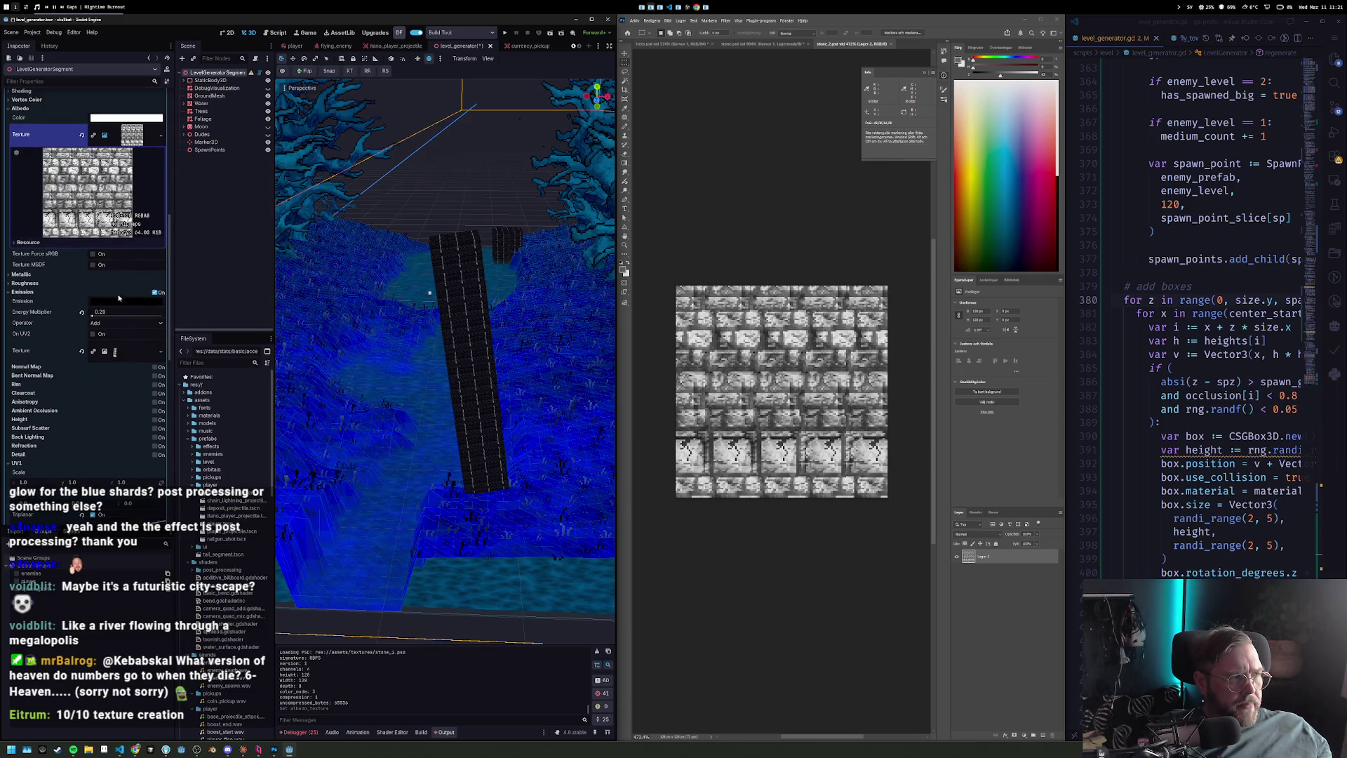
pyautogui.scroll(2, 119, 298)
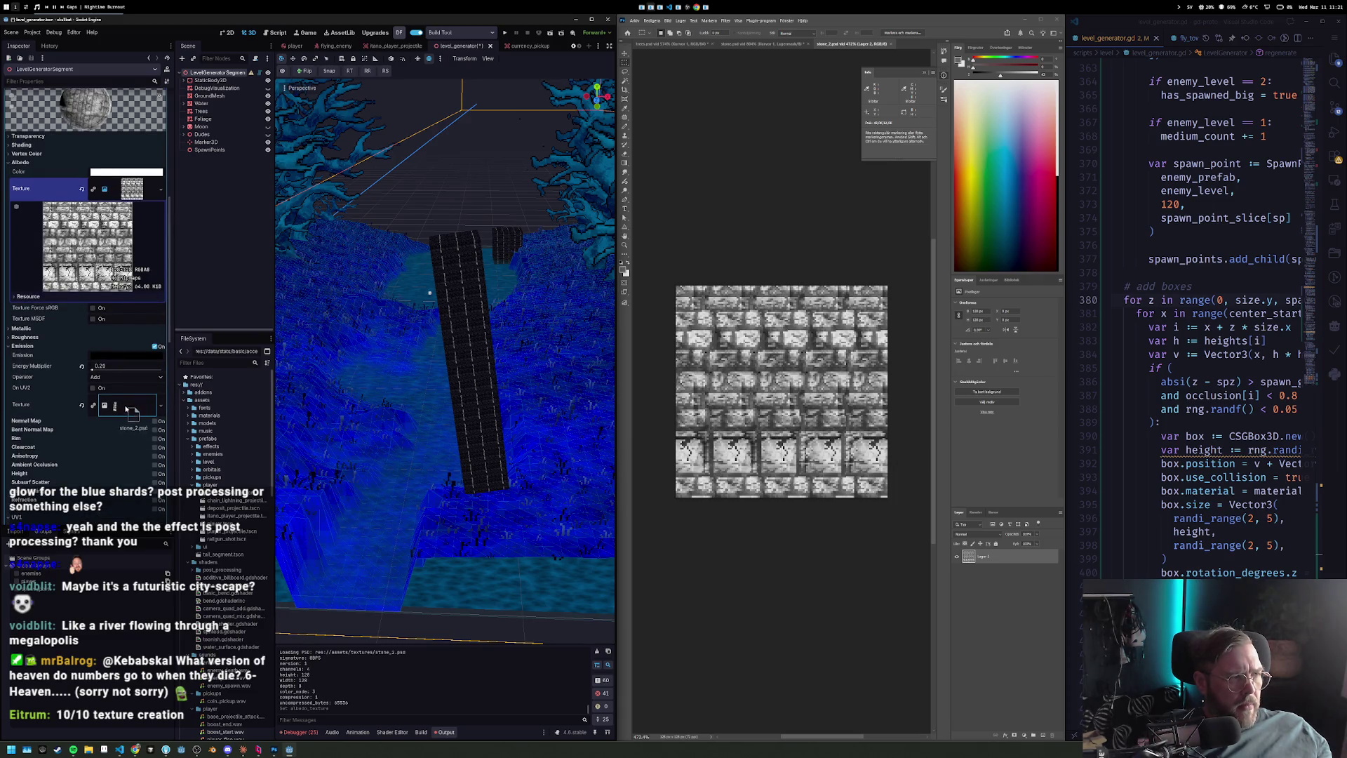
pyautogui.moveTo(128, 409); pyautogui.dragTo(131, 407)
pyautogui.scroll(-8, 87, 409)
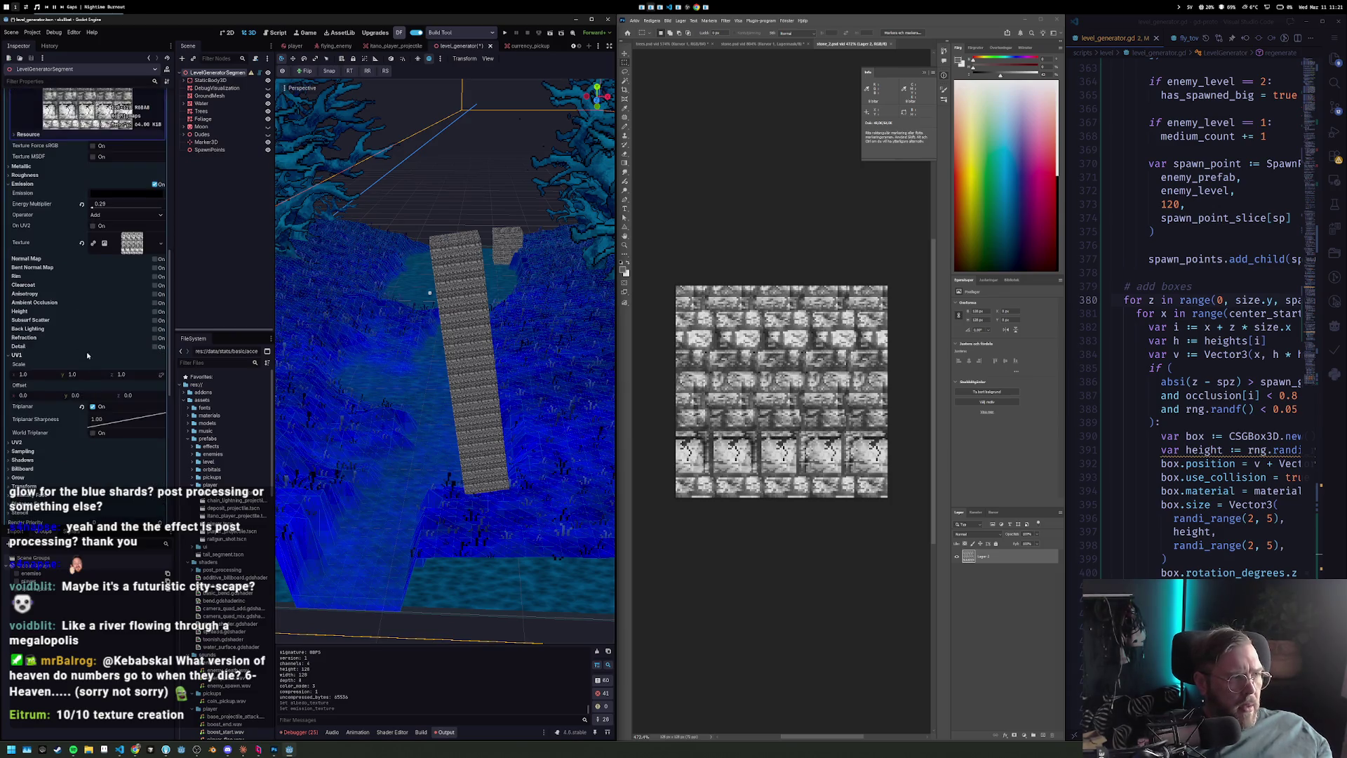
pyautogui.moveTo(45, 325)
pyautogui.mouseDown()
pyautogui.moveTo(85, 325)
pyautogui.moveTo(18, 324)
pyautogui.mouseUp()
pyautogui.hotkey('ctrl', 'z')
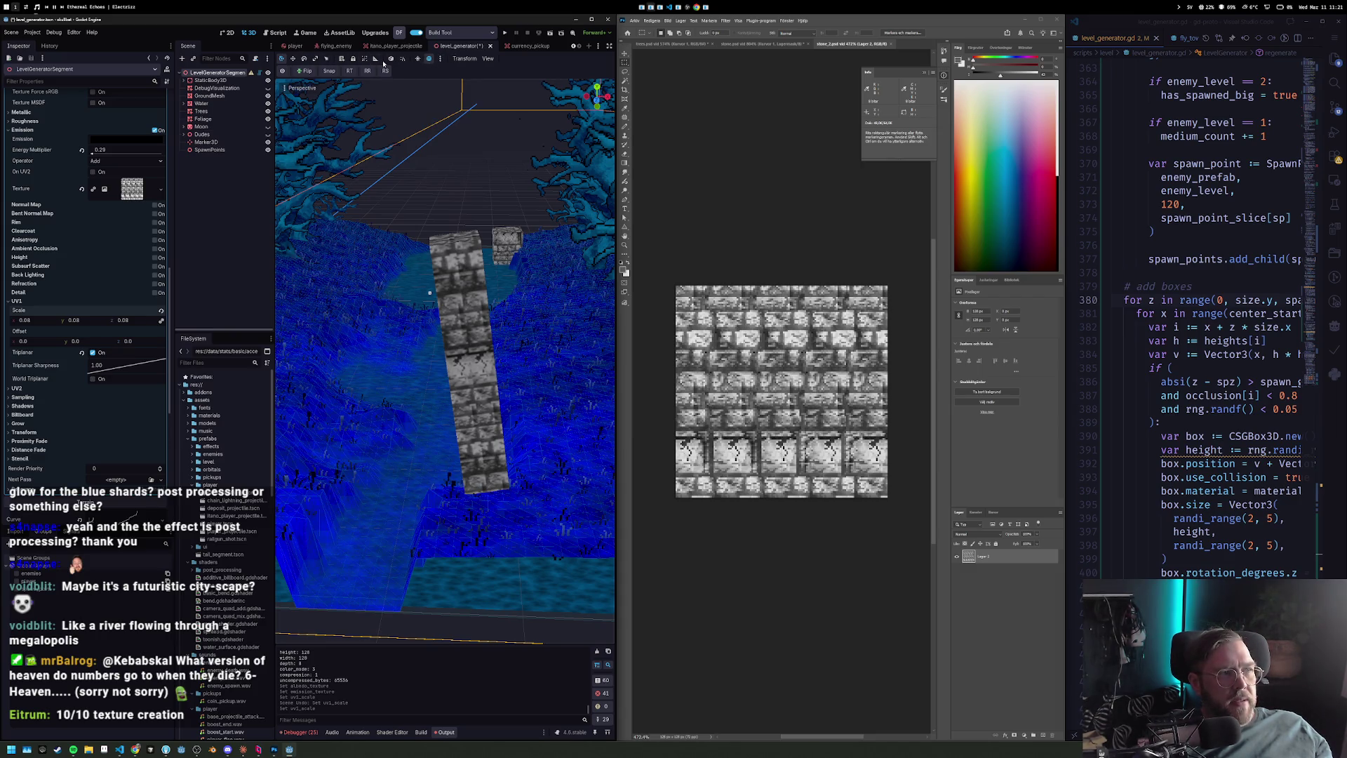
# Set Nearest sampling and UV1 scale 0.03, save the scene, and run the game.
pyautogui.click(23, 397)
pyautogui.hotkey('ctrl', 's')
pyautogui.moveTo(443, 301); pyautogui.dragTo(511, 303)
pyautogui.moveTo(28, 319); pyautogui.dragTo(52, 320)
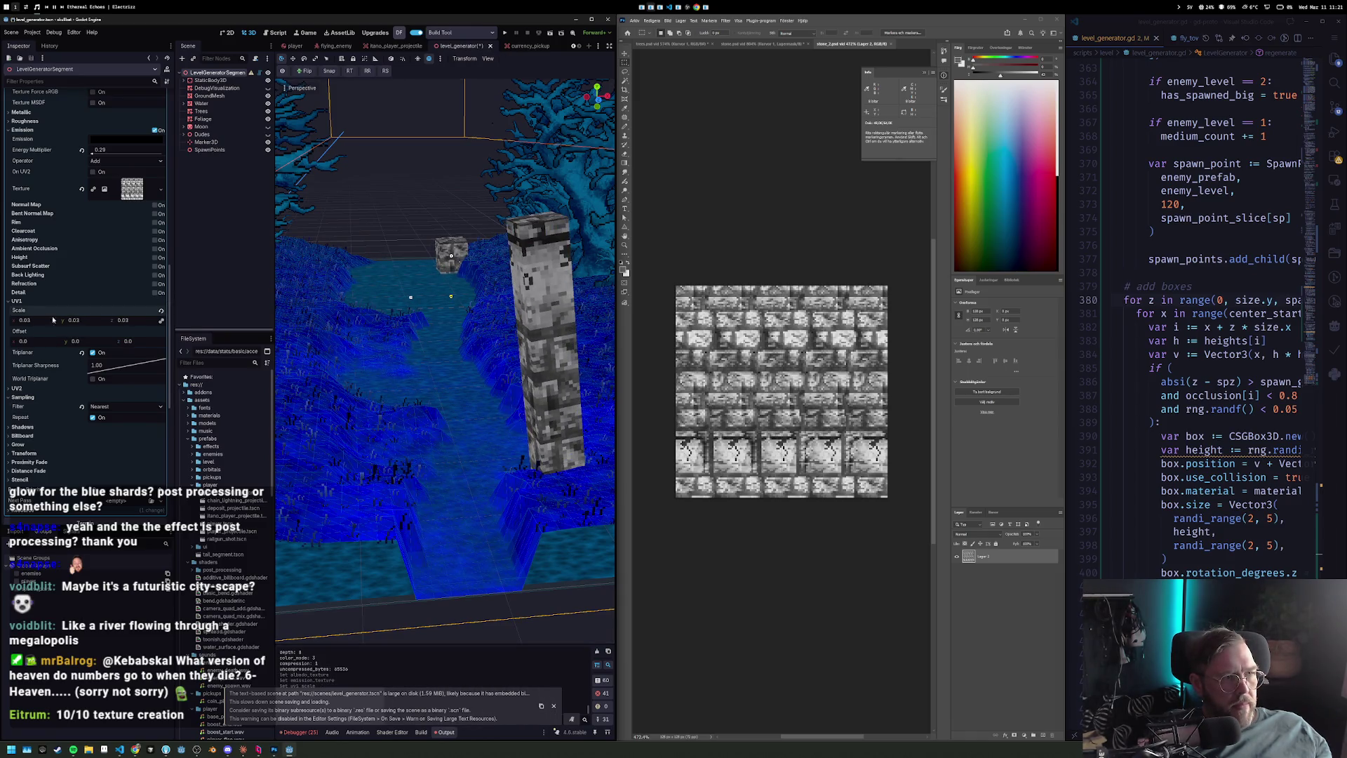
pyautogui.press('F5')
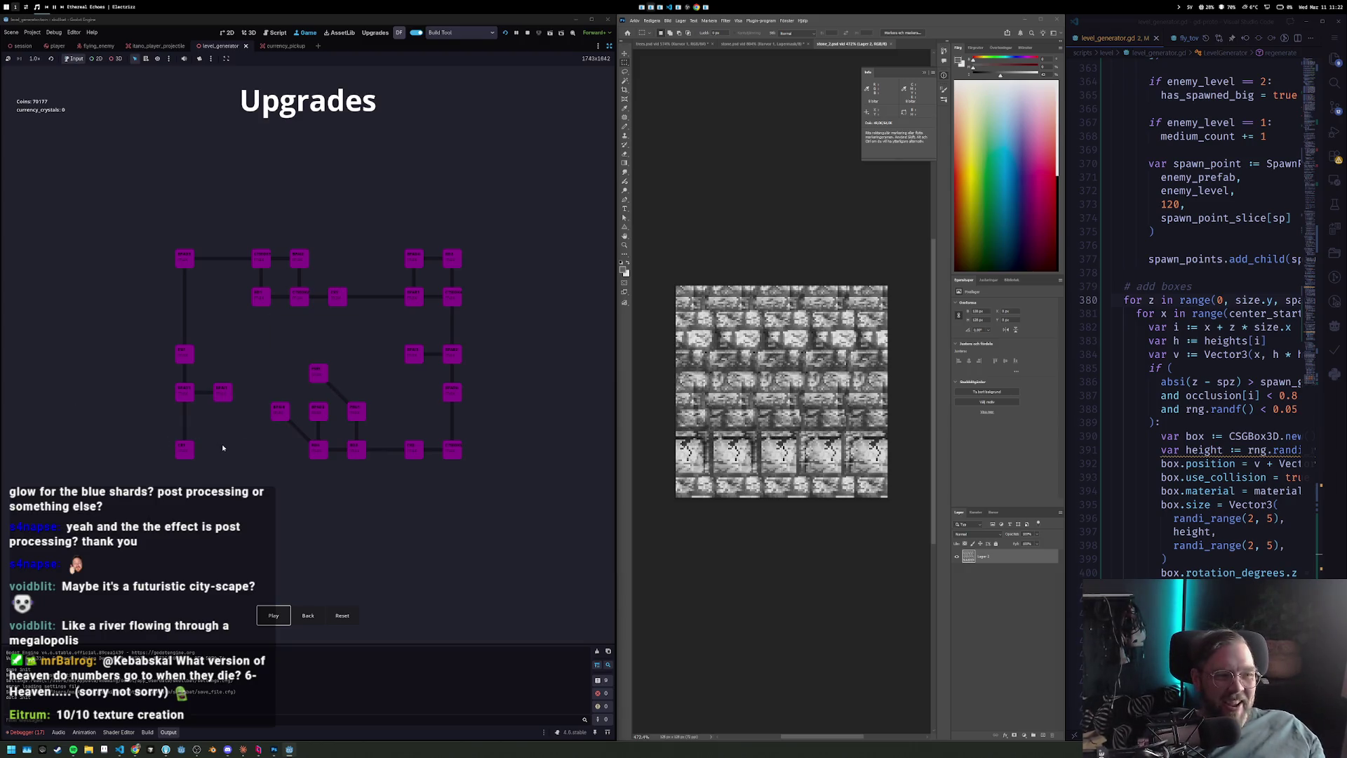
# Start a run from the Upgrades screen, play the river level, then stop with F8.
pyautogui.click(284, 621)
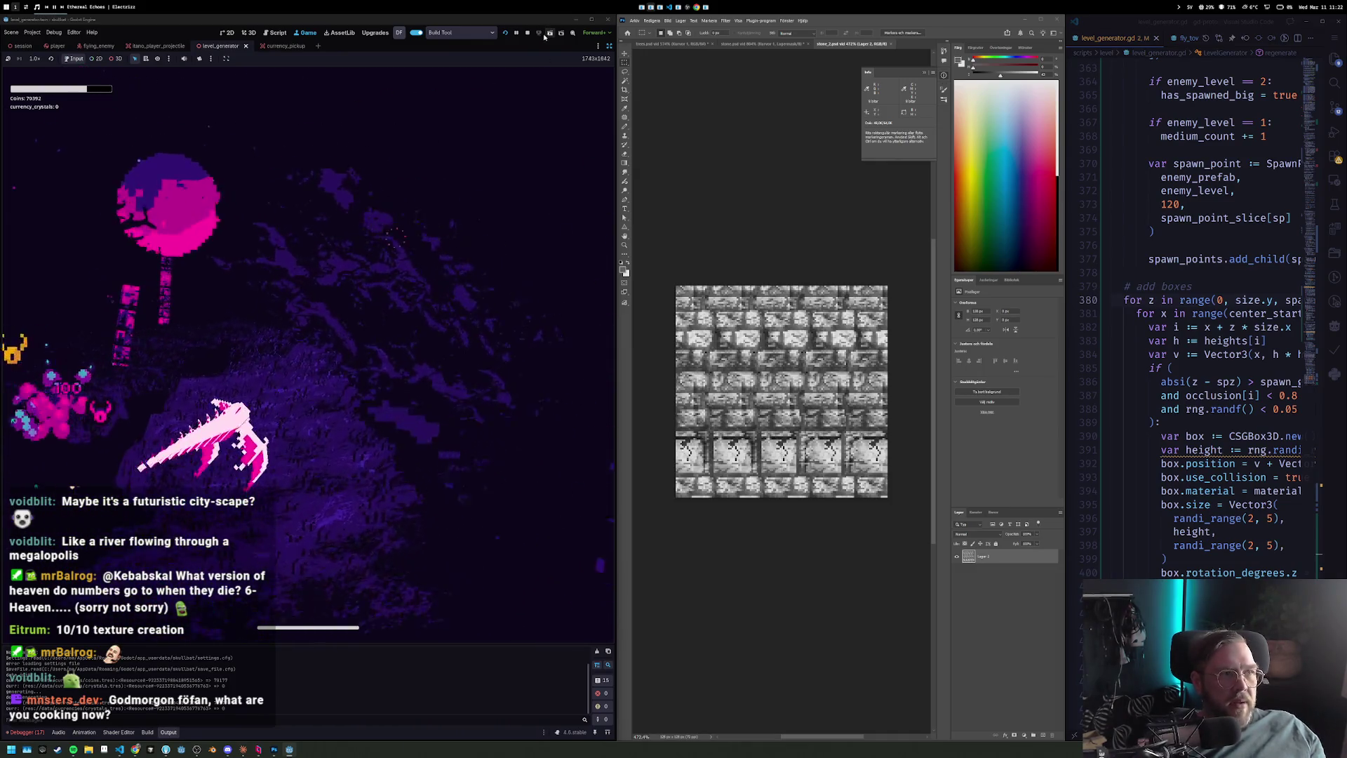
pyautogui.press('F8')
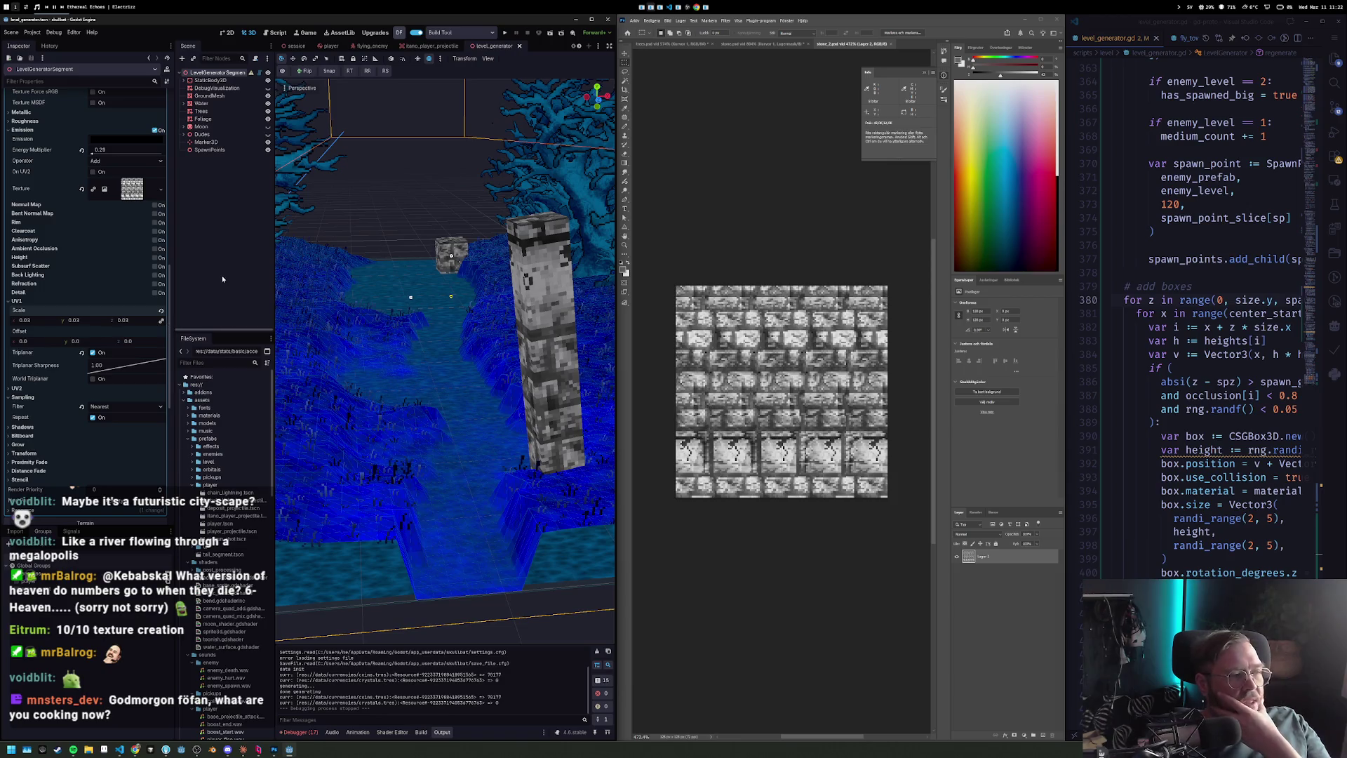
# Open the materials folder and expand the proto materials folder in the project files.
pyautogui.doubleClick(209, 415)
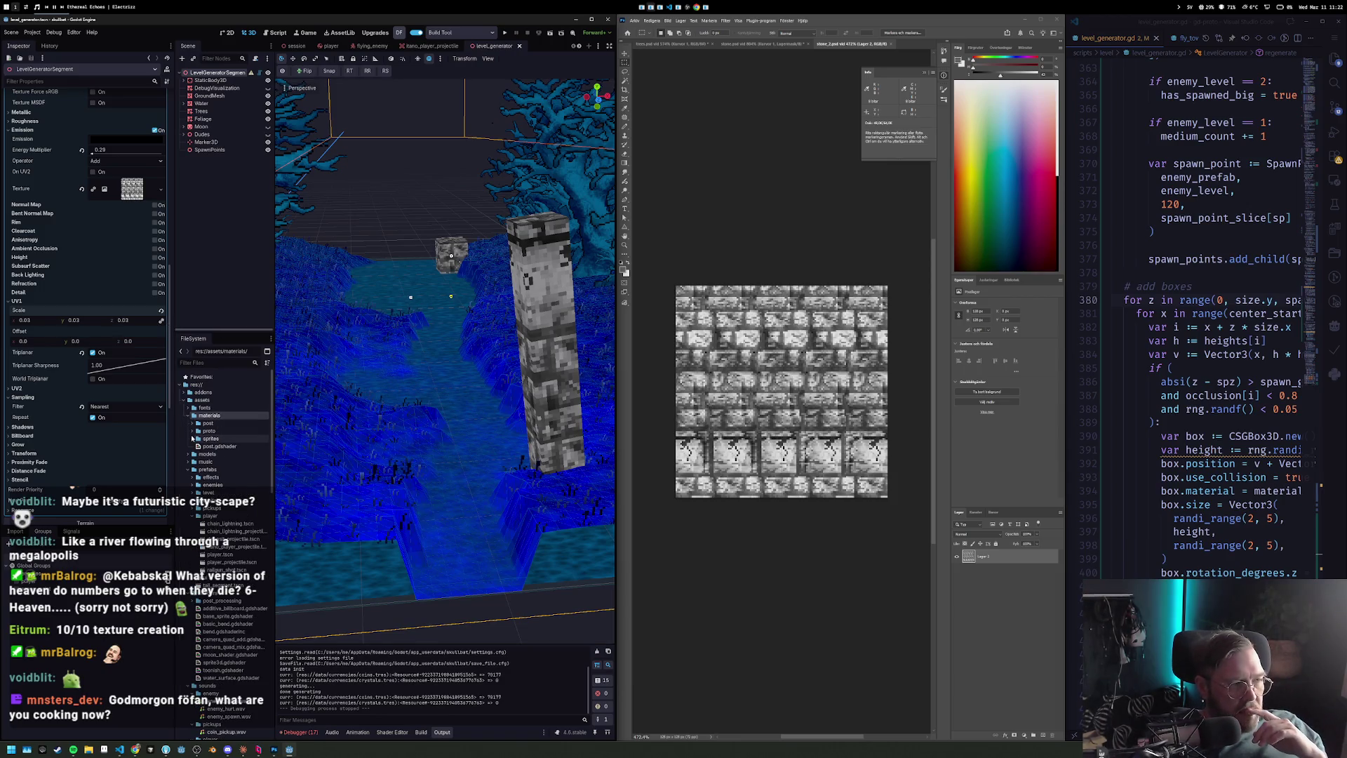
pyautogui.click(192, 431)
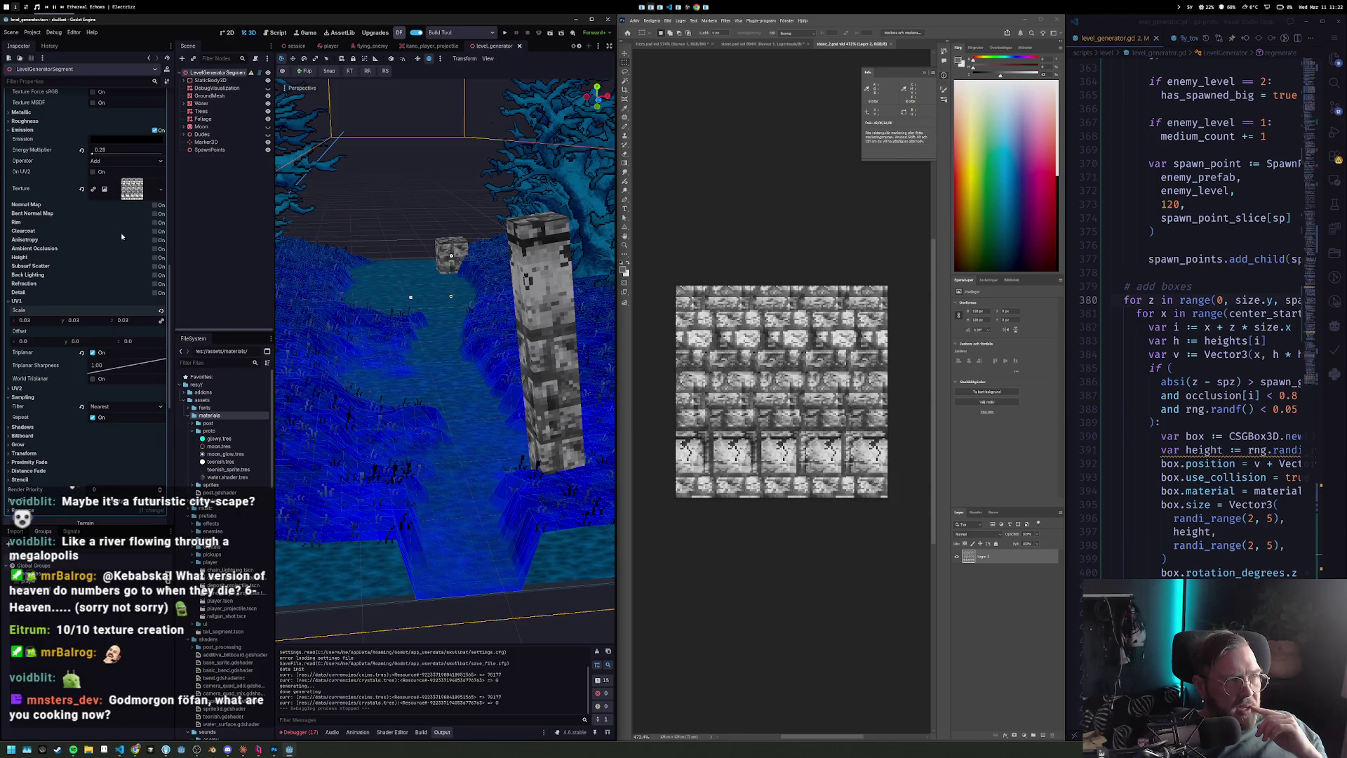
pyautogui.scroll(5, 106, 201)
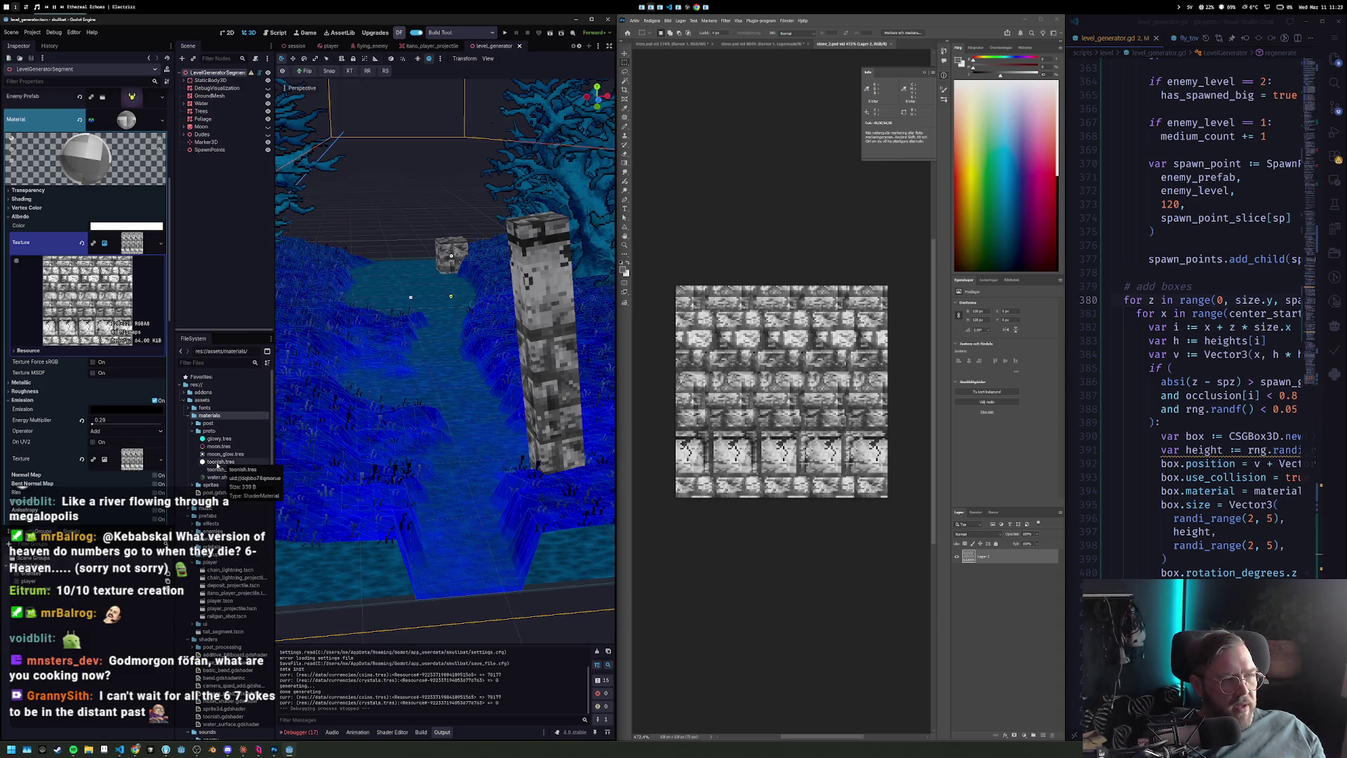
# Collapse the albedo texture preview and close the Photoshop texture editor.
pyautogui.moveTo(421, 351); pyautogui.dragTo(533, 339)
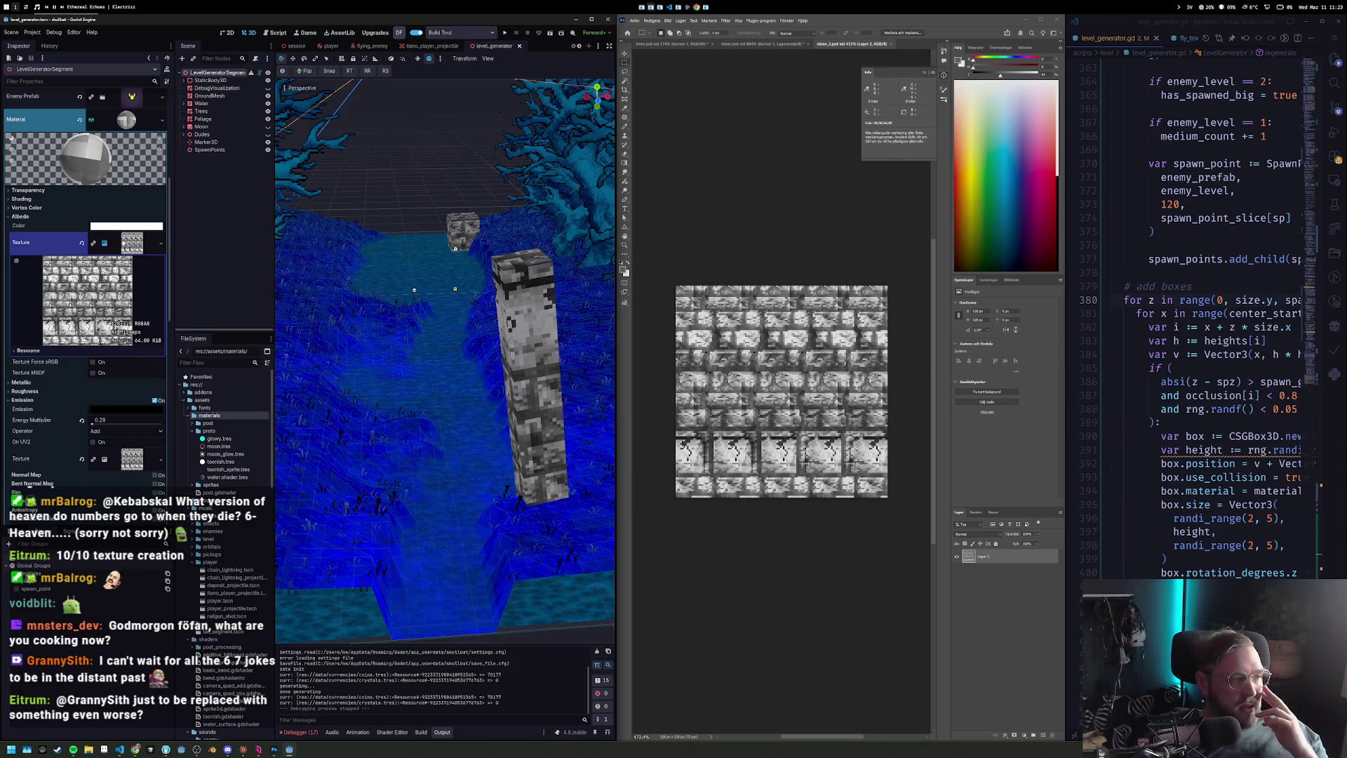
pyautogui.click(125, 243)
pyautogui.scroll(3, 153, 176)
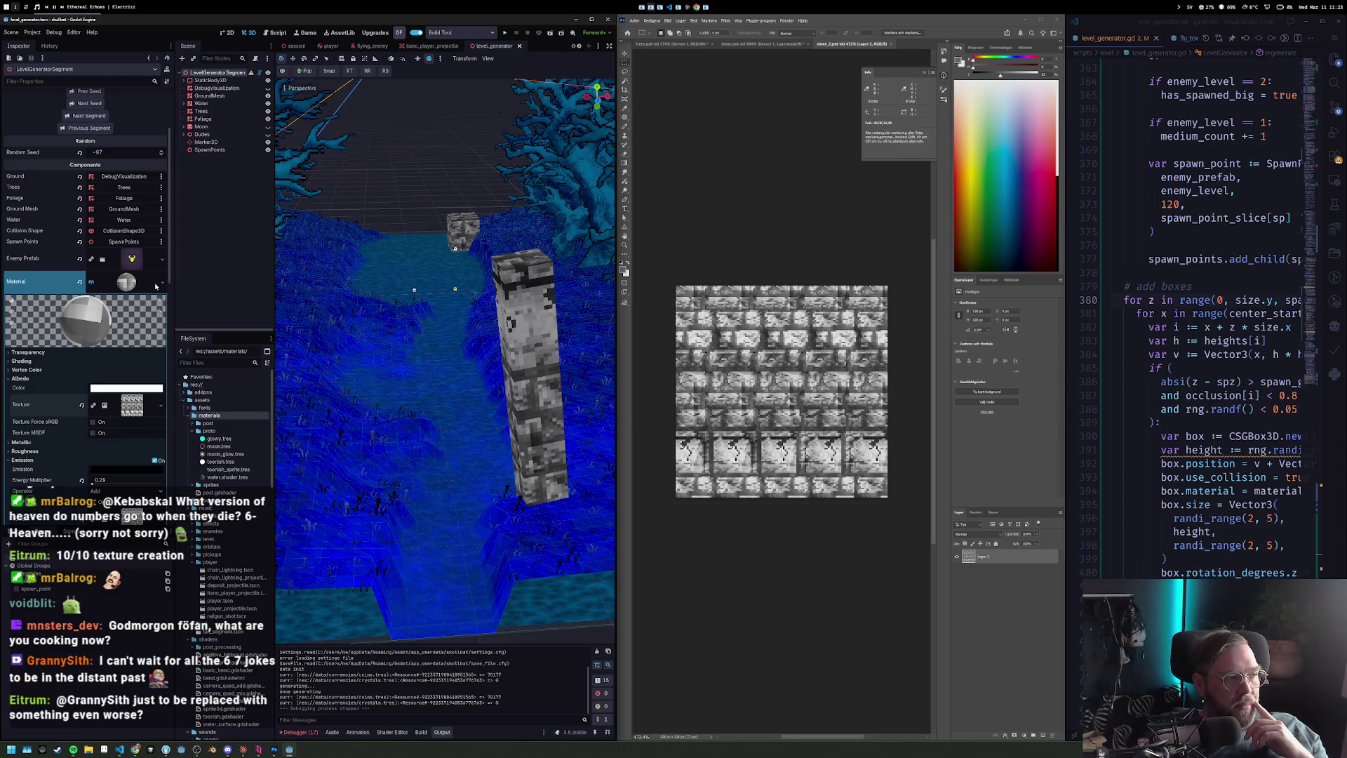
pyautogui.click(1037, 14)
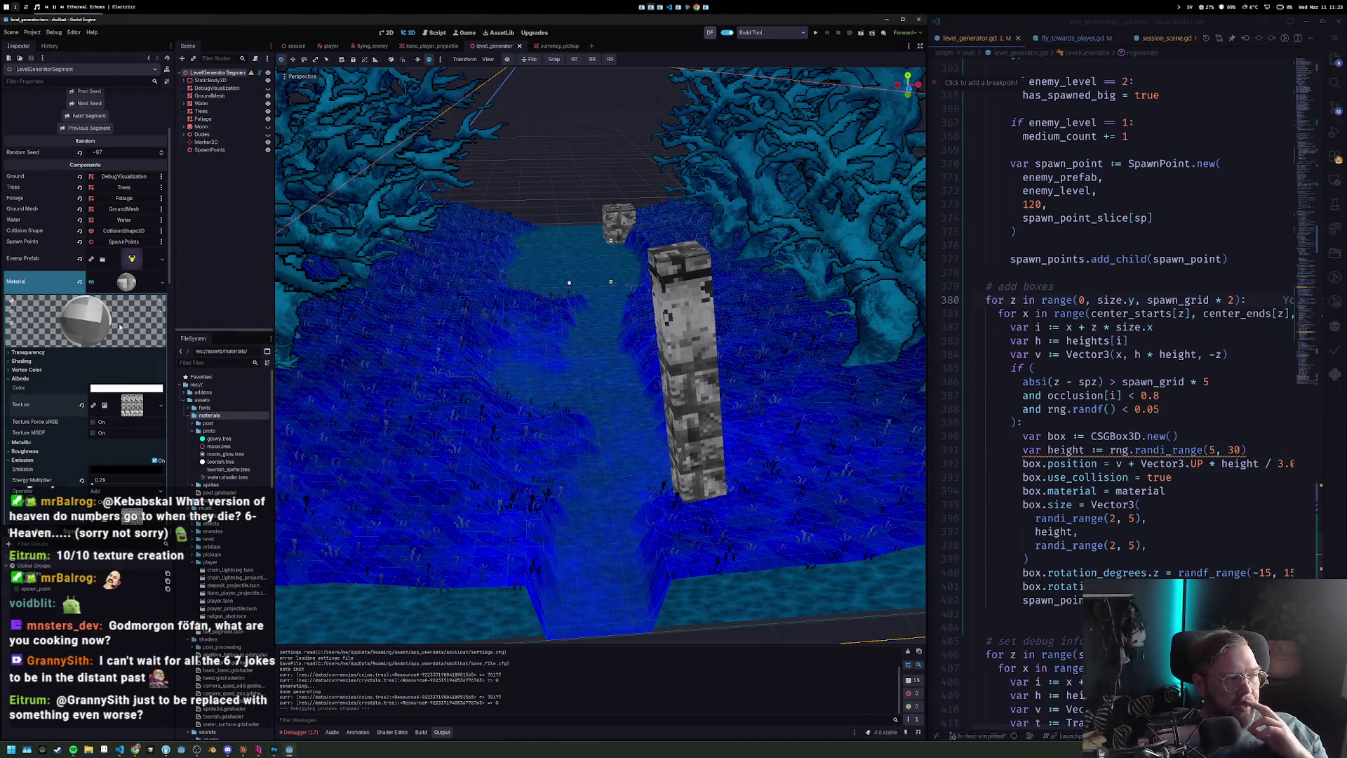
# Set the pillar material's emission energy multiplier to 0.39 with the dark environment preview on.
pyautogui.scroll(-3, 127, 415)
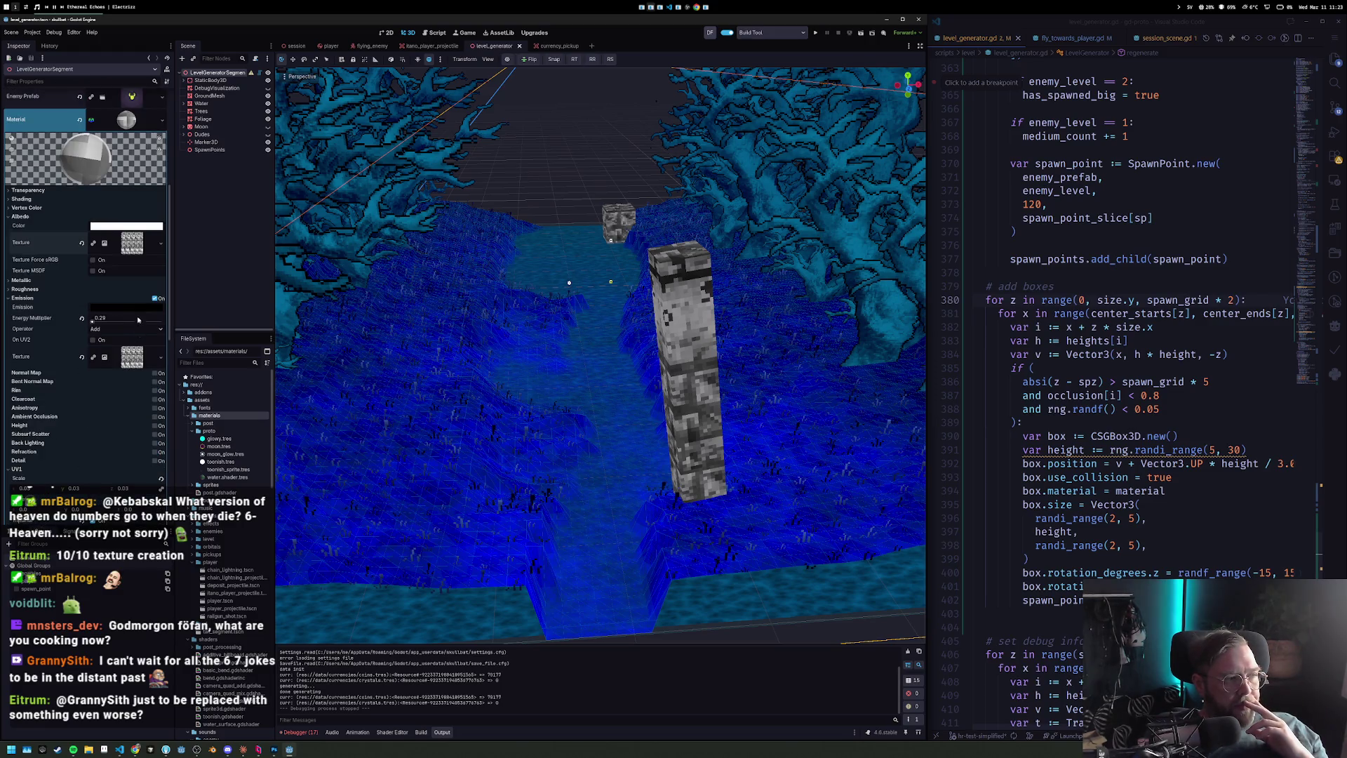
pyautogui.moveTo(137, 312)
pyautogui.mouseDown()
pyautogui.moveTo(98, 317)
pyautogui.moveTo(112, 318)
pyautogui.mouseUp()
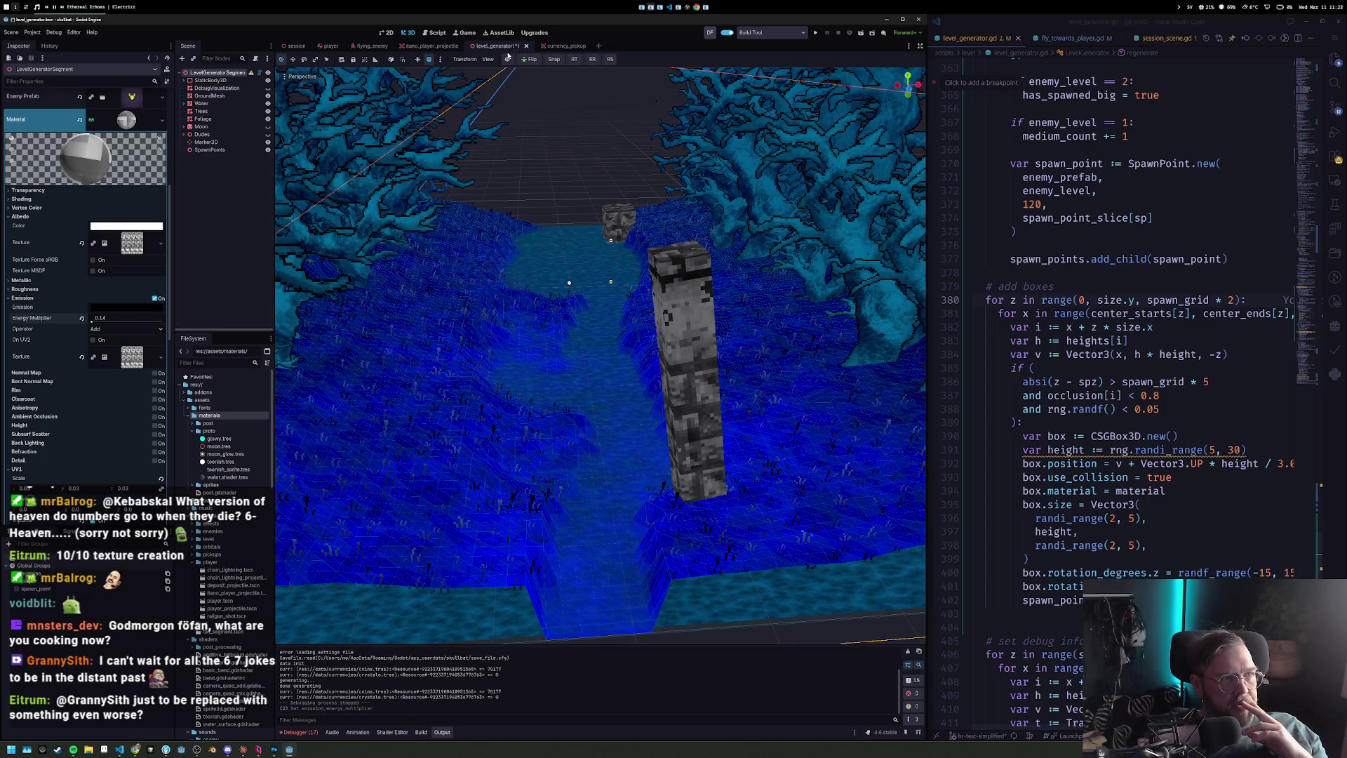
pyautogui.click(508, 59)
pyautogui.moveTo(605, 242); pyautogui.dragTo(595, 241)
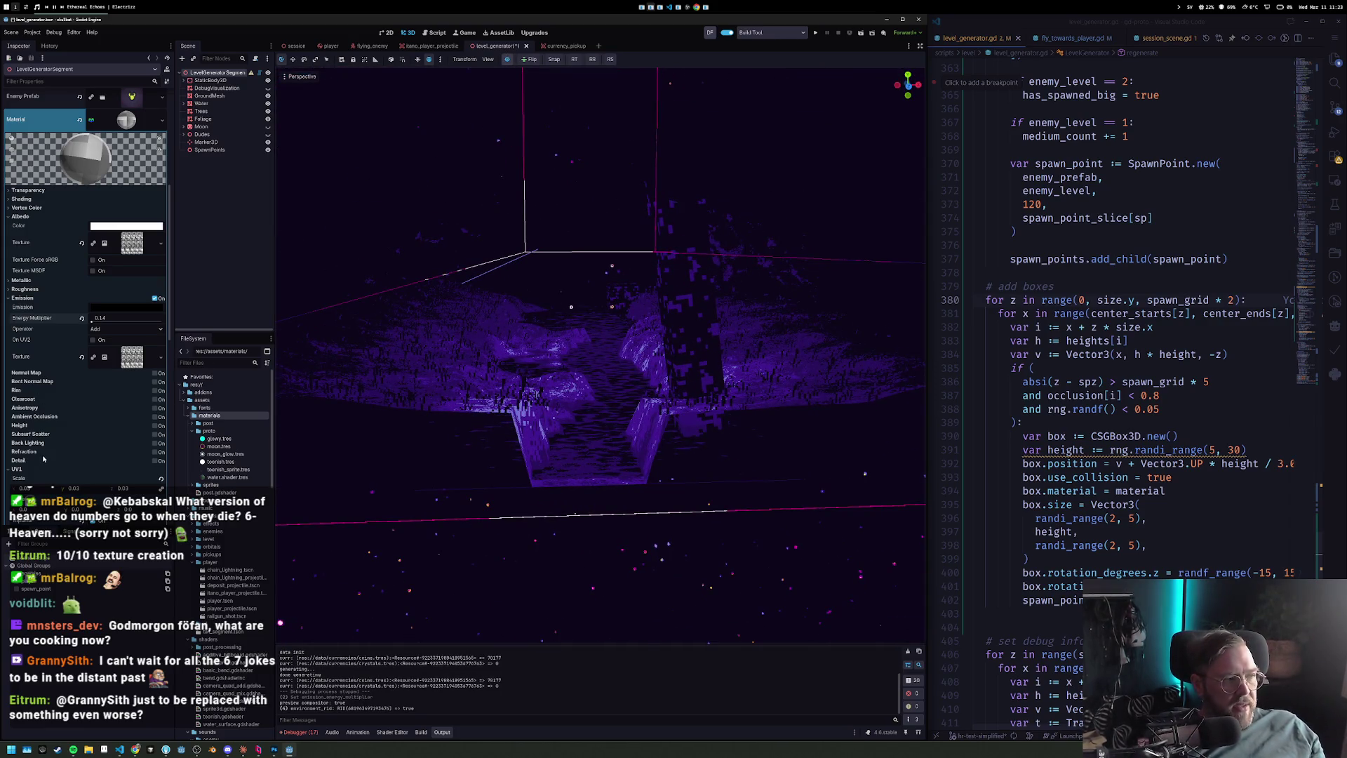
pyautogui.moveTo(118, 318); pyautogui.dragTo(143, 318)
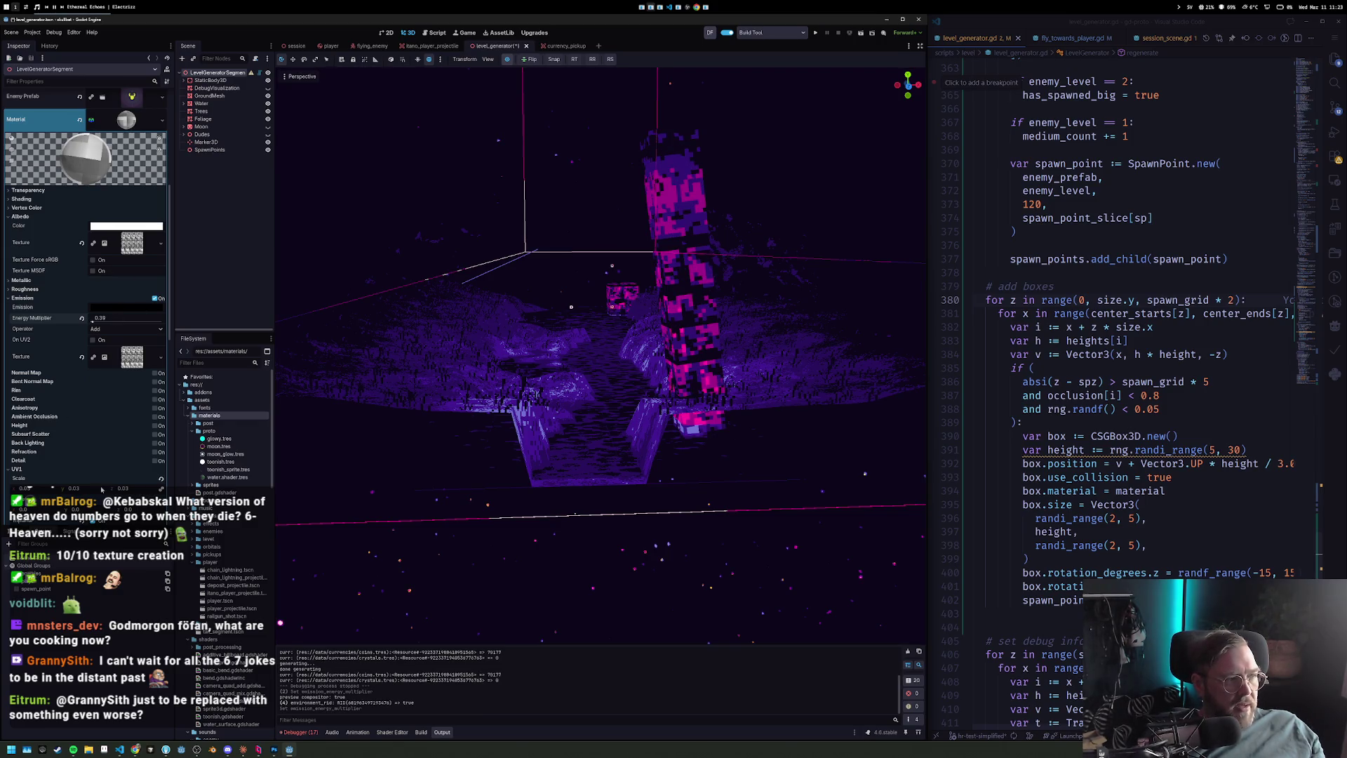
# Collapse the UV1 and Sampling sections and expand Distance Fade to show its mode choices.
pyautogui.click(21, 470)
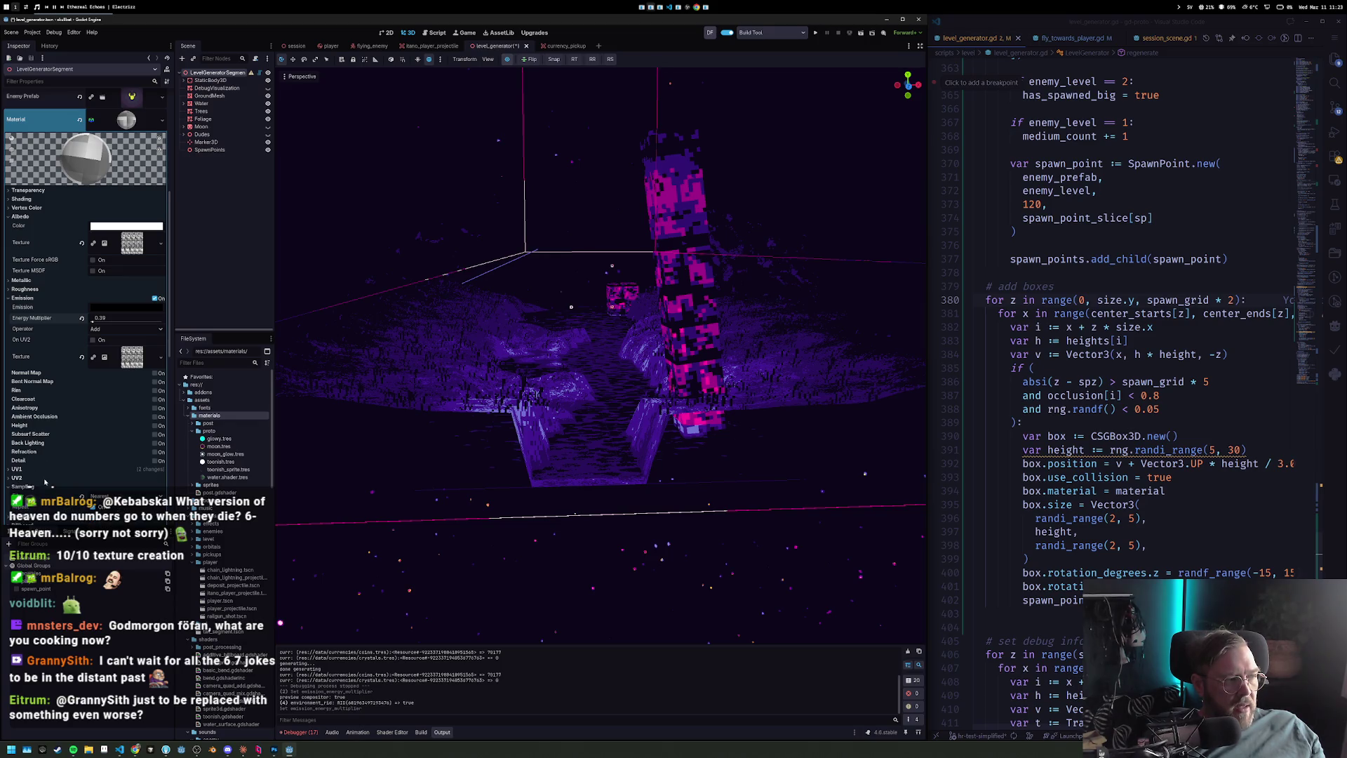
pyautogui.click(47, 488)
pyautogui.scroll(-3, 54, 411)
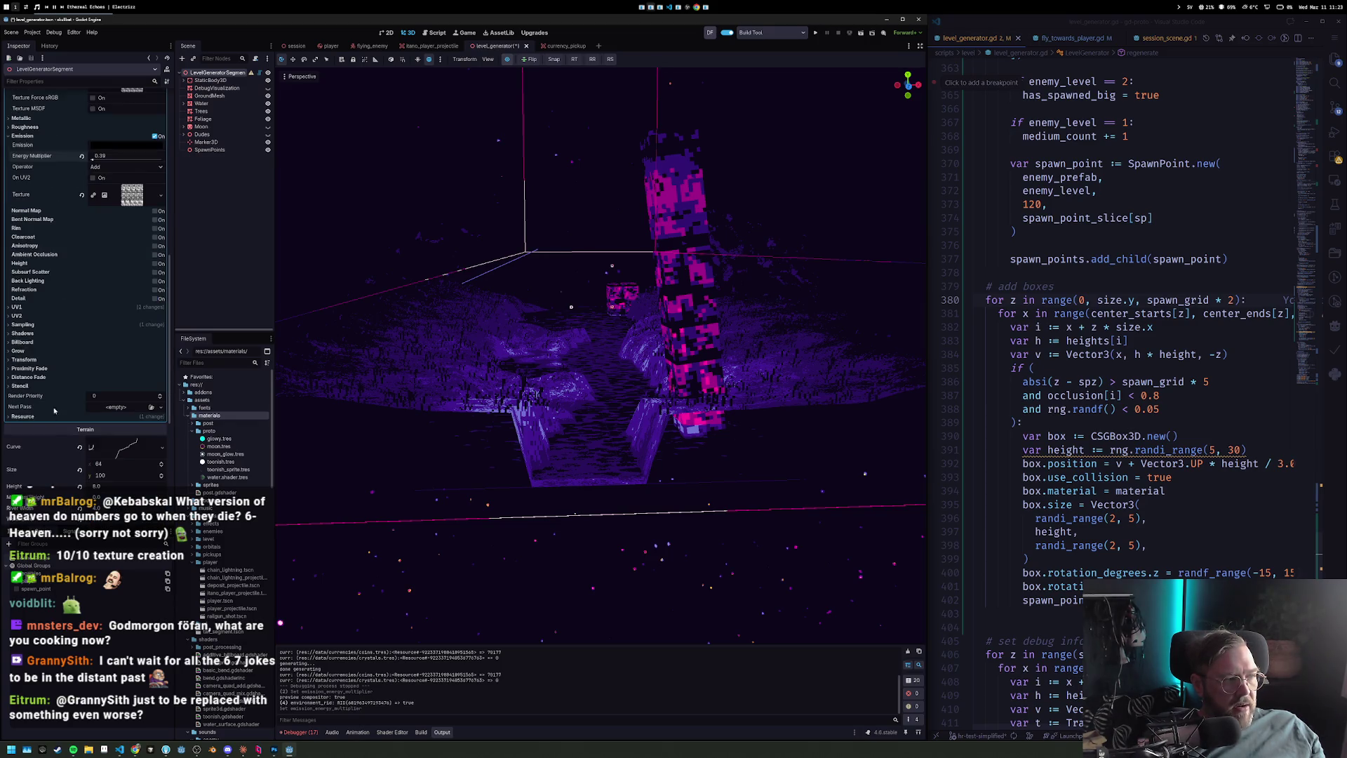
pyautogui.click(35, 377)
pyautogui.click(122, 387)
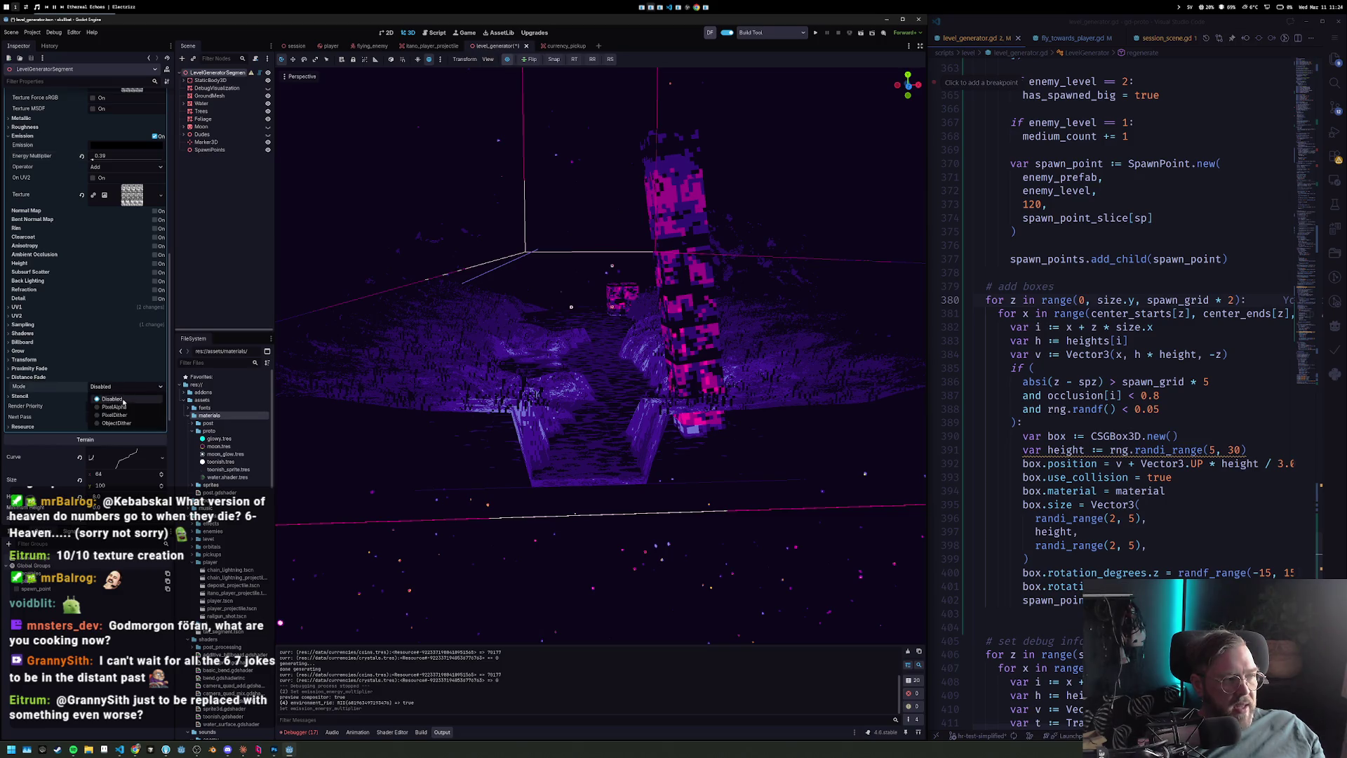
# Set distance fade to PixelDither with max distance 19.7, then turn off the environment preview.
pyautogui.click(137, 416)
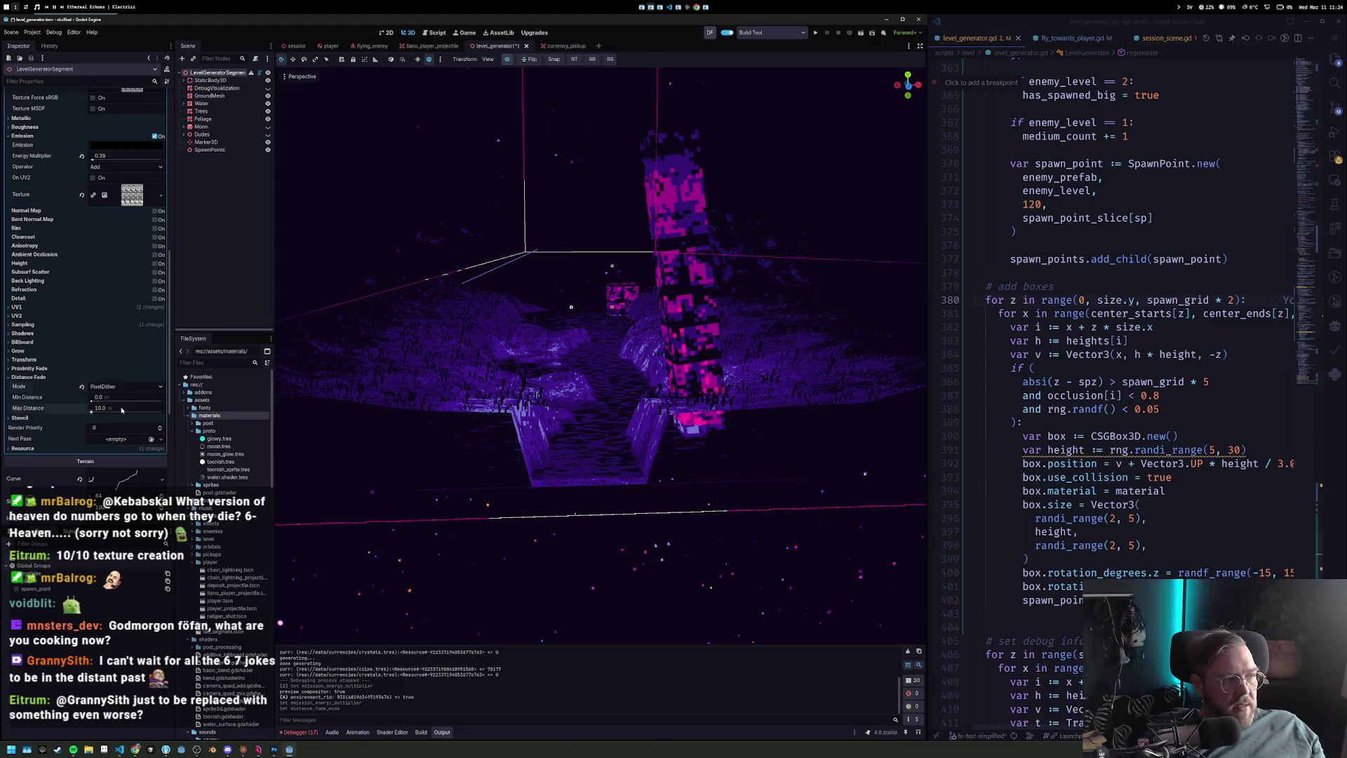
pyautogui.moveTo(121, 410); pyautogui.dragTo(106, 410)
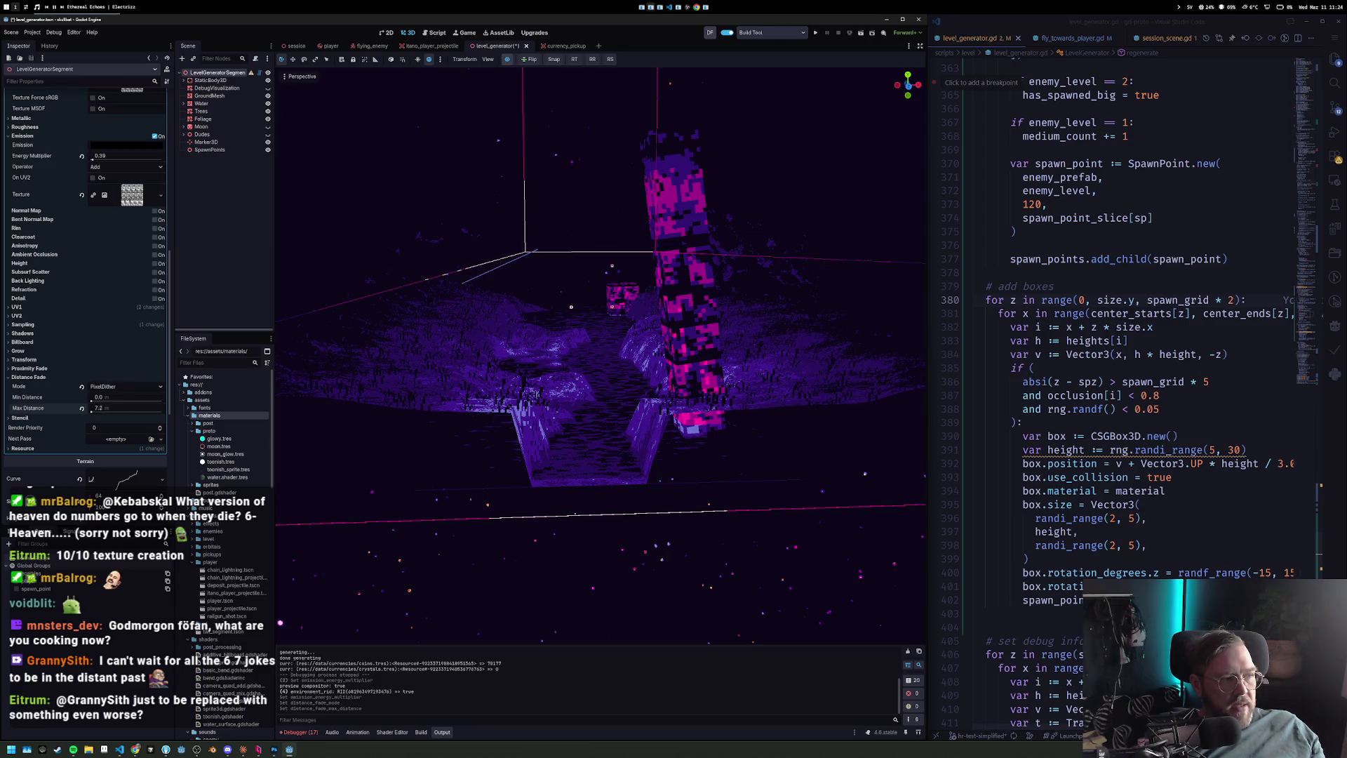
pyautogui.scroll(5, 600, 351)
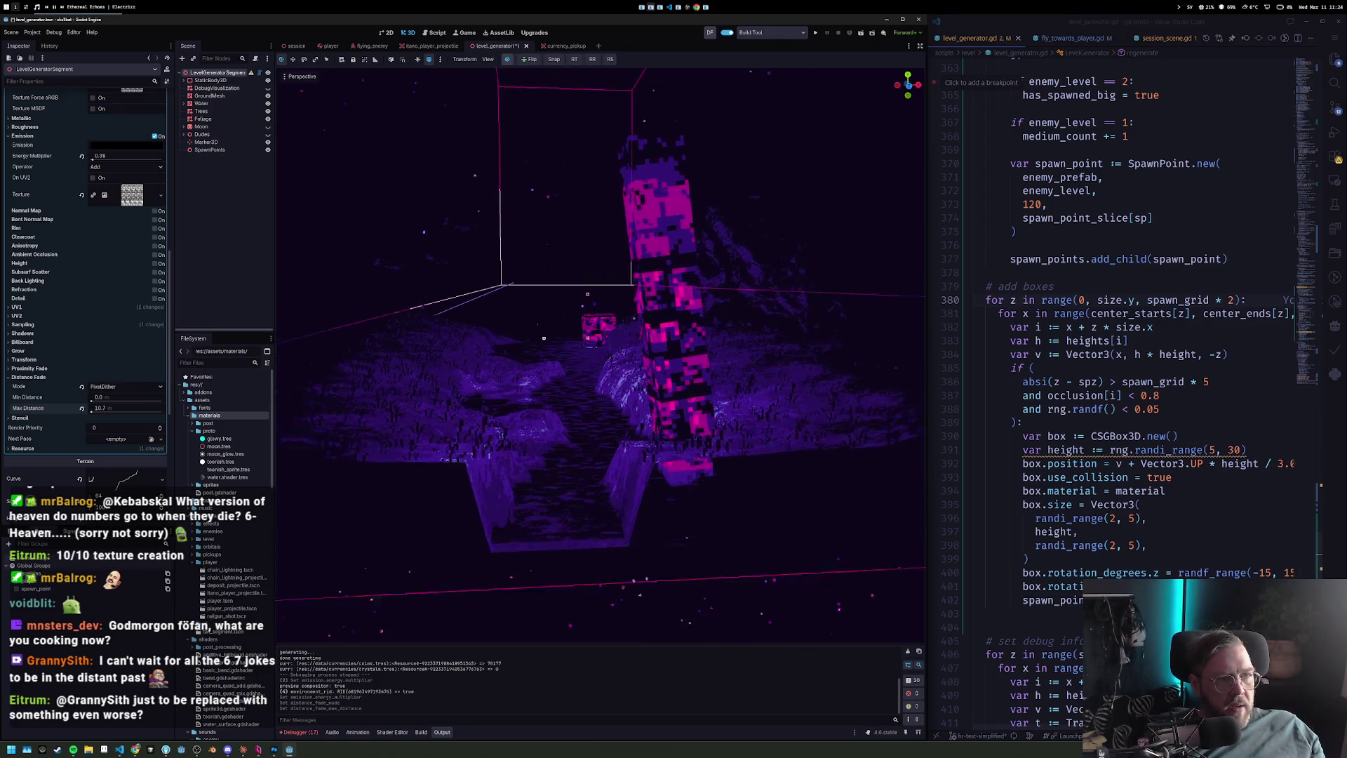
pyautogui.moveTo(653, 309); pyautogui.dragTo(674, 310)
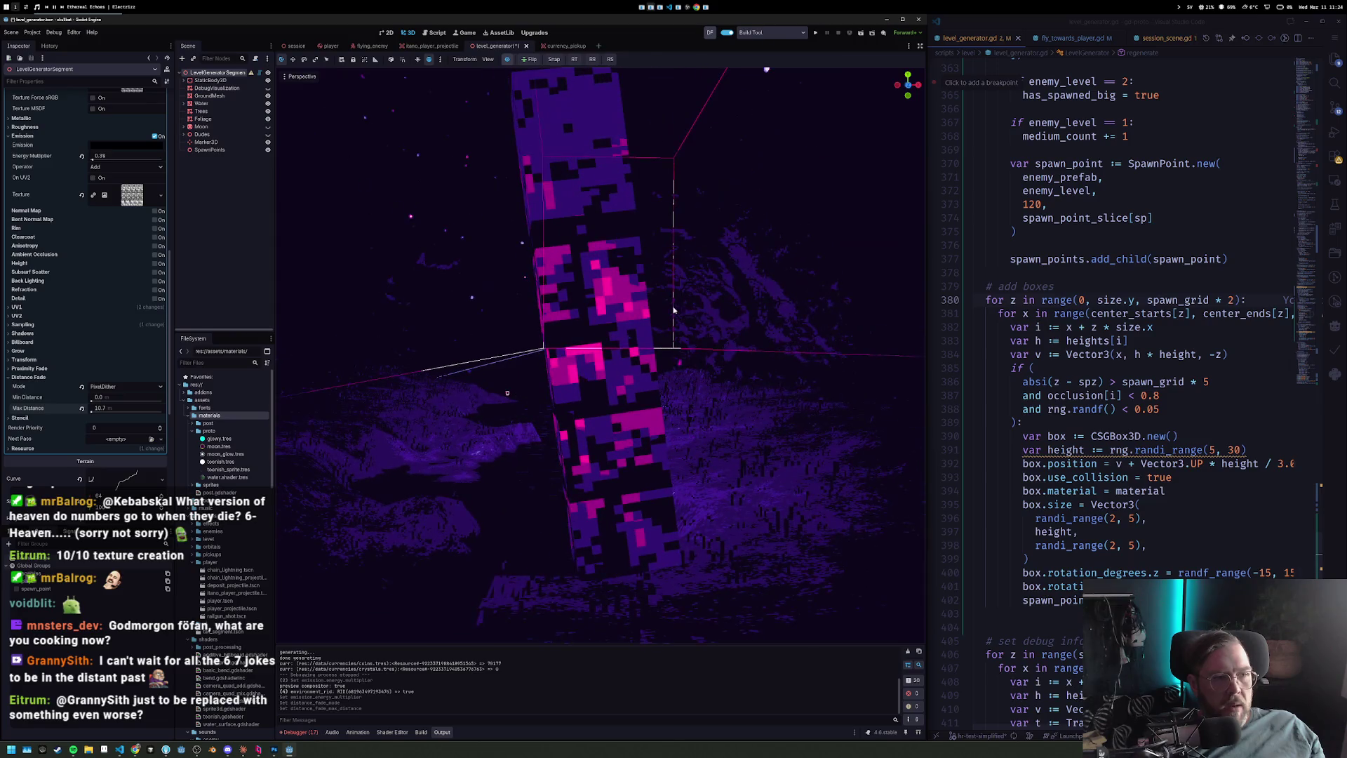
pyautogui.click(507, 59)
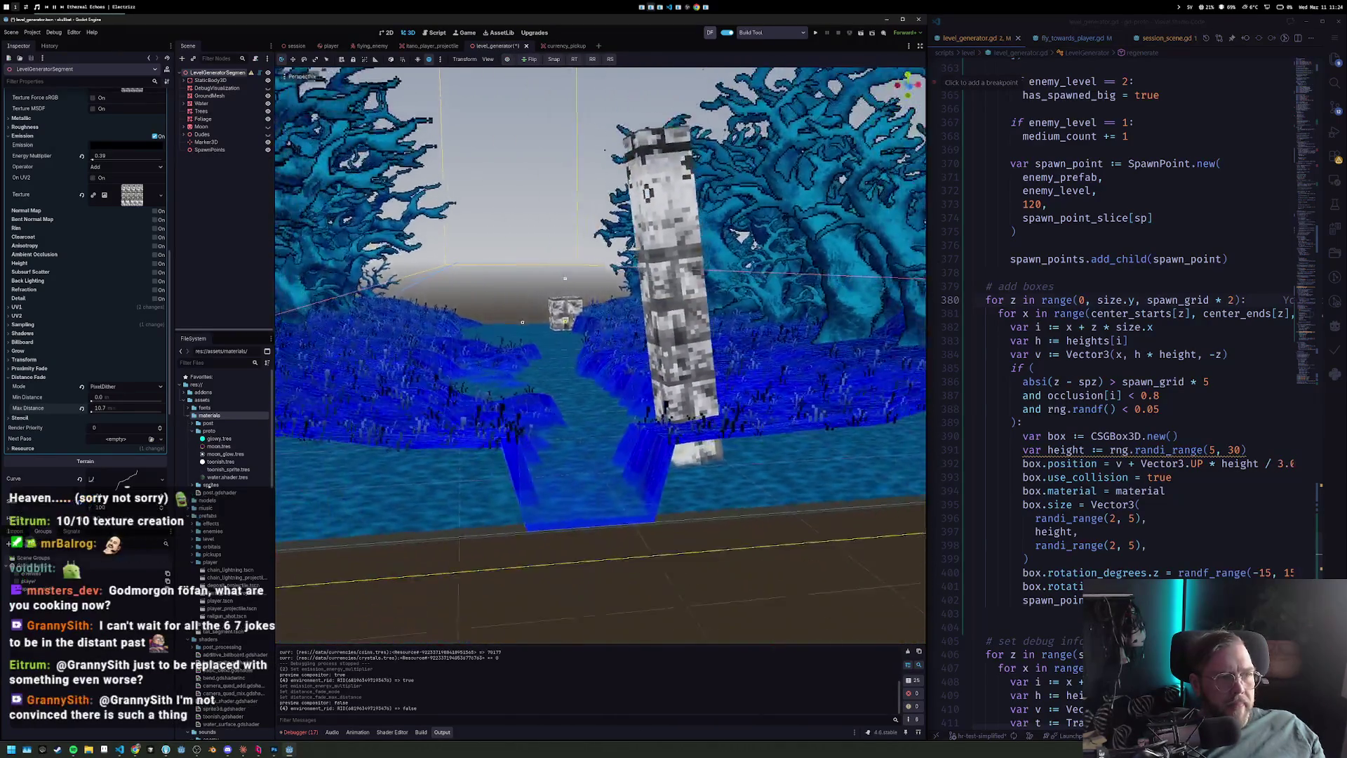
pyautogui.moveTo(571, 291); pyautogui.dragTo(574, 177)
pyautogui.scroll(5, 44, 252)
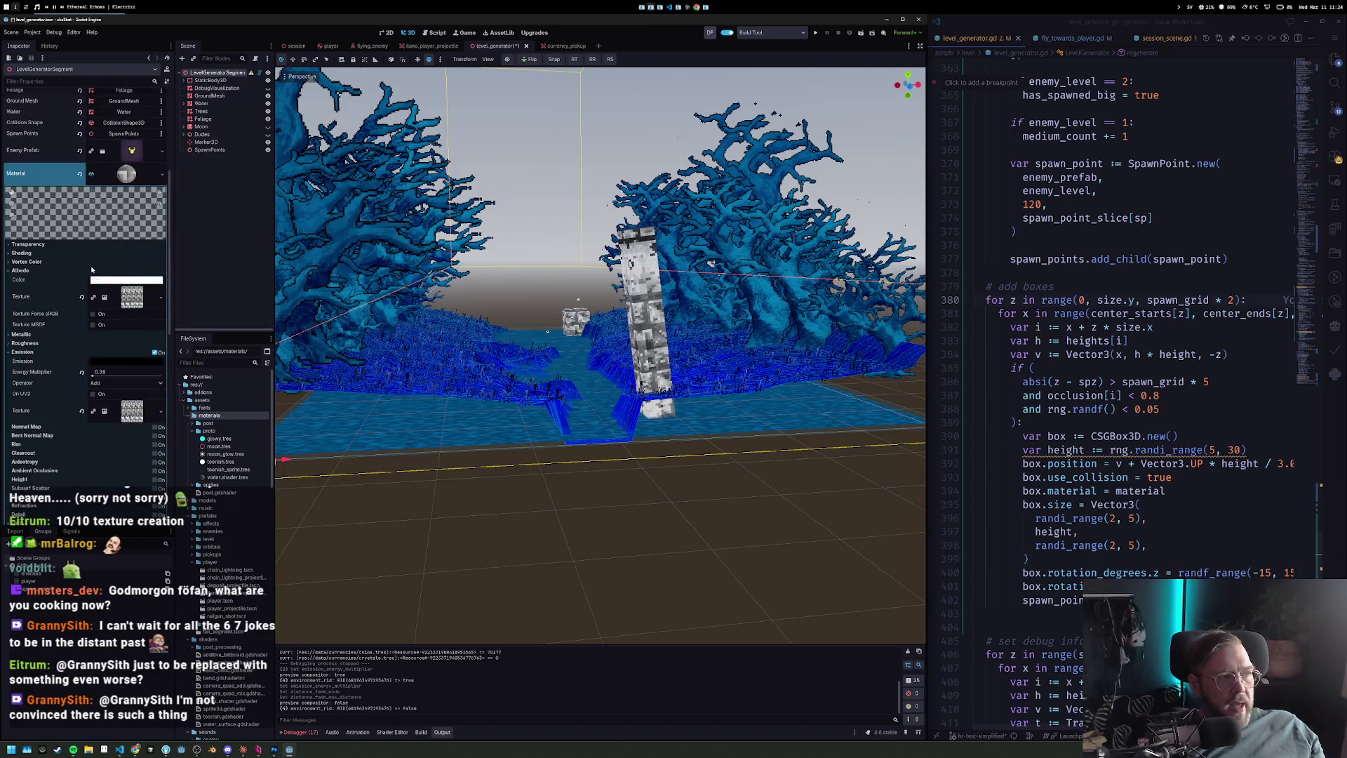
# Set the pillar material's transparency to Alpha Scissor.
pyautogui.click(32, 244)
pyautogui.click(121, 253)
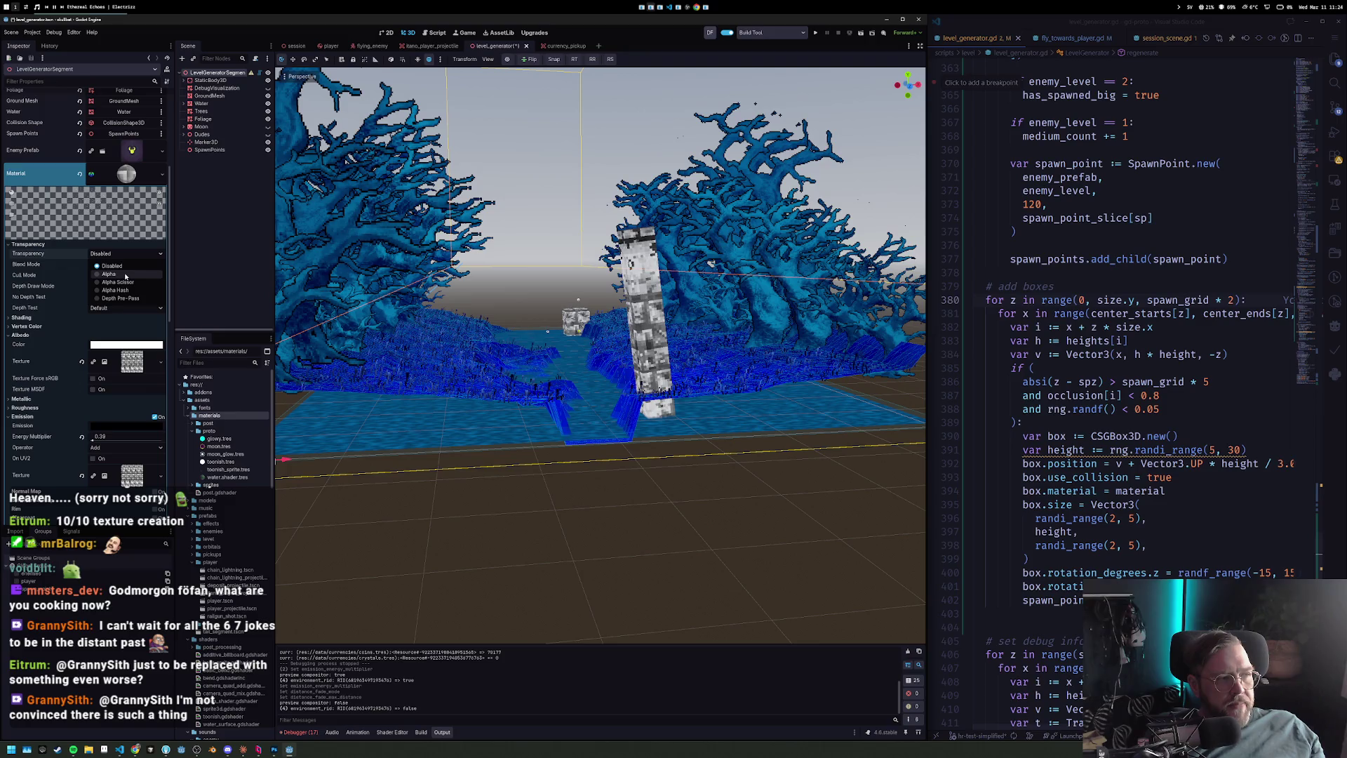
pyautogui.click(273, 305)
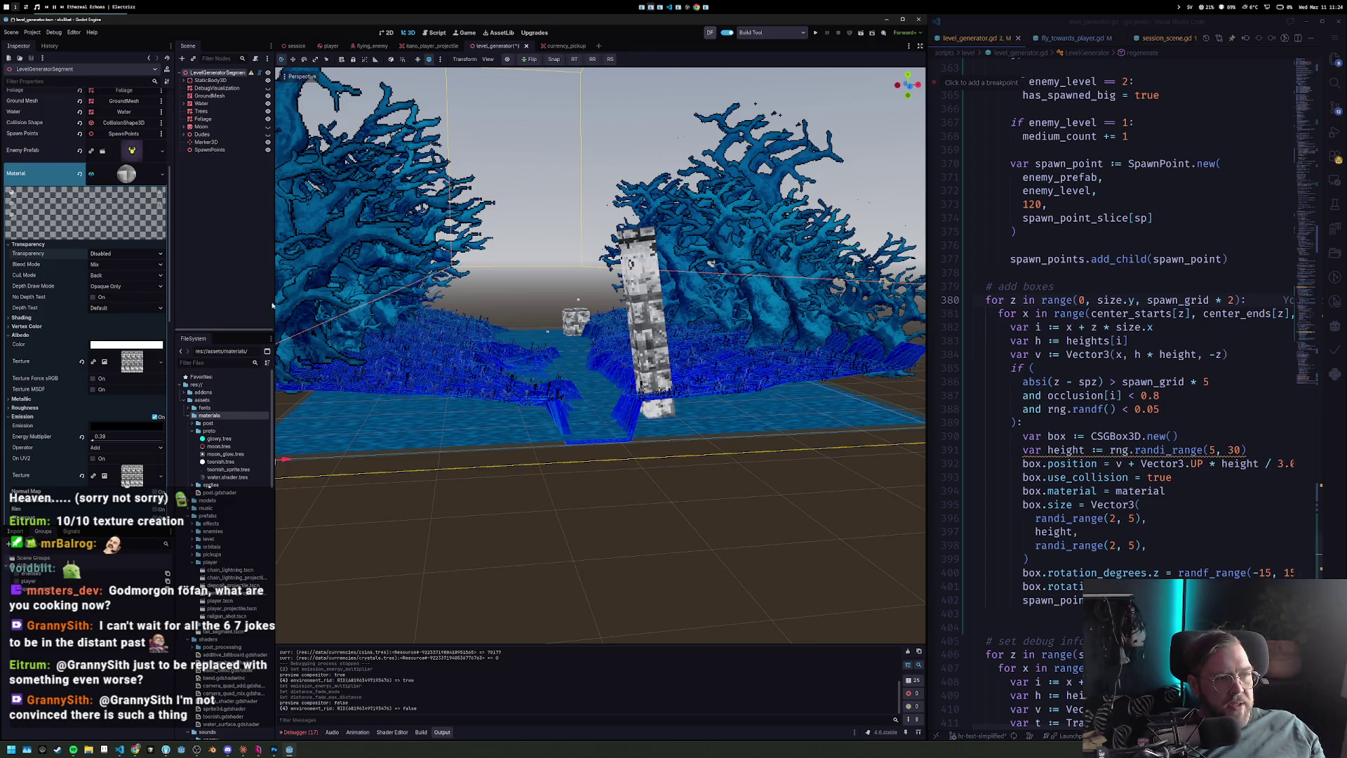
pyautogui.scroll(6, 618, 325)
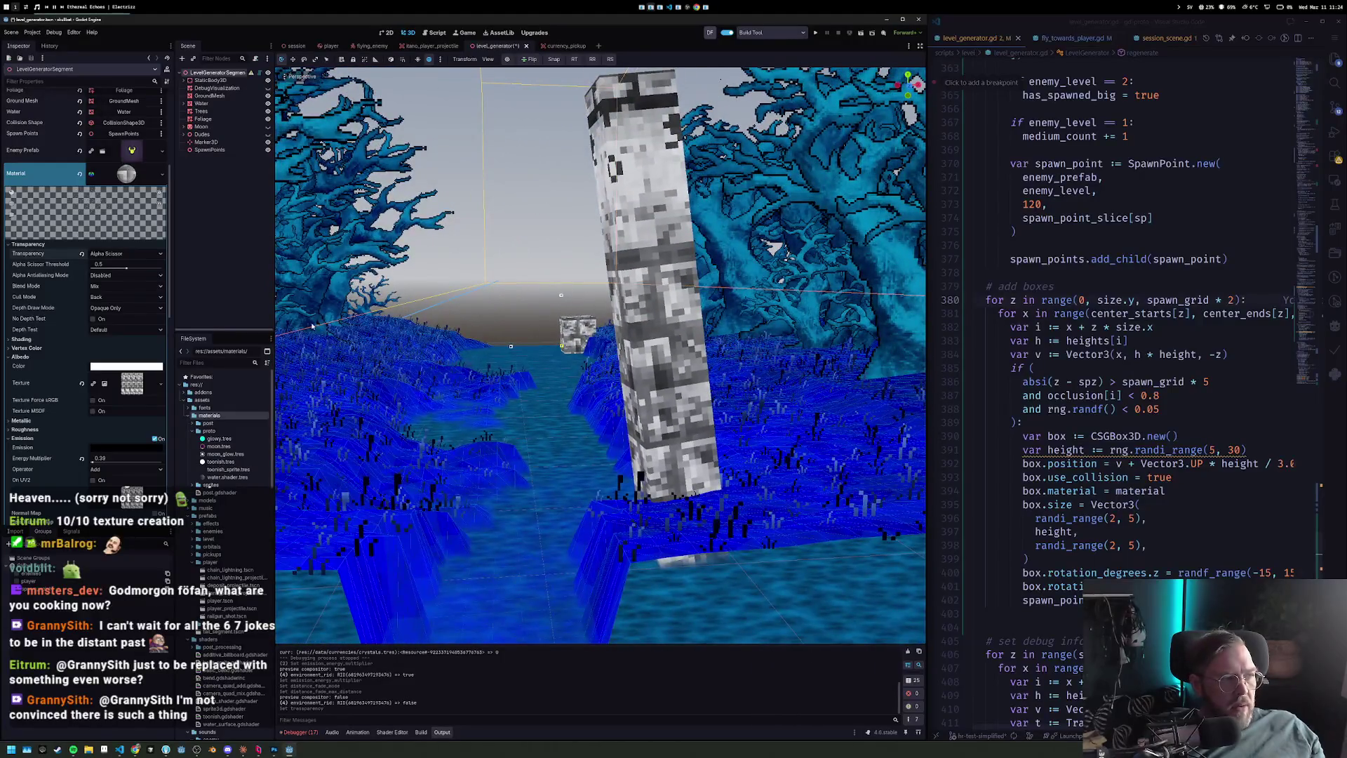
pyautogui.scroll(-10, 127, 271)
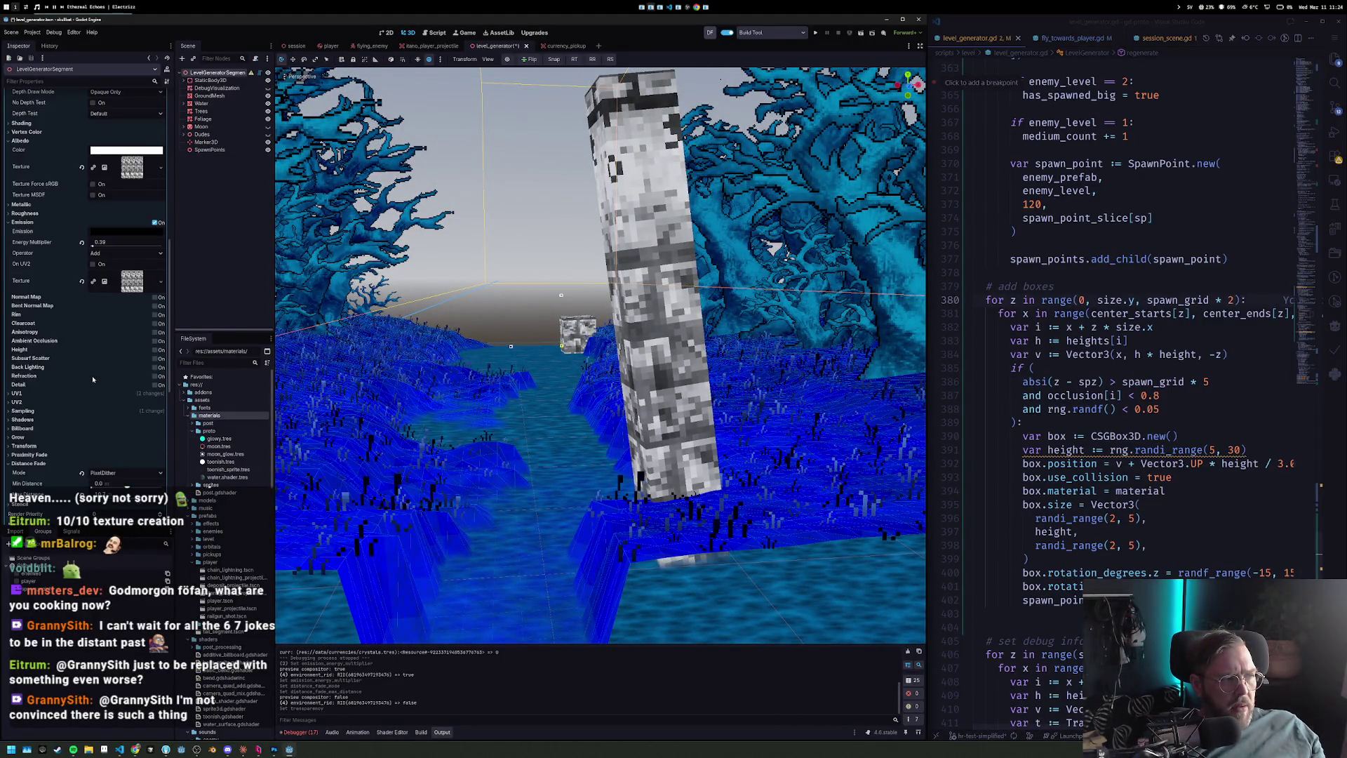
# Switch distance fade to ObjectDither, tune the min and max fade distances, and run the game.
pyautogui.click(120, 310)
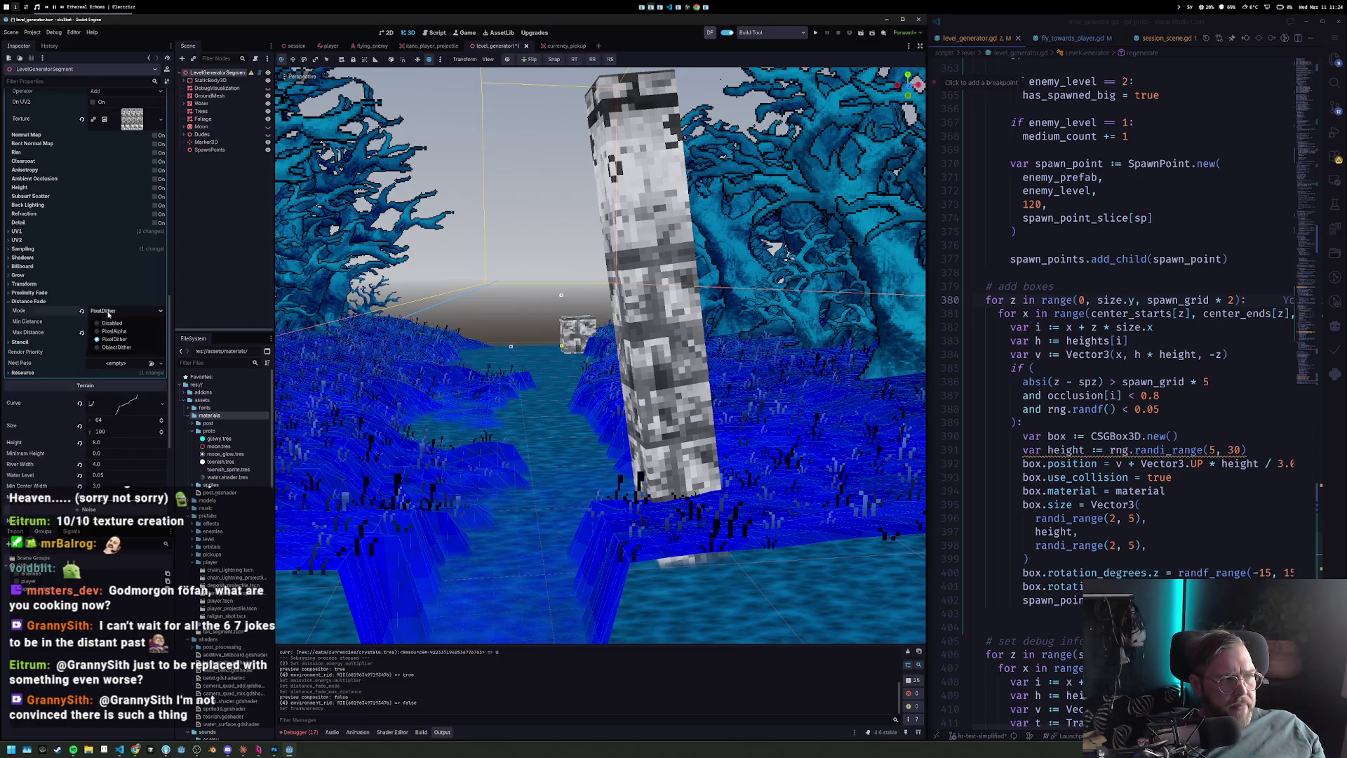
pyautogui.click(116, 339)
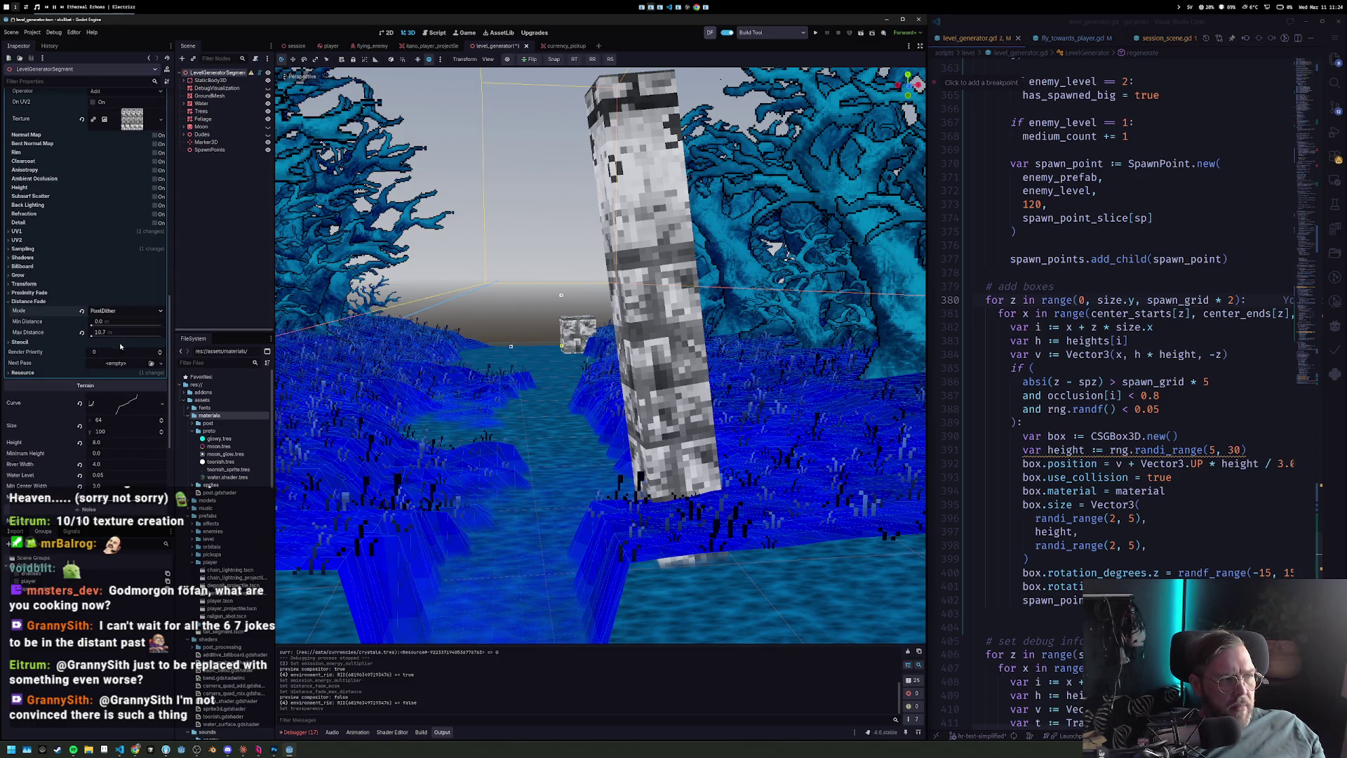
pyautogui.moveTo(99, 339); pyautogui.dragTo(93, 337)
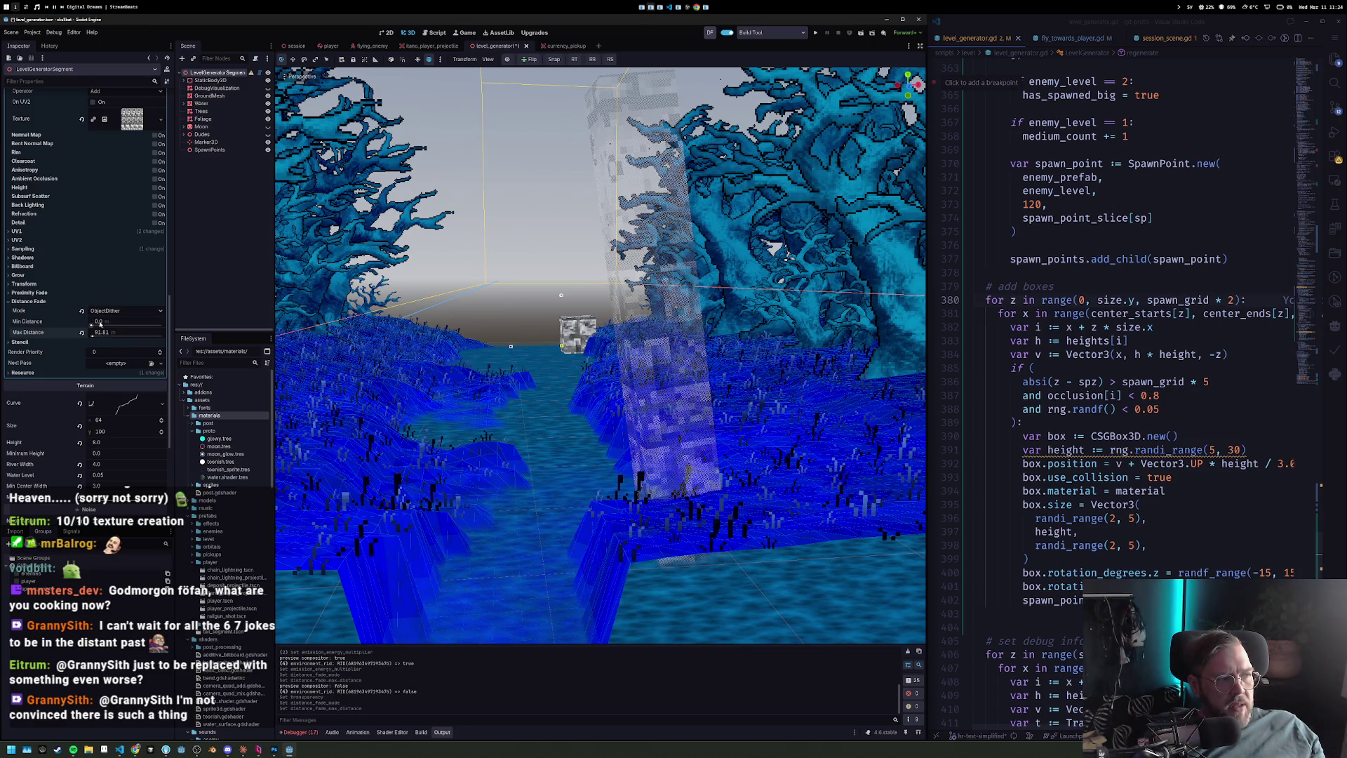
pyautogui.press('w')
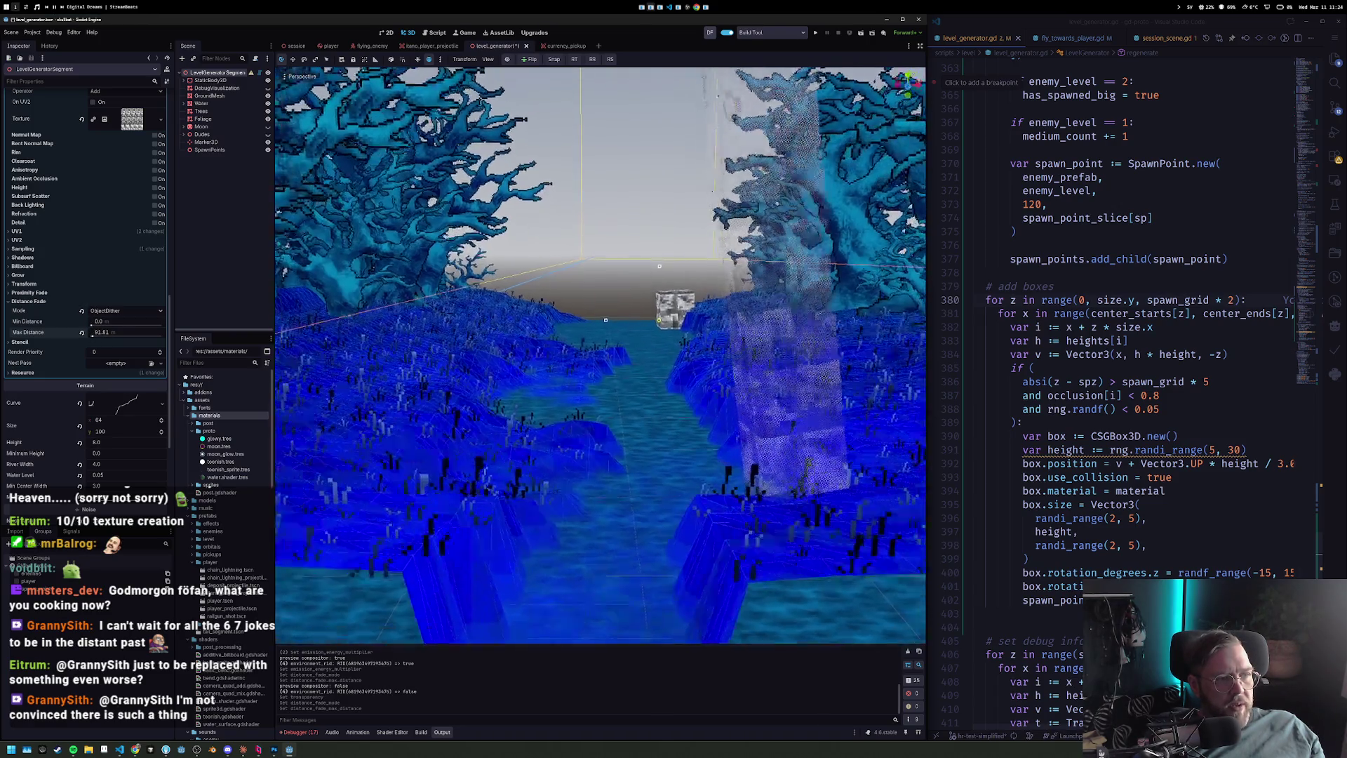
pyautogui.press('w')
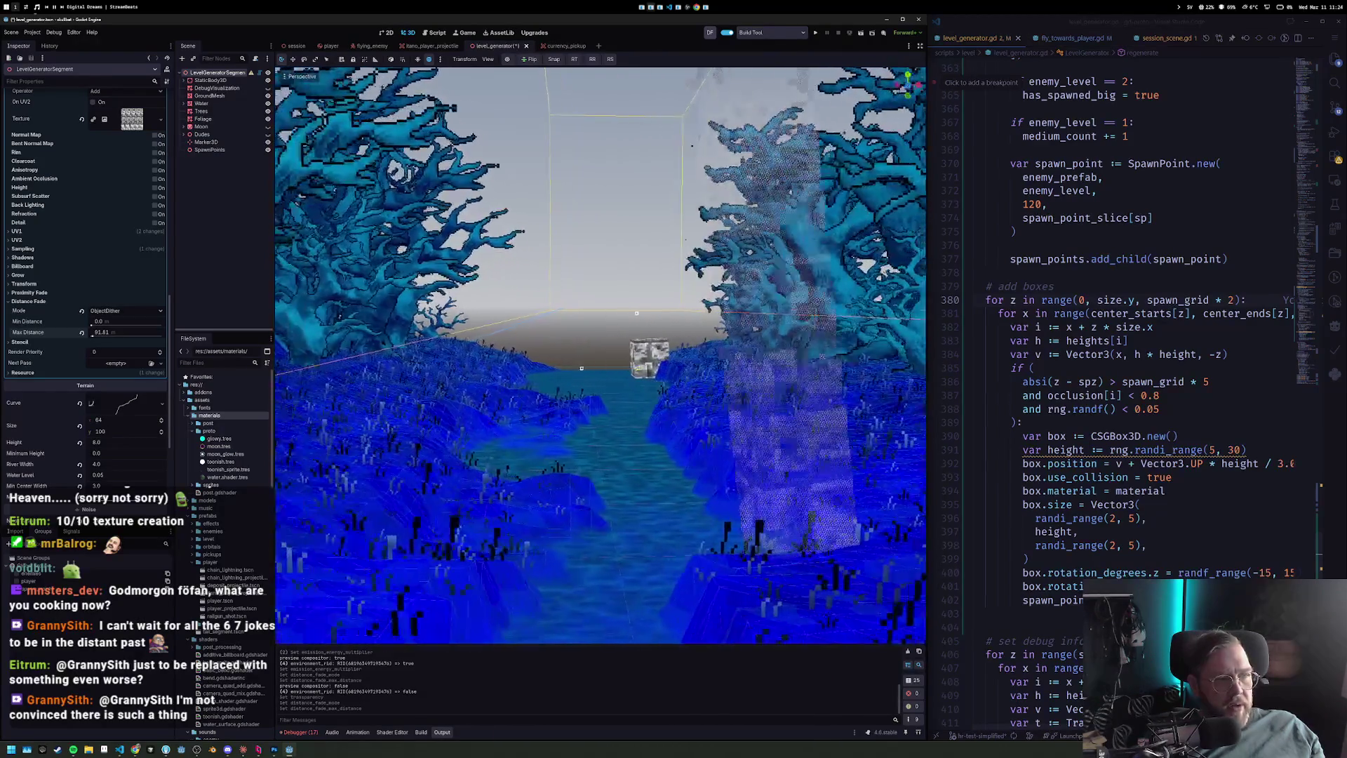
pyautogui.moveTo(99, 323); pyautogui.dragTo(92, 335)
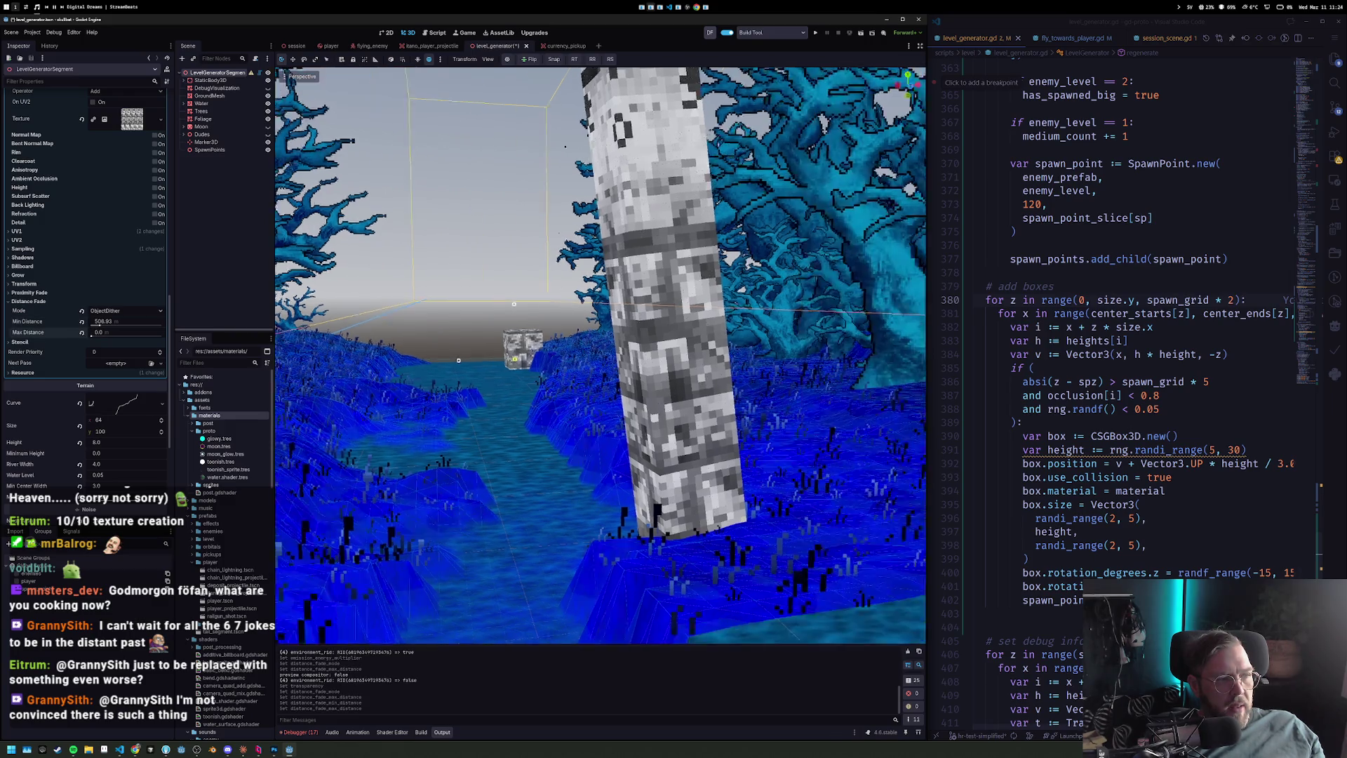
pyautogui.press('w')
pyautogui.press('s')
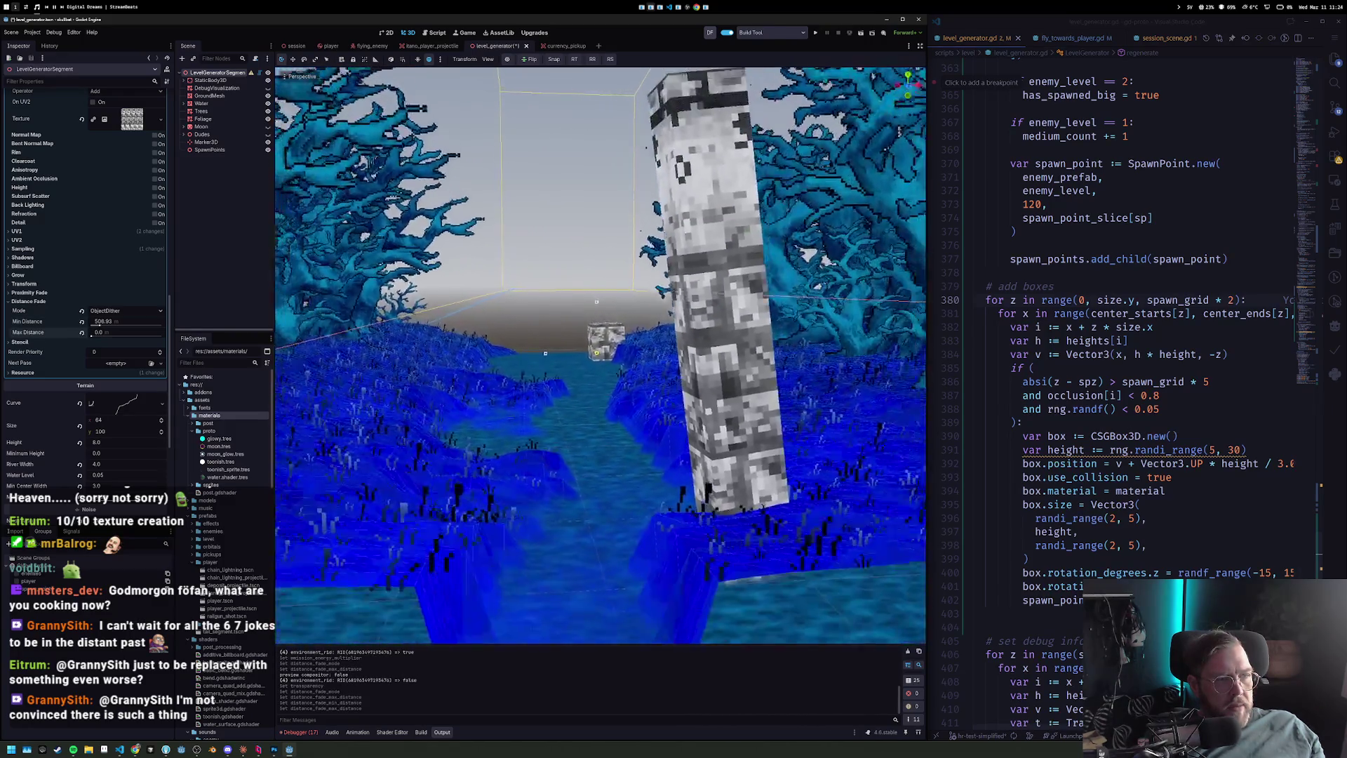
pyautogui.press('s')
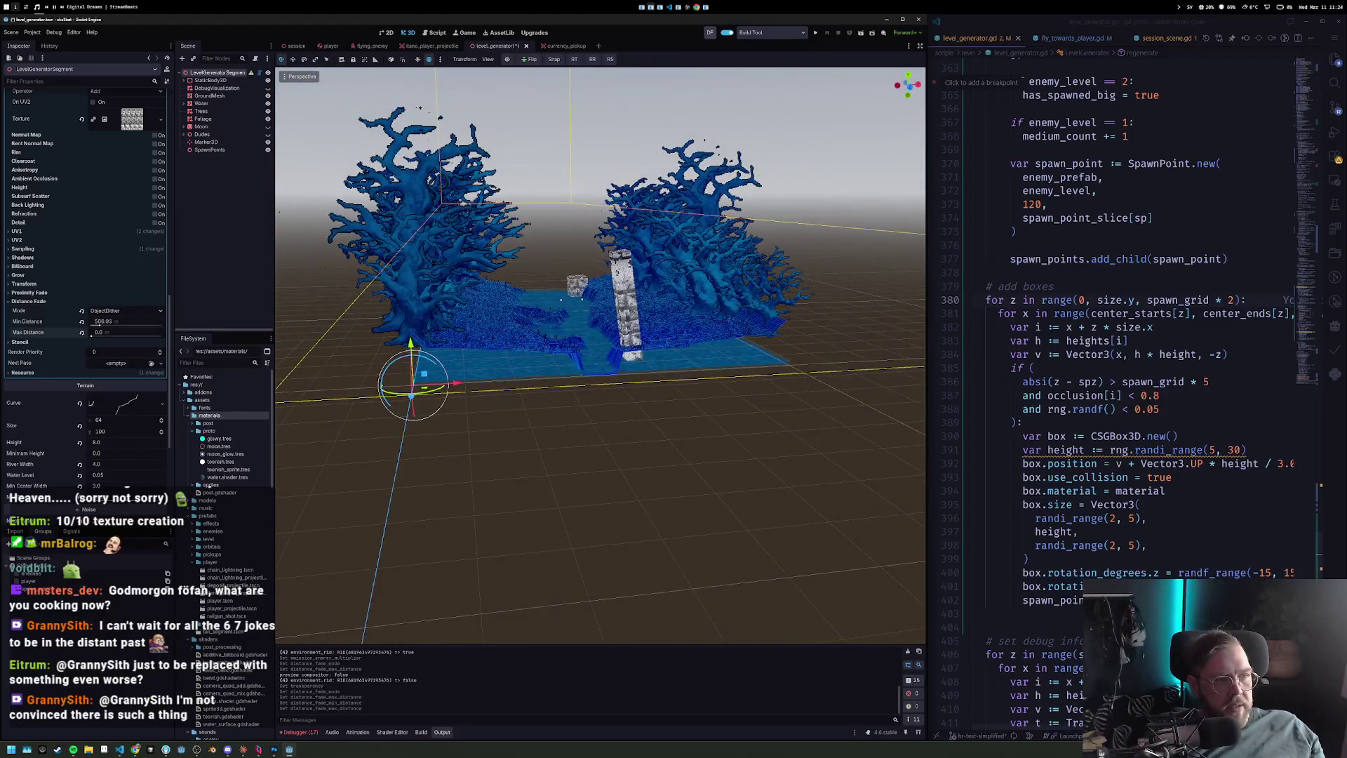
pyautogui.moveTo(135, 323); pyautogui.dragTo(96, 324)
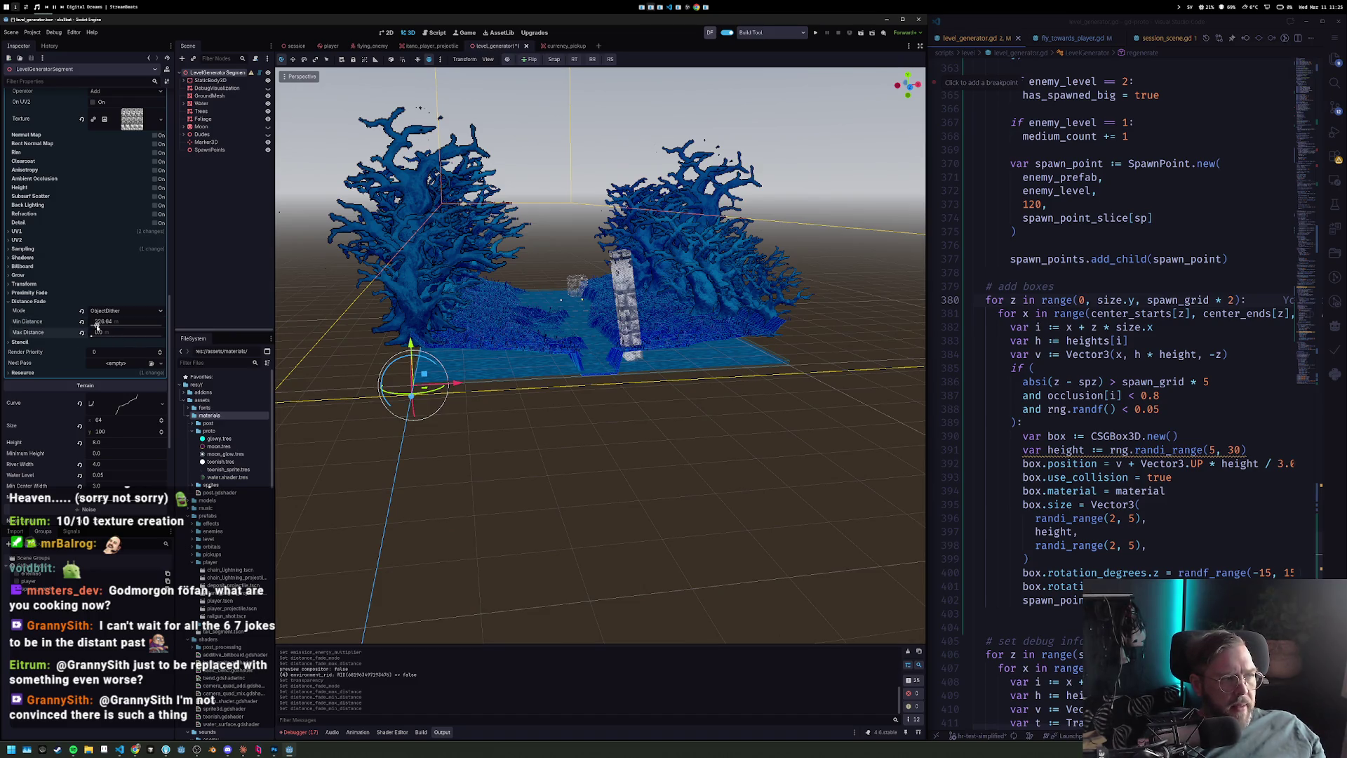
pyautogui.press('F6')
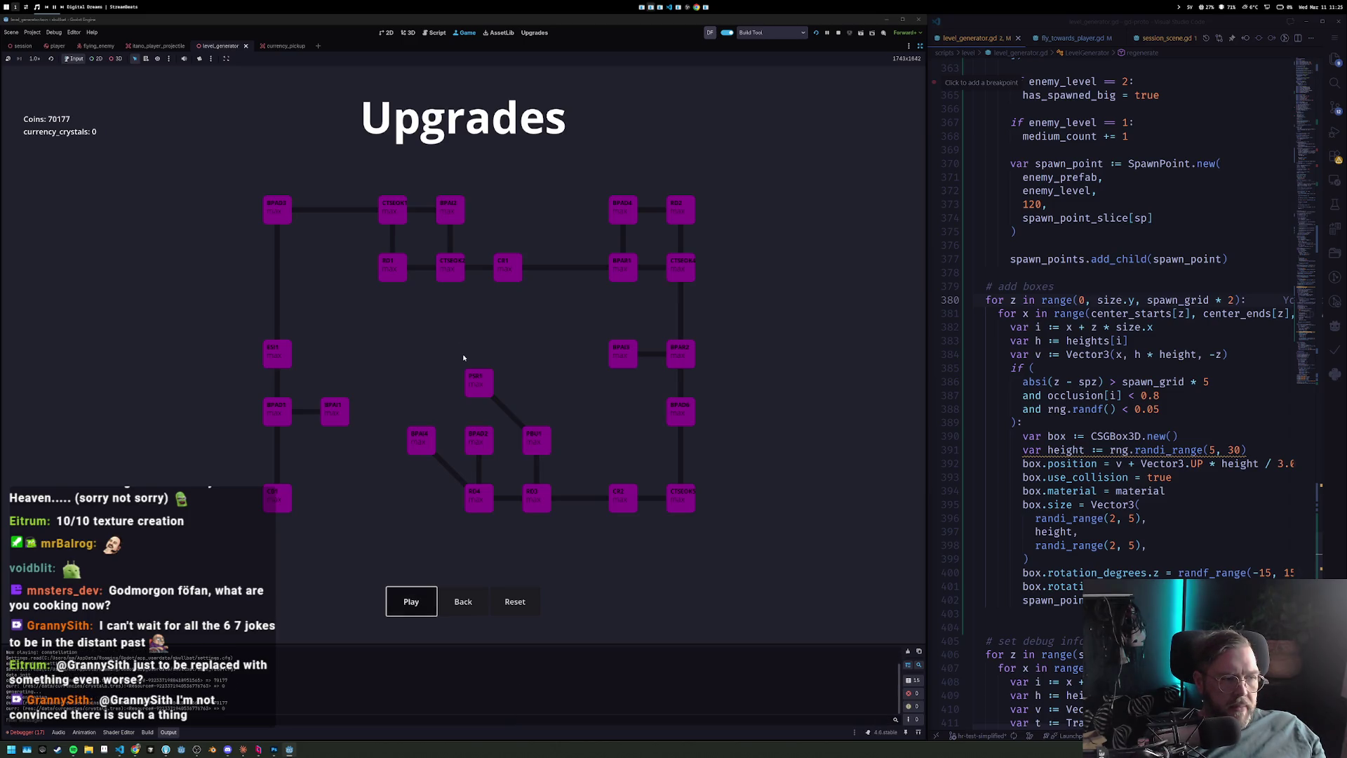
# Start a run from the Upgrades screen, then stop the running game.
pyautogui.press('Return')
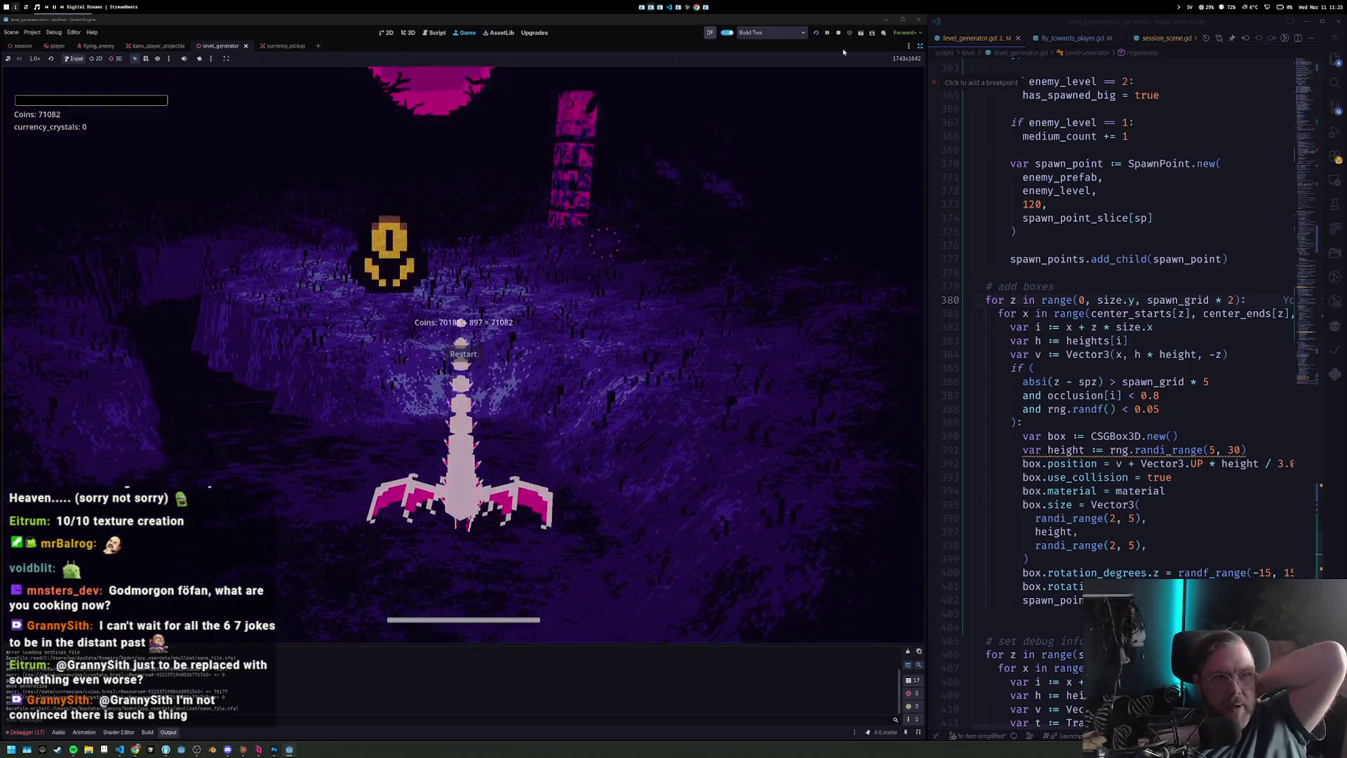
pyautogui.click(838, 33)
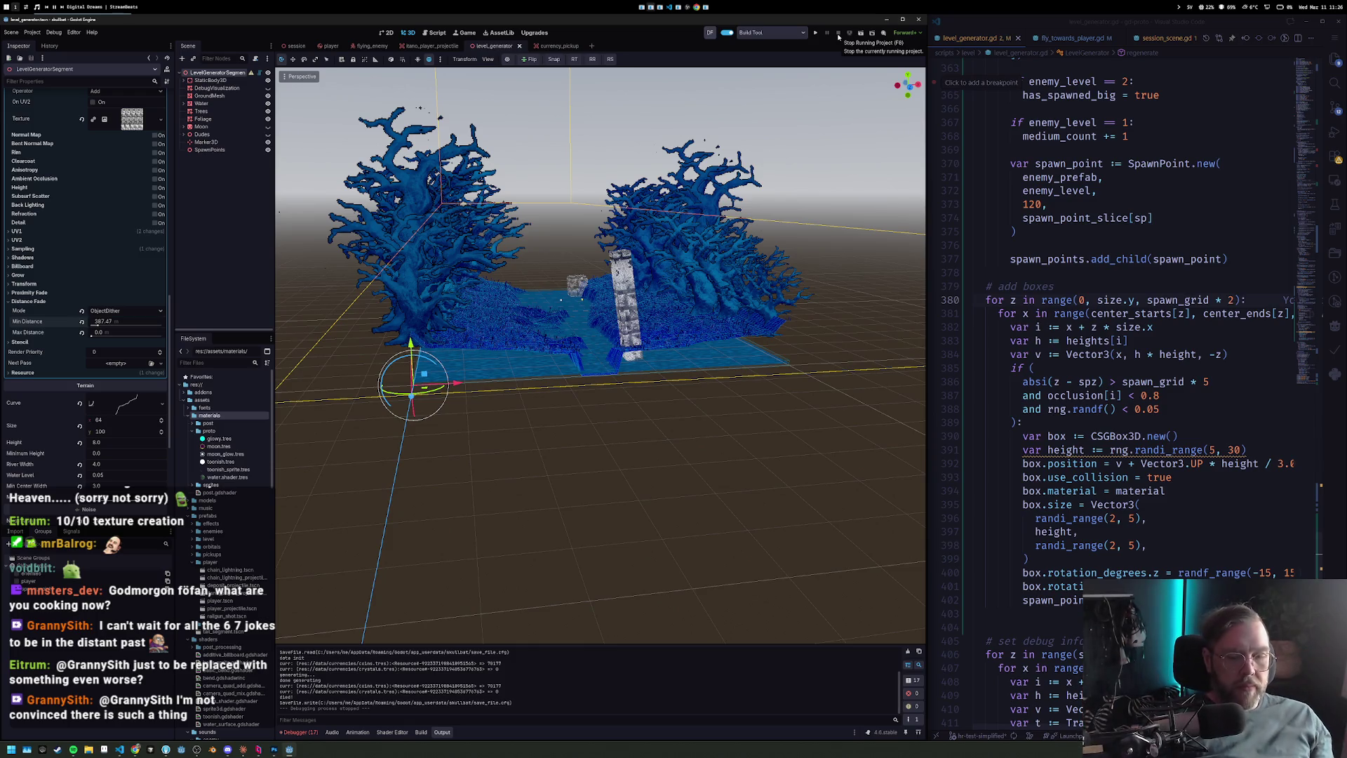
# Undo to disable distance fade on the level material and toggle the Stencil section.
pyautogui.moveTo(562, 281); pyautogui.dragTo(634, 280)
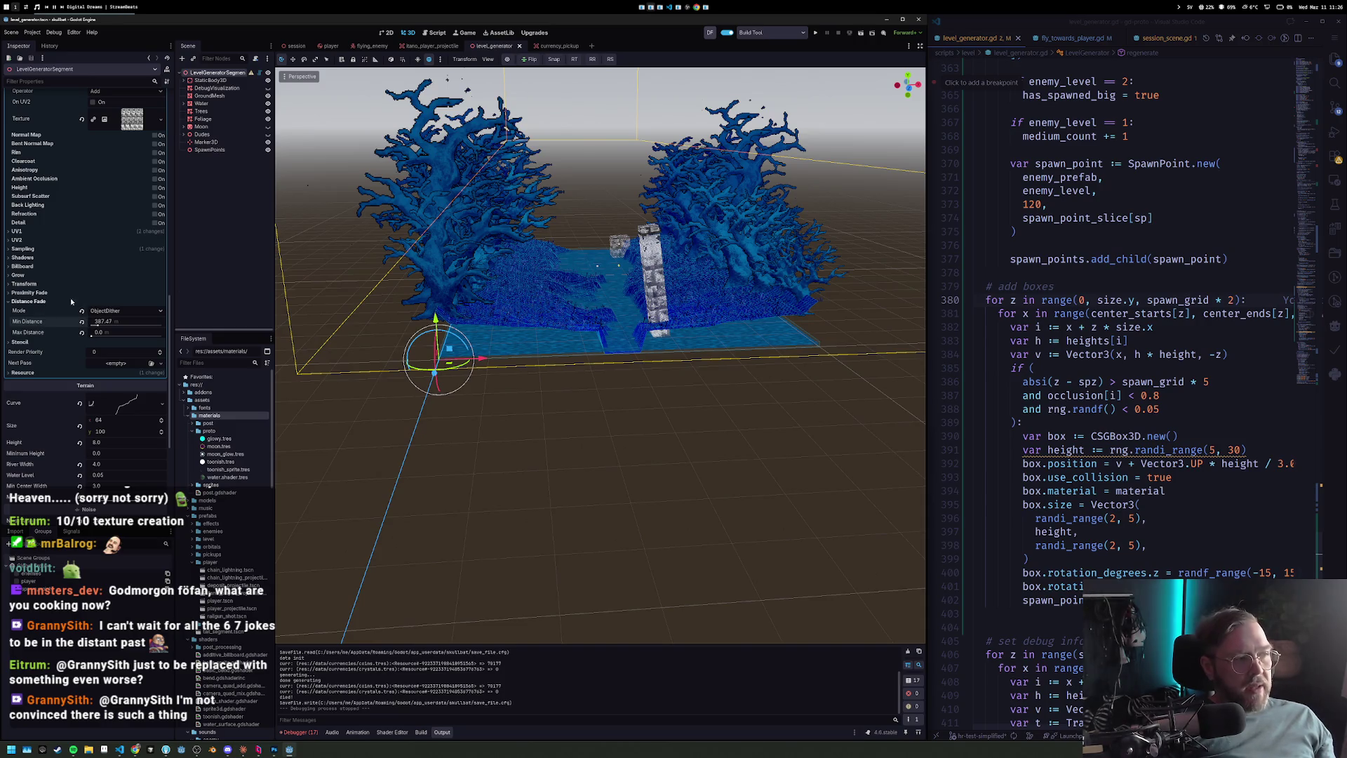
pyautogui.hotkey('ctrl', 'z')
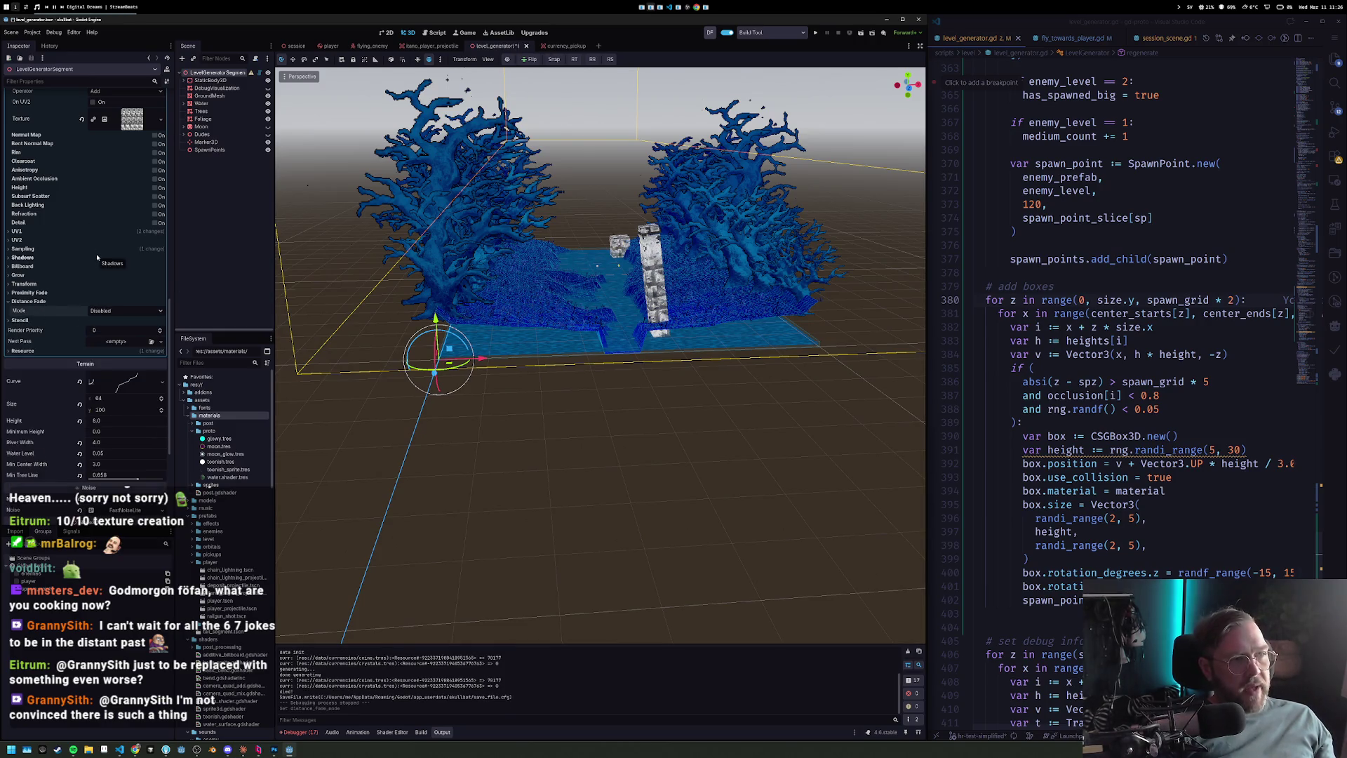
pyautogui.click(7, 301)
pyautogui.click(8, 309)
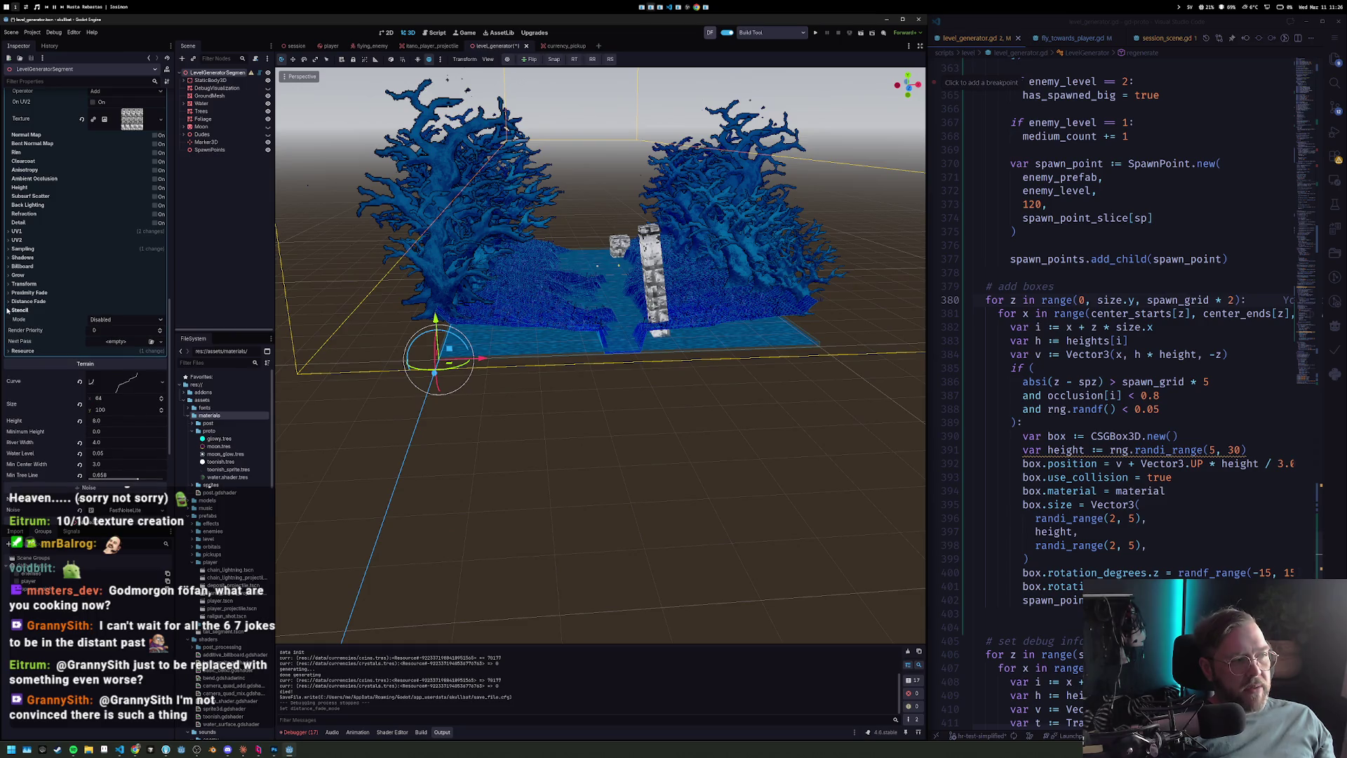
pyautogui.click(8, 309)
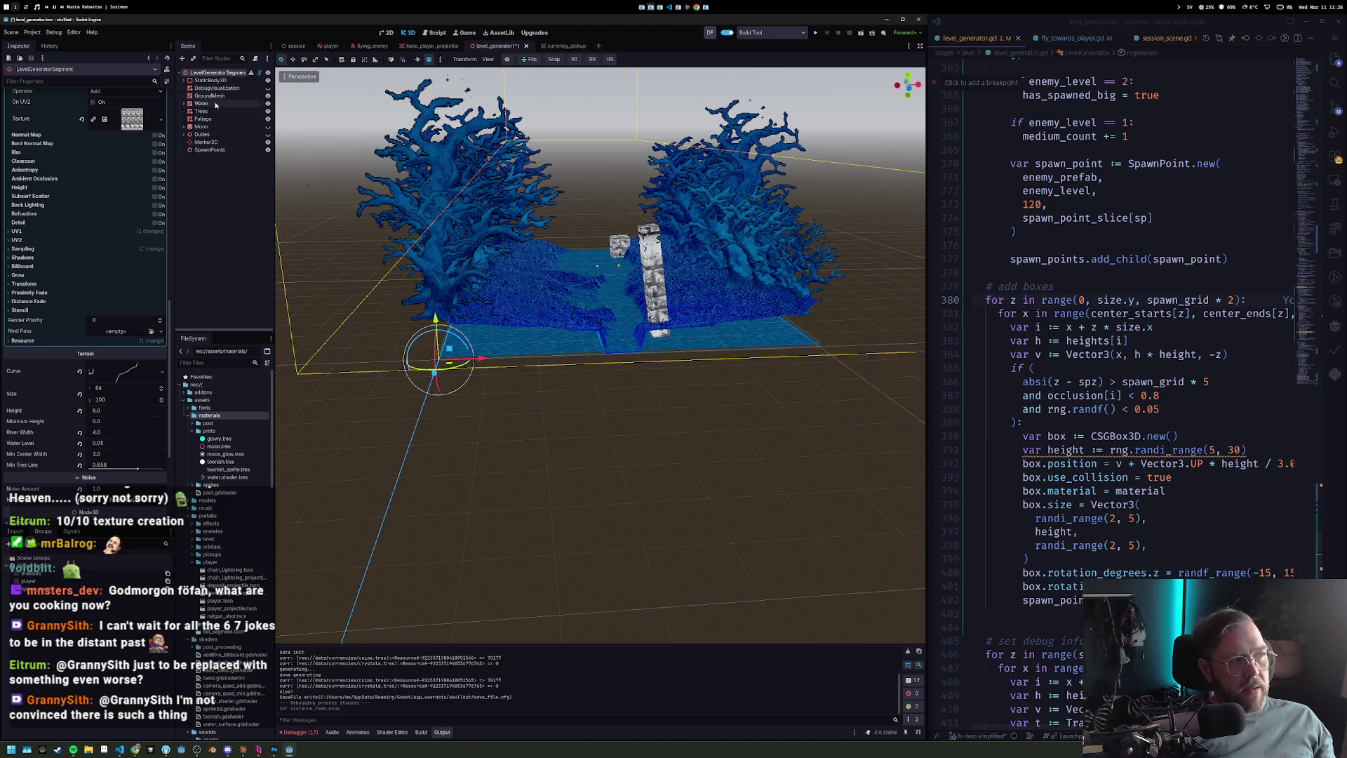
# Bring up the Shader Editor bottom panel.
pyautogui.scroll(5, 97, 173)
pyautogui.scroll(3, 105, 171)
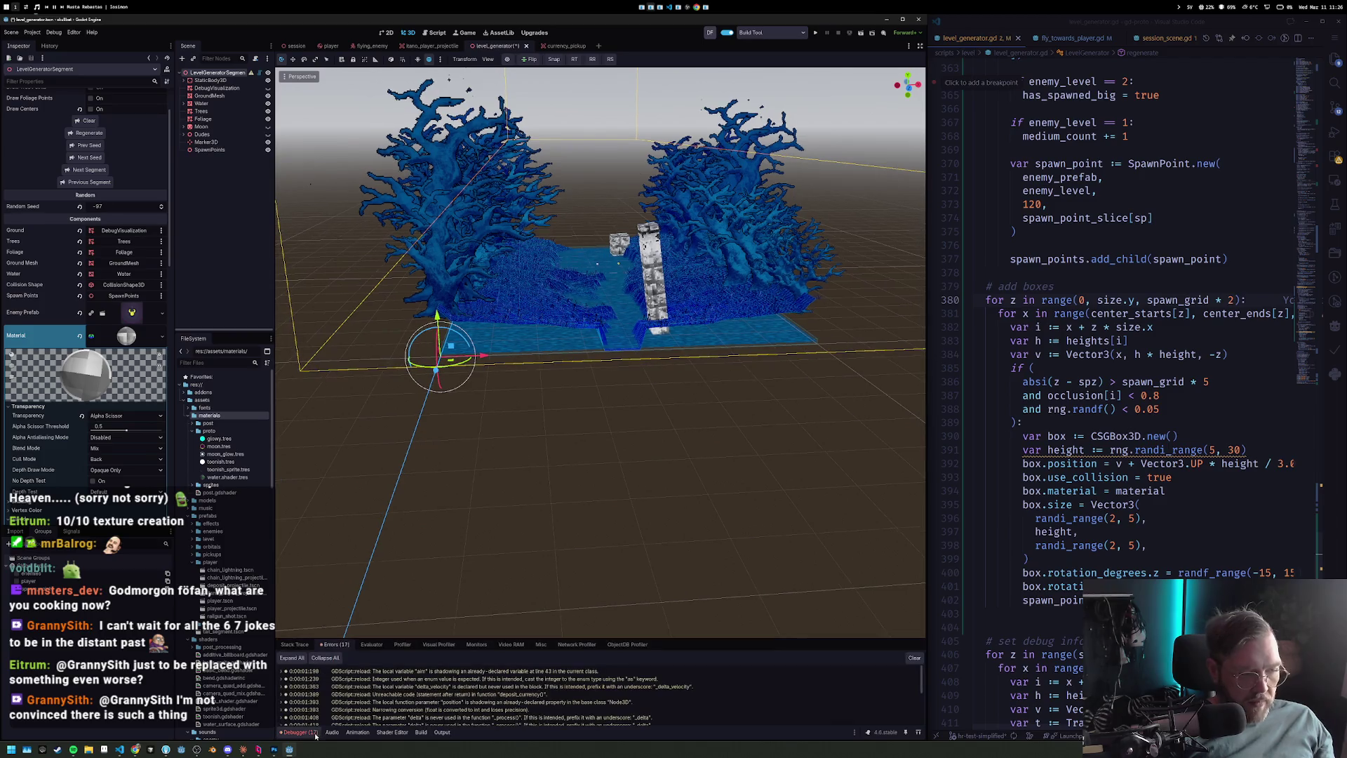
pyautogui.click(392, 732)
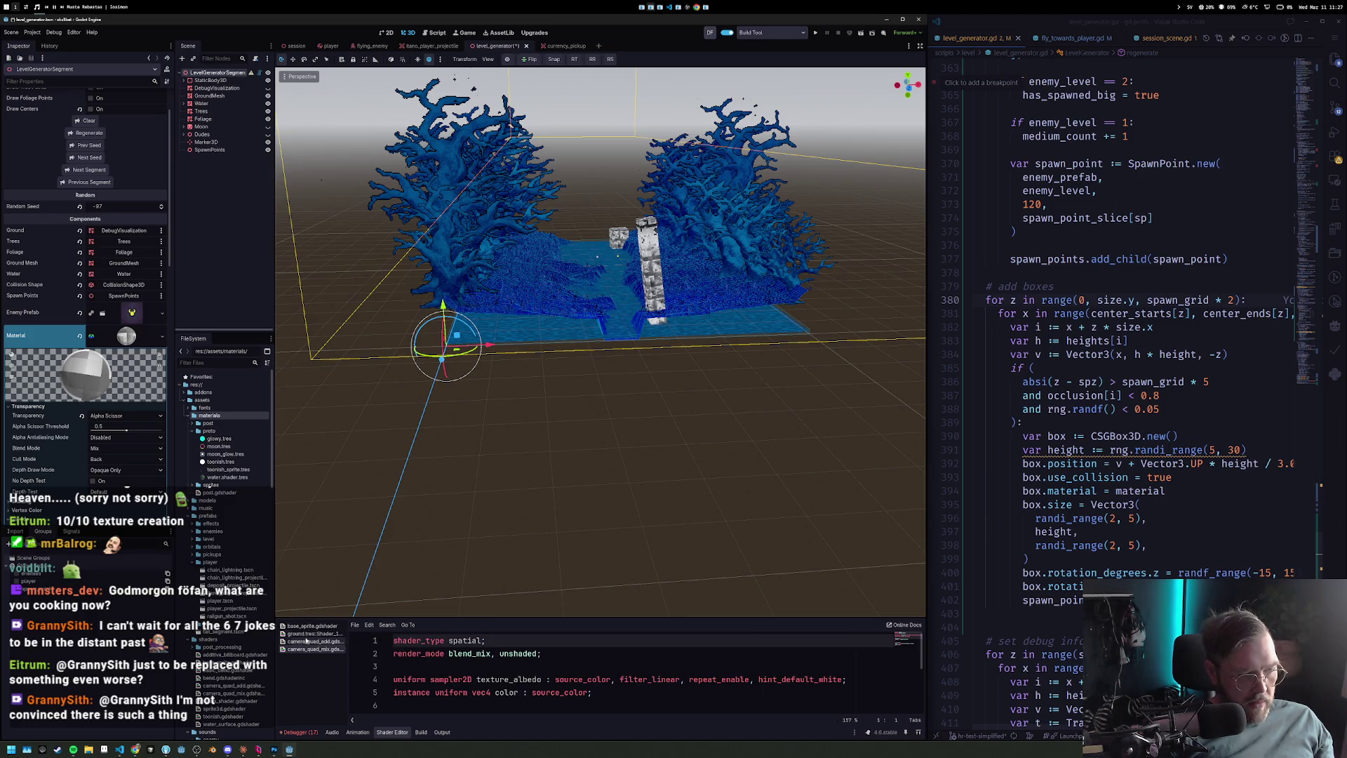
# Append fog_disabled to the toonish shader's render_mode line and save it.
pyautogui.doubleClick(220, 462)
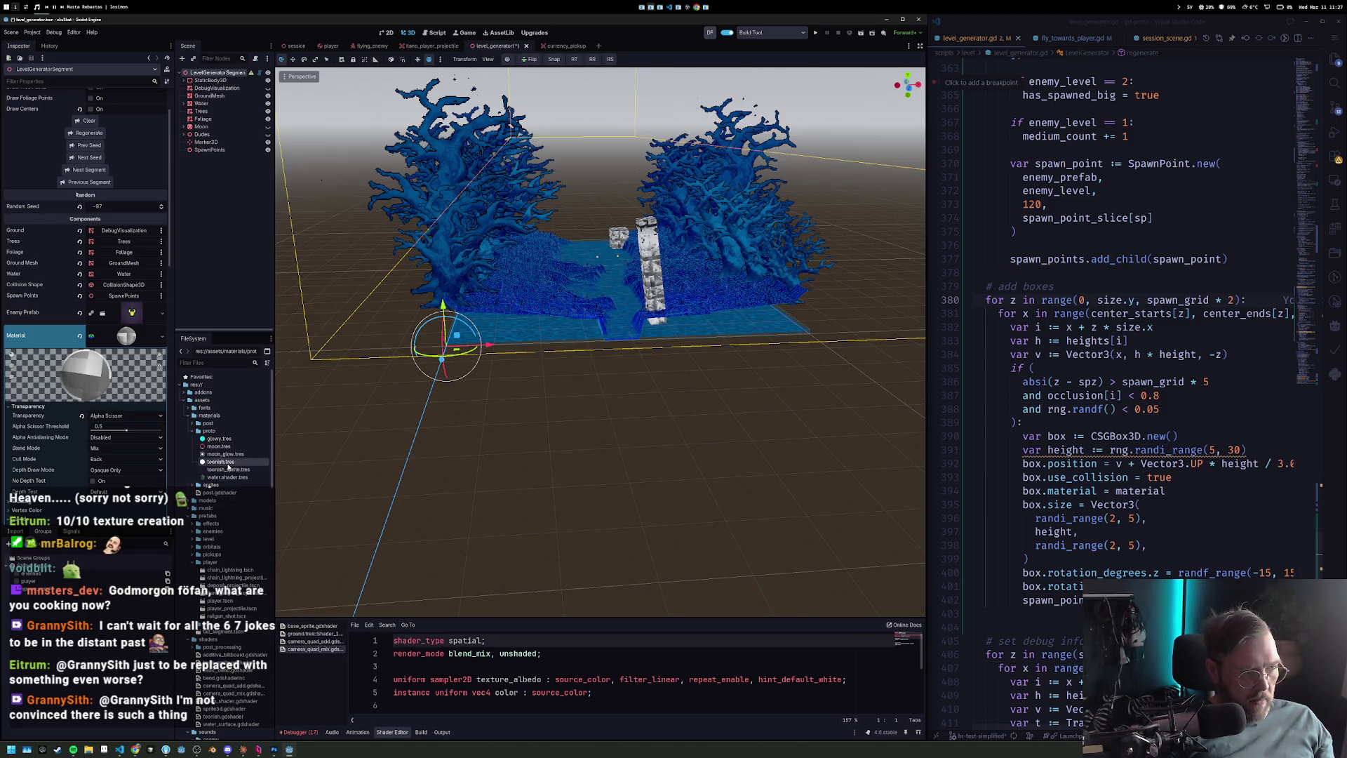
pyautogui.click(133, 161)
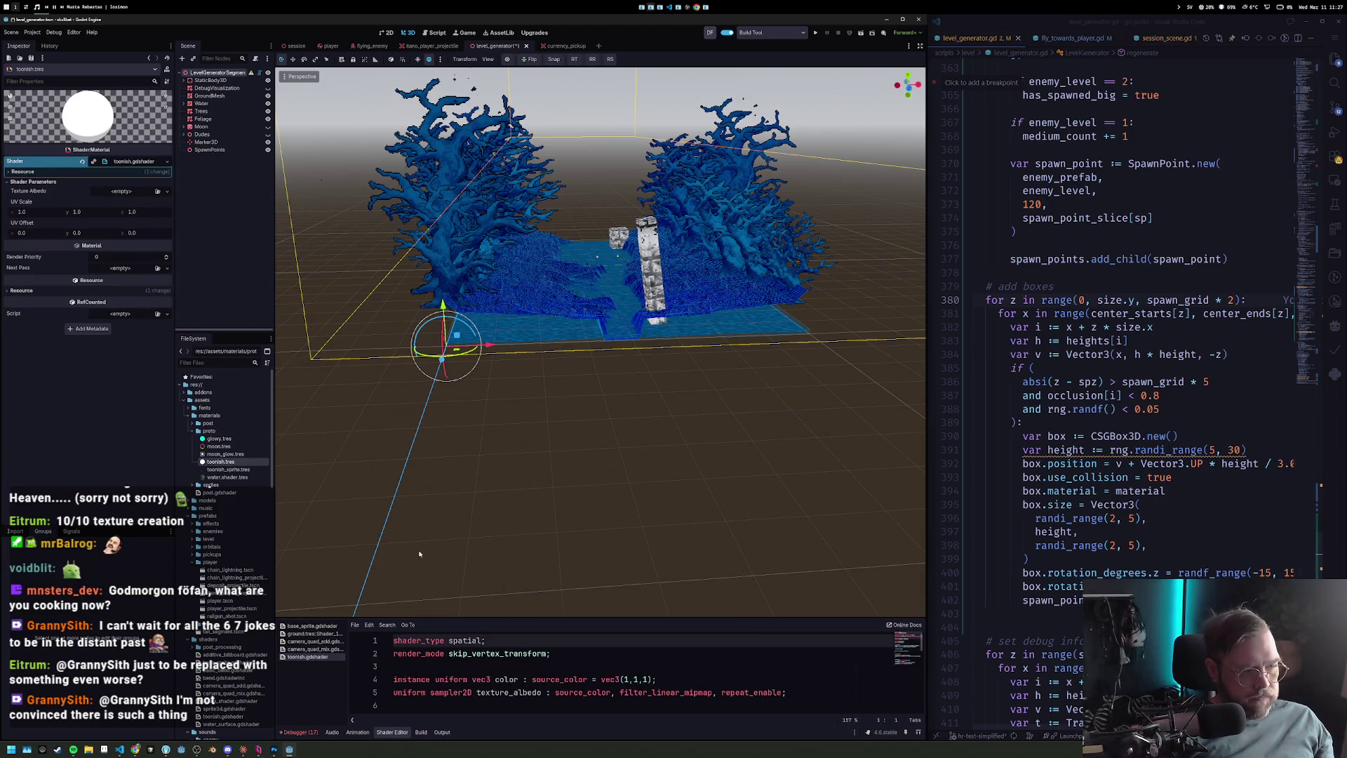
pyautogui.click(547, 653)
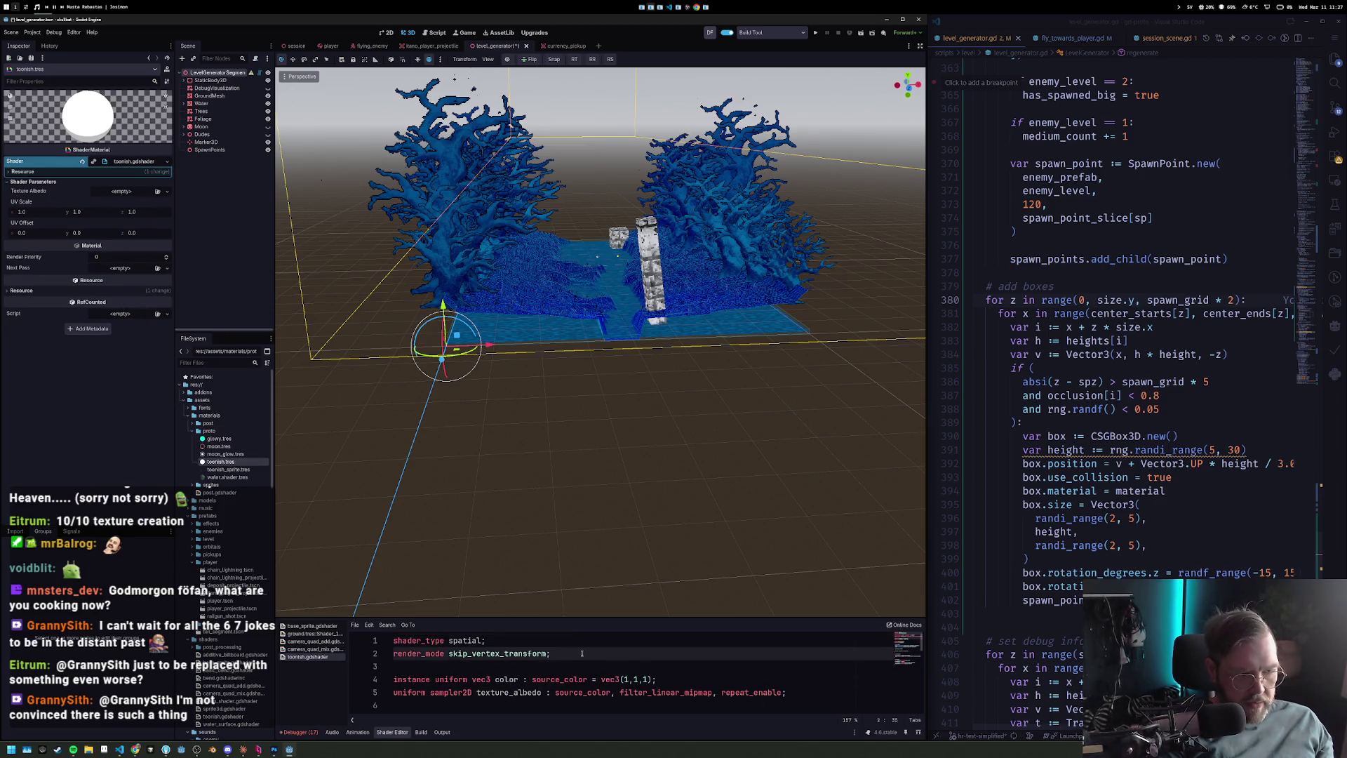
pyautogui.write(', disä')
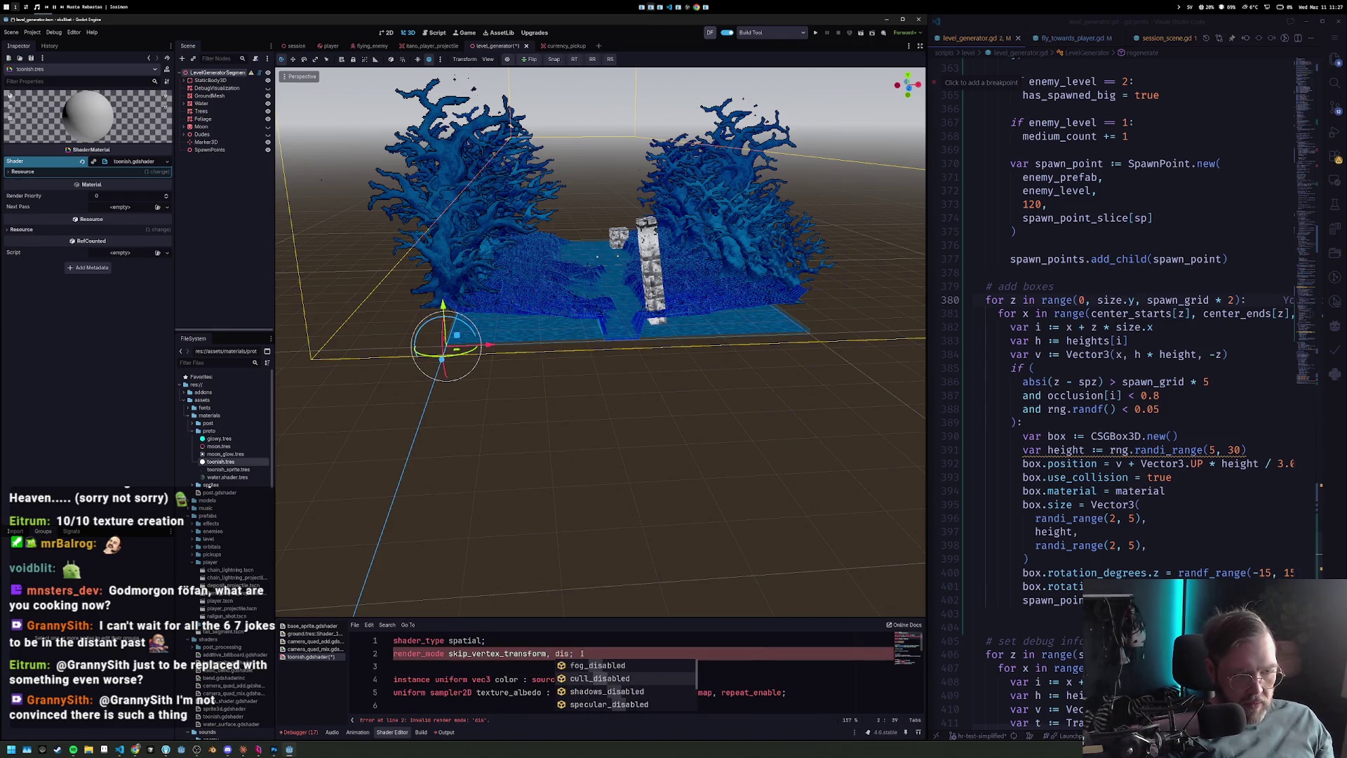
pyautogui.press('Return')
pyautogui.press('BackSpace')
pyautogui.press('BackSpace')
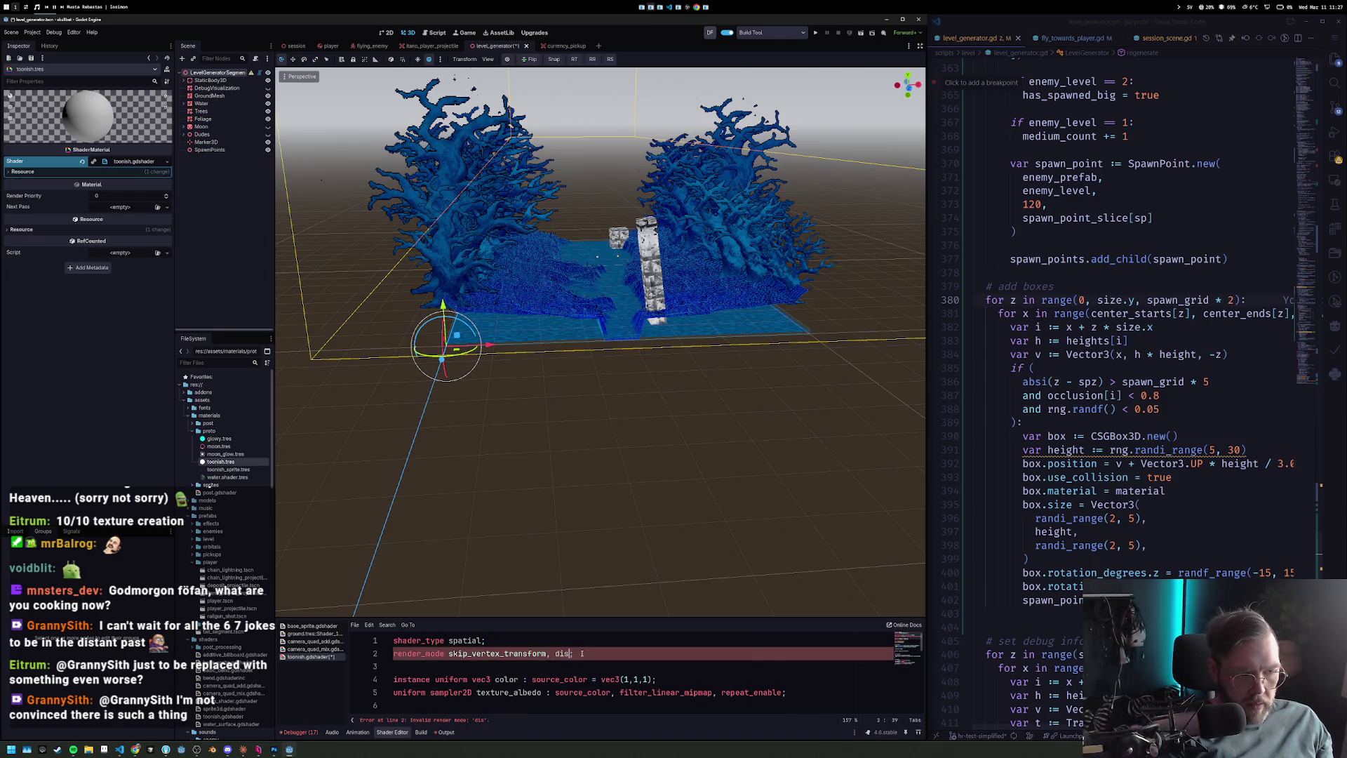
pyautogui.write('a')
pyautogui.press('Return')
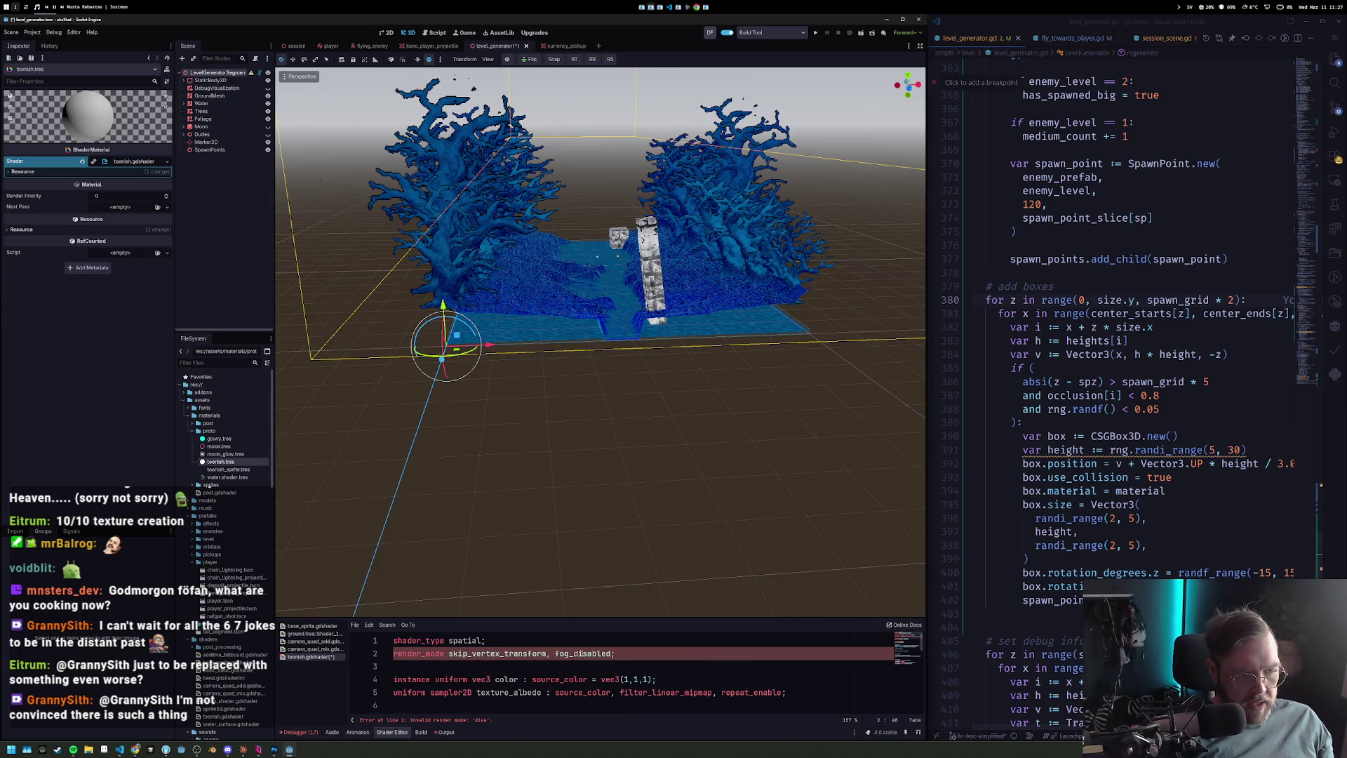
pyautogui.hotkey('ctrl', 's')
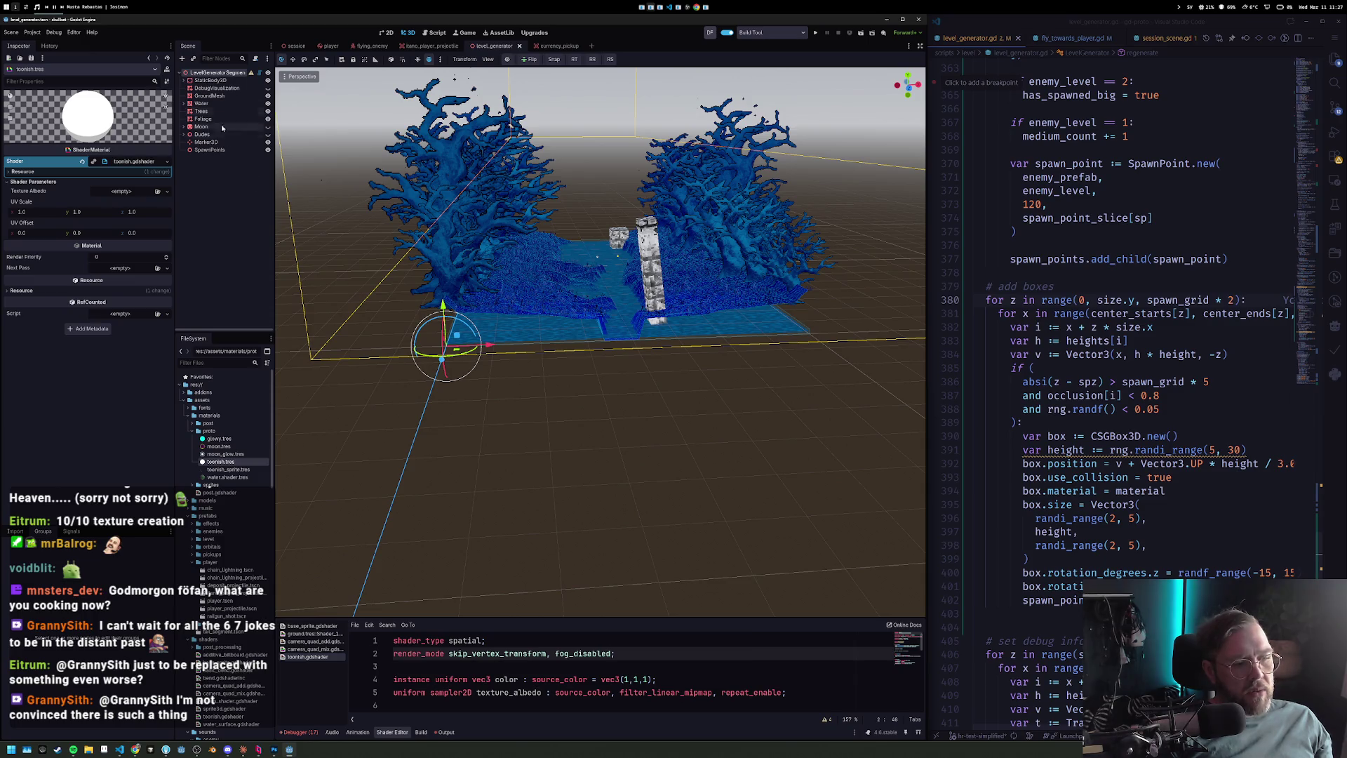
# Enlarge the code panel, save the level scene, and enable the camera preview.
pyautogui.moveTo(583, 616); pyautogui.dragTo(571, 516)
pyautogui.scroll(3, 622, 282)
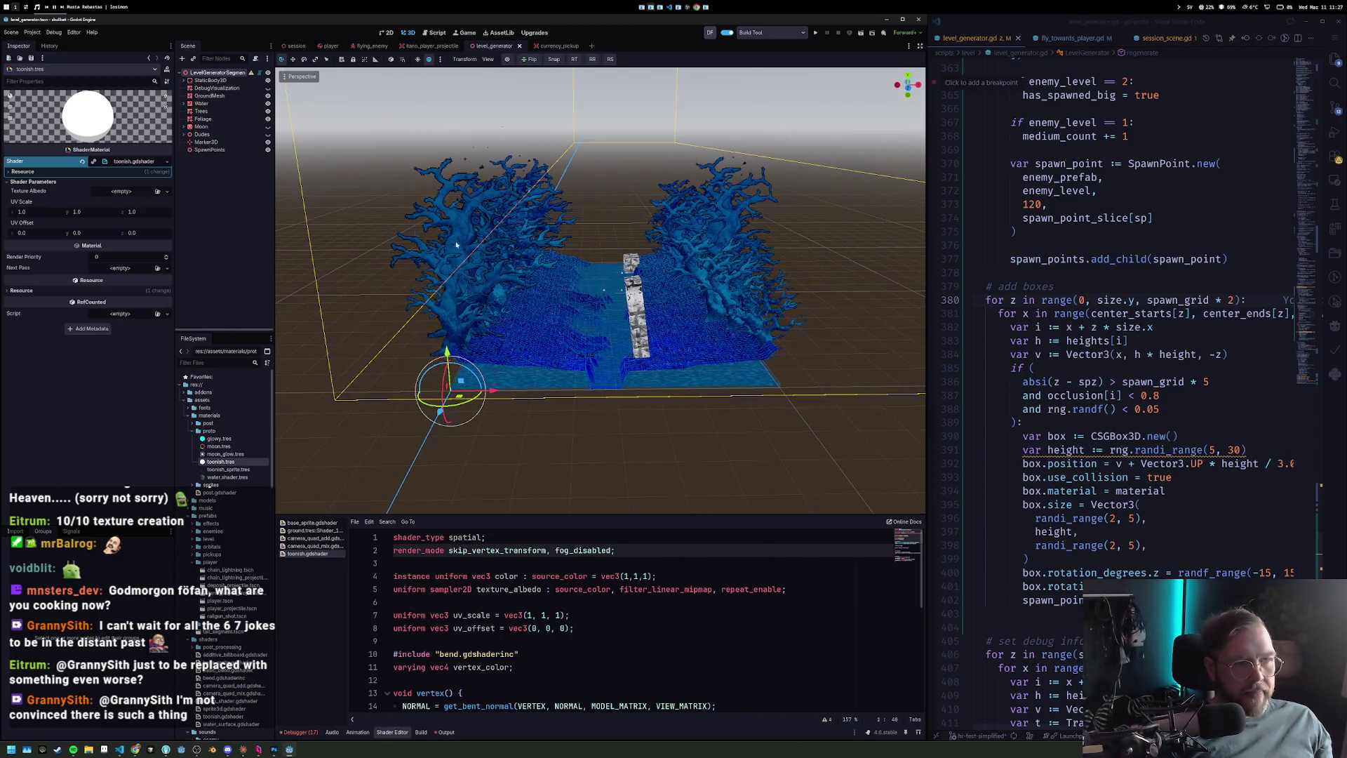
pyautogui.hotkey('ctrl', 's')
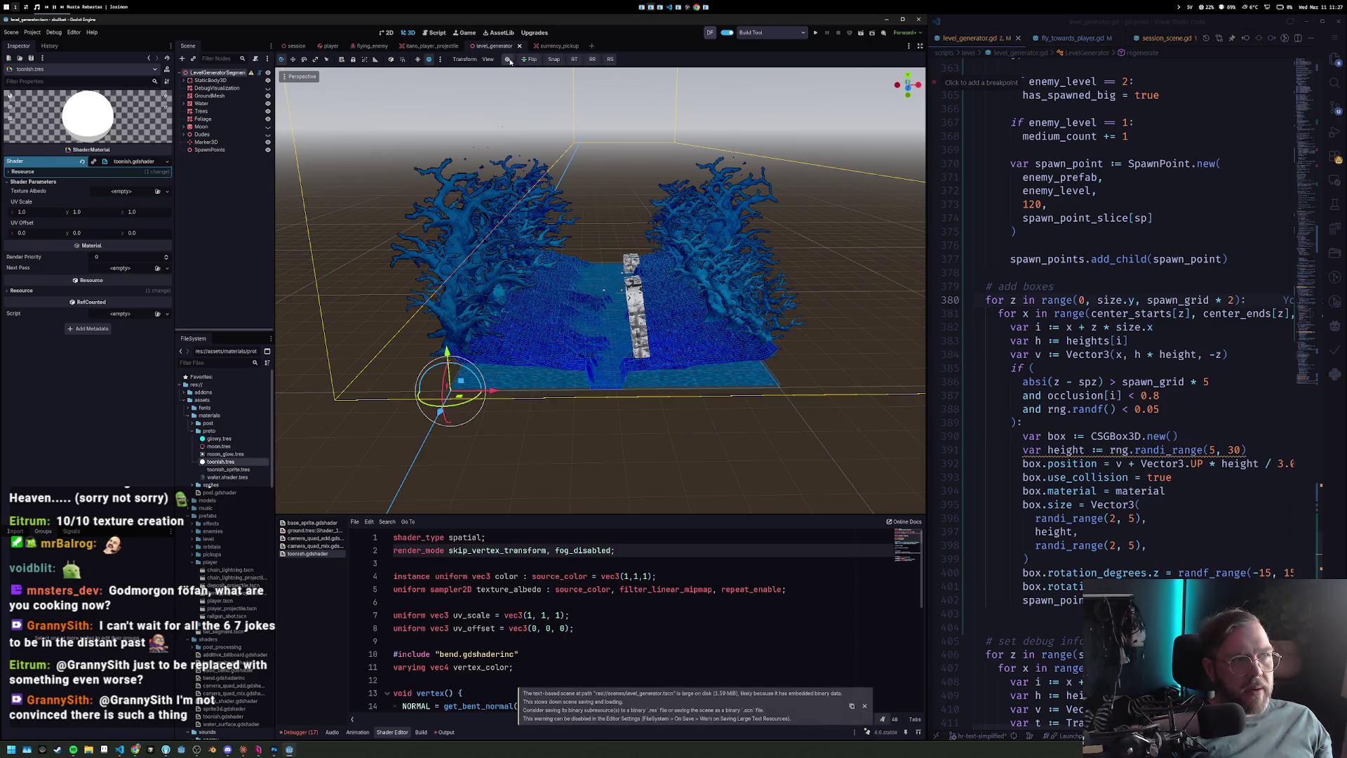
pyautogui.click(508, 60)
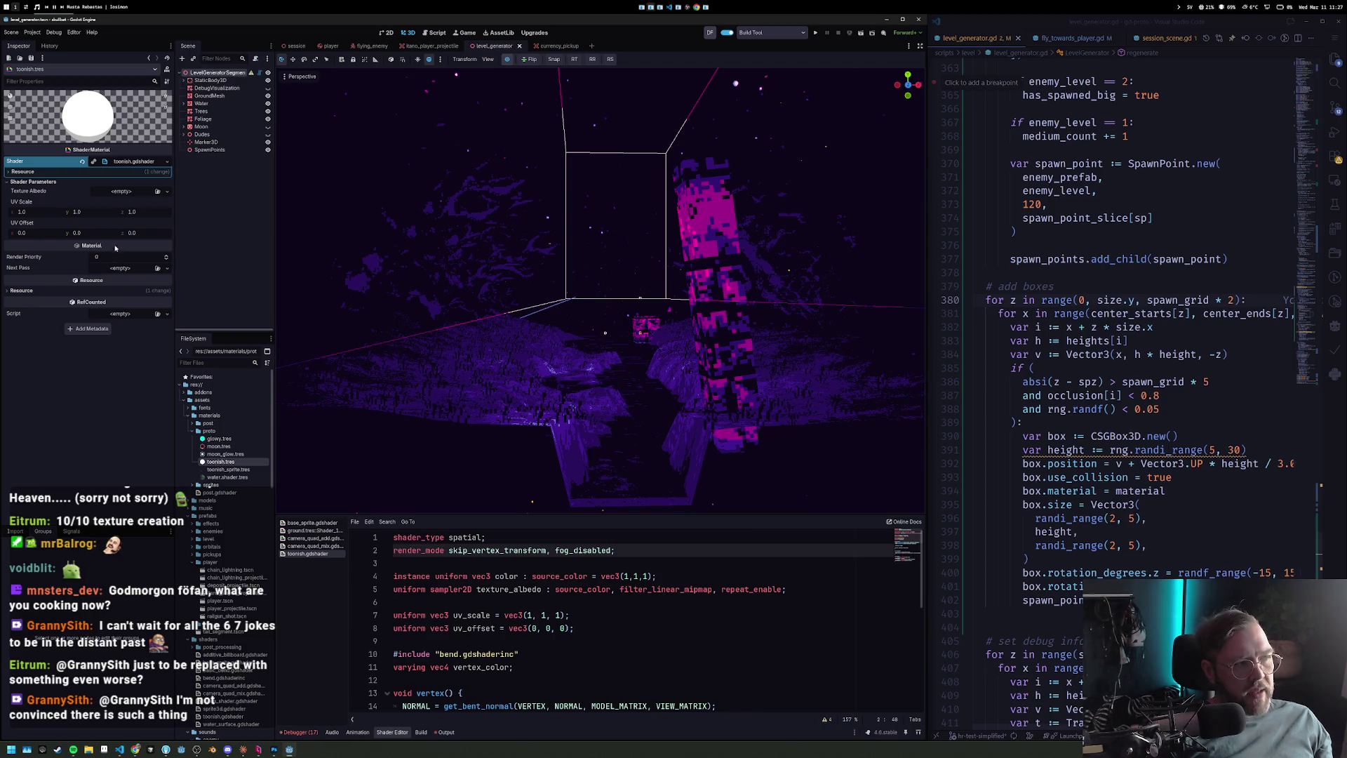
# Select the level generator material and try a light cyan albedo, reverting it to white.
pyautogui.click(214, 72)
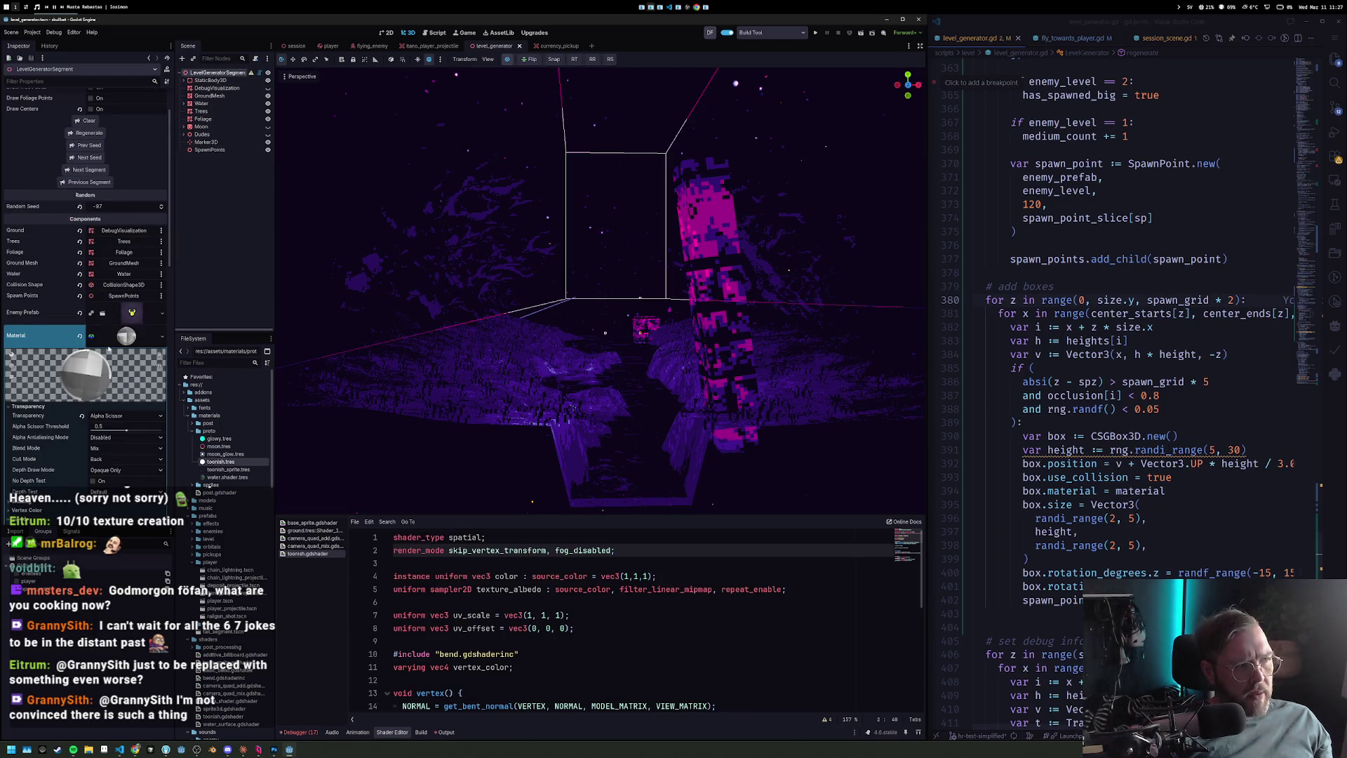
pyautogui.scroll(-5, 109, 349)
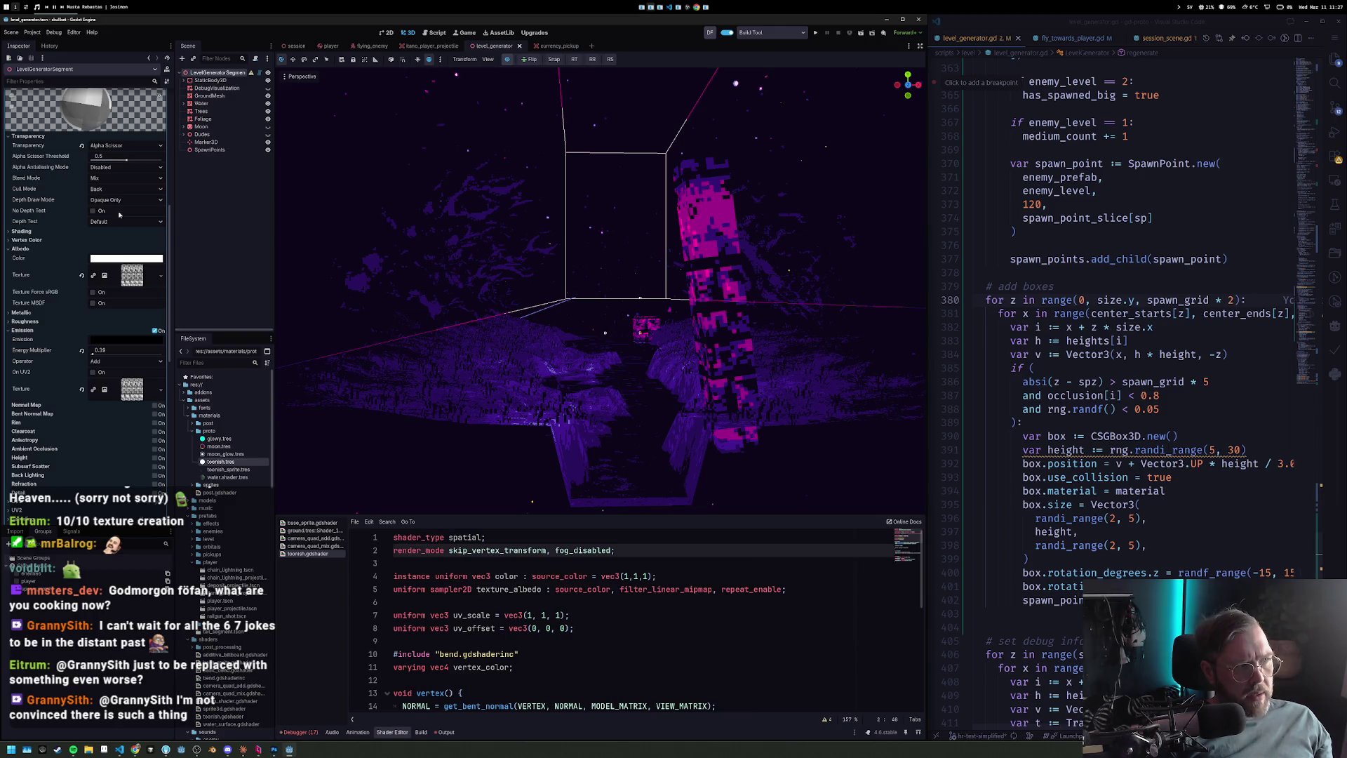
pyautogui.click(147, 261)
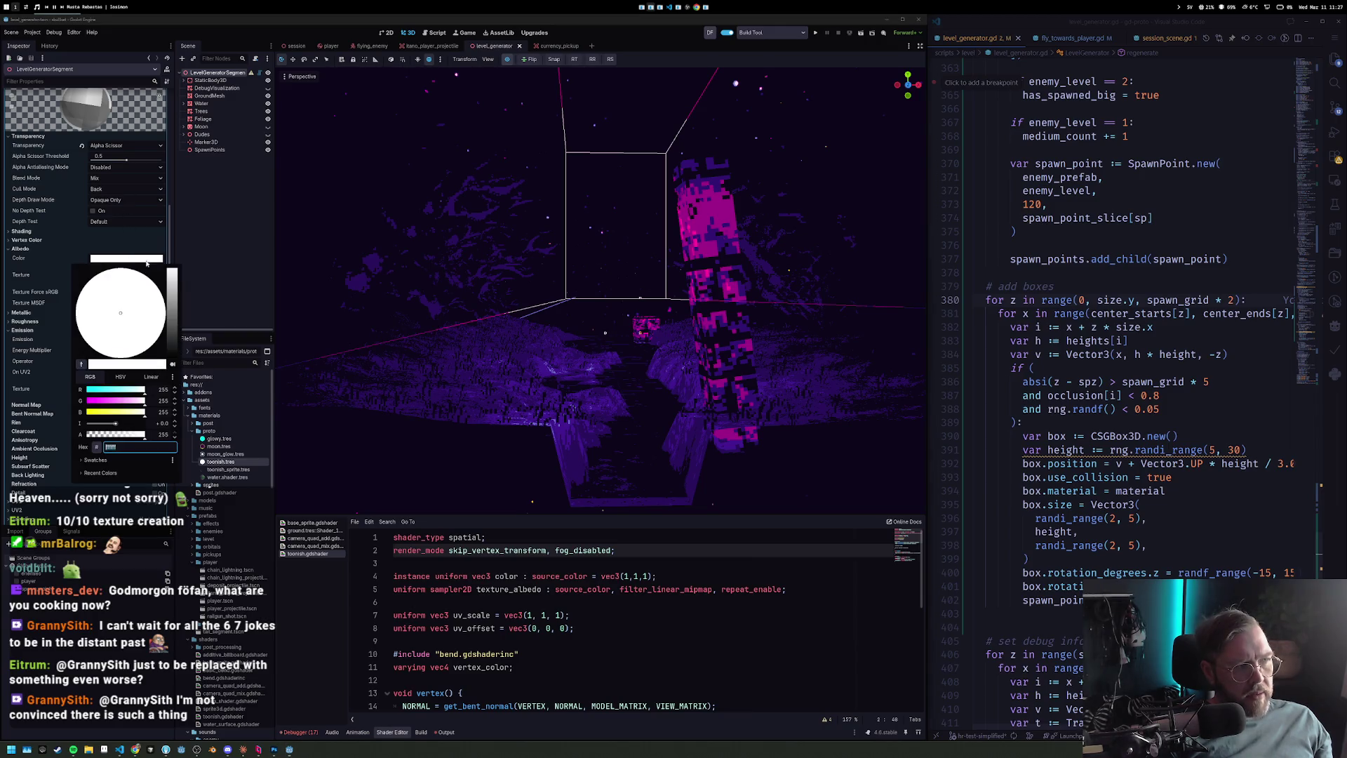
pyautogui.moveTo(141, 390)
pyautogui.mouseDown()
pyautogui.moveTo(124, 393)
pyautogui.moveTo(145, 391)
pyautogui.moveTo(91, 348)
pyautogui.mouseUp()
pyautogui.click(39, 313)
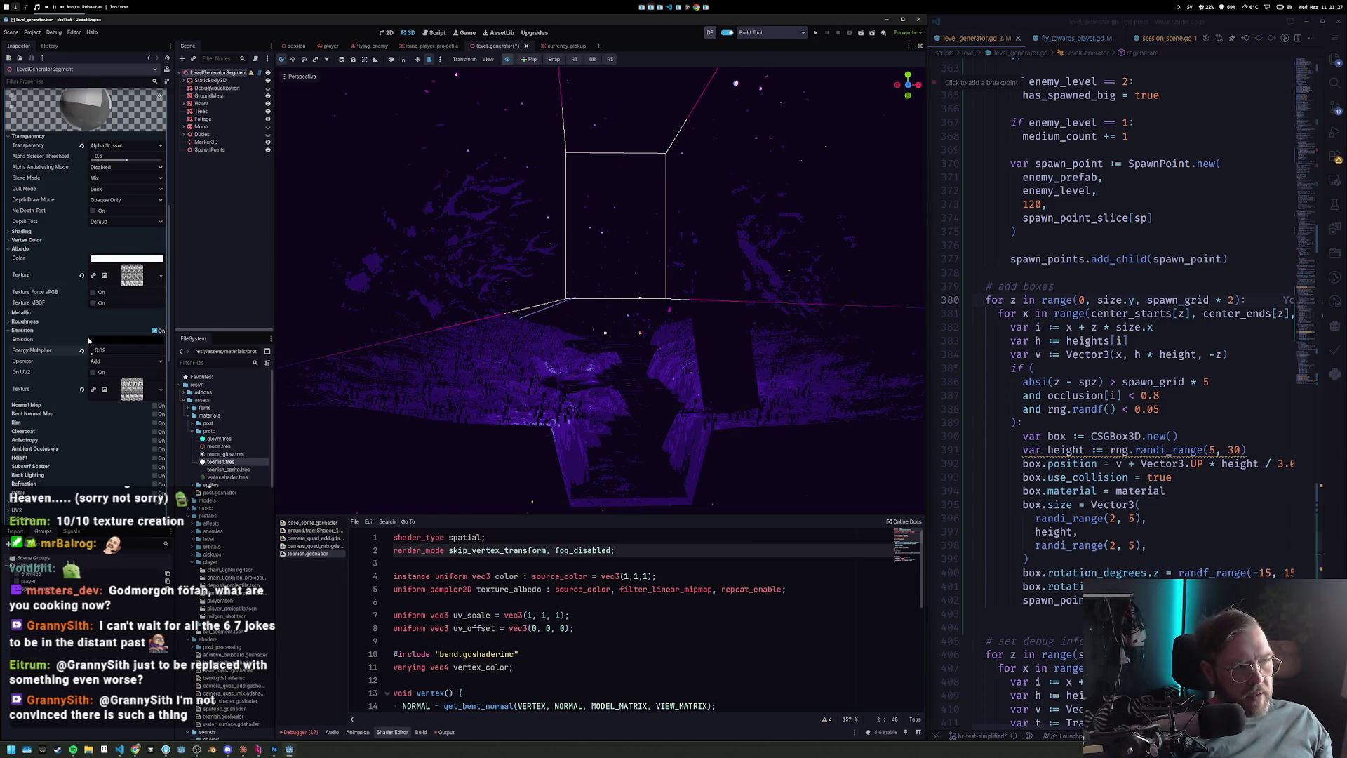
# Set the emission colour to light blue and launch the game with F5.
pyautogui.click(92, 339)
pyautogui.moveTo(138, 479); pyautogui.dragTo(166, 490)
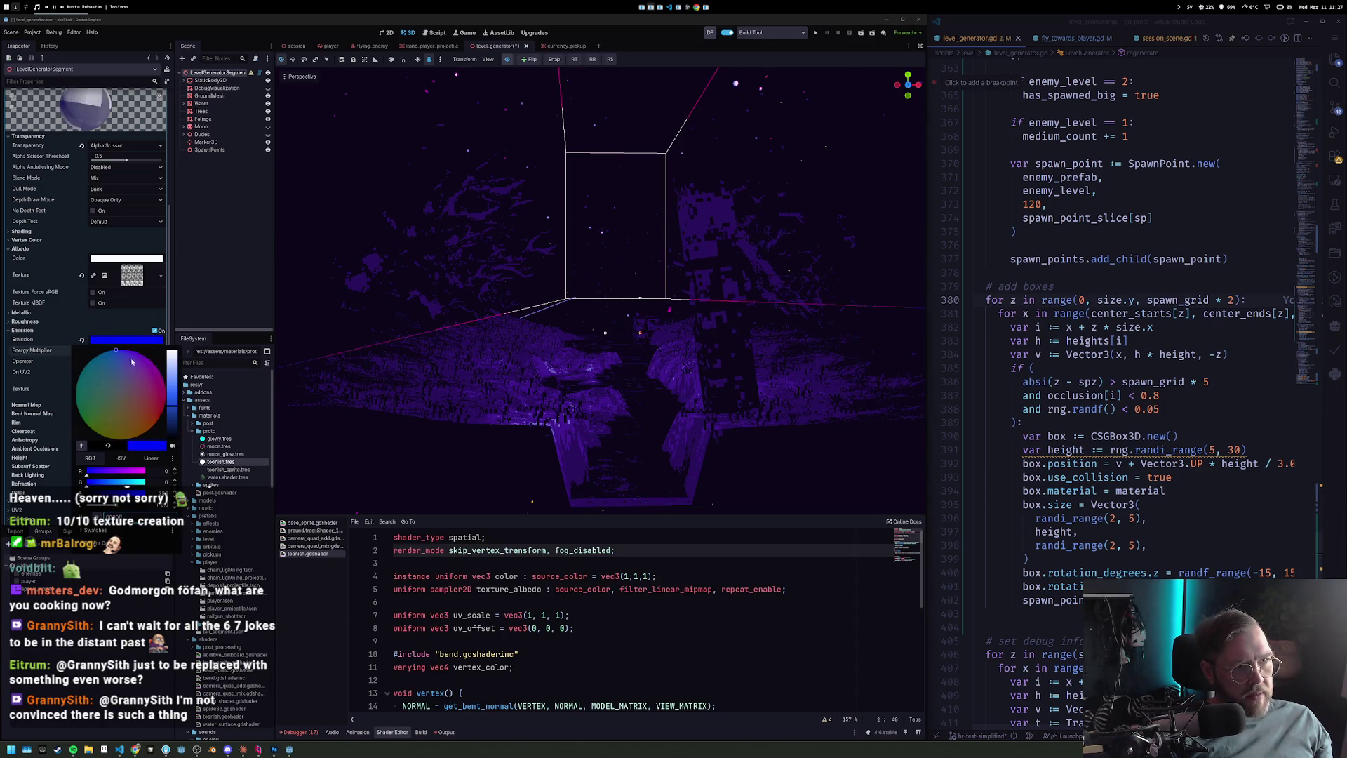
pyautogui.moveTo(178, 400)
pyautogui.mouseDown()
pyautogui.moveTo(148, 356)
pyautogui.moveTo(171, 414)
pyautogui.moveTo(179, 347)
pyautogui.moveTo(91, 356)
pyautogui.mouseUp()
pyautogui.click(69, 354)
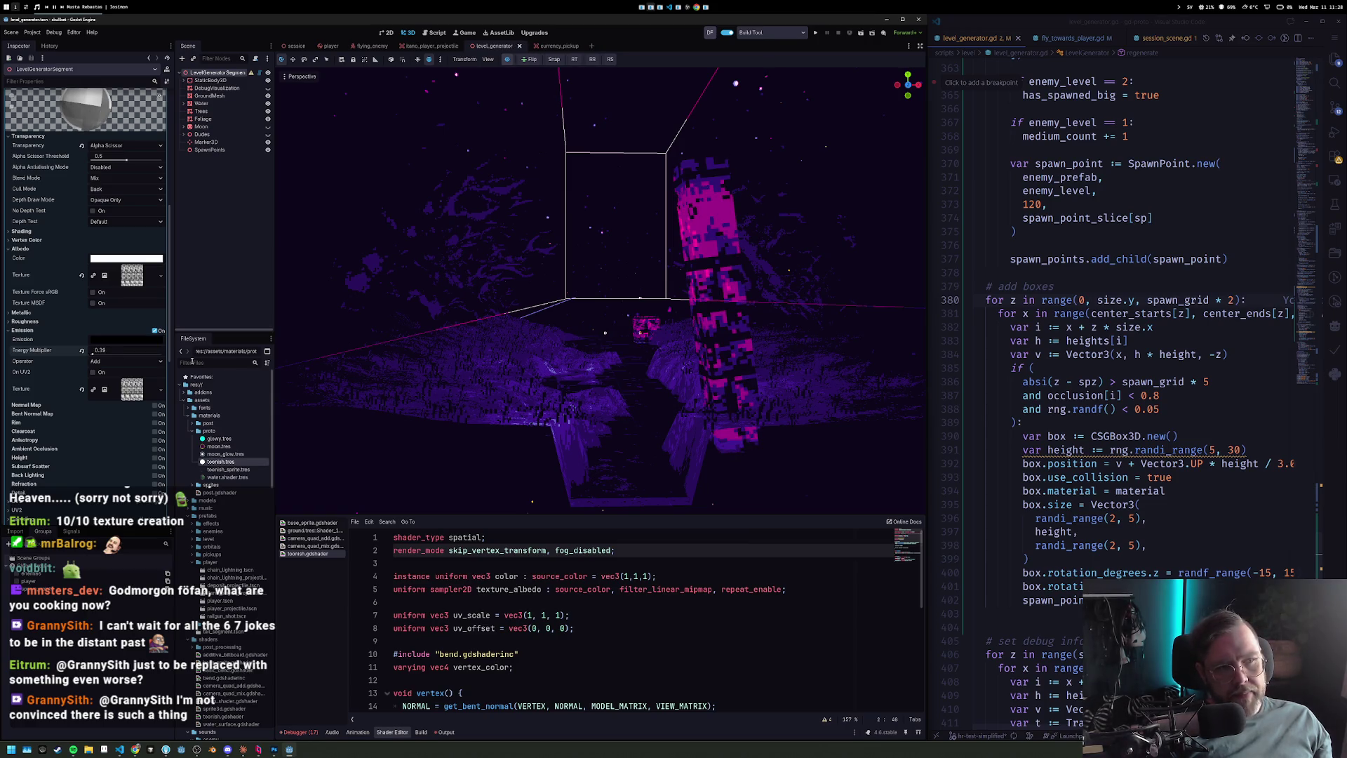
pyautogui.press('F5')
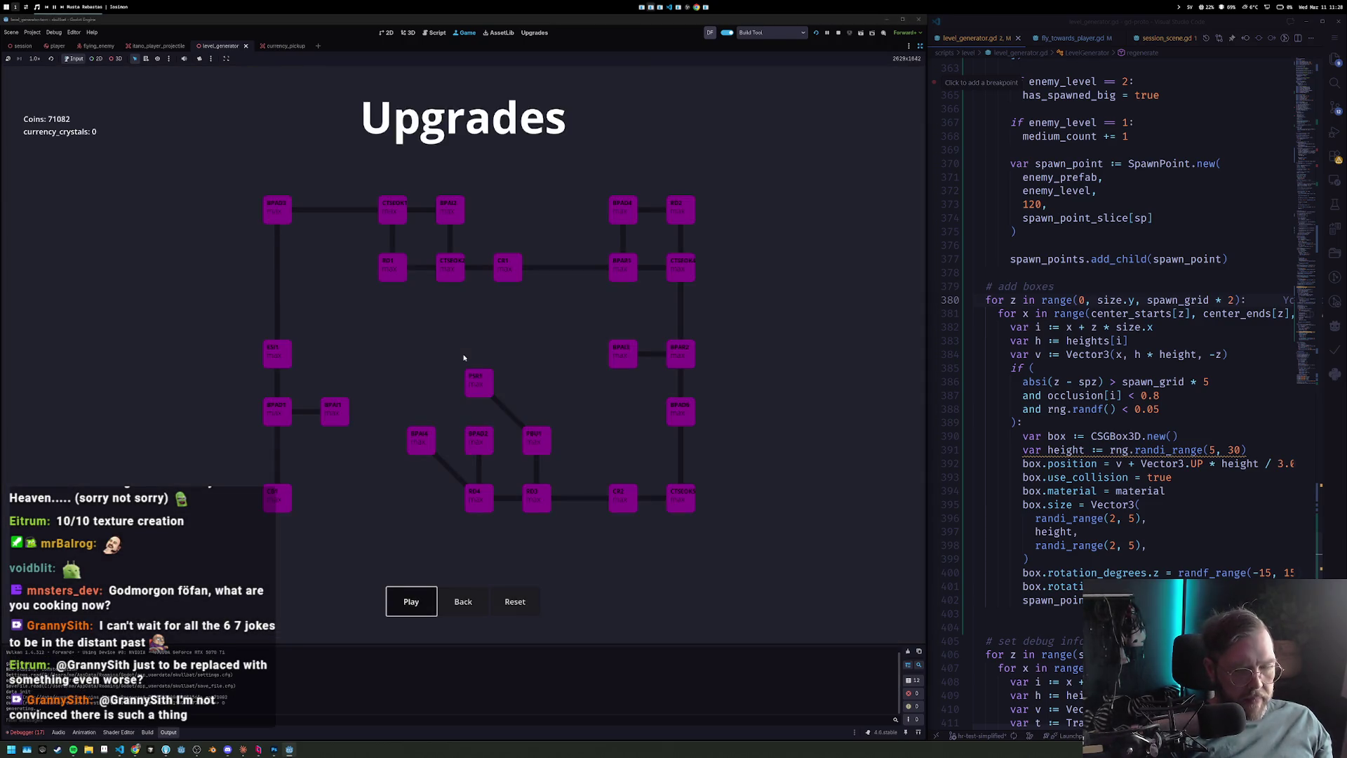
# Start a run from the Upgrades menu, play it, then stop the game.
pyautogui.press('Return')
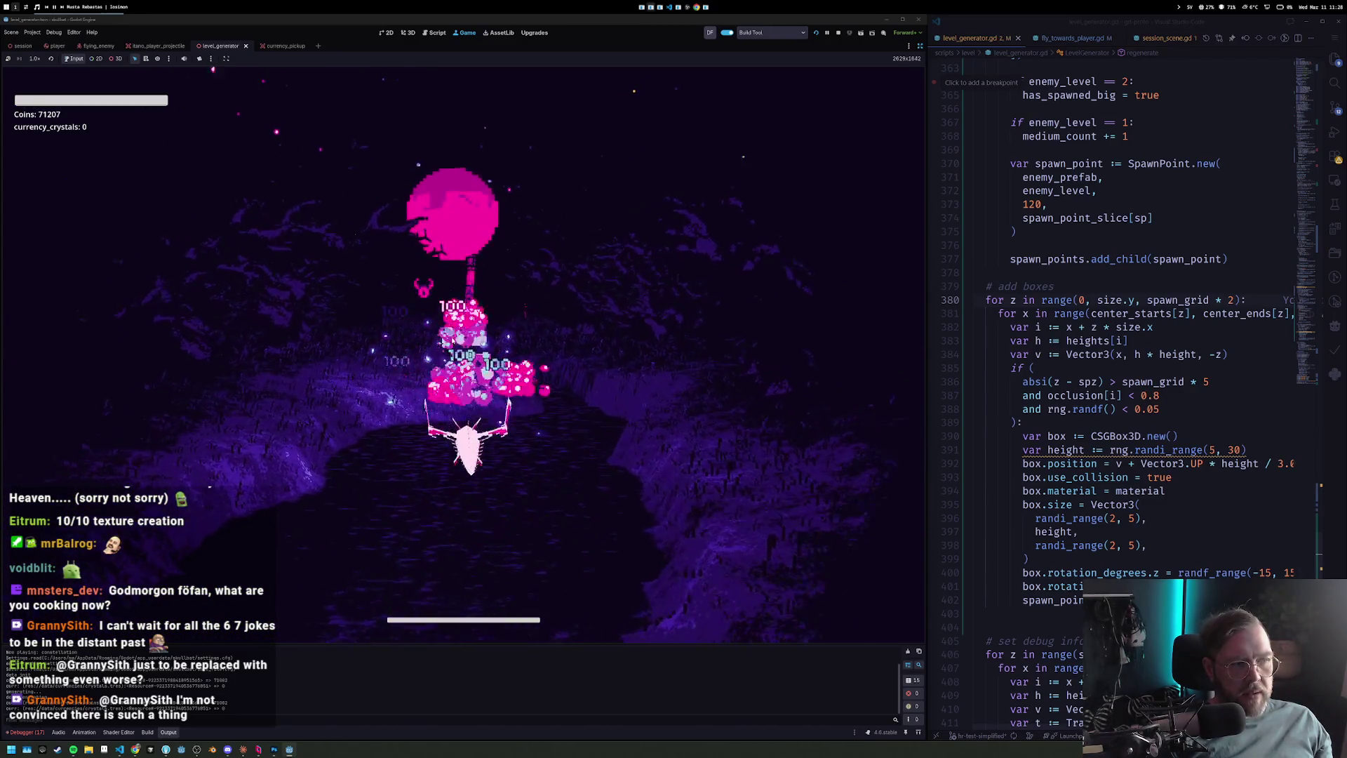
pyautogui.click(838, 33)
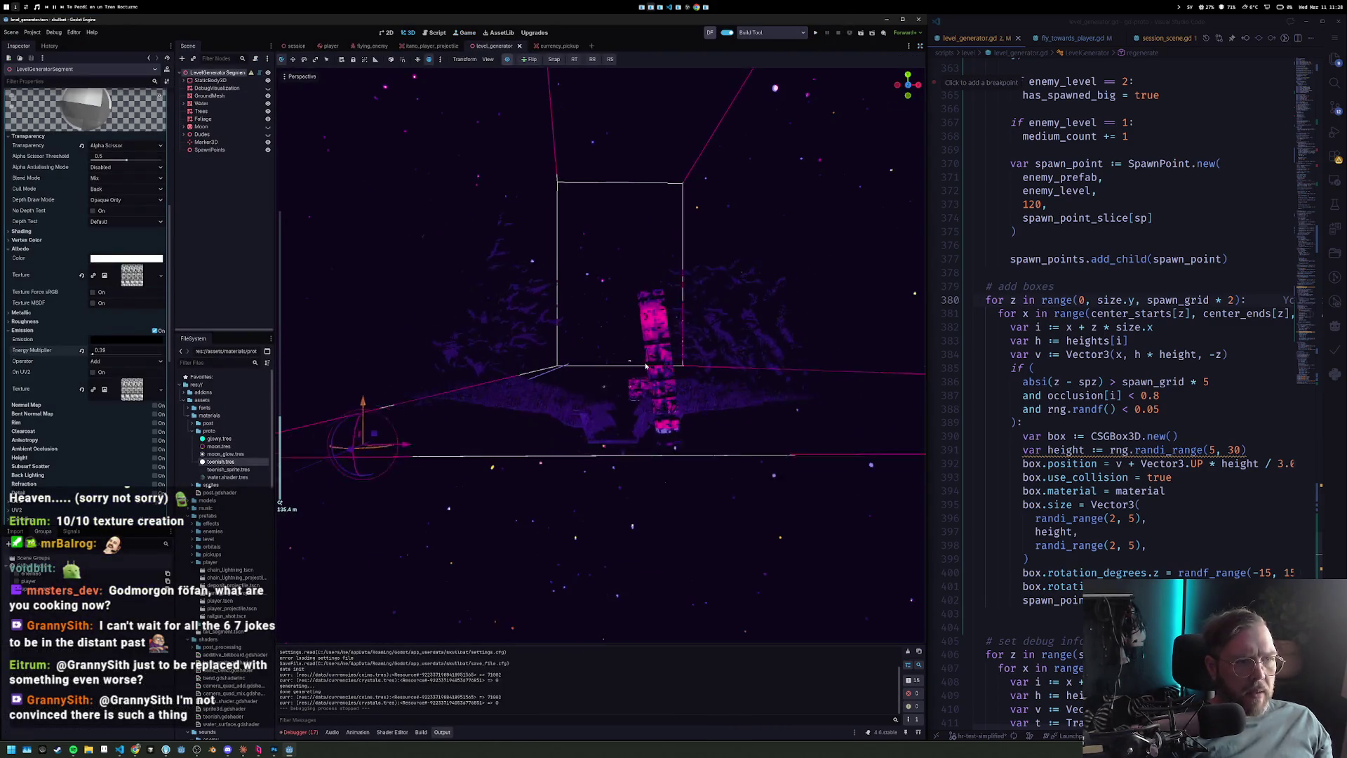
# In the session scene's WorldEnvironment, enable fog with a 000000 black fog light colour.
pyautogui.click(506, 60)
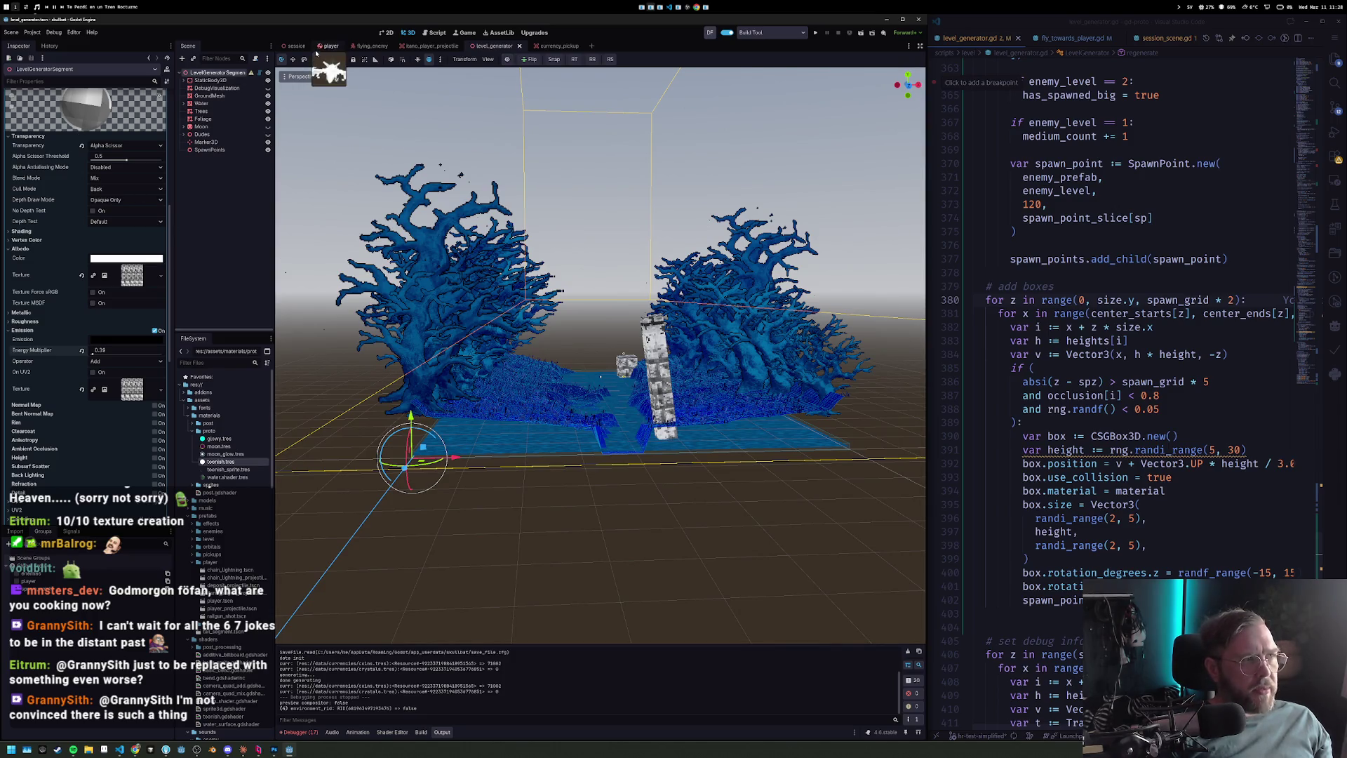
pyautogui.click(289, 47)
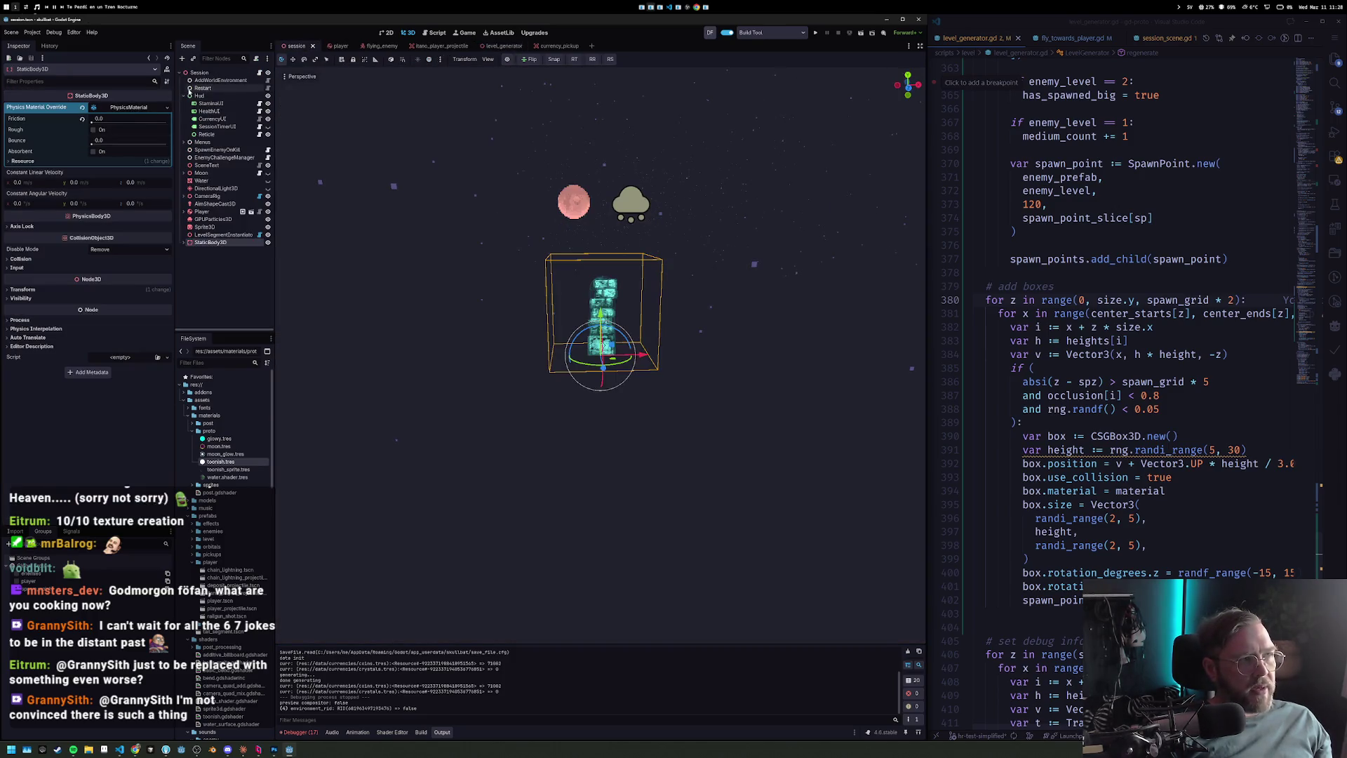
pyautogui.click(218, 80)
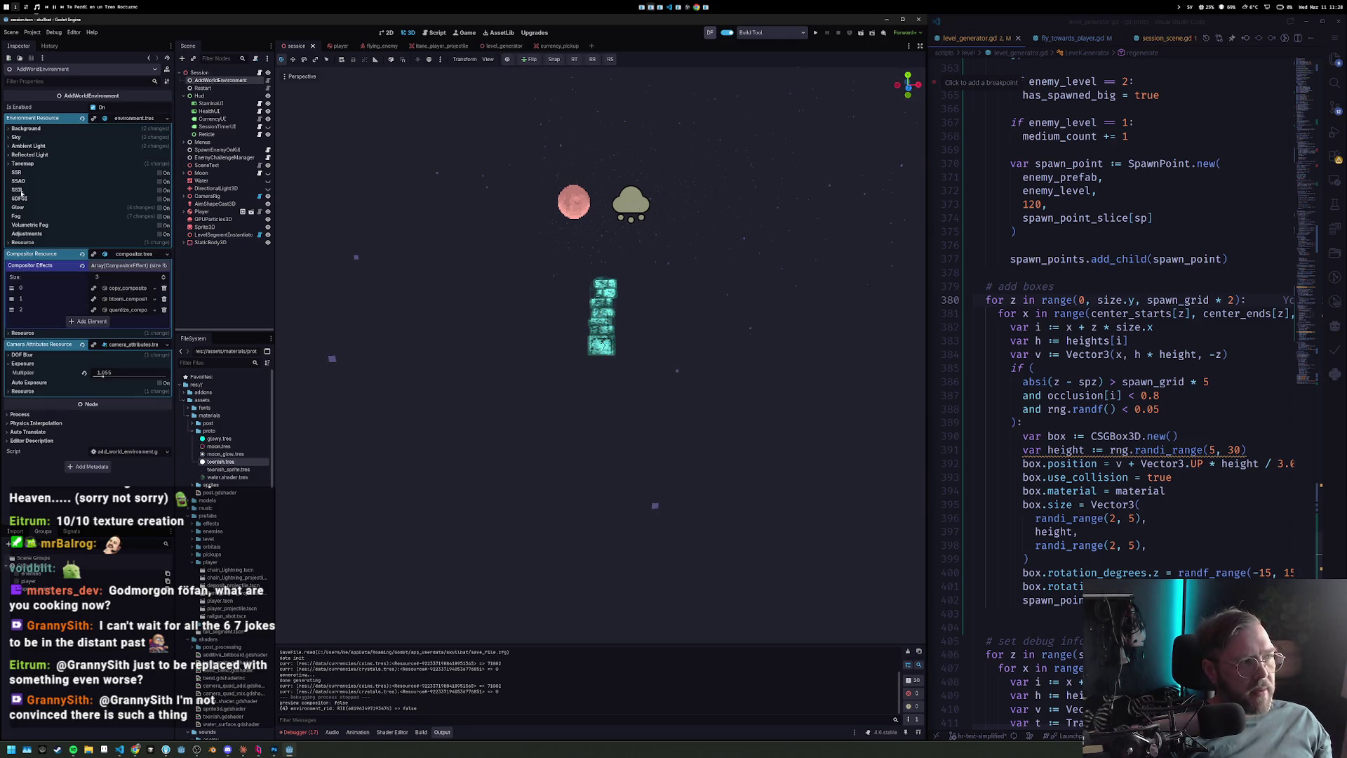
pyautogui.click(160, 217)
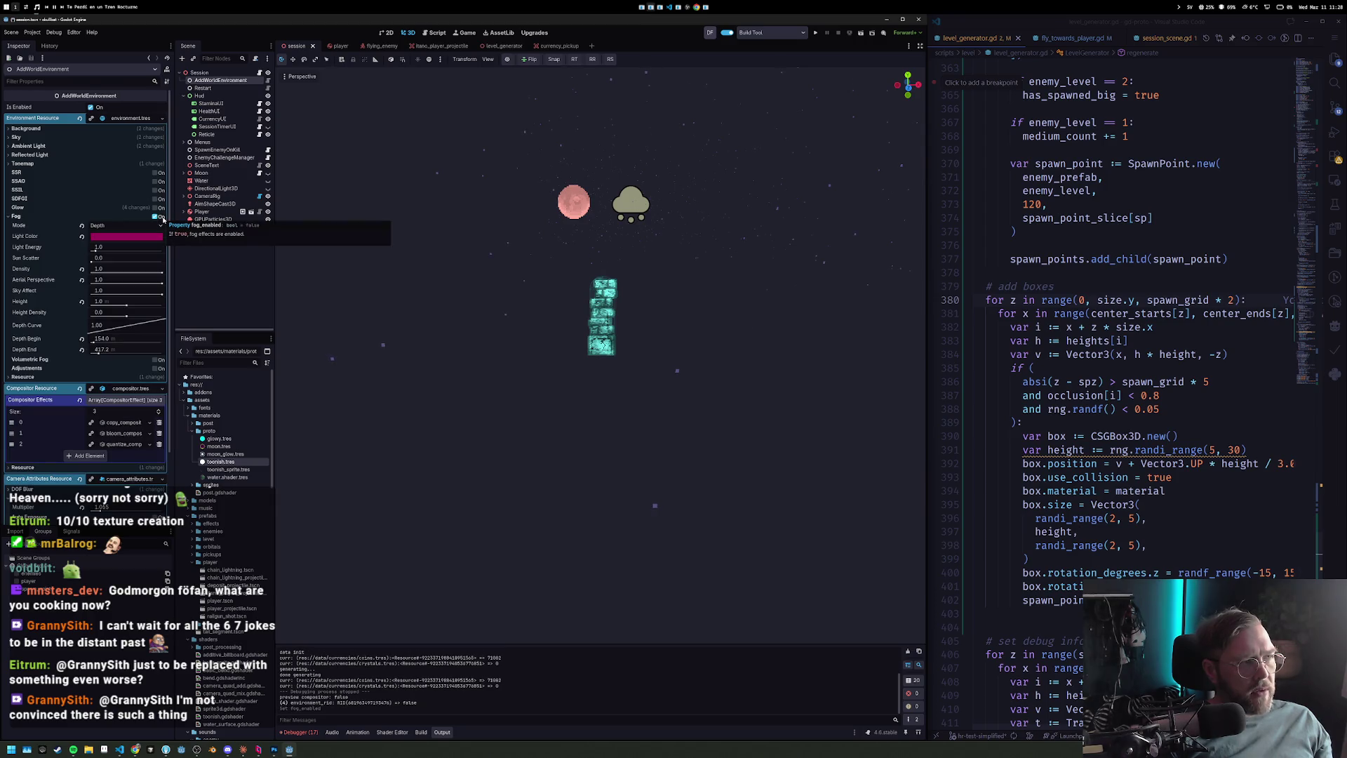
pyautogui.click(133, 238)
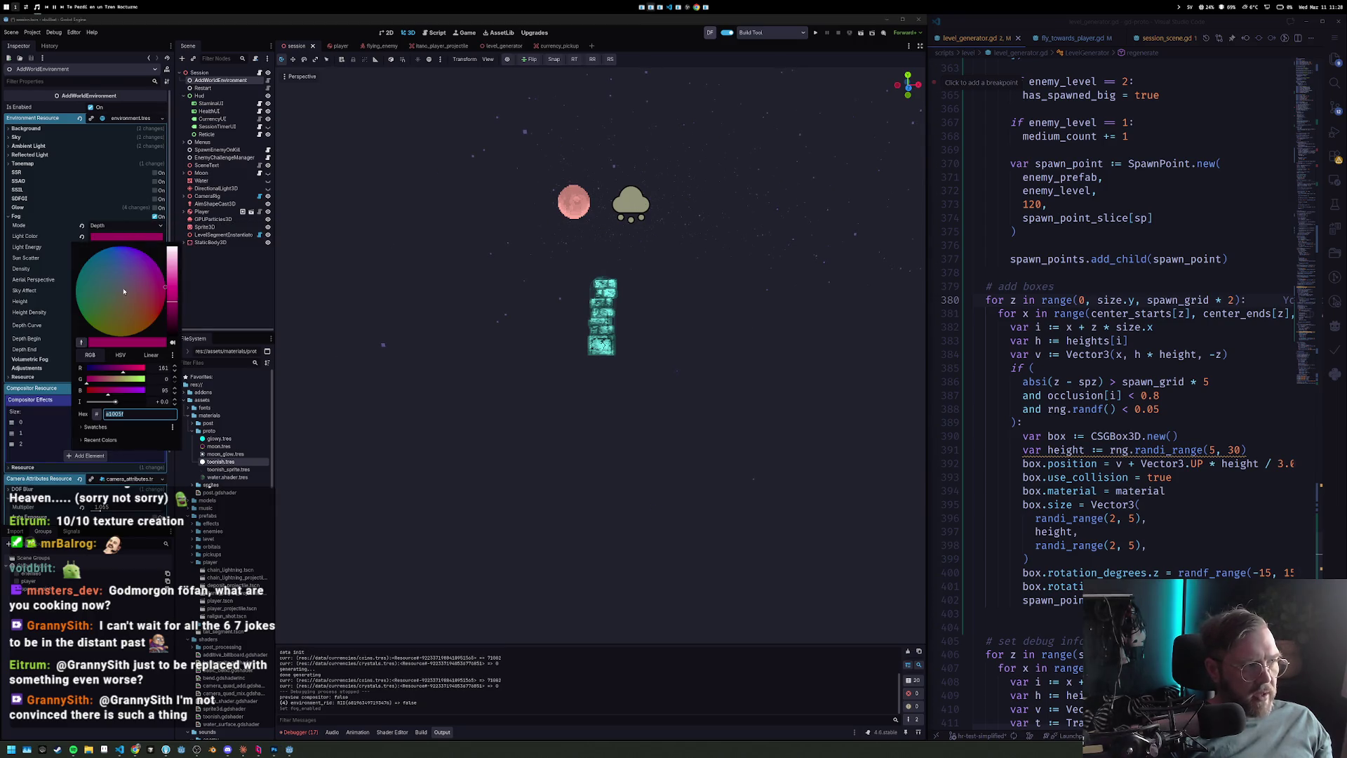
pyautogui.write('00005f')
pyautogui.press('Return')
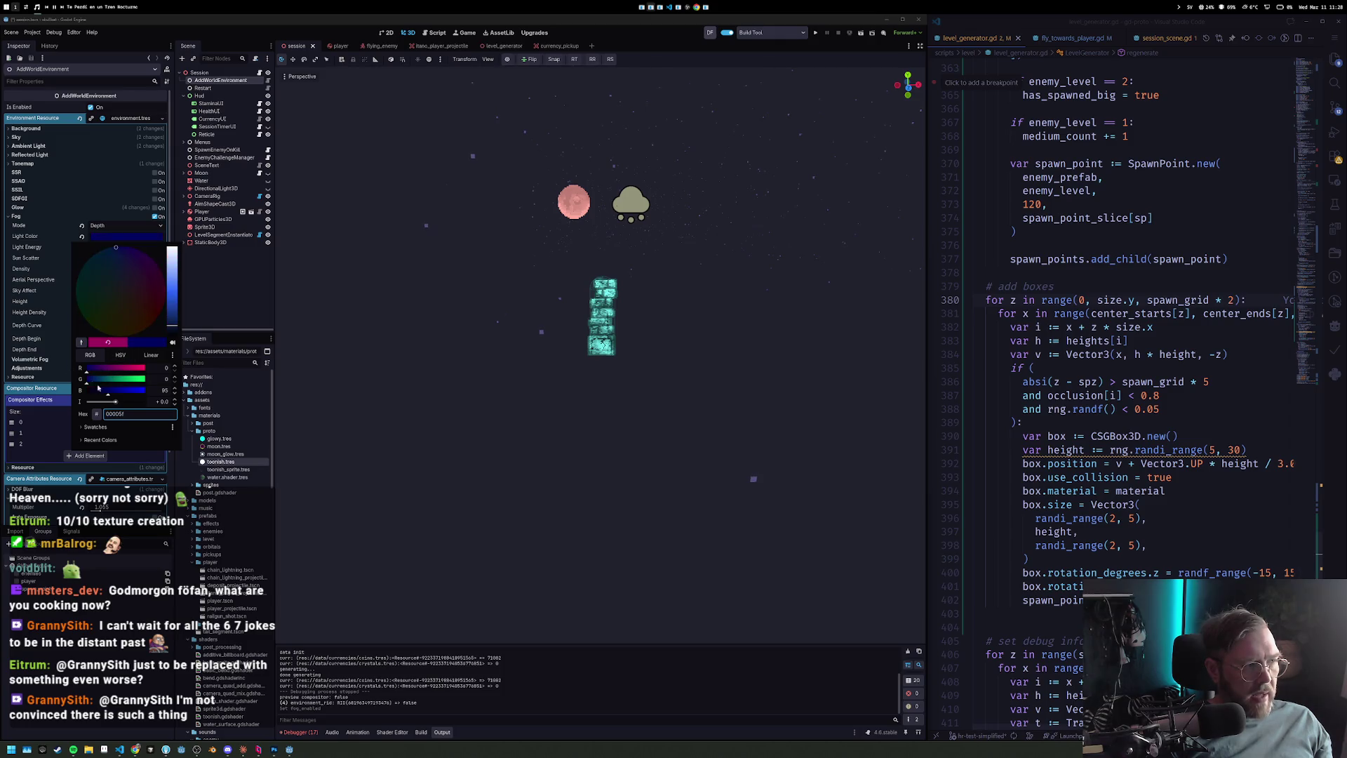
pyautogui.moveTo(95, 395); pyautogui.dragTo(82, 392)
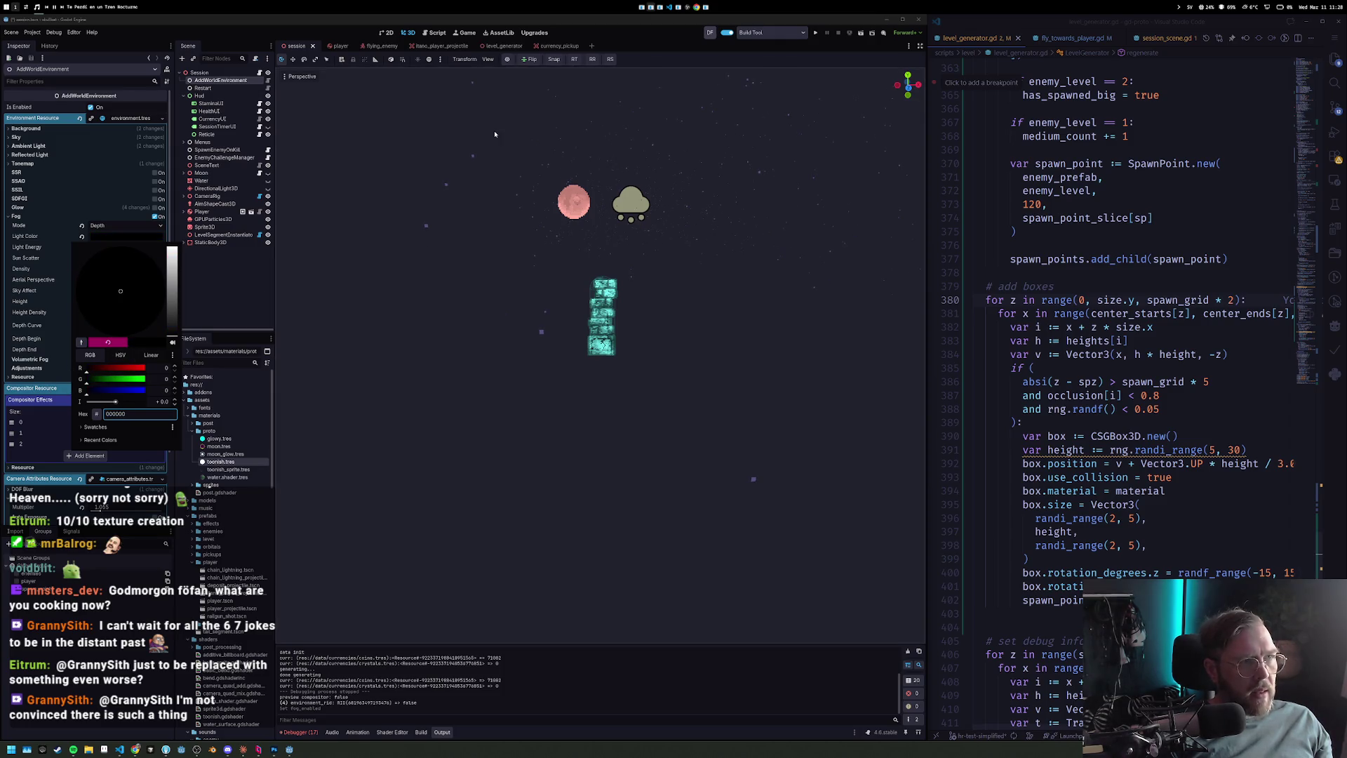
pyautogui.click(345, 37)
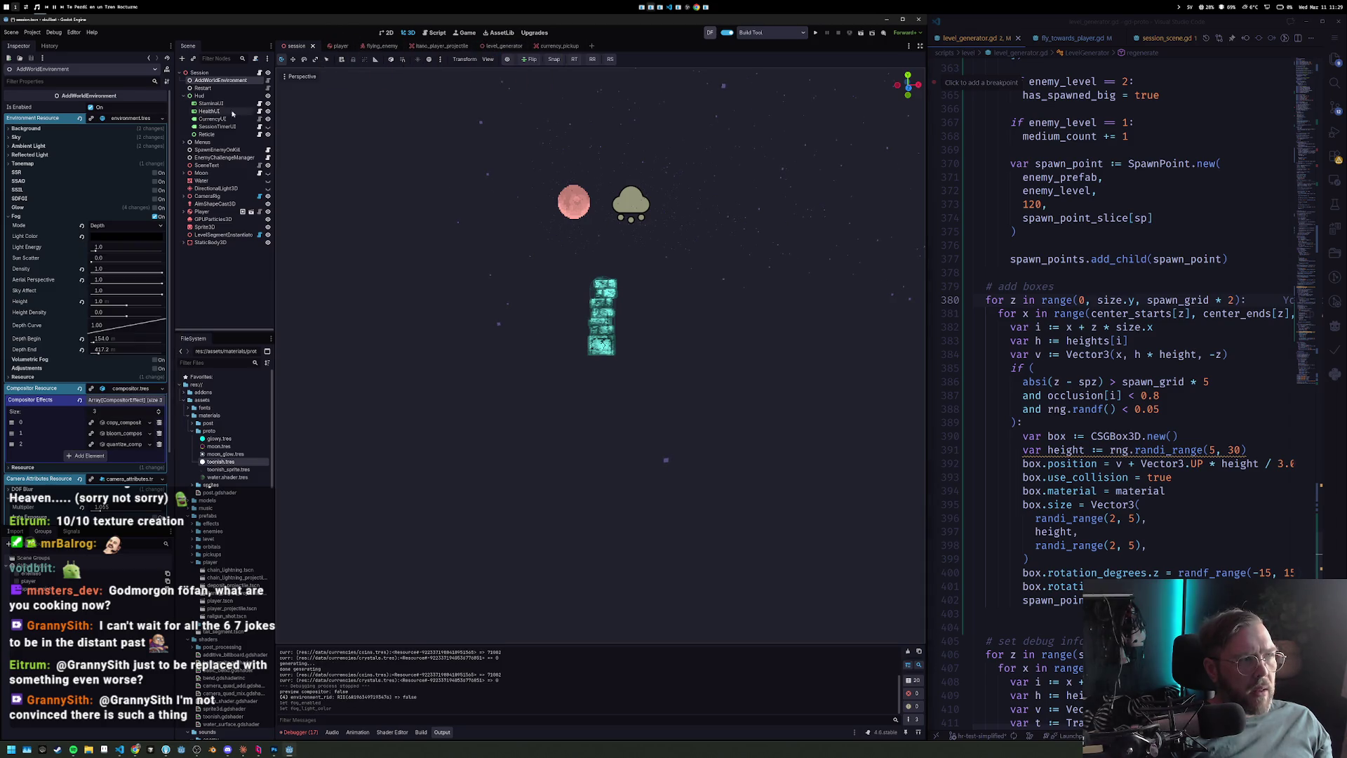
# Show the environment resource in the FileSystem and launch the game to test the fog.
pyautogui.click(163, 120)
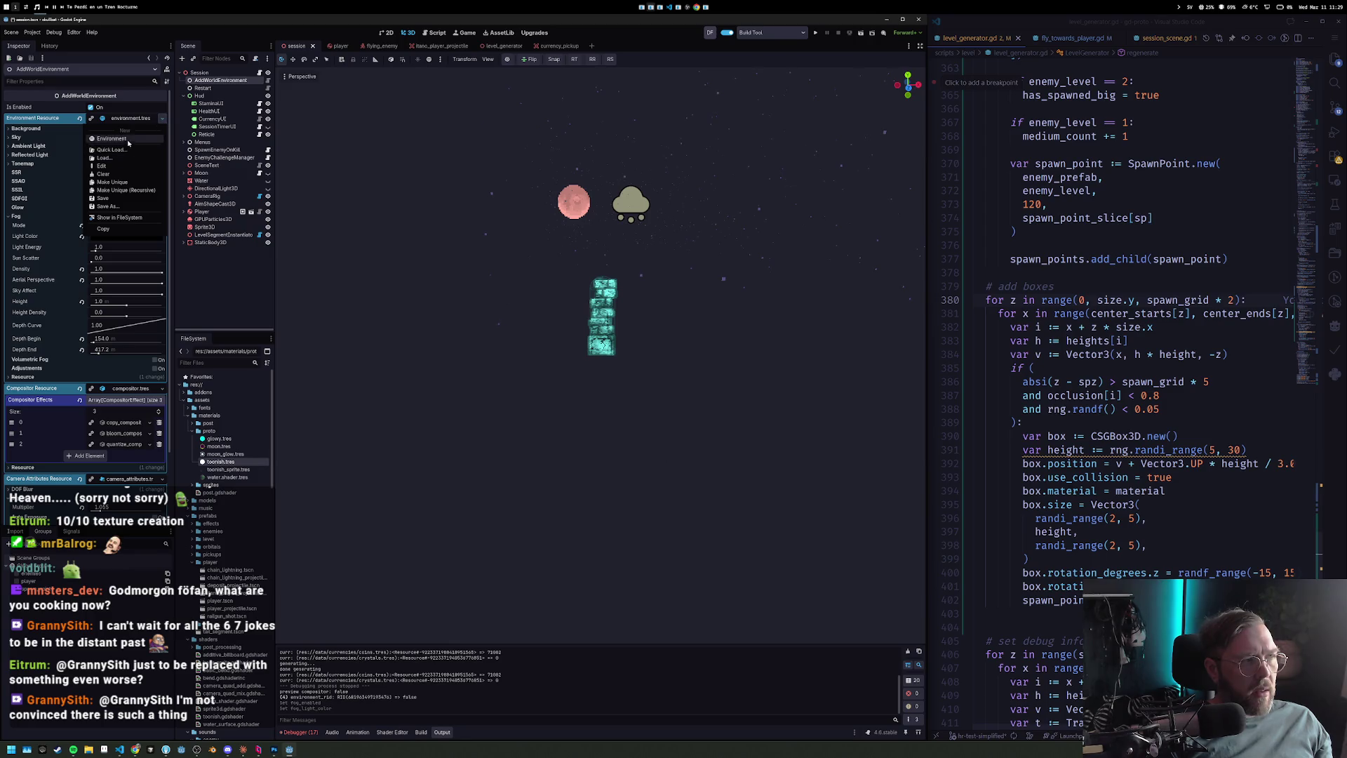
pyautogui.click(119, 218)
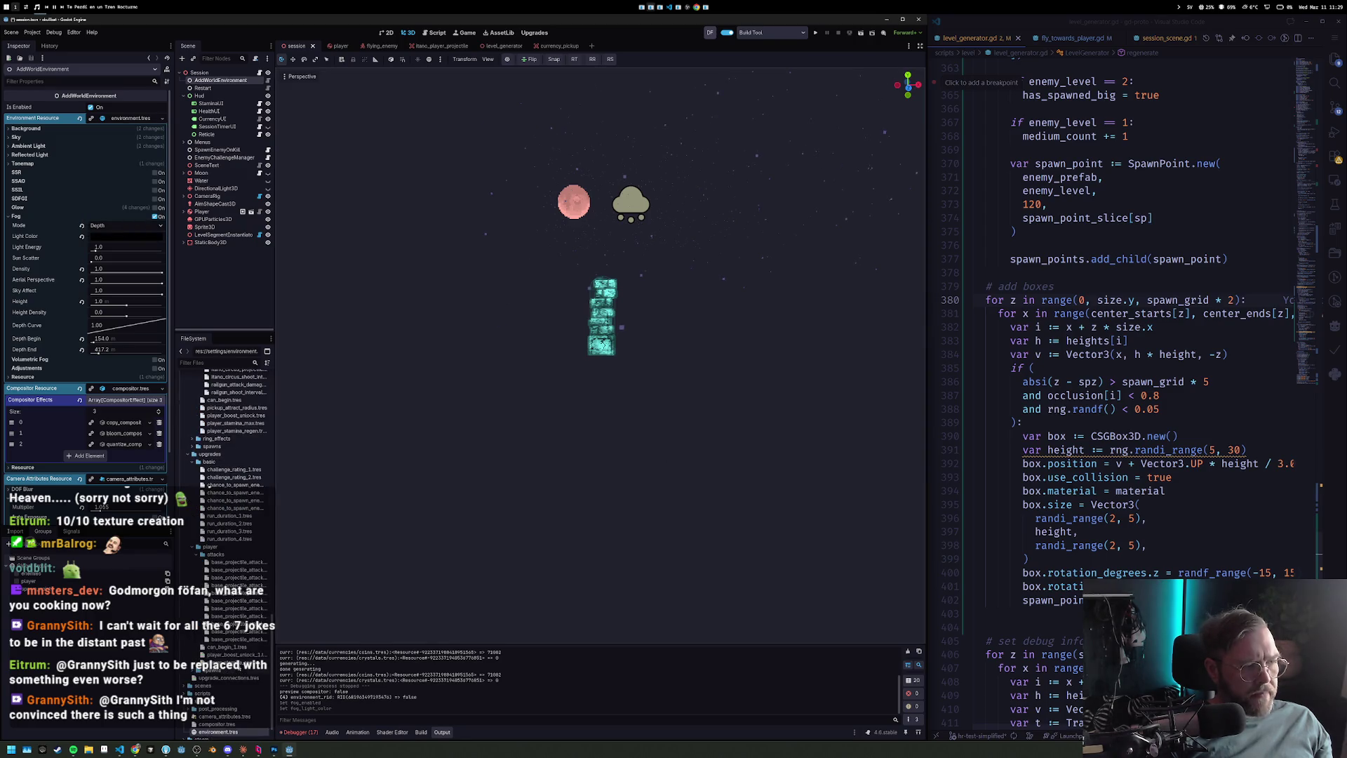
pyautogui.press('F5')
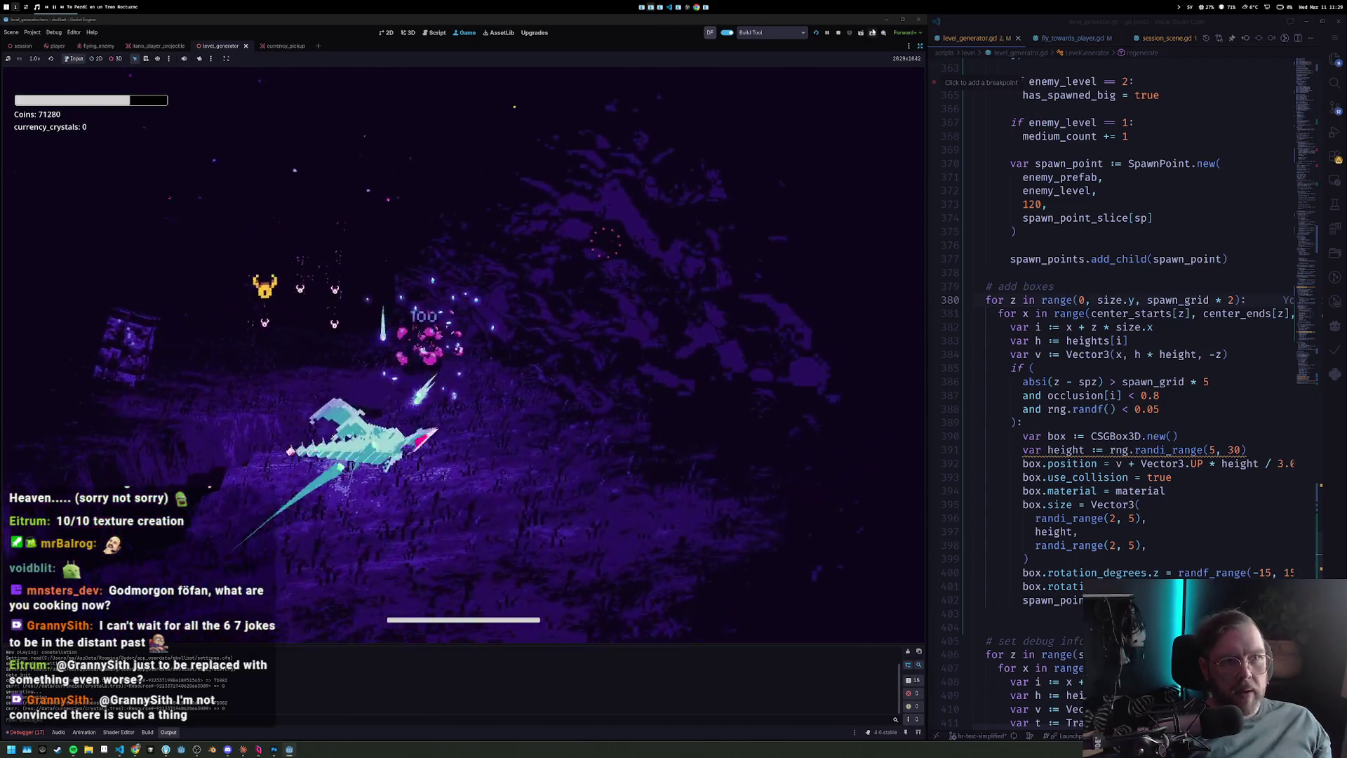
# Stop the running playtest of the fog-darkened river level.
pyautogui.press('F8')
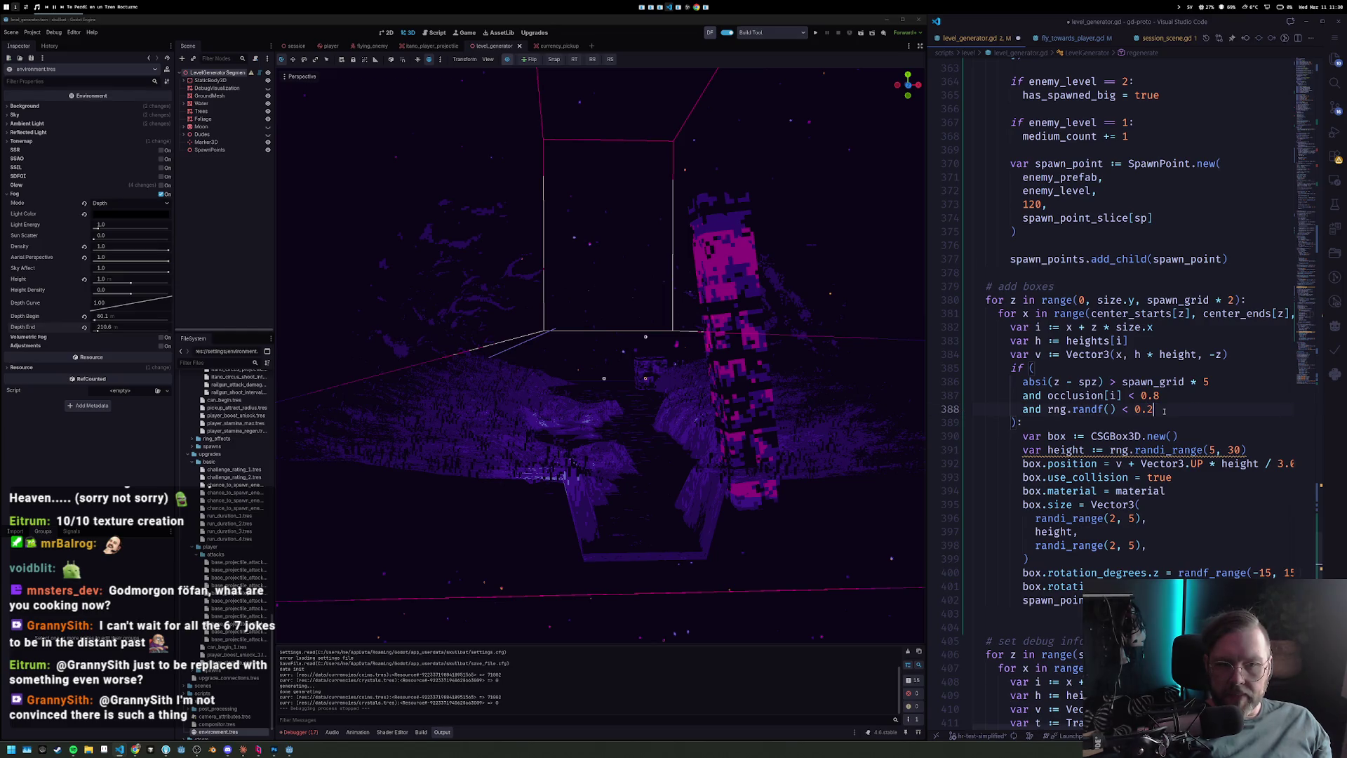
# Relaunch the game to test the new 0.2 pillar spawn chance.
pyautogui.click(818, 34)
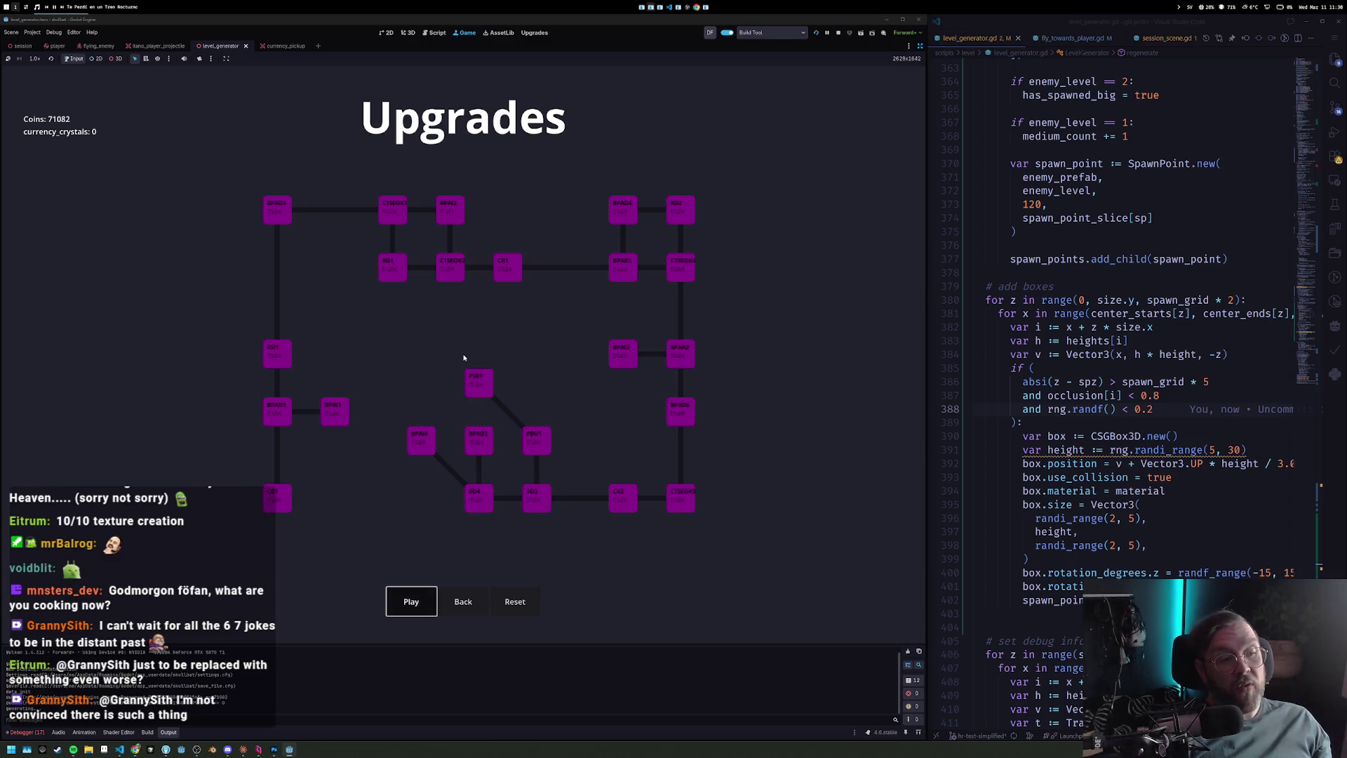
# Fly several runs through the denser pink pillars, restarting after each game over, then stop the game.
pyautogui.press('Return')
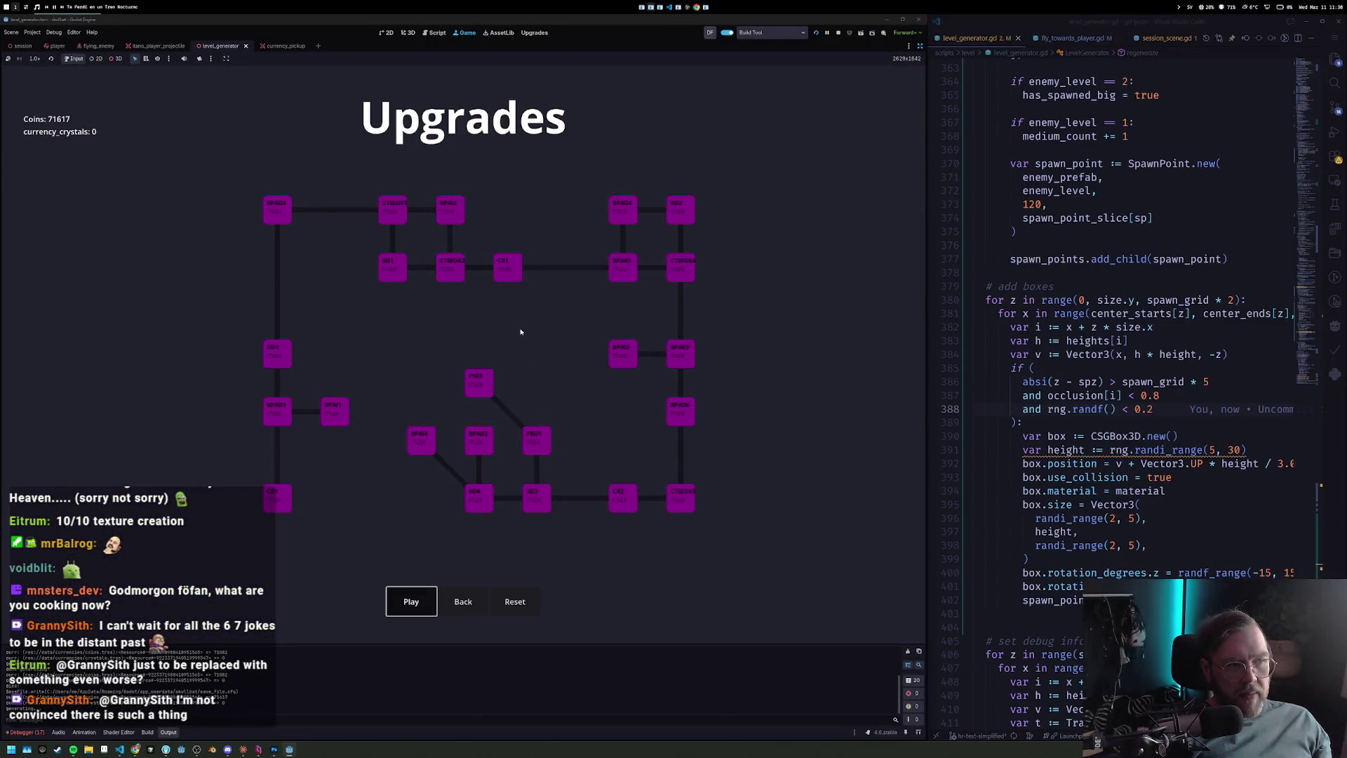
pyautogui.press('Return')
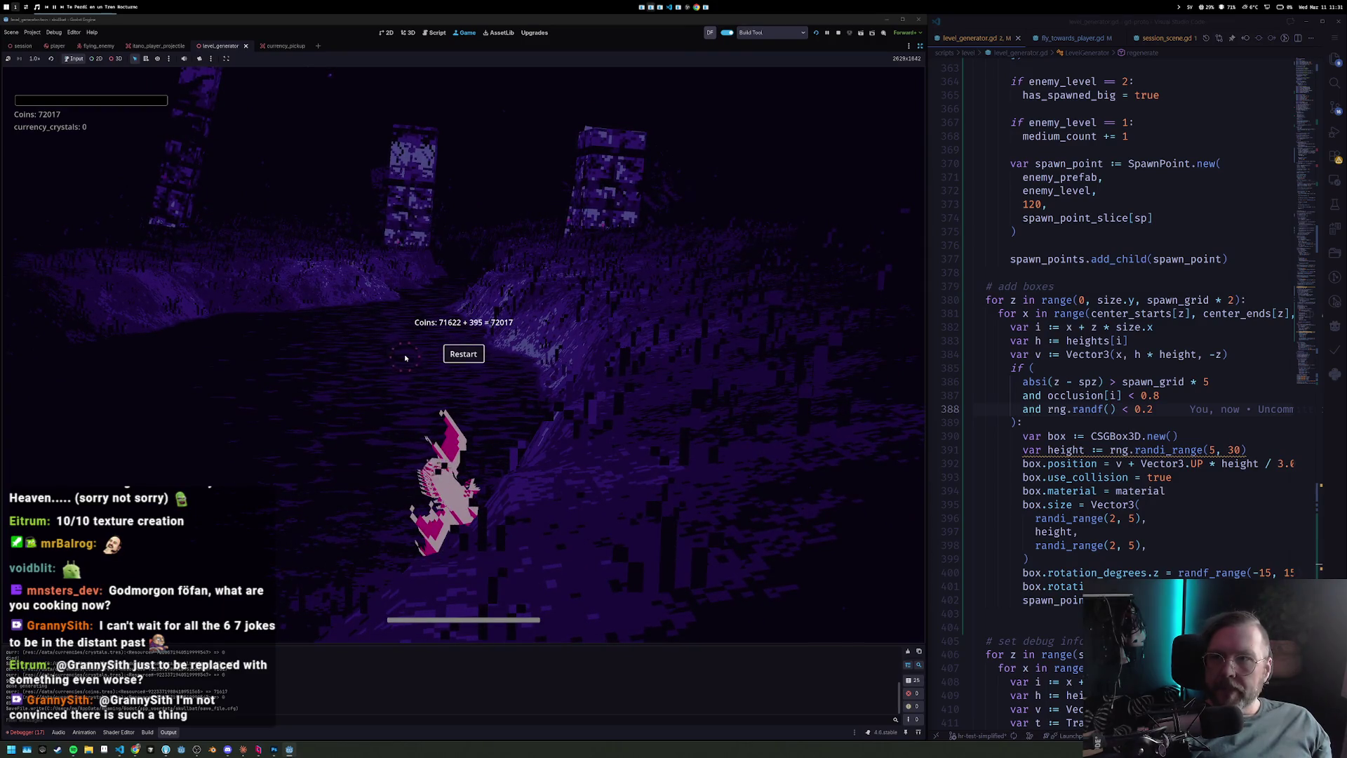
pyautogui.press('Return')
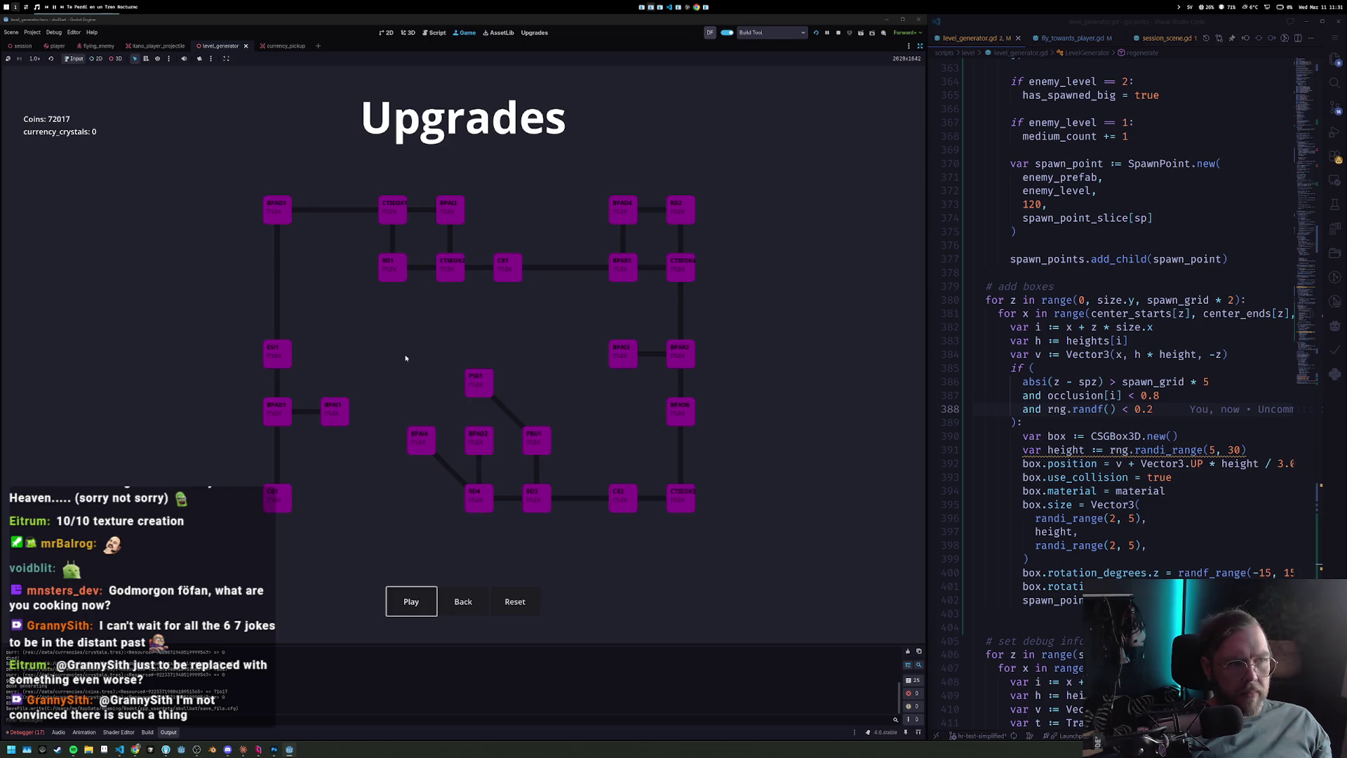
pyautogui.press('Return')
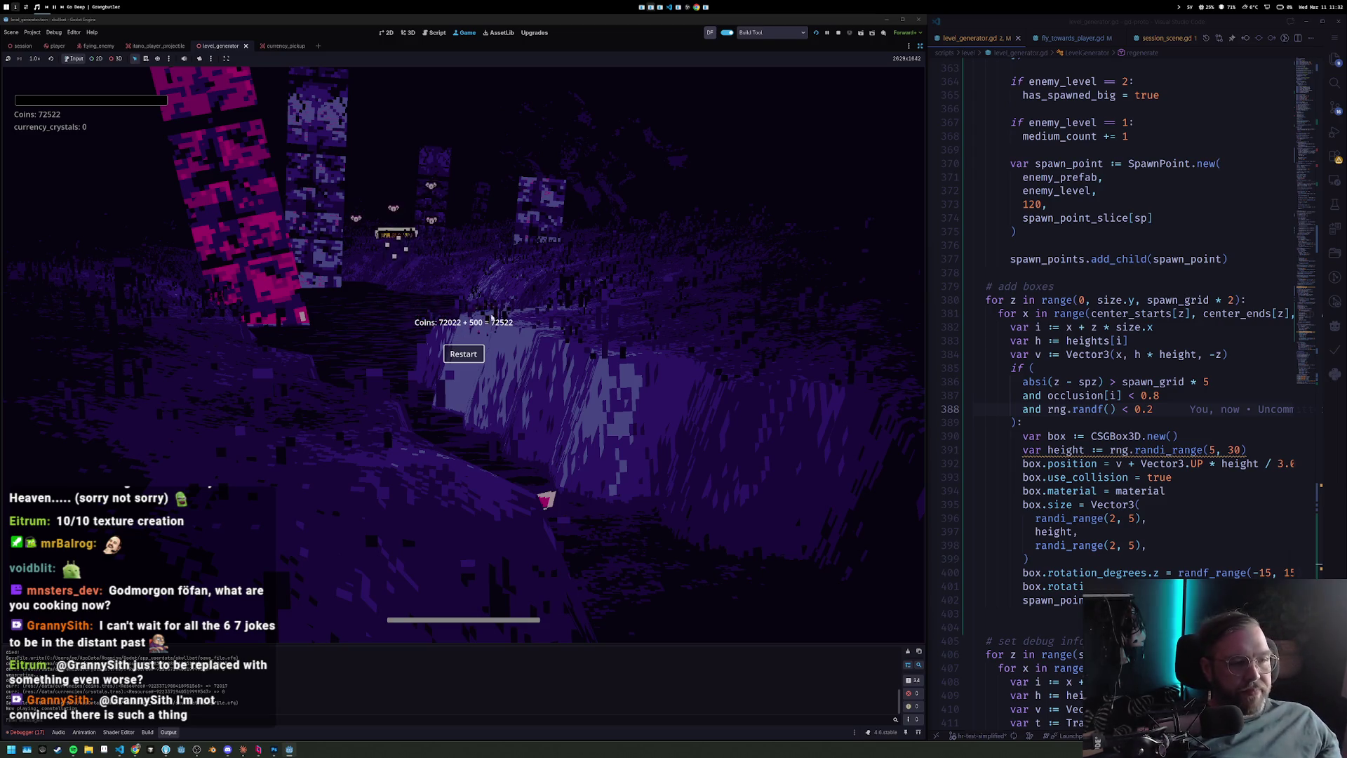
pyautogui.press('Return')
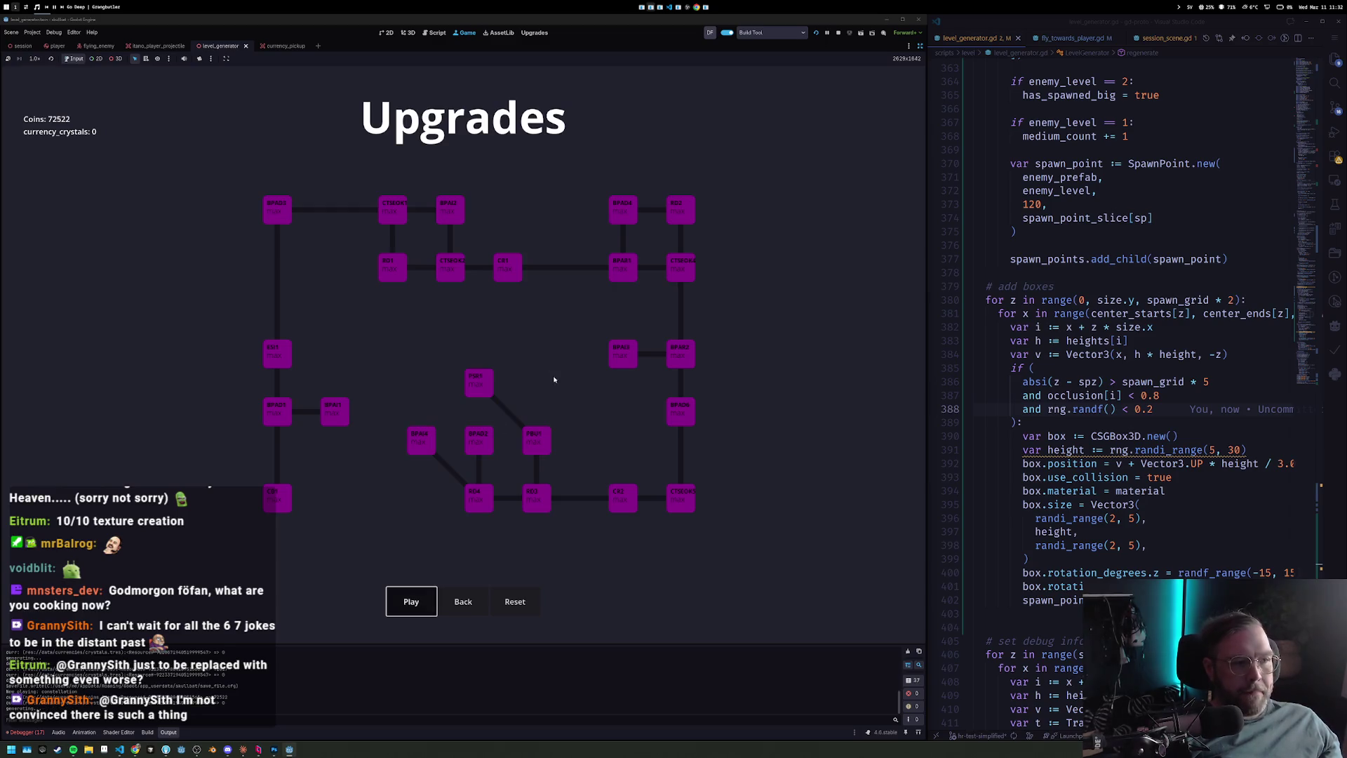
pyautogui.press('Return')
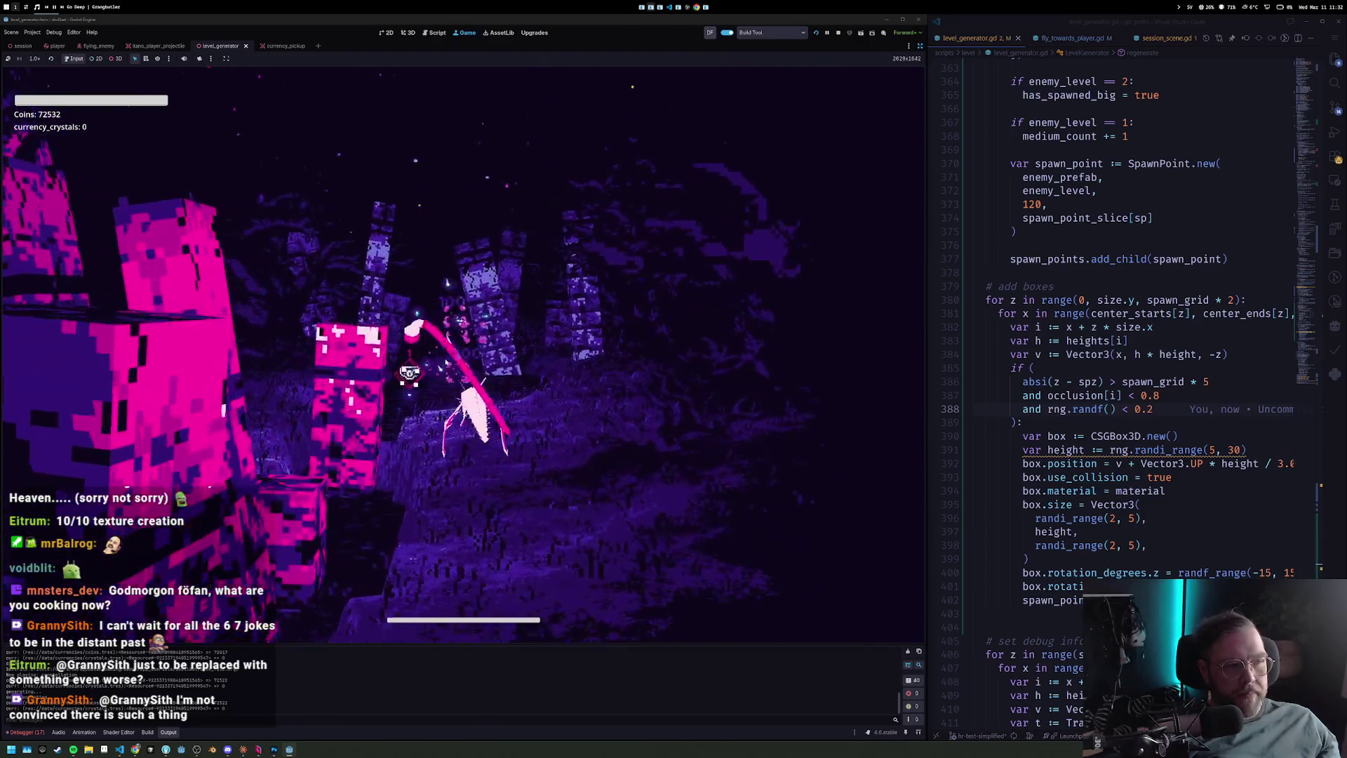
pyautogui.press('F8')
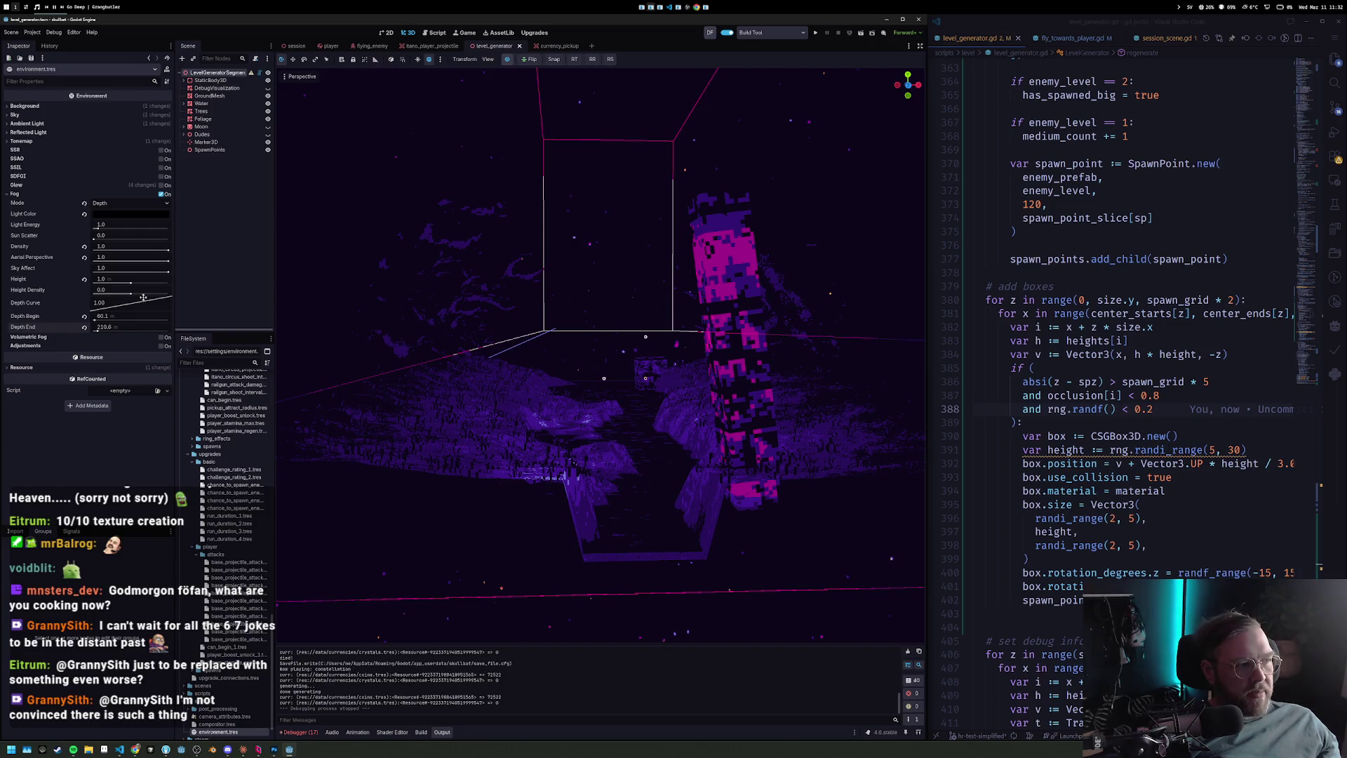
# Select LevelGeneratorSegment and adjust the material's fade distance while framing the pink pillar.
pyautogui.click(211, 73)
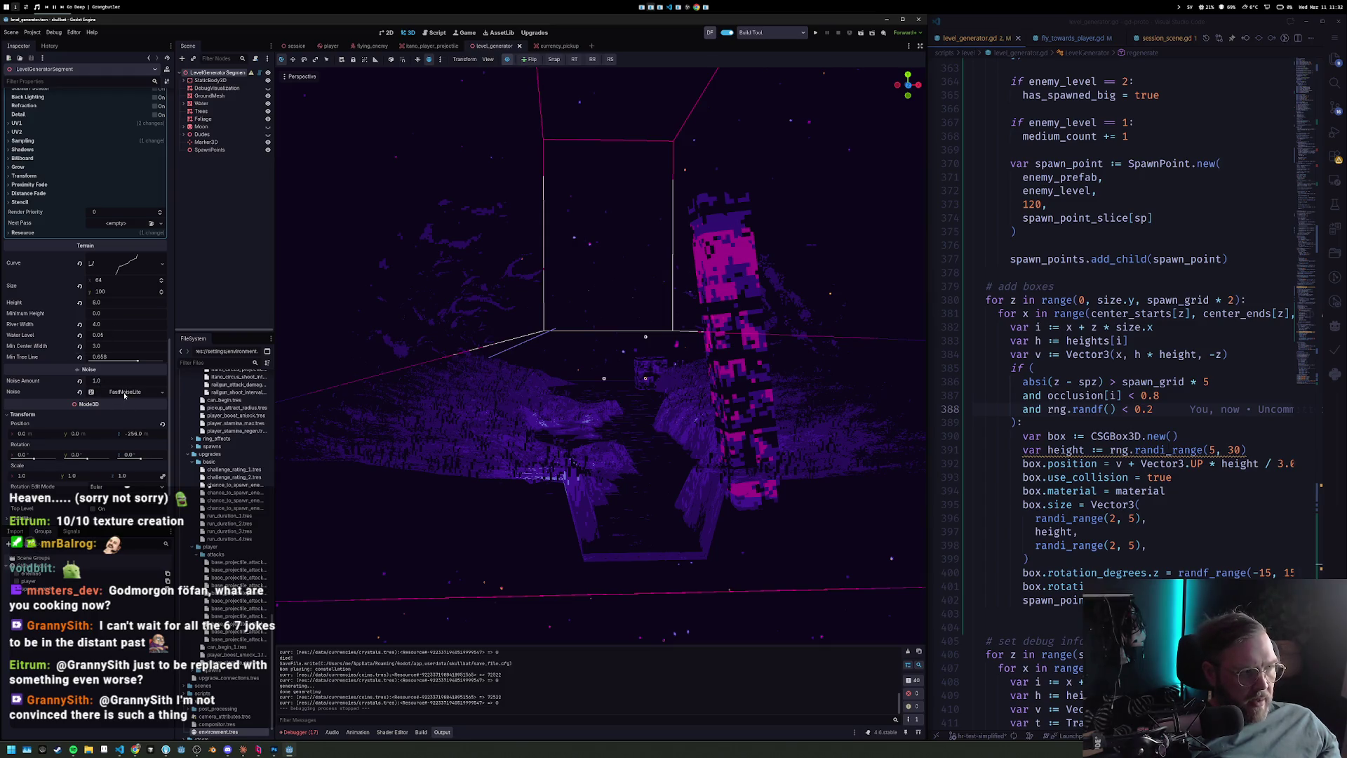
pyautogui.scroll(10, 124, 395)
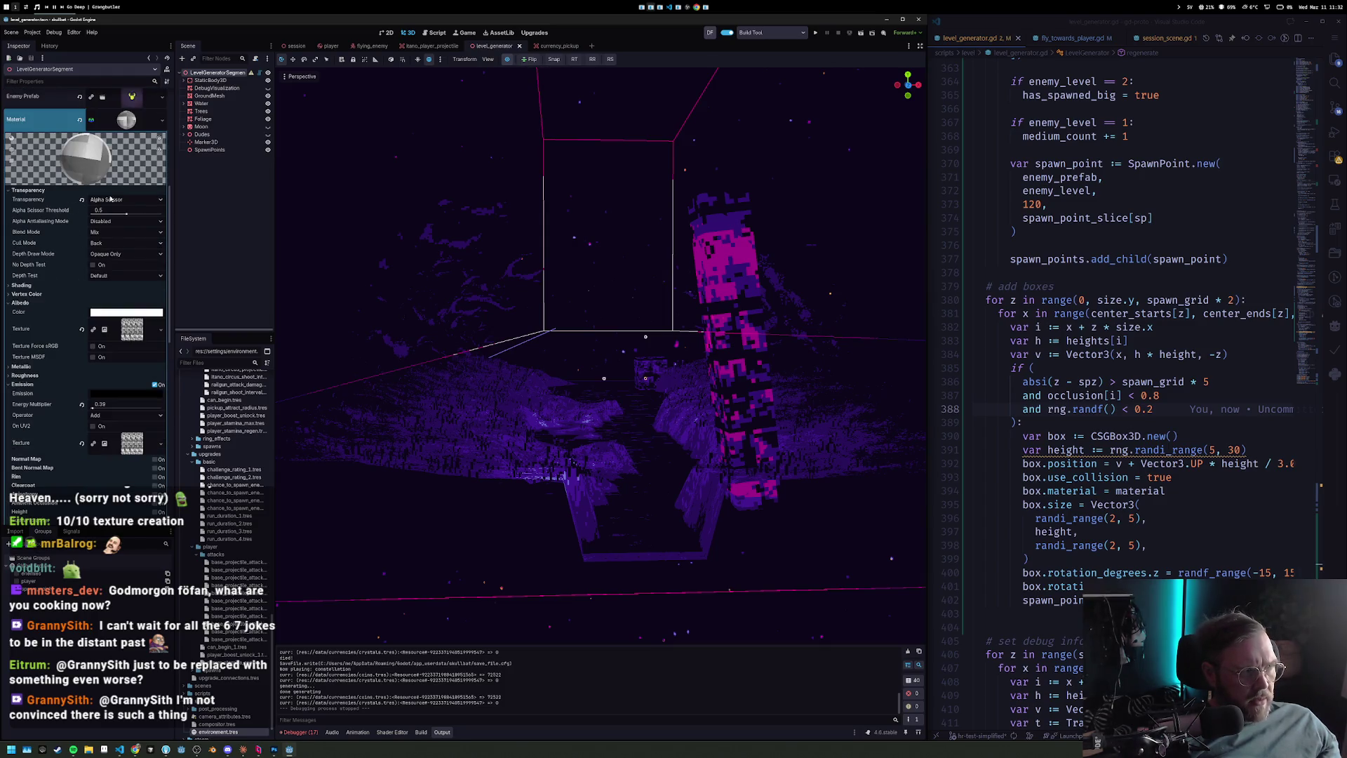
pyautogui.scroll(-5, 119, 281)
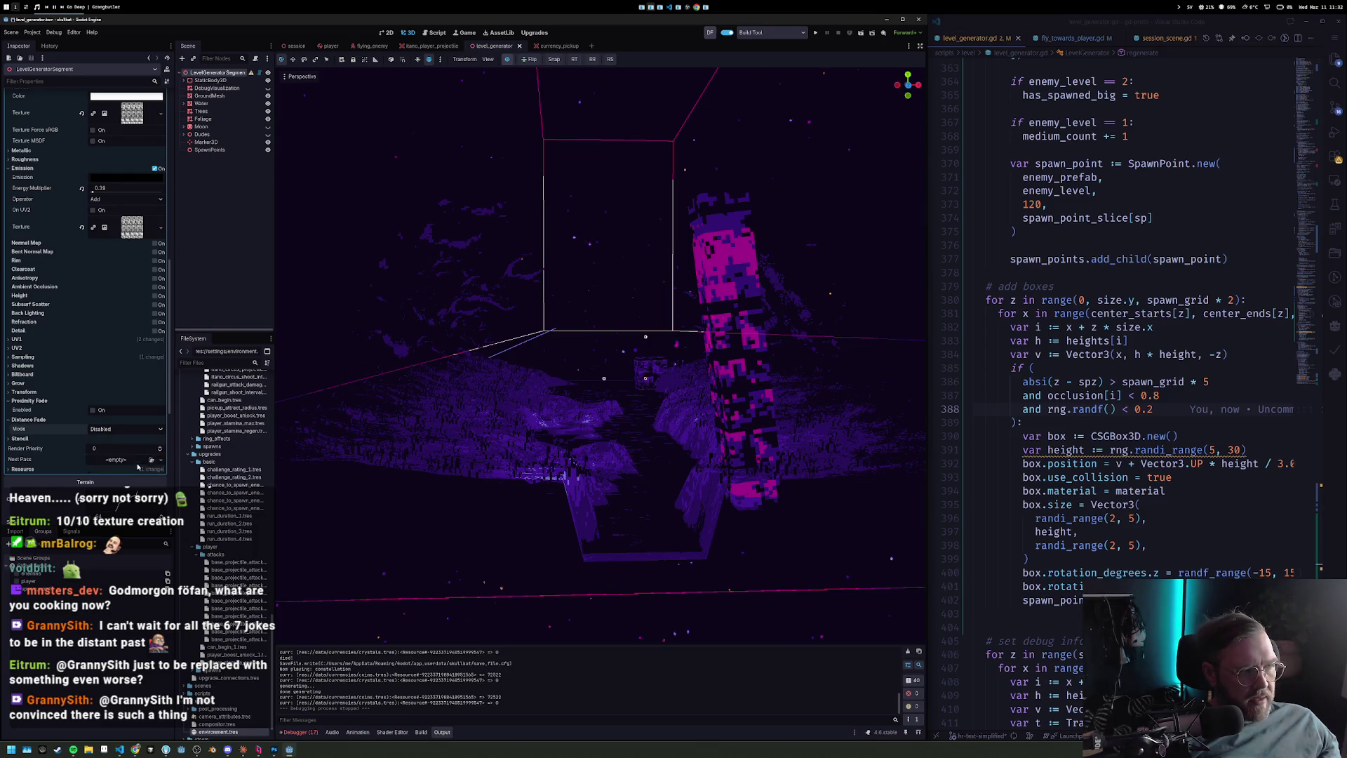
pyautogui.press('w')
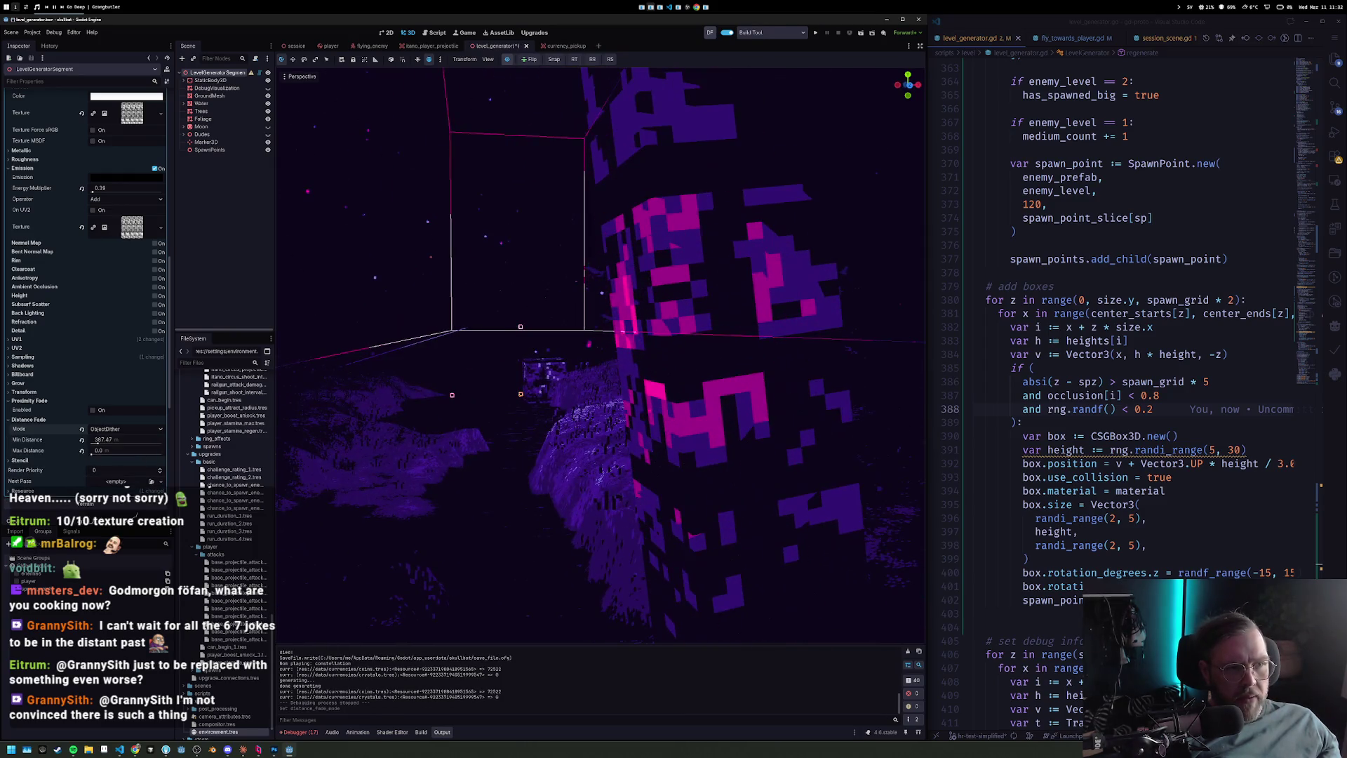
pyautogui.press('s')
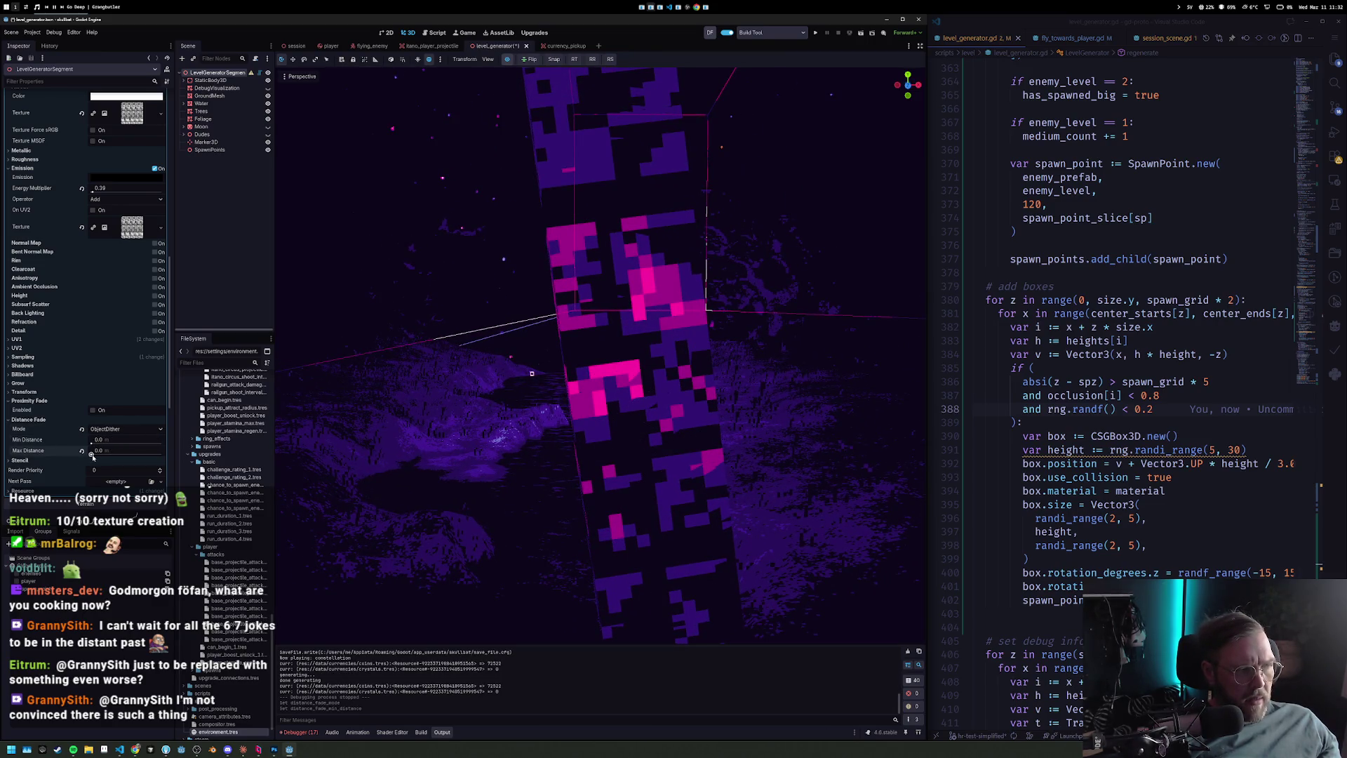
pyautogui.moveTo(92, 454); pyautogui.dragTo(93, 456)
# Check the pillar fade from several camera angles and lower Proximity Fade Distance to about 1.1.
pyautogui.press('w')
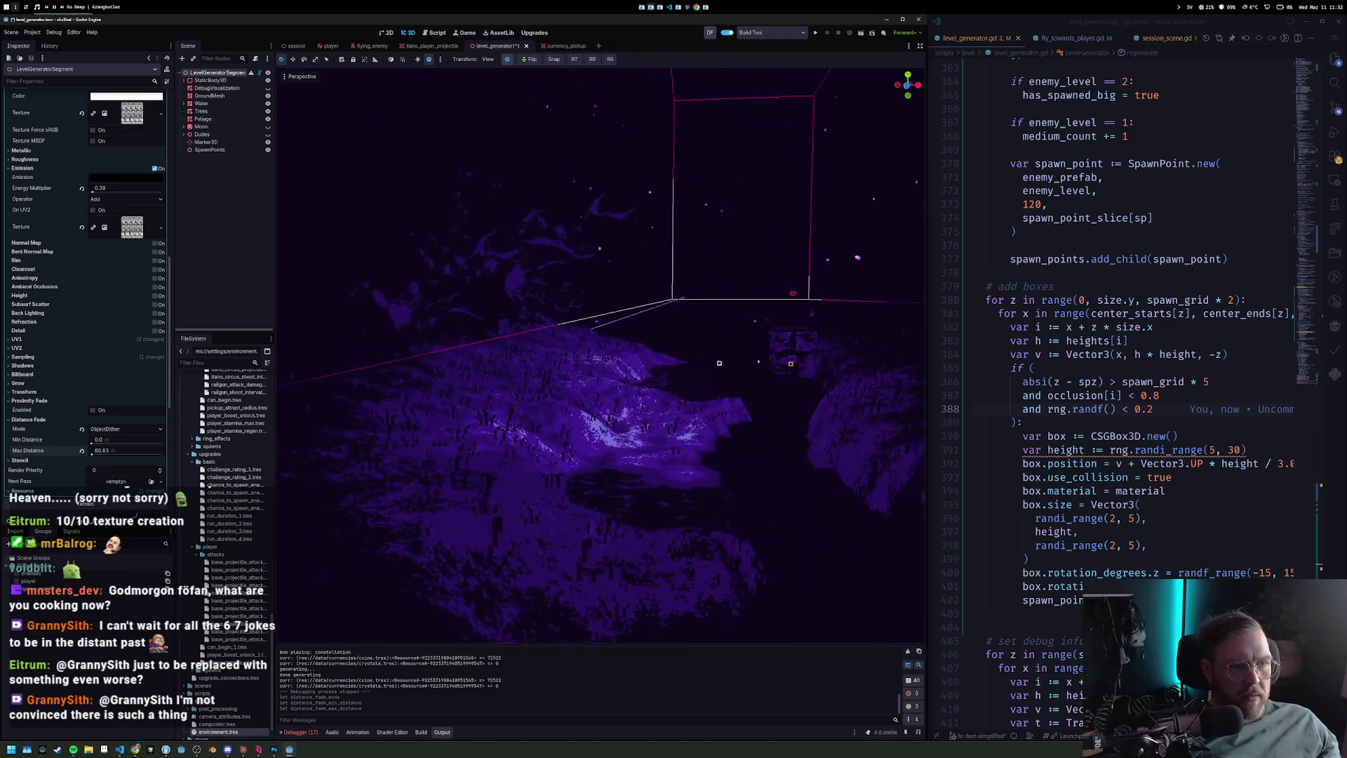
pyautogui.press('w')
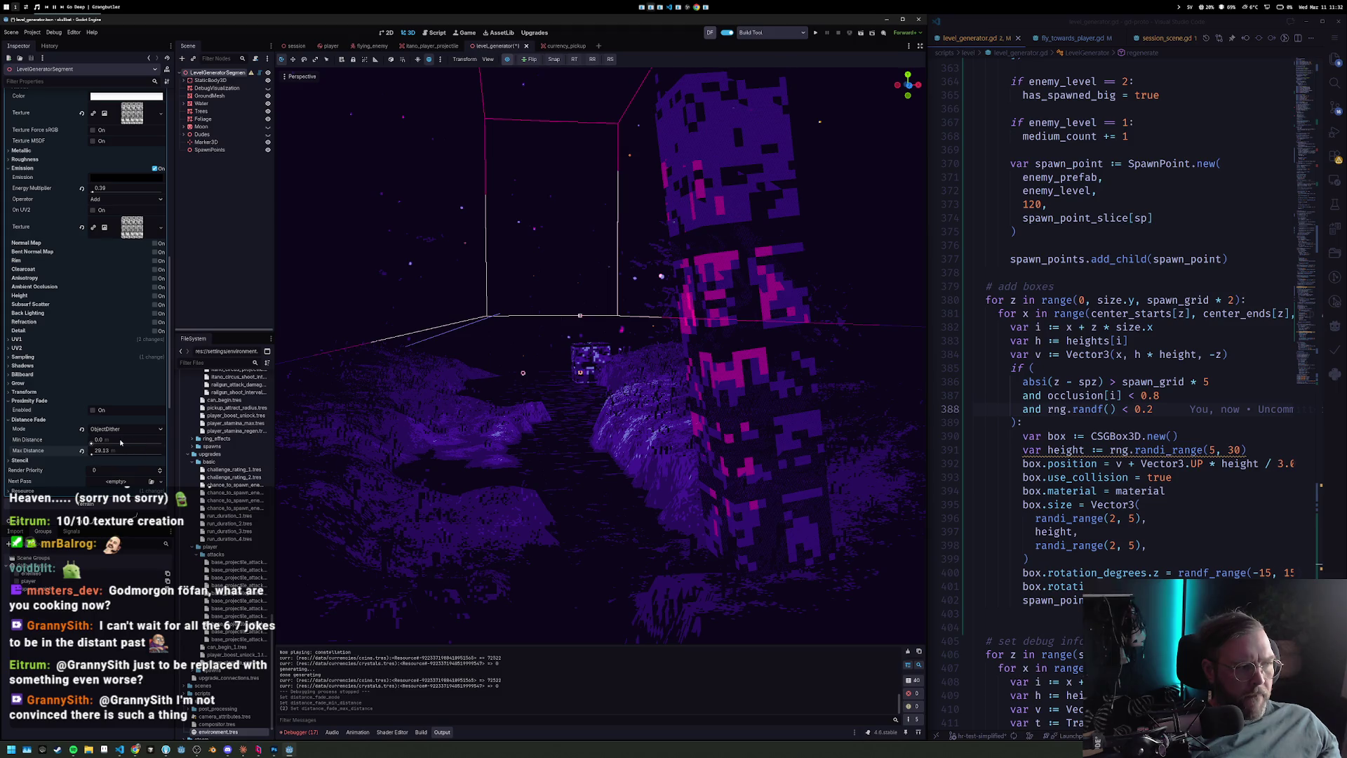
pyautogui.press('w')
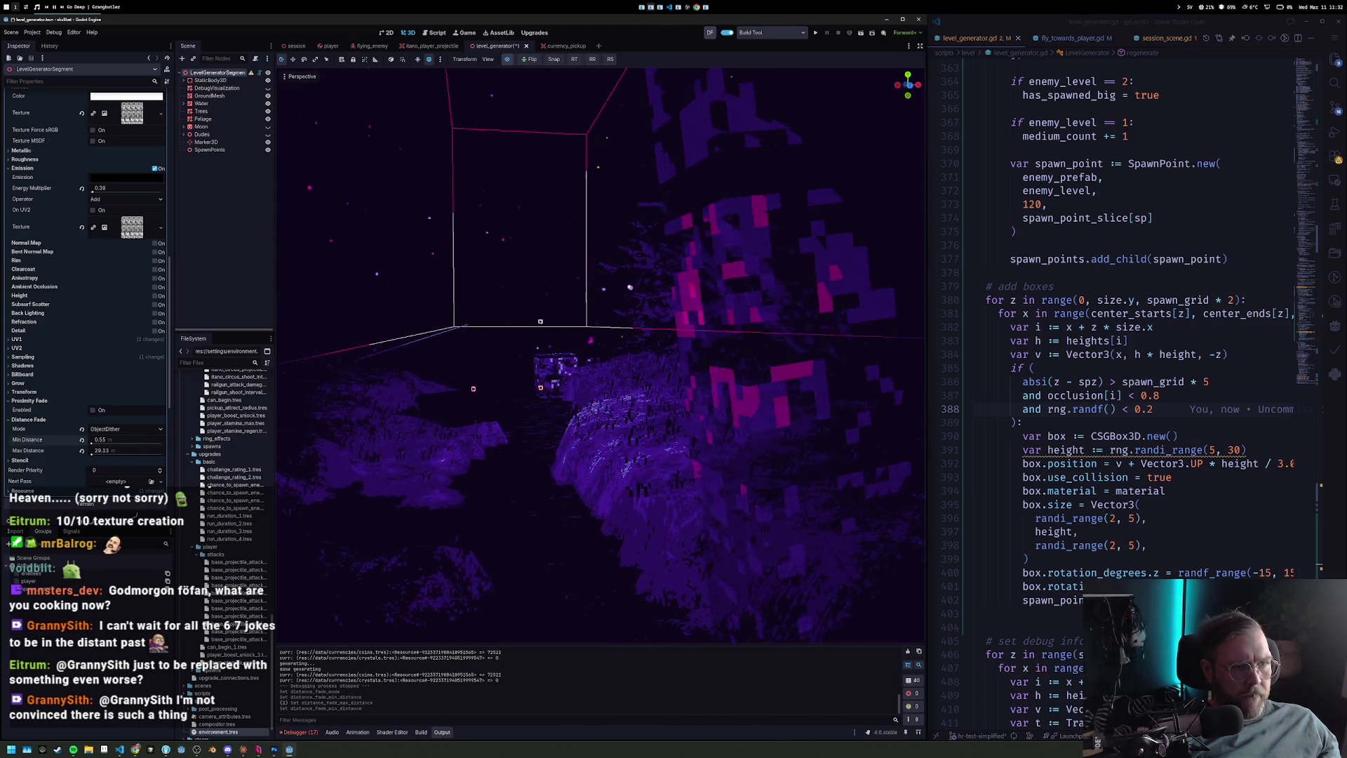
pyautogui.press('d')
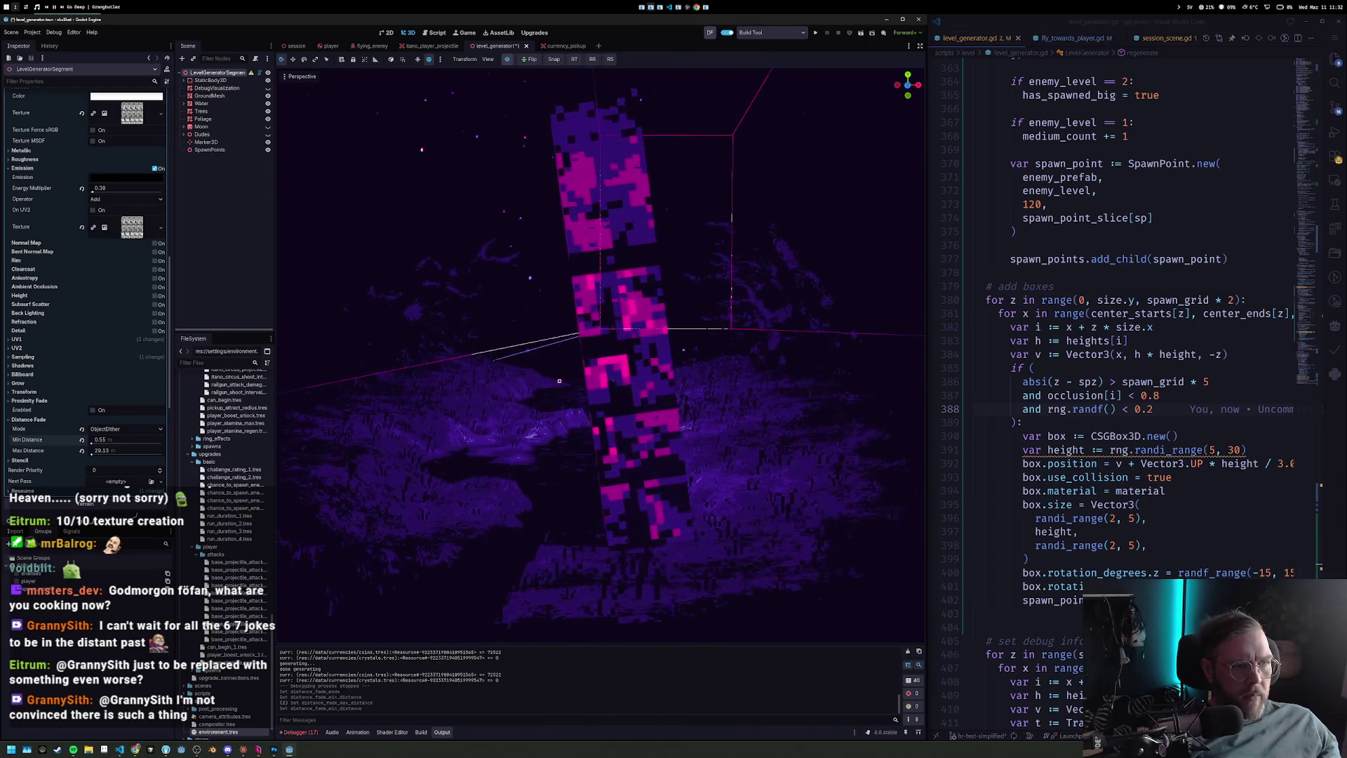
pyautogui.press('d')
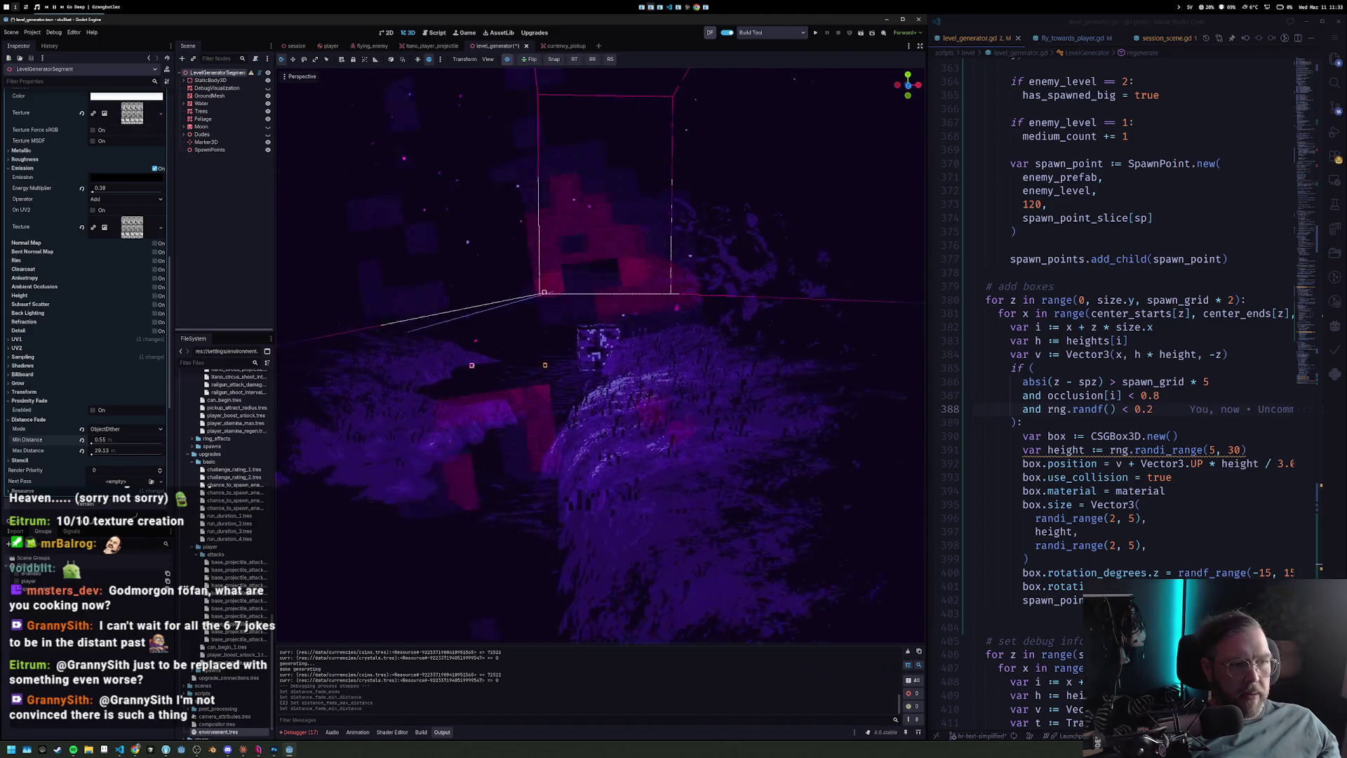
pyautogui.press('a')
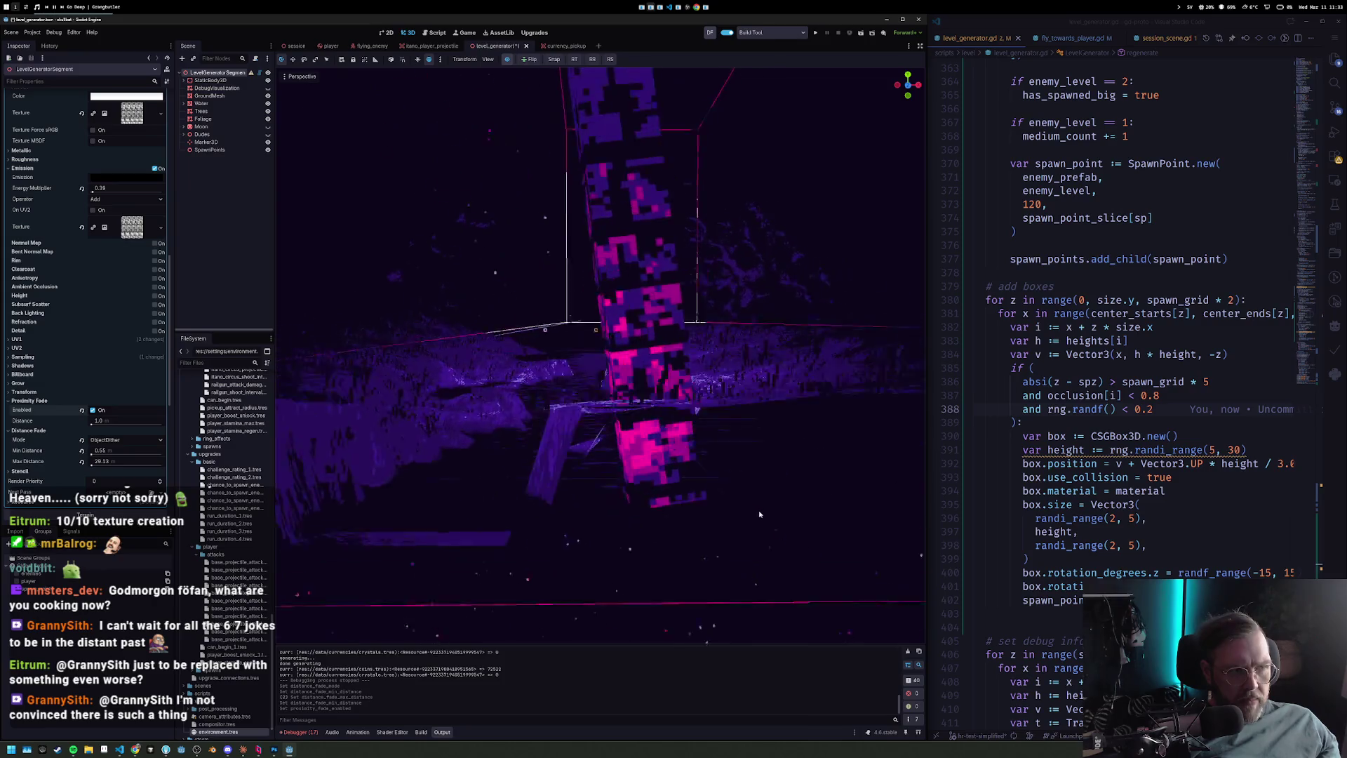
pyautogui.press('w')
pyautogui.press('w')
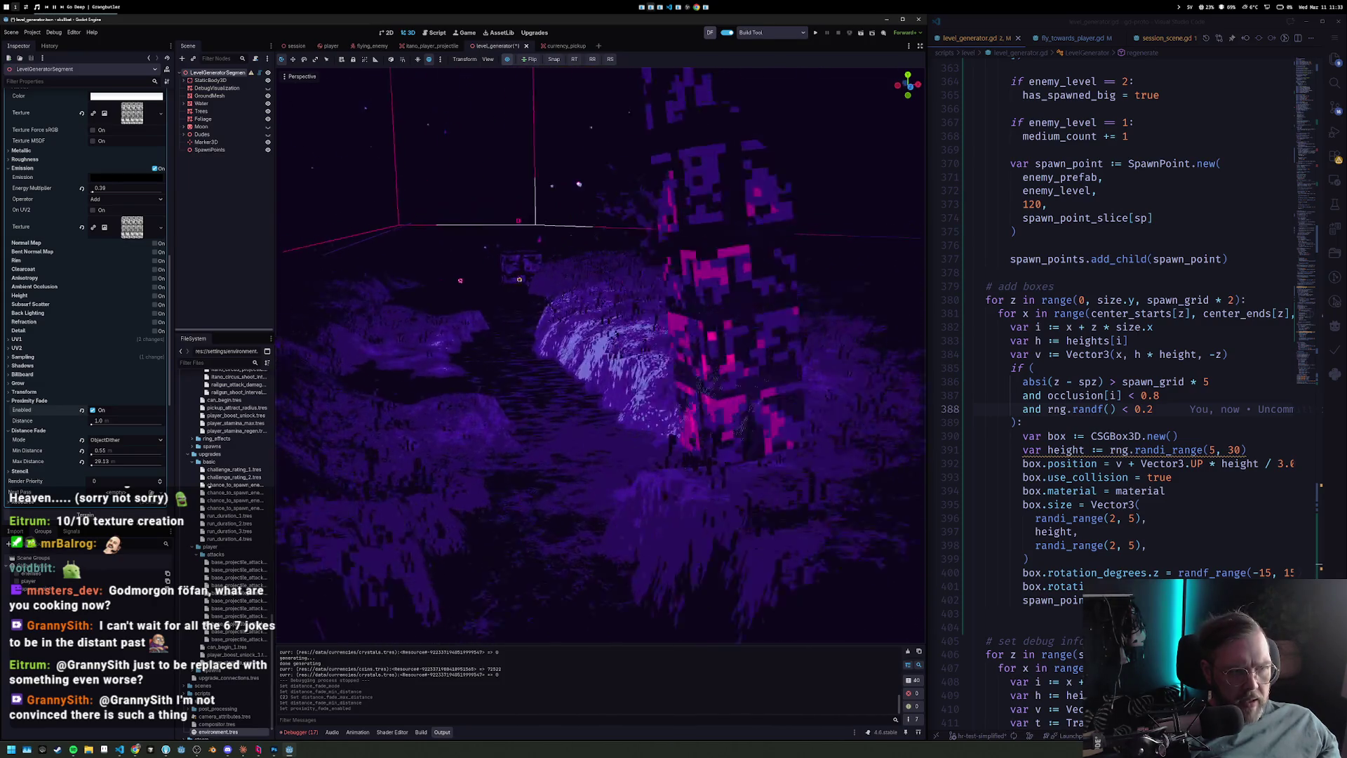
pyautogui.moveTo(755, 519); pyautogui.dragTo(755, 519)
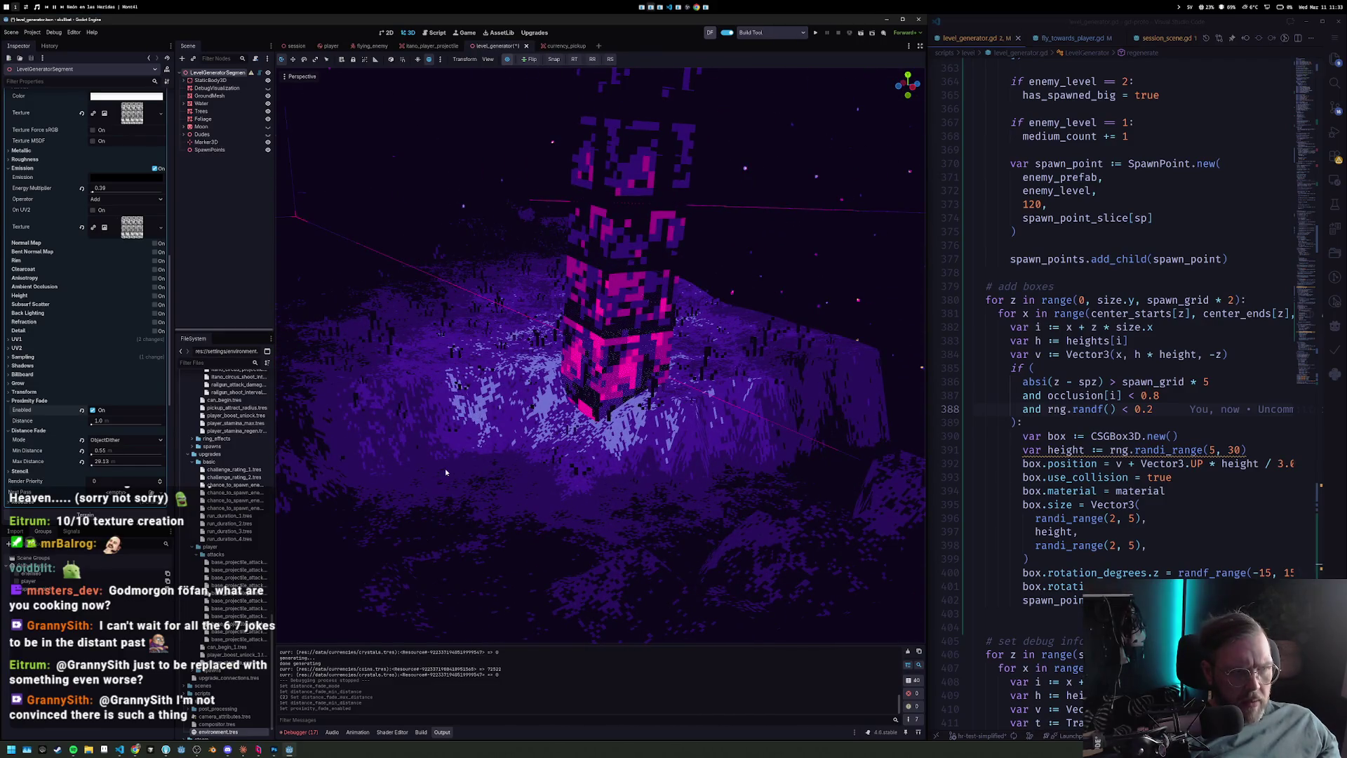
pyautogui.moveTo(135, 421); pyautogui.dragTo(91, 424)
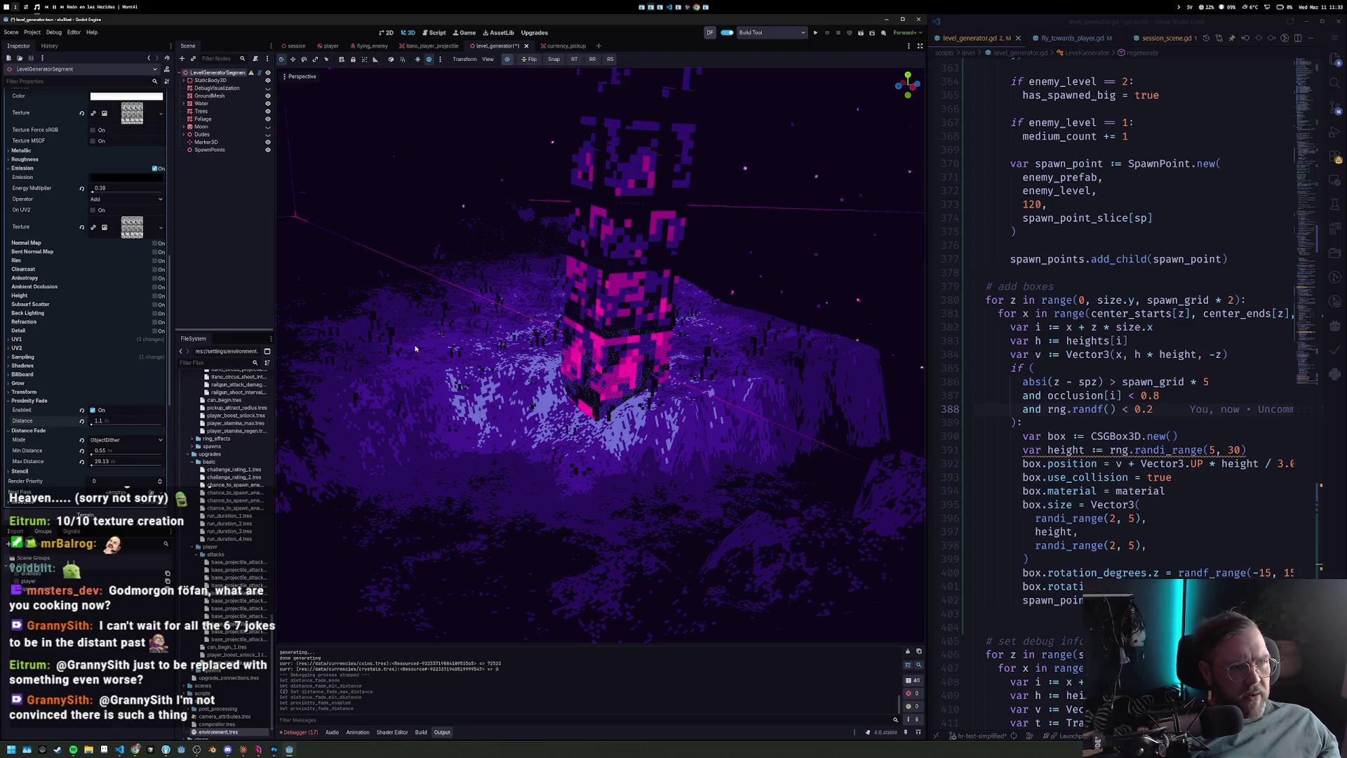
# Hide the compositor preview and set the material's Distance Fade Mode to PixelAlpha.
pyautogui.click(507, 60)
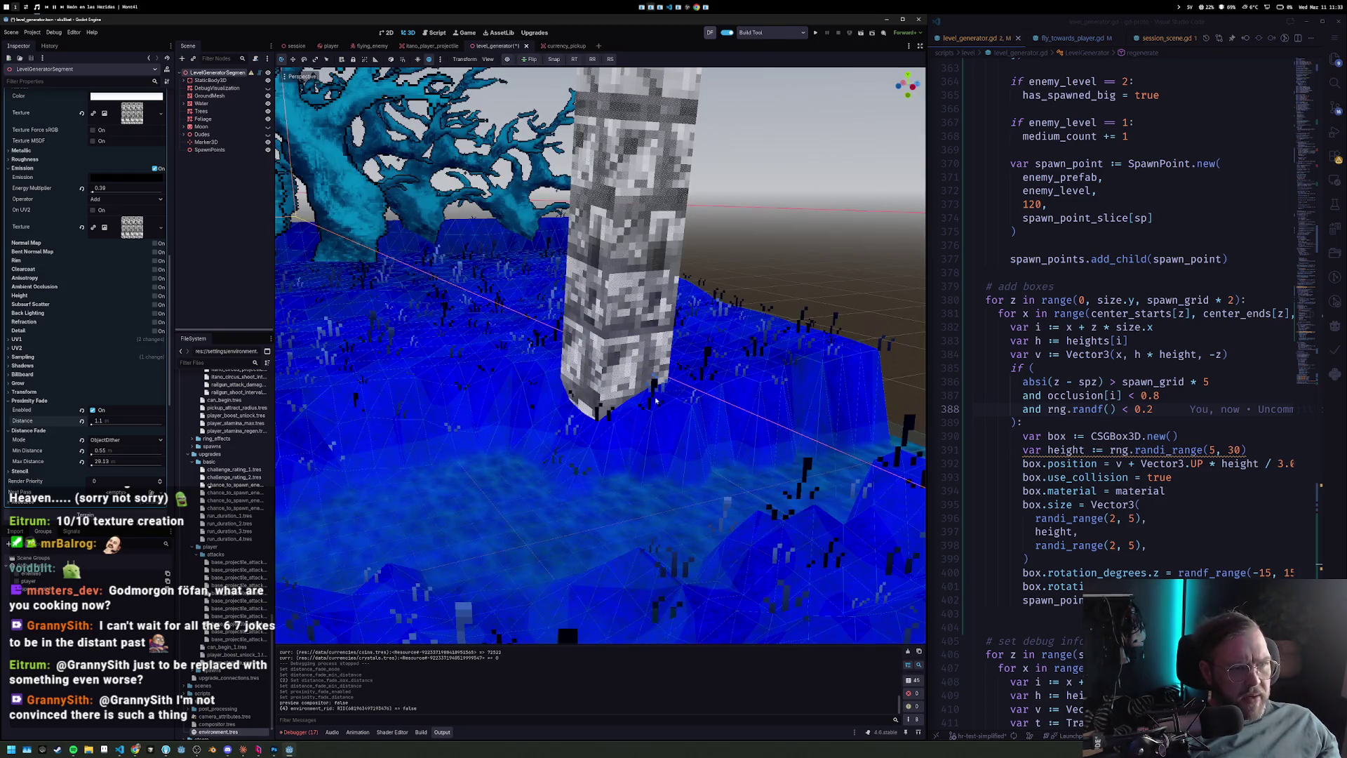
pyautogui.scroll(5, 88, 302)
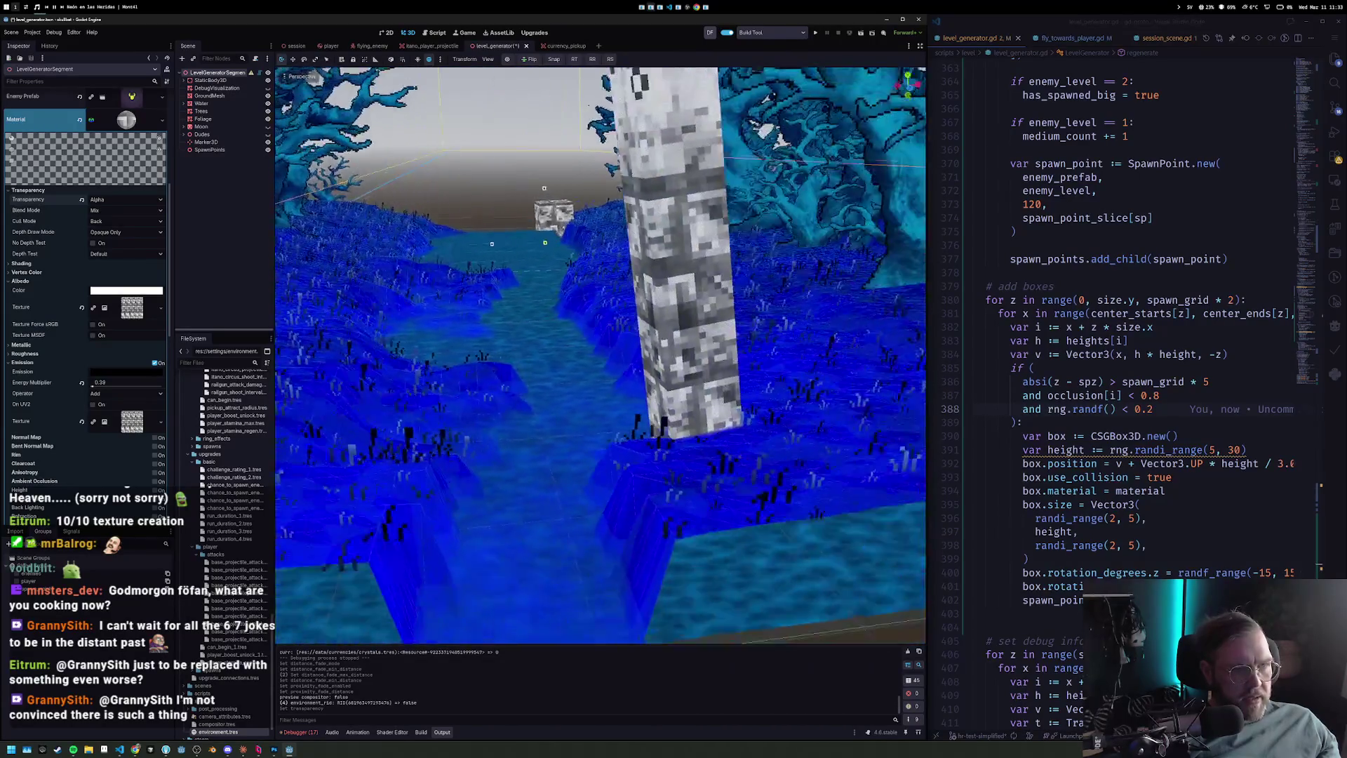
pyautogui.scroll(-5, 80, 418)
pyautogui.click(110, 310)
pyautogui.press('Escape')
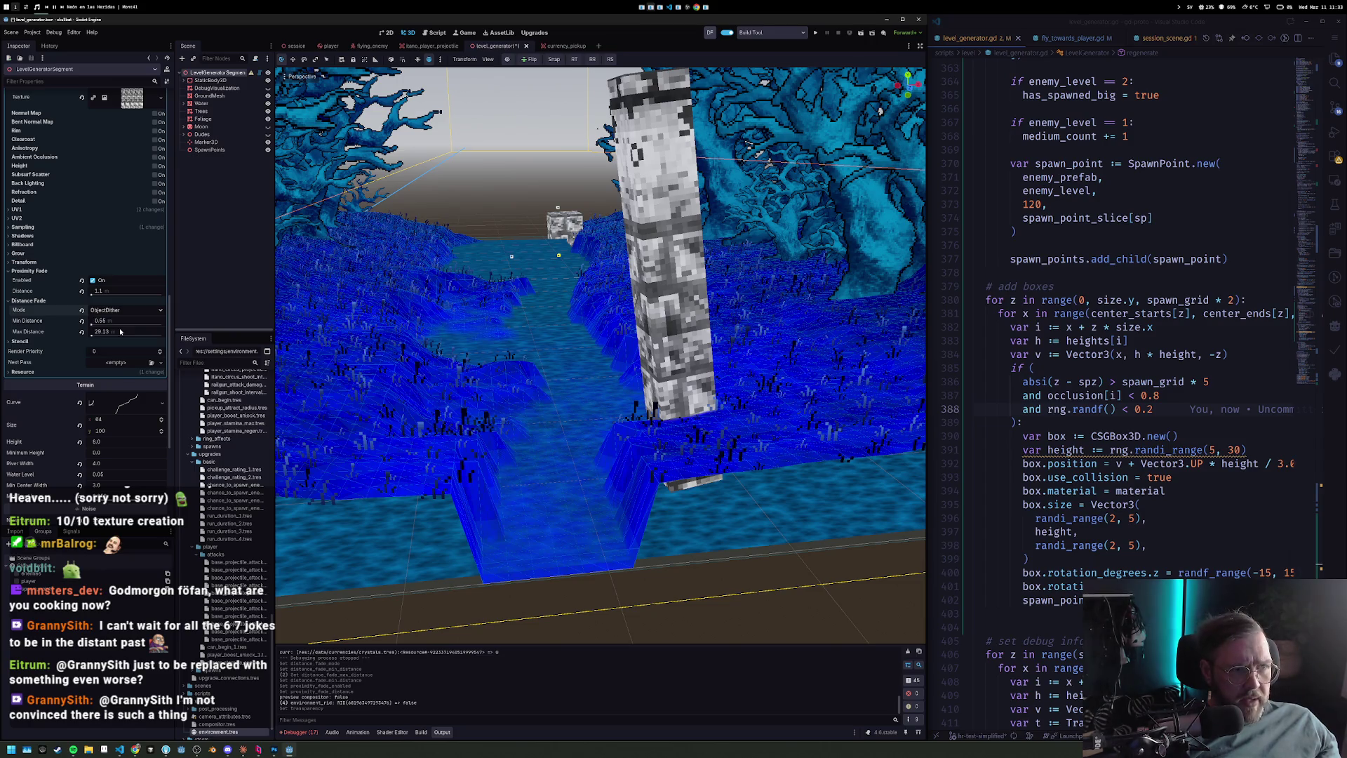
# Fly the view up to the pillar and turn the compositor preview back on.
pyautogui.press('w')
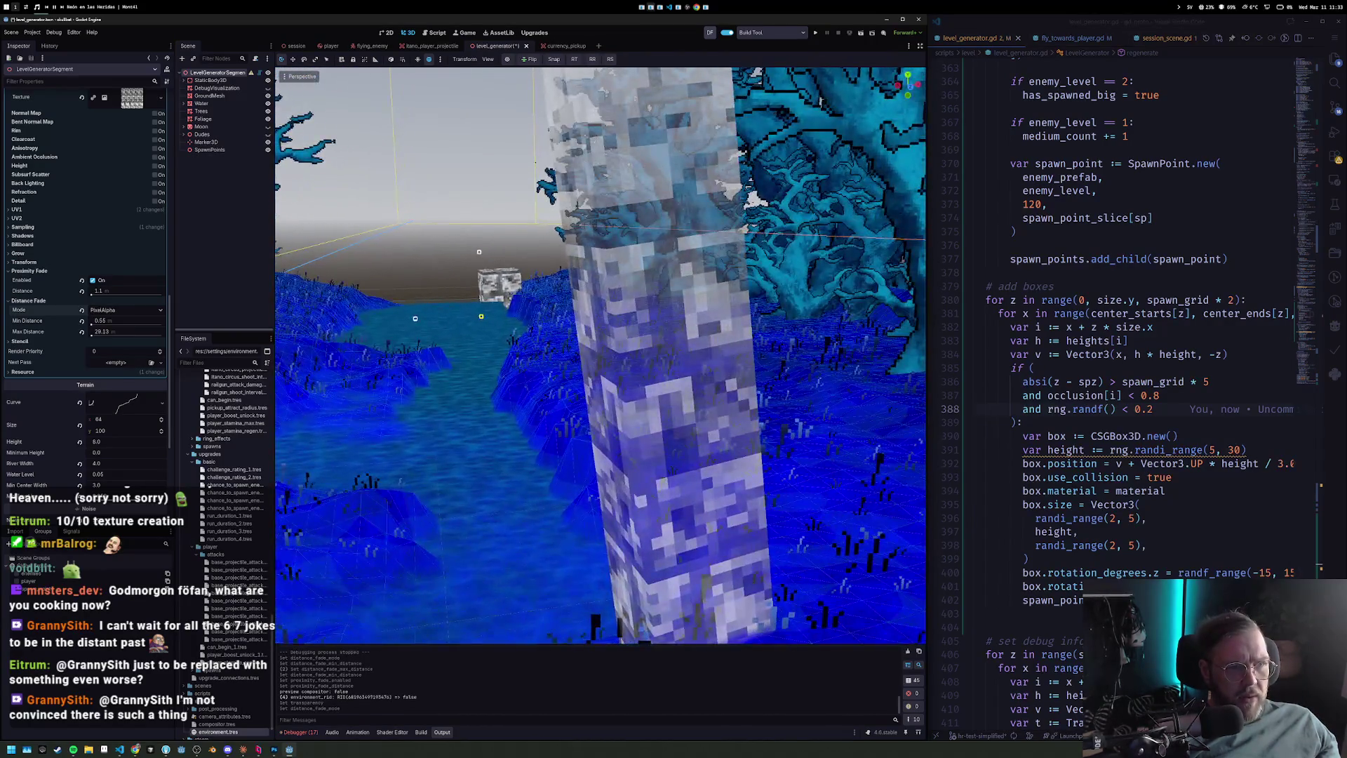
pyautogui.press('w')
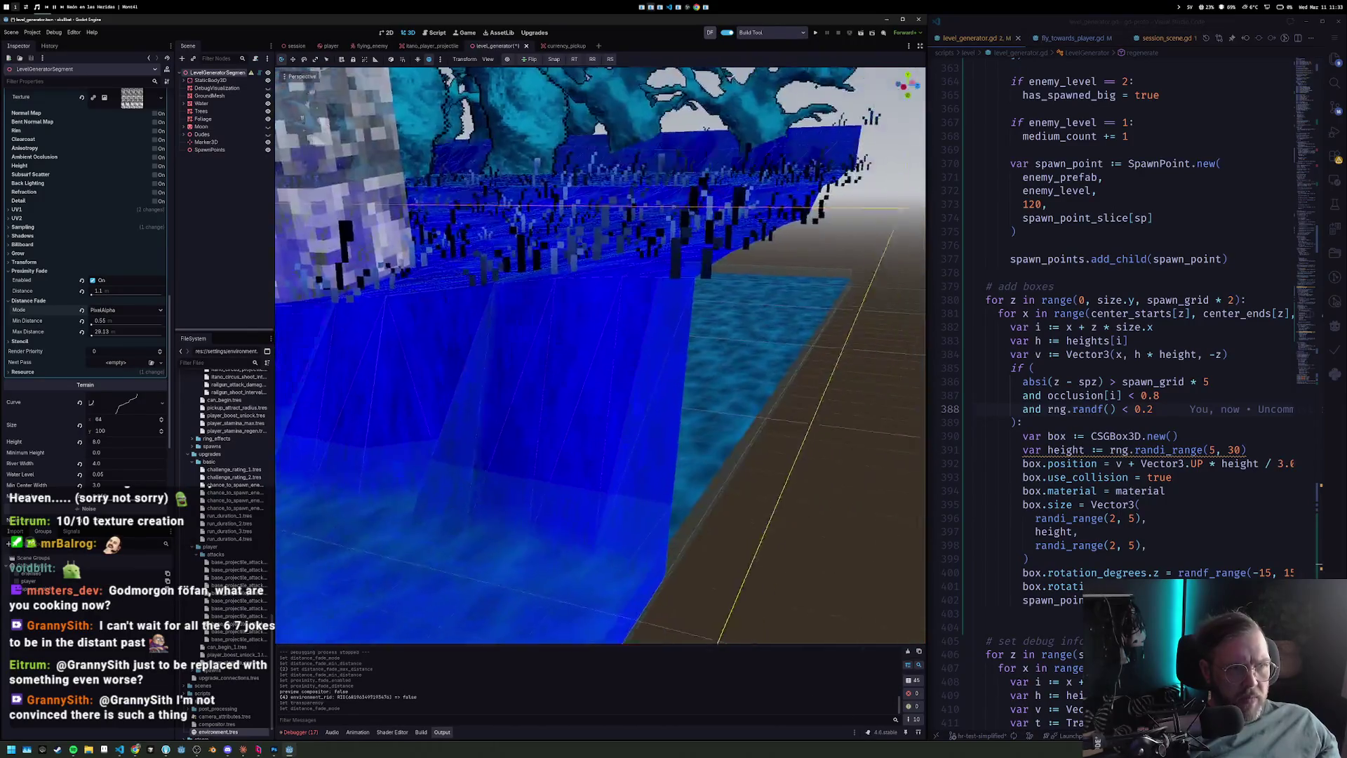
pyautogui.press('w')
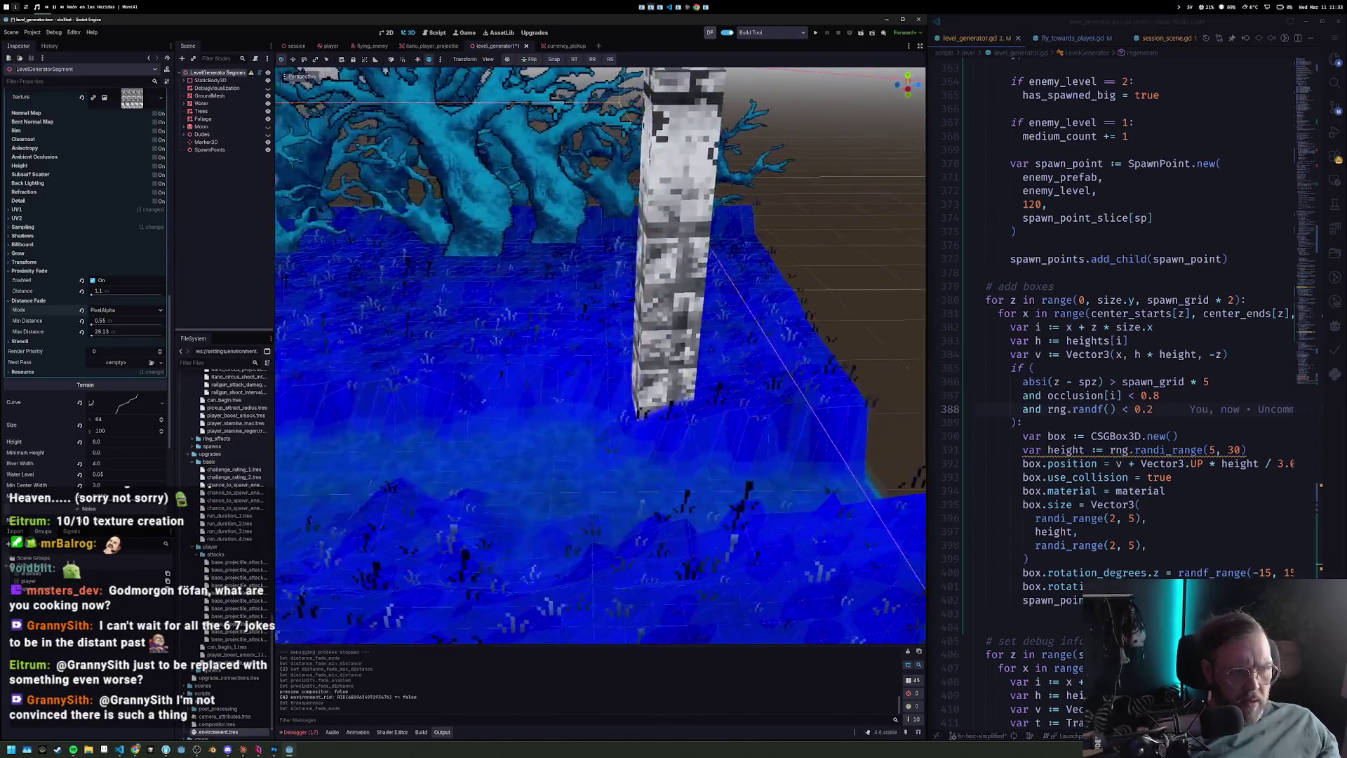
pyautogui.press('w')
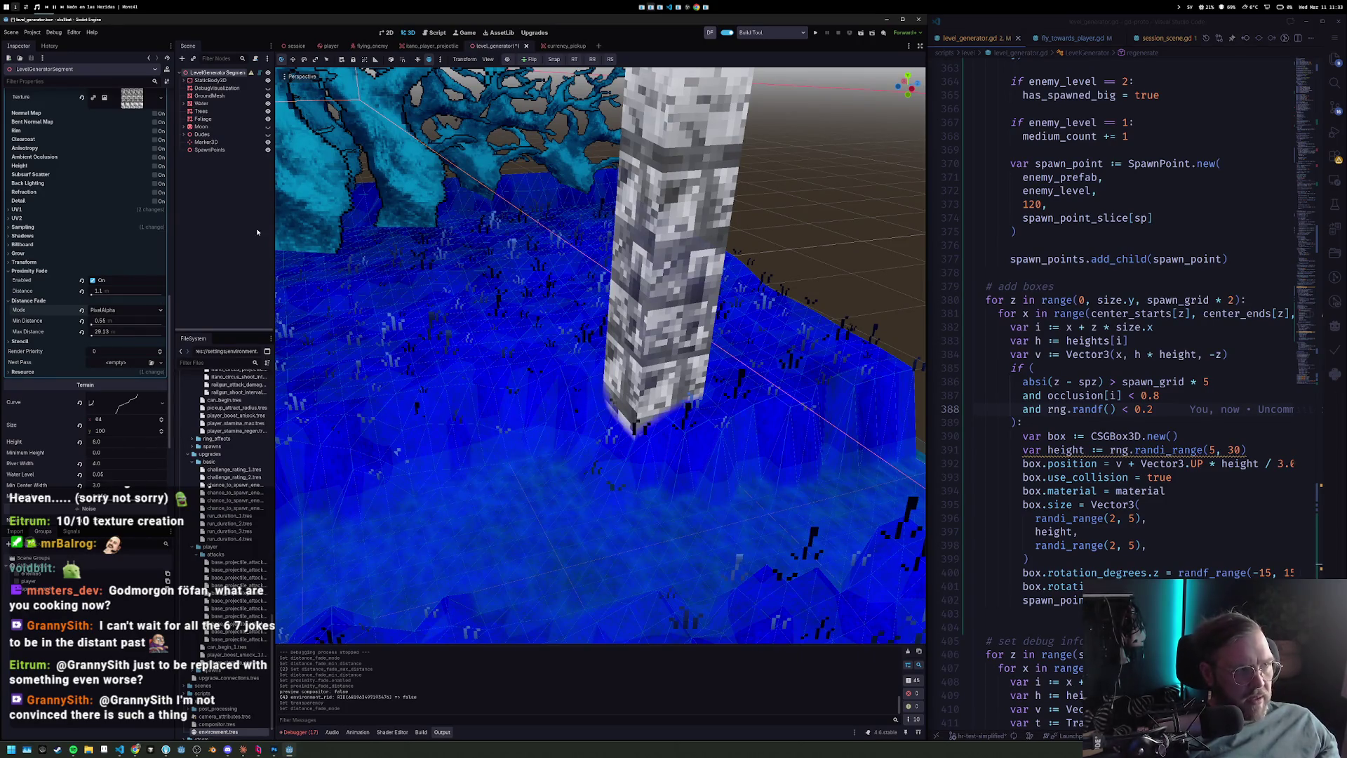
pyautogui.click(508, 59)
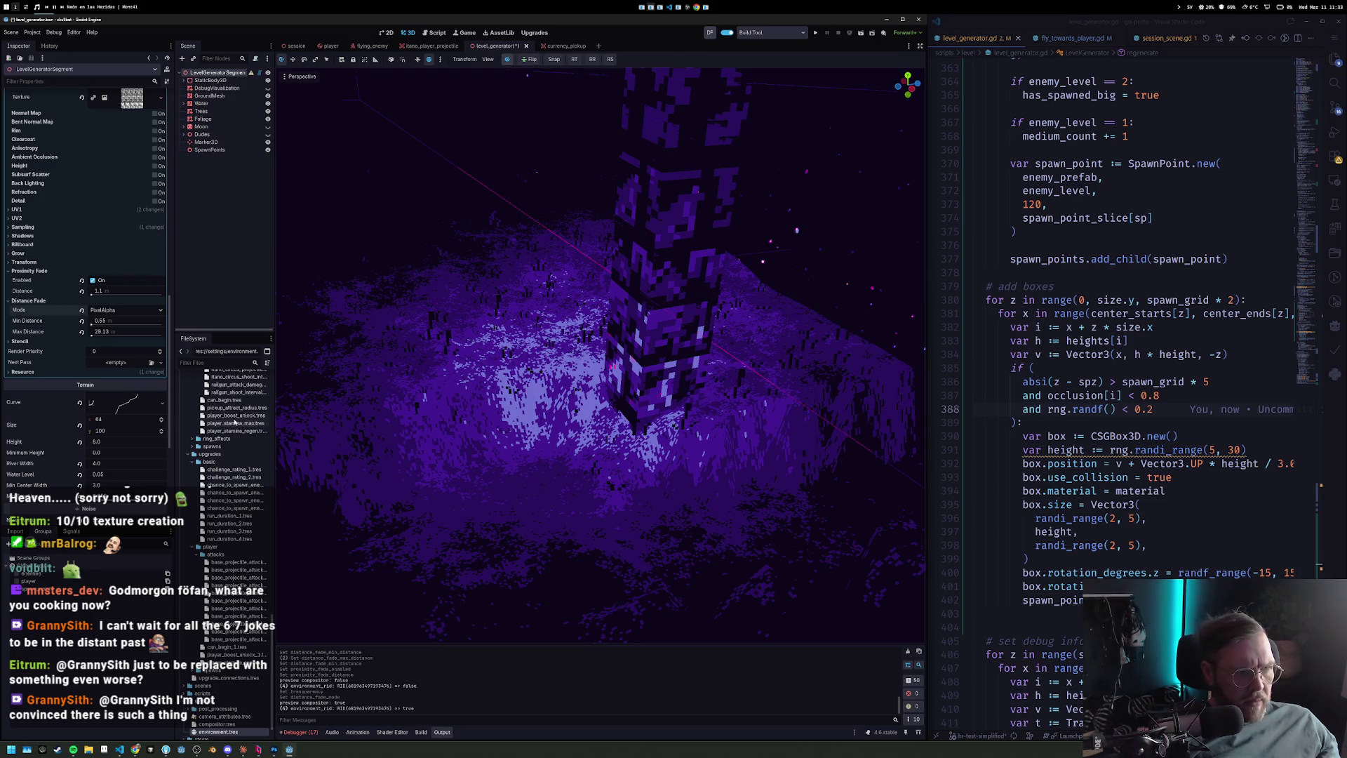
# Raise Proximity Fade Distance to 2.15 and save the level_generator scene.
pyautogui.moveTo(109, 294); pyautogui.dragTo(141, 293)
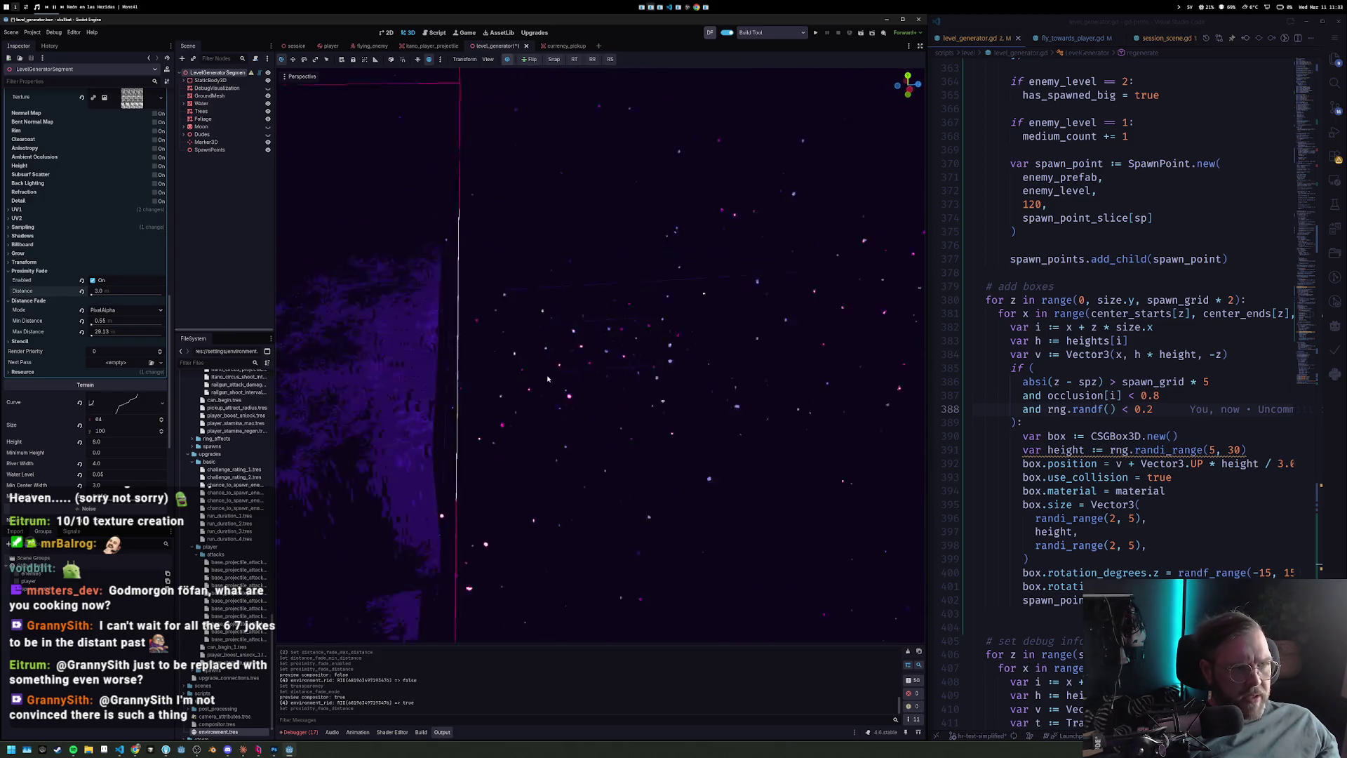
pyautogui.scroll(2, 1135, 322)
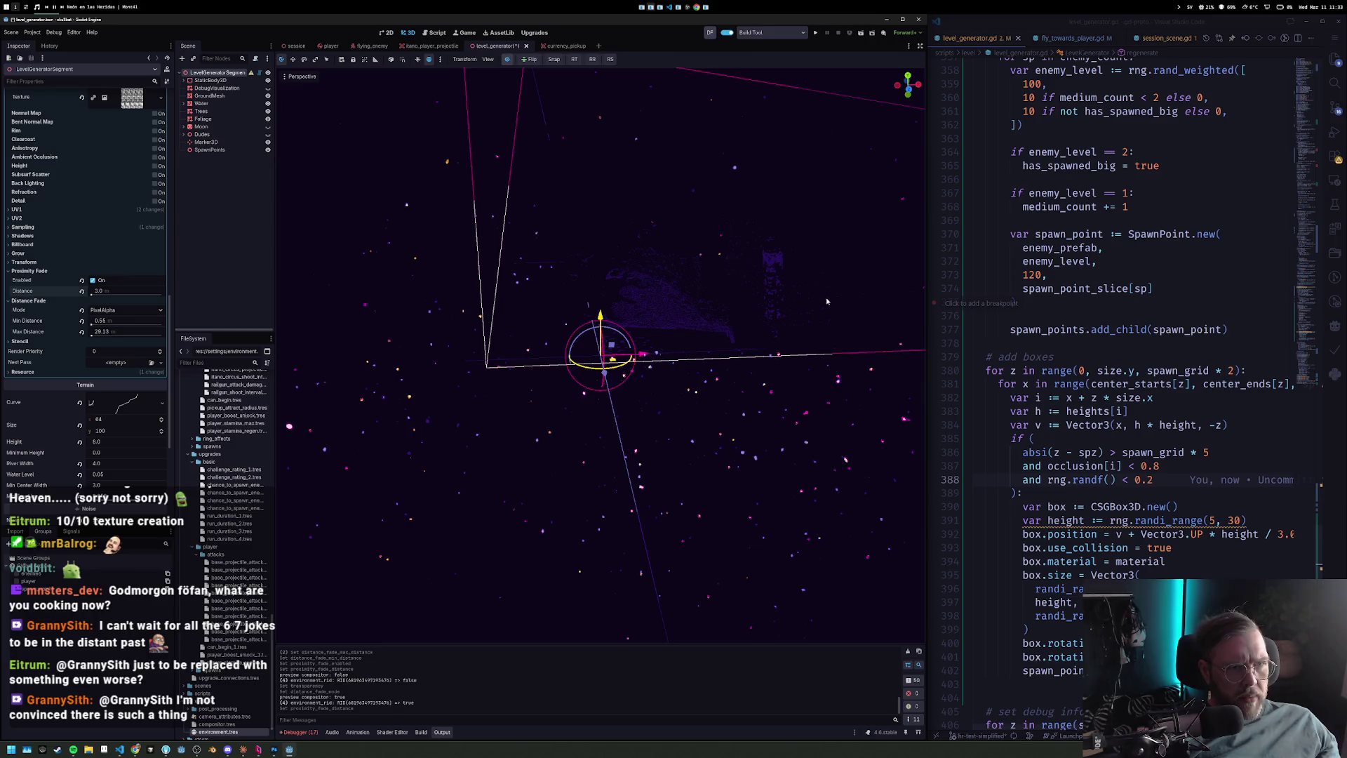
pyautogui.scroll(8, 827, 296)
pyautogui.moveTo(655, 330)
pyautogui.mouseDown()
pyautogui.moveTo(631, 315)
pyautogui.moveTo(617, 336)
pyautogui.moveTo(628, 337)
pyautogui.moveTo(583, 323)
pyautogui.moveTo(712, 341)
pyautogui.mouseUp()
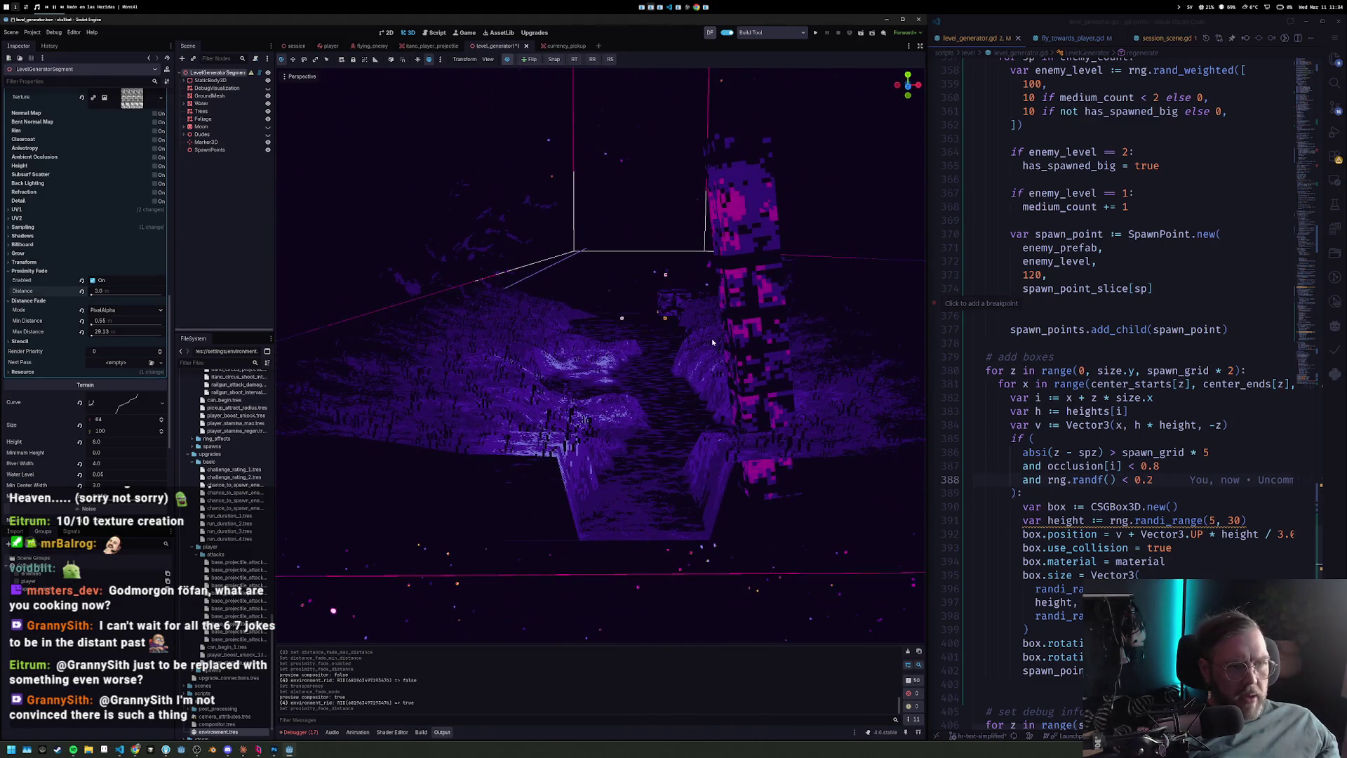
pyautogui.hotkey('ctrl', 's')
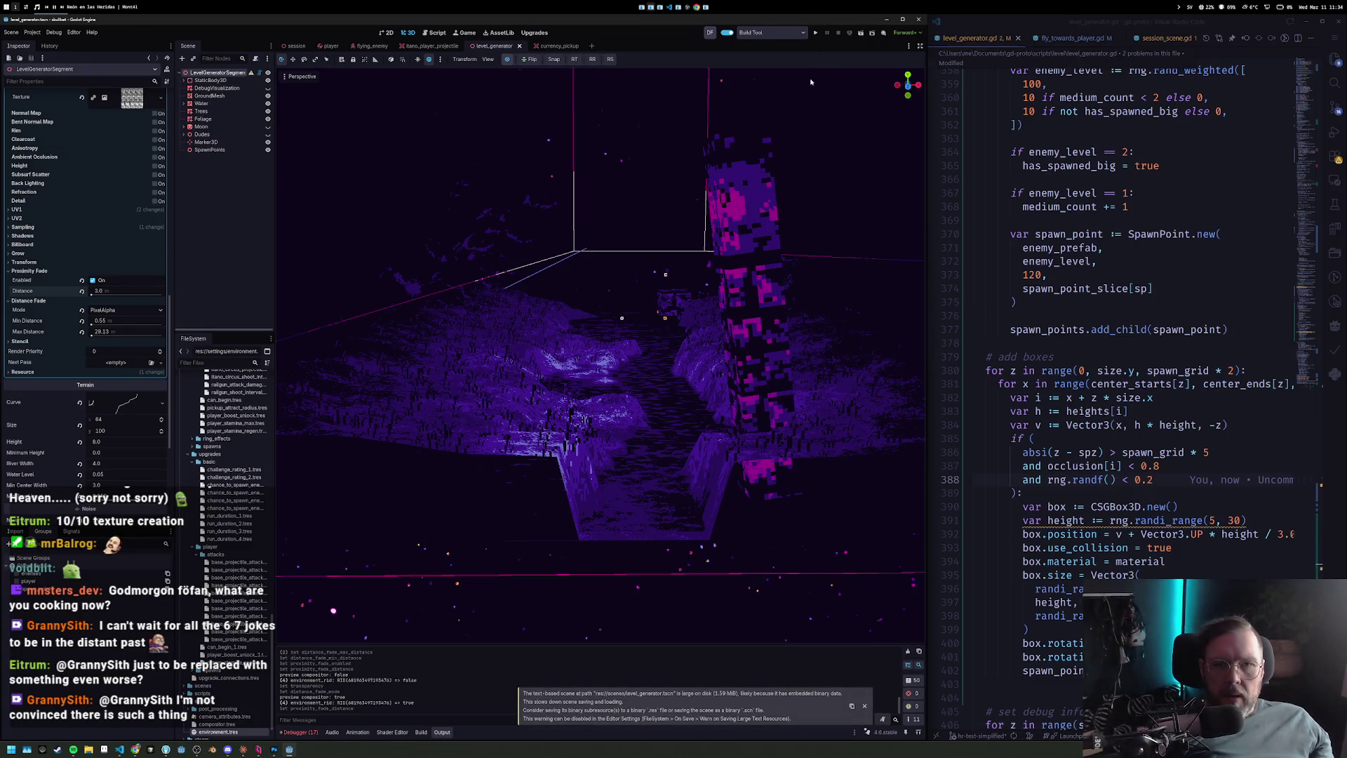
# Change the box-spawn conditions to spawn_grid * 6 on line 386 and occlusion < 0.3 on line 387.
pyautogui.click(1209, 452)
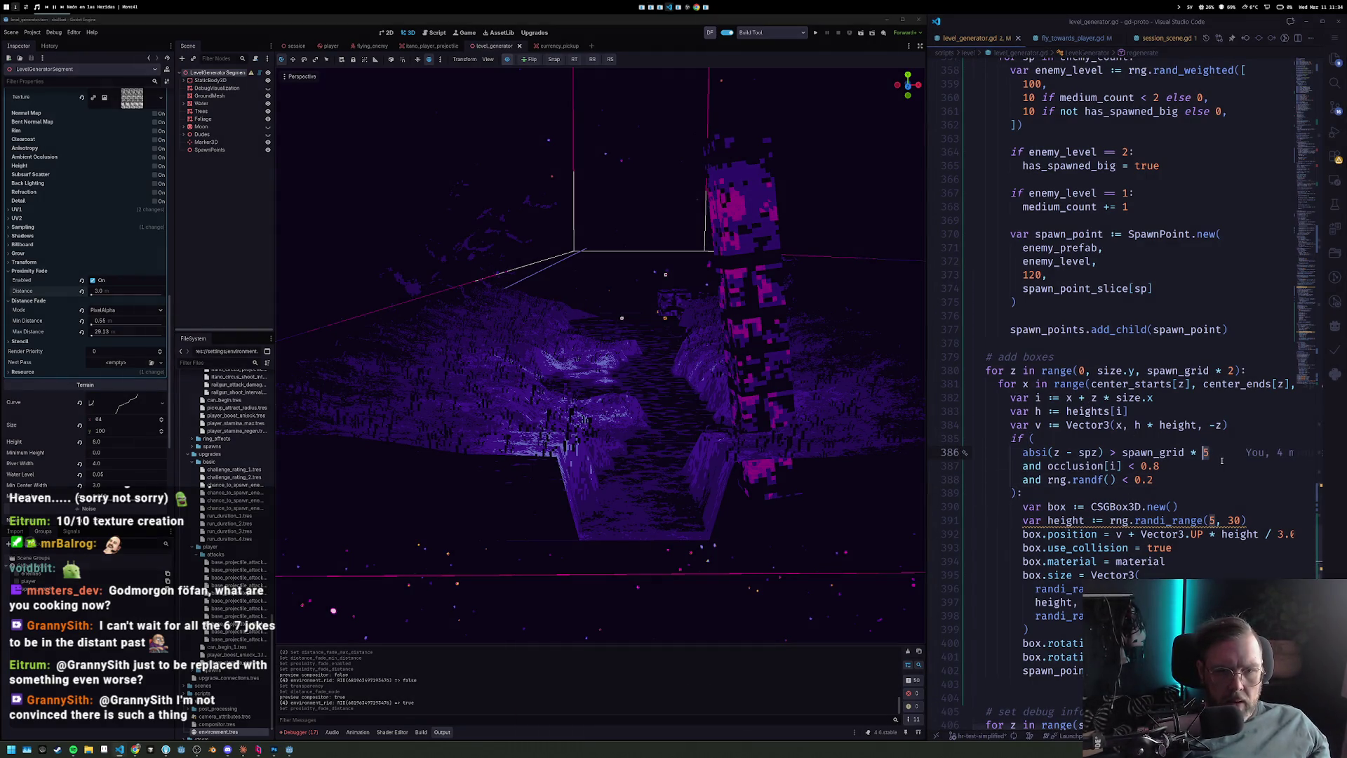
pyautogui.press('BackSpace')
pyautogui.write('6')
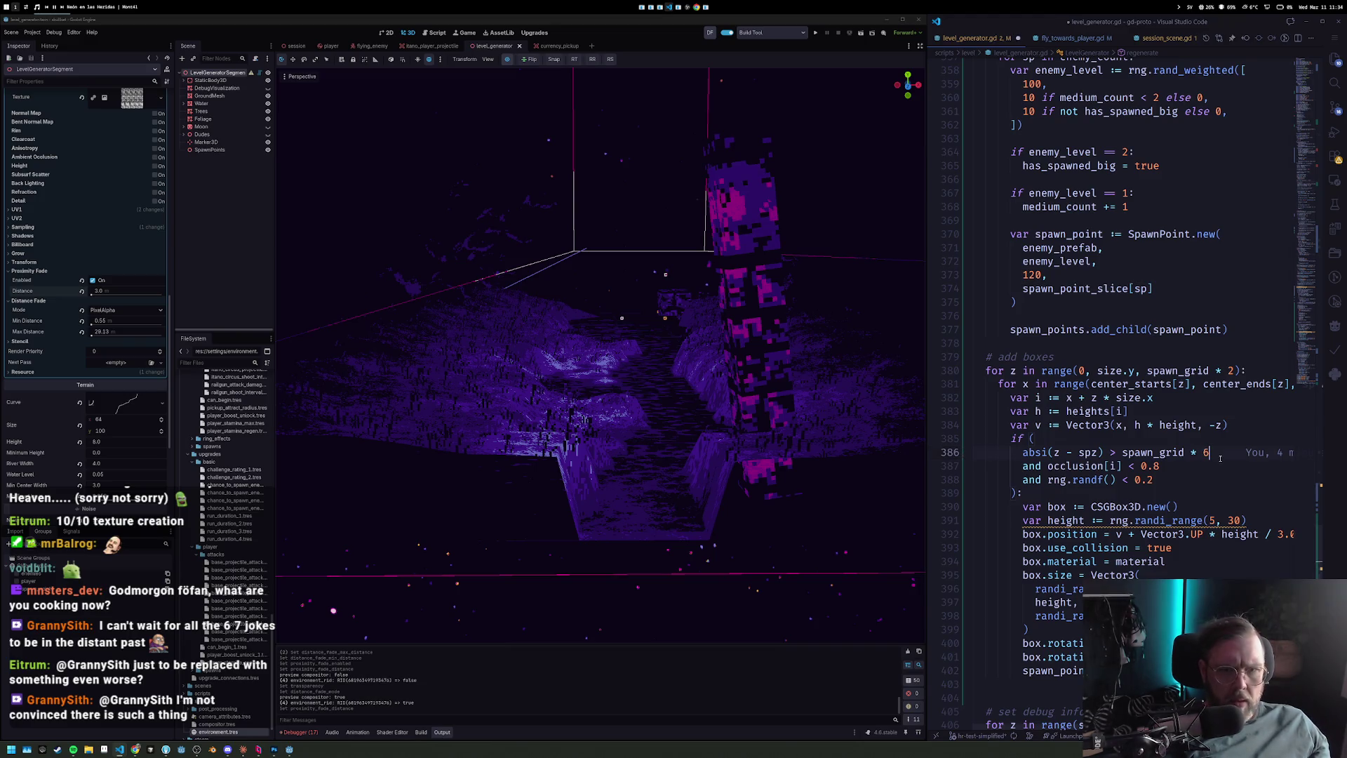
pyautogui.click(1162, 466)
pyautogui.press('BackSpace')
pyautogui.write('3')
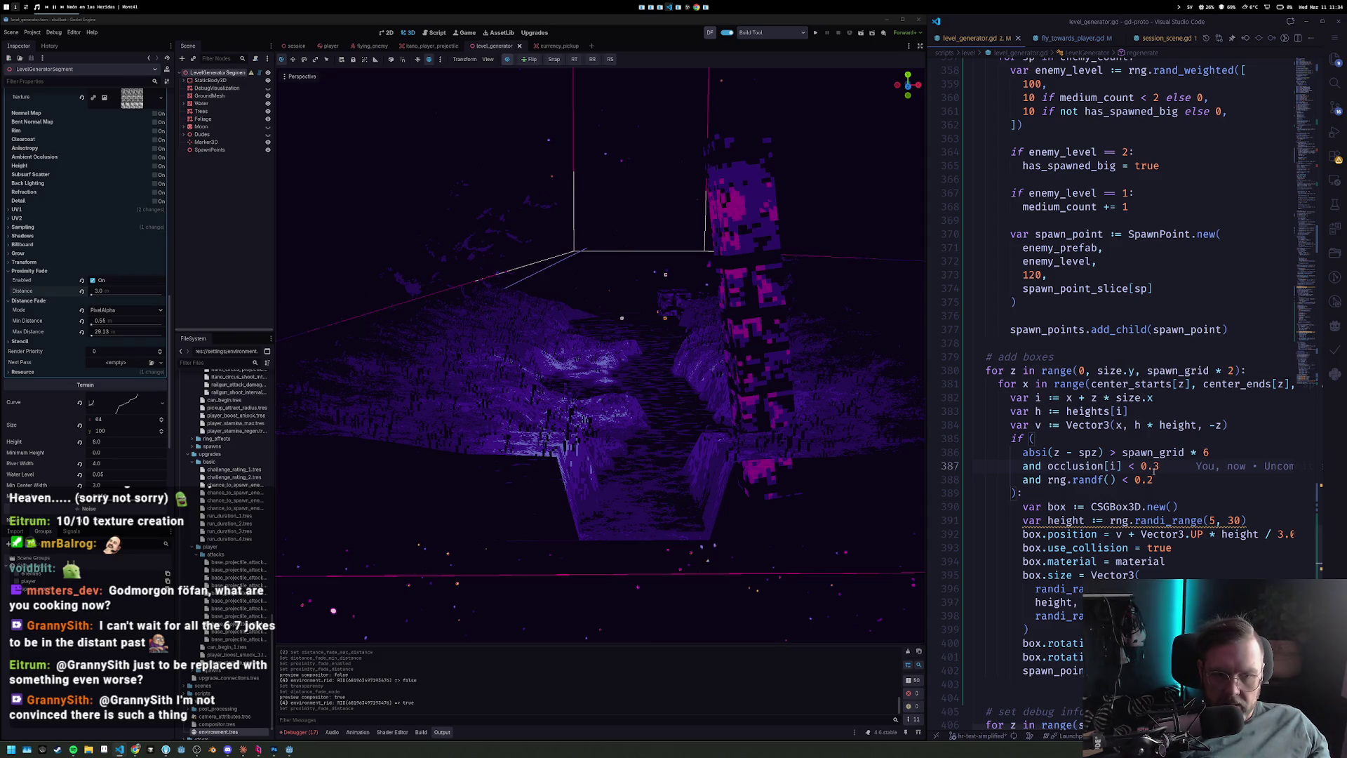
pyautogui.click(1160, 482)
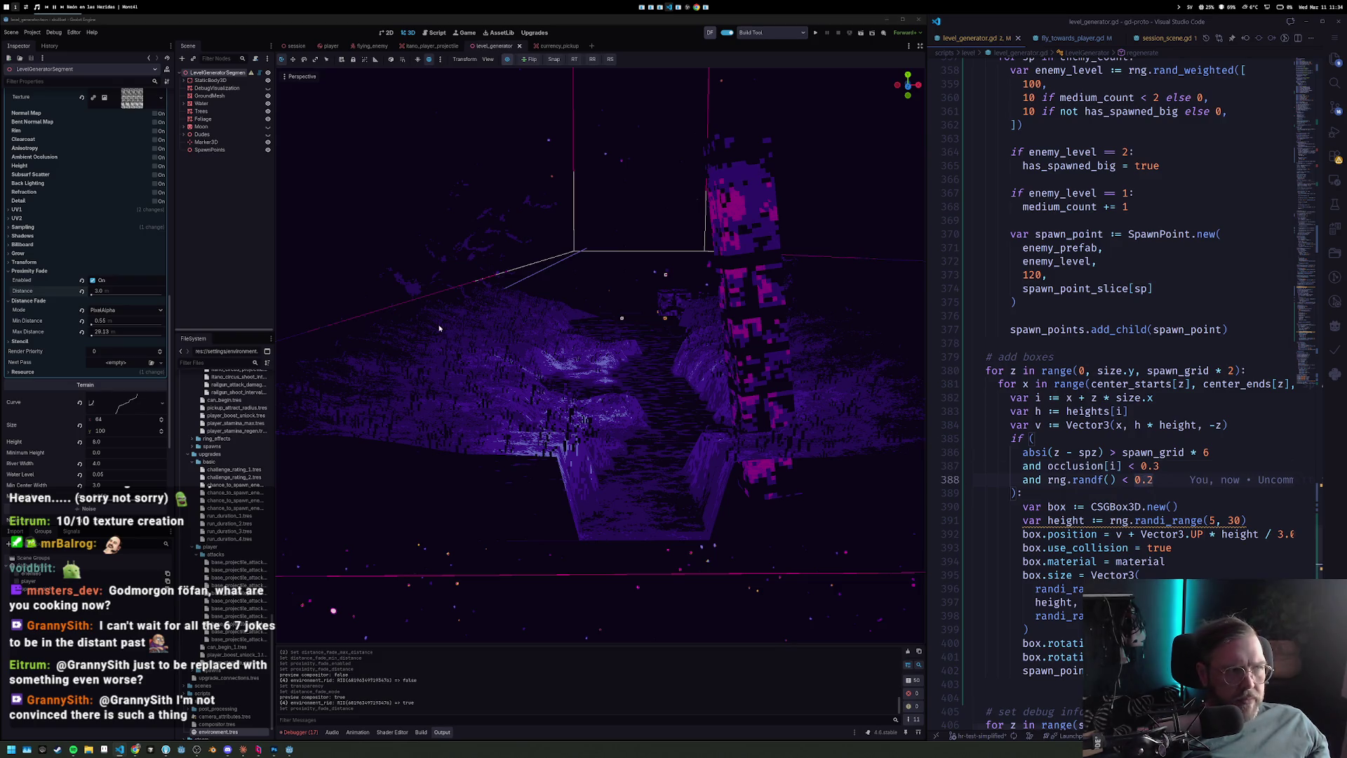
# Regenerate the level in Godot and view the box column from higher up.
pyautogui.scroll(5, 72, 203)
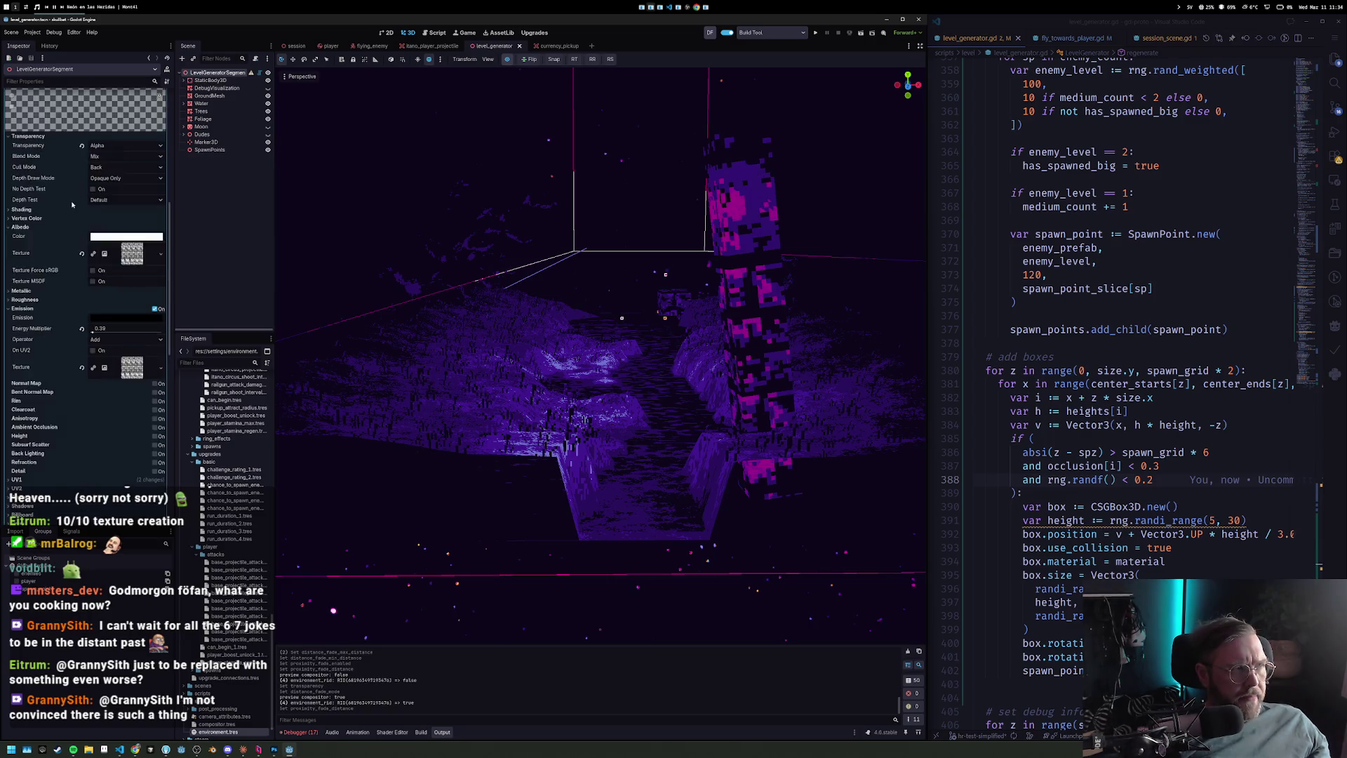
pyautogui.scroll(5, 72, 203)
pyautogui.click(85, 188)
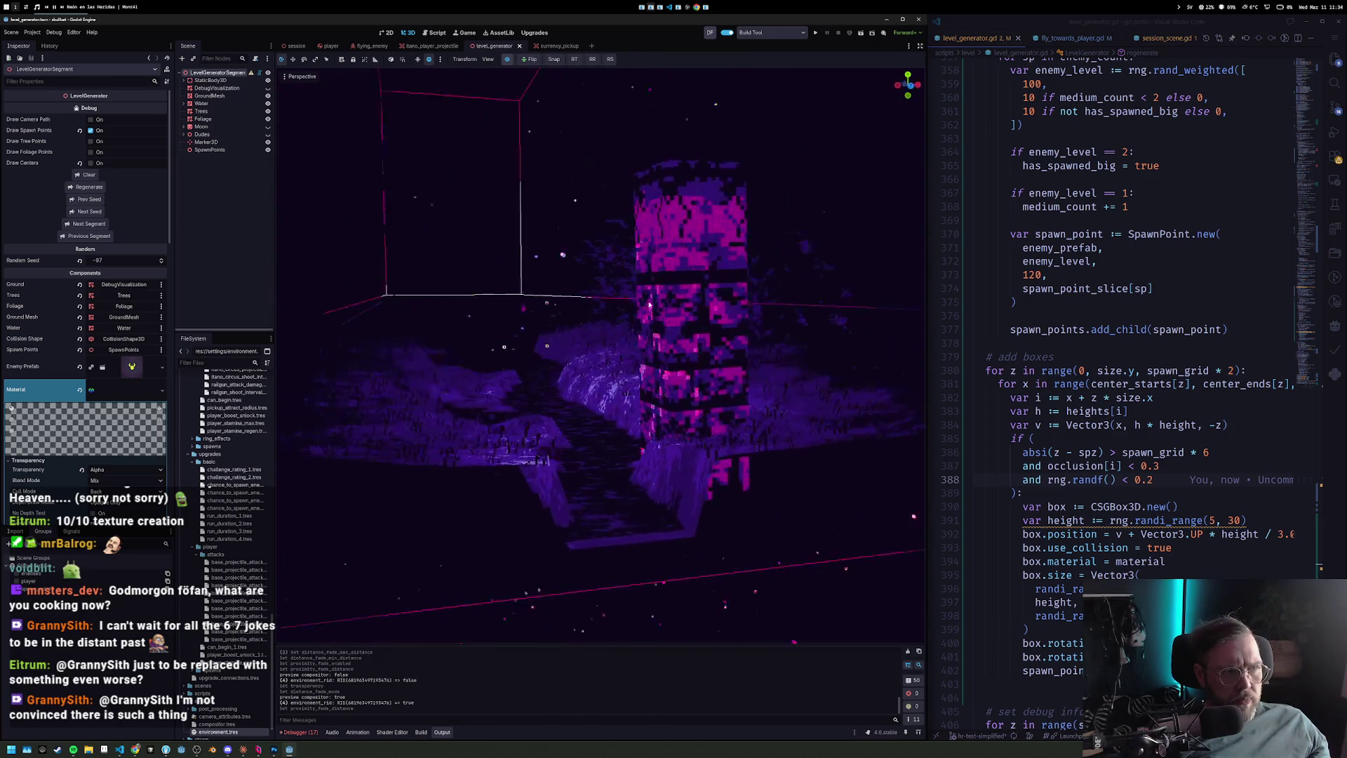
pyautogui.scroll(3, 641, 334)
pyautogui.moveTo(641, 334)
pyautogui.mouseDown()
pyautogui.moveTo(624, 329)
pyautogui.moveTo(652, 337)
pyautogui.moveTo(618, 316)
pyautogui.moveTo(457, 388)
pyautogui.mouseUp()
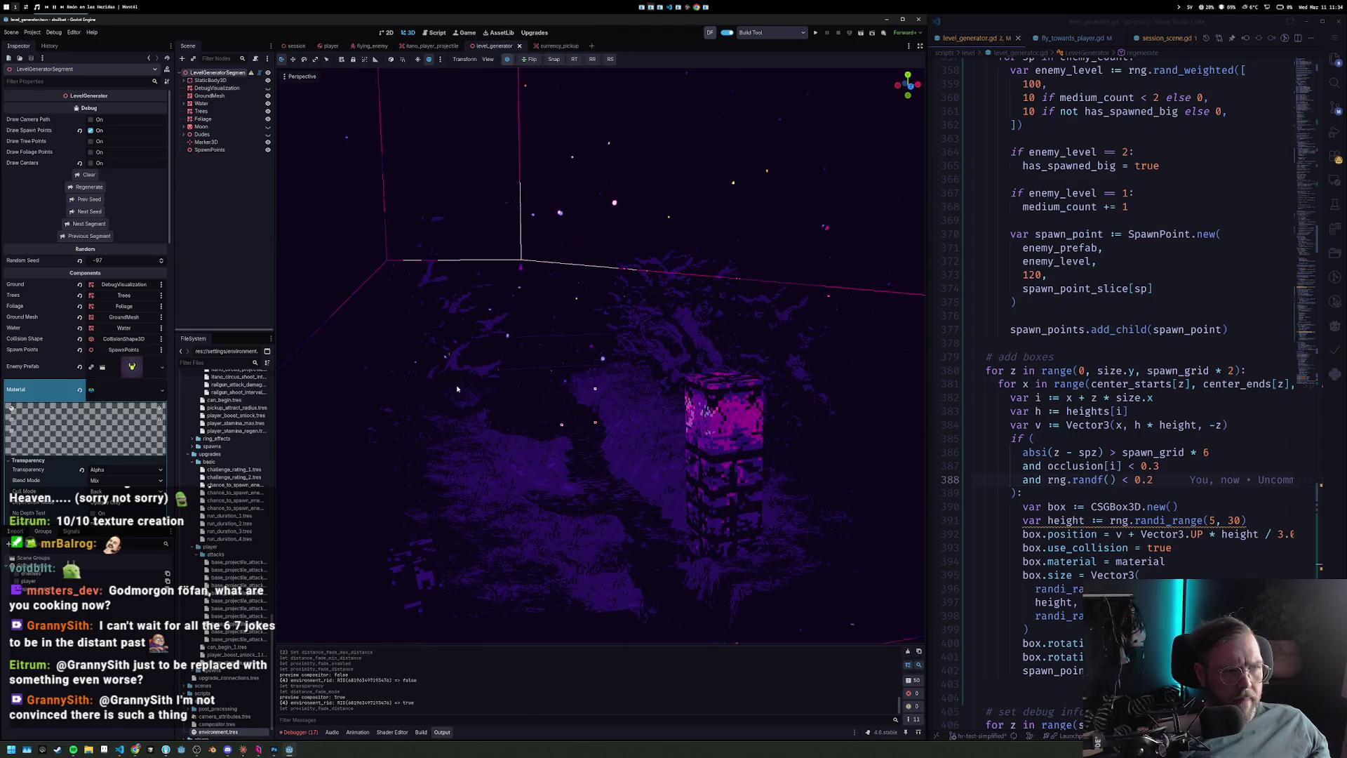
# Step back through random seeds -98 to -101 to preview the regenerated layouts.
pyautogui.click(91, 203)
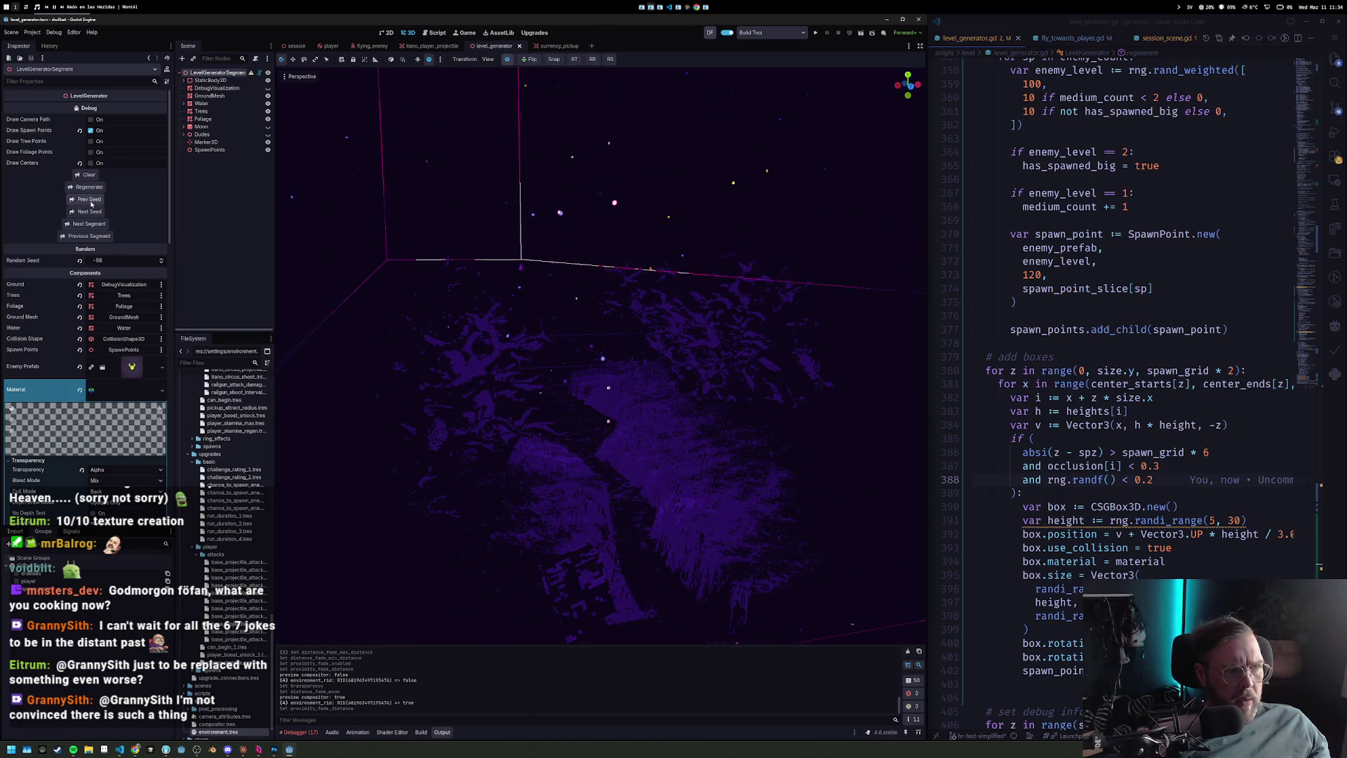
pyautogui.click(90, 204)
pyautogui.click(90, 204)
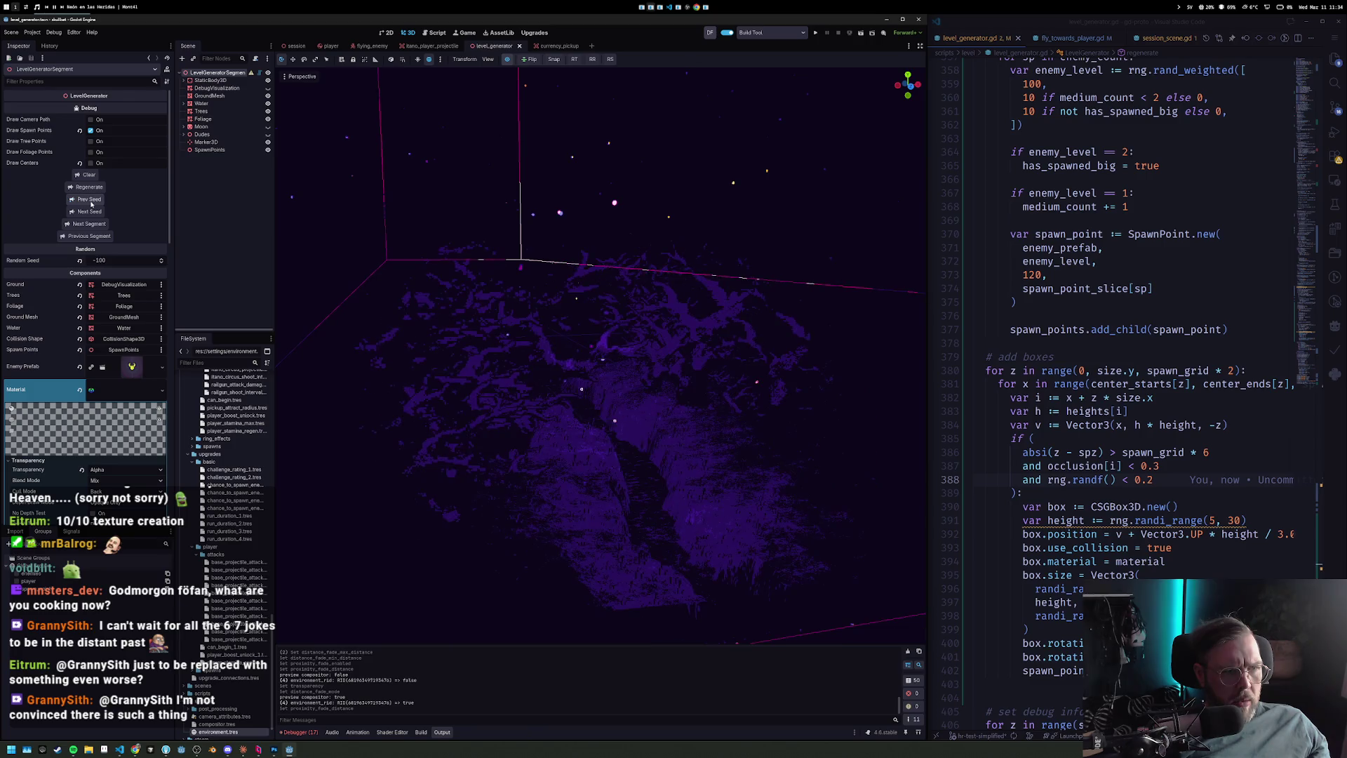
pyautogui.click(90, 205)
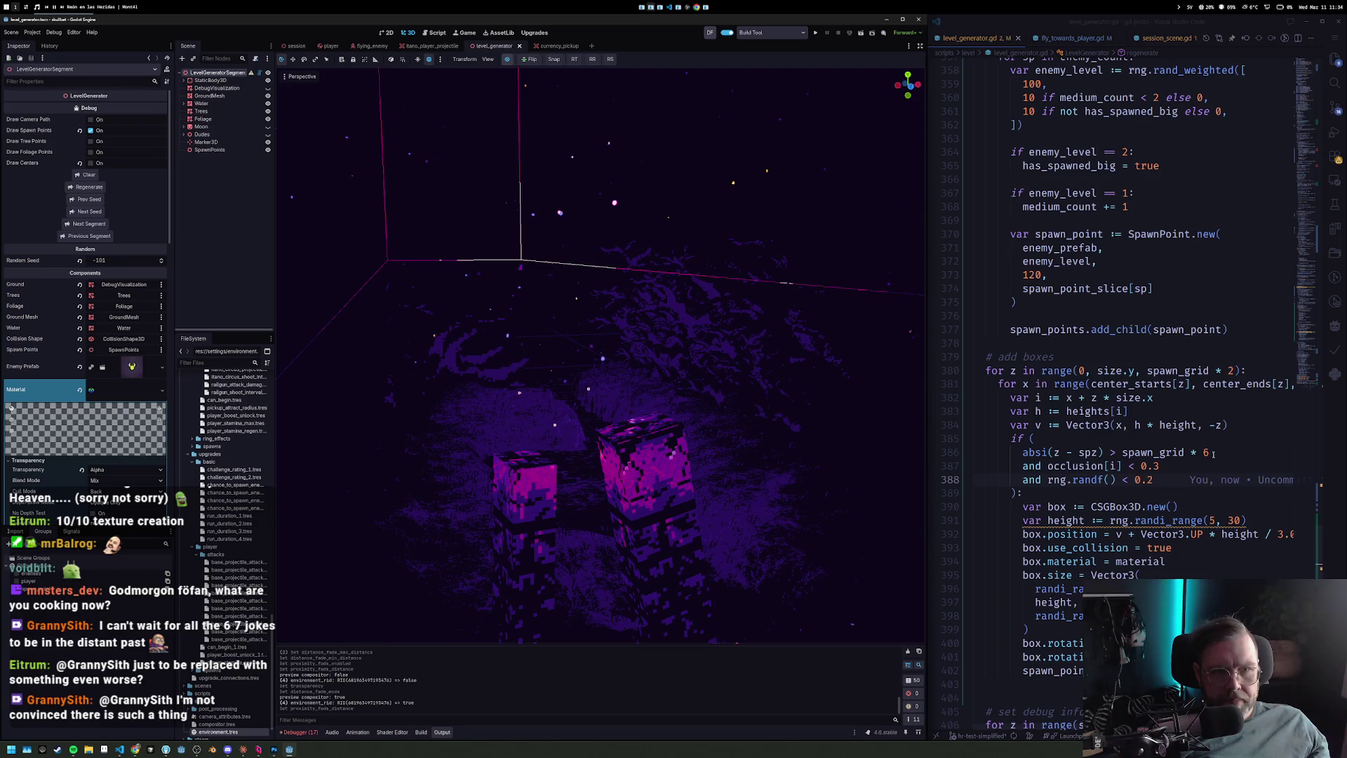
pyautogui.scroll(10, 1146, 407)
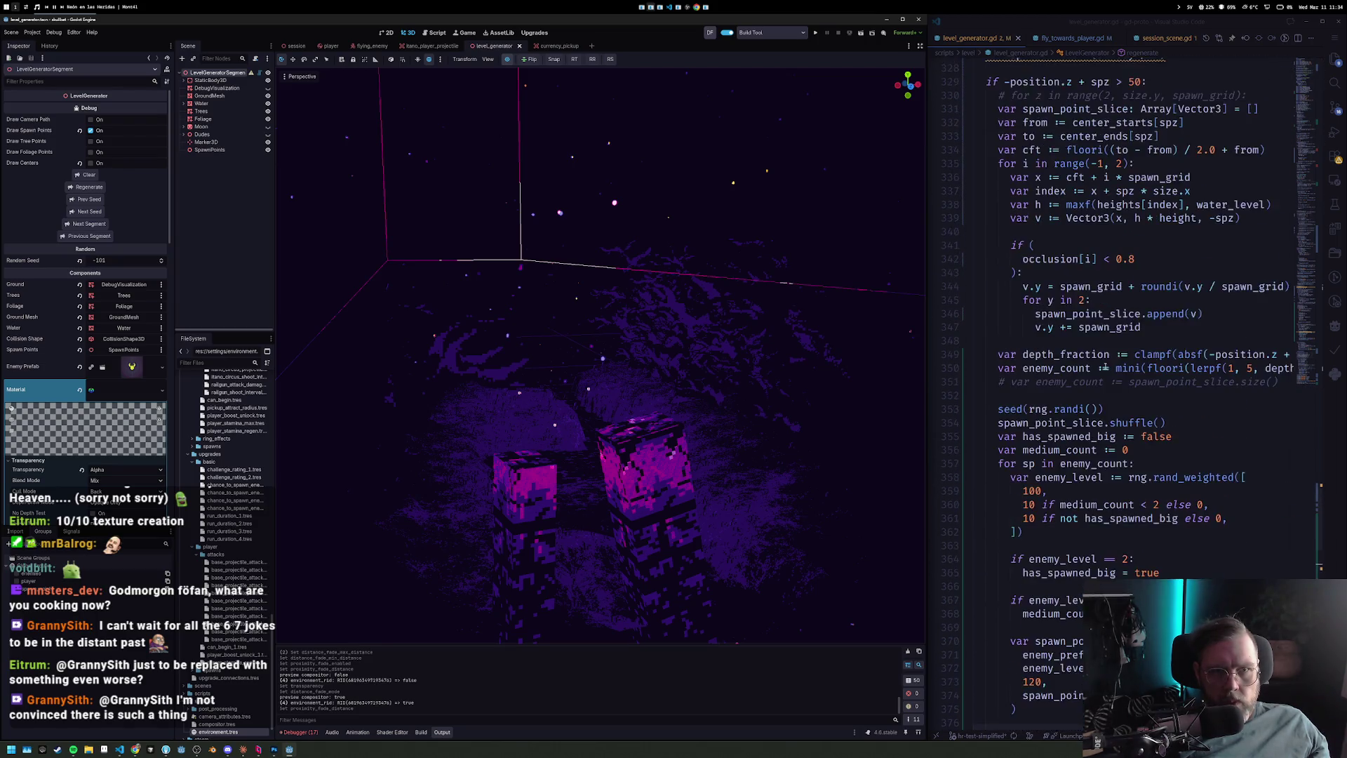
# Save level_generator.gd and regenerate the level in Godot.
pyautogui.scroll(3, 1106, 365)
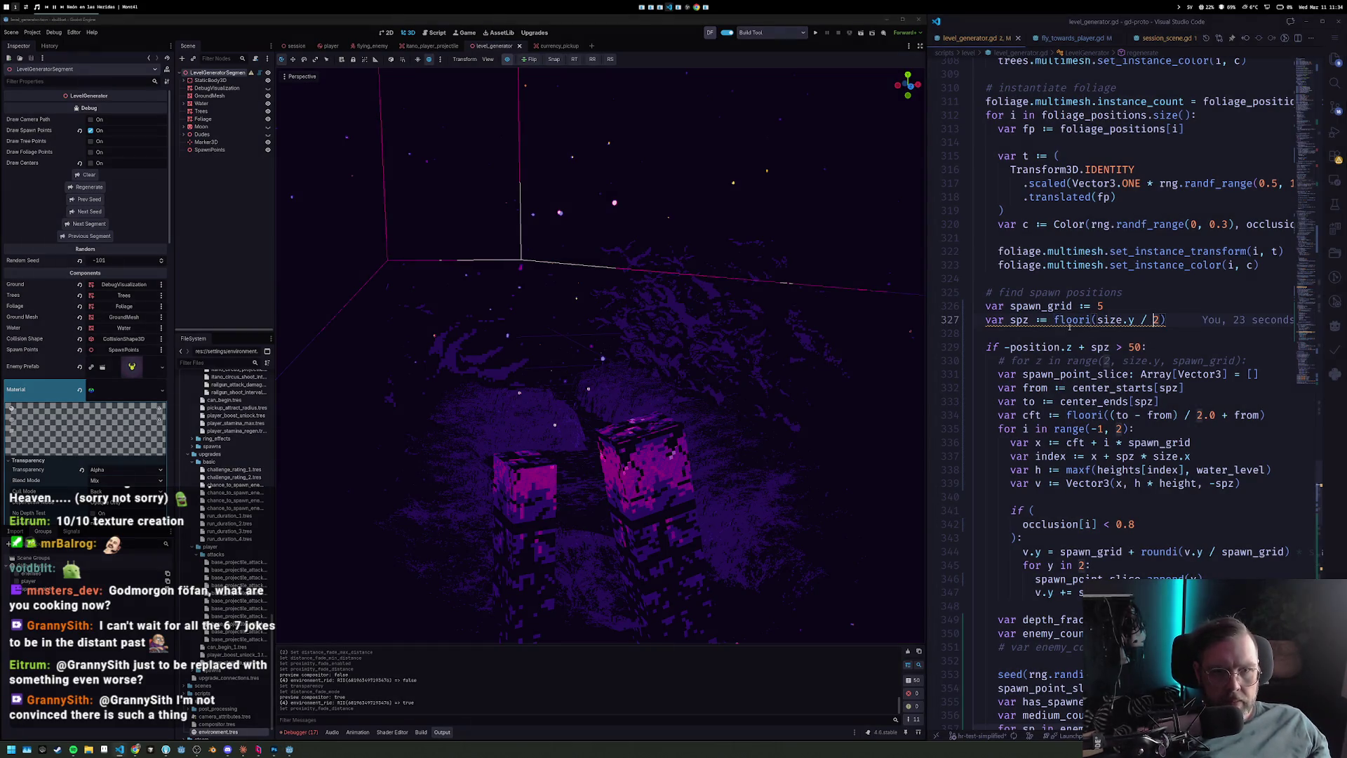
pyautogui.press('Right')
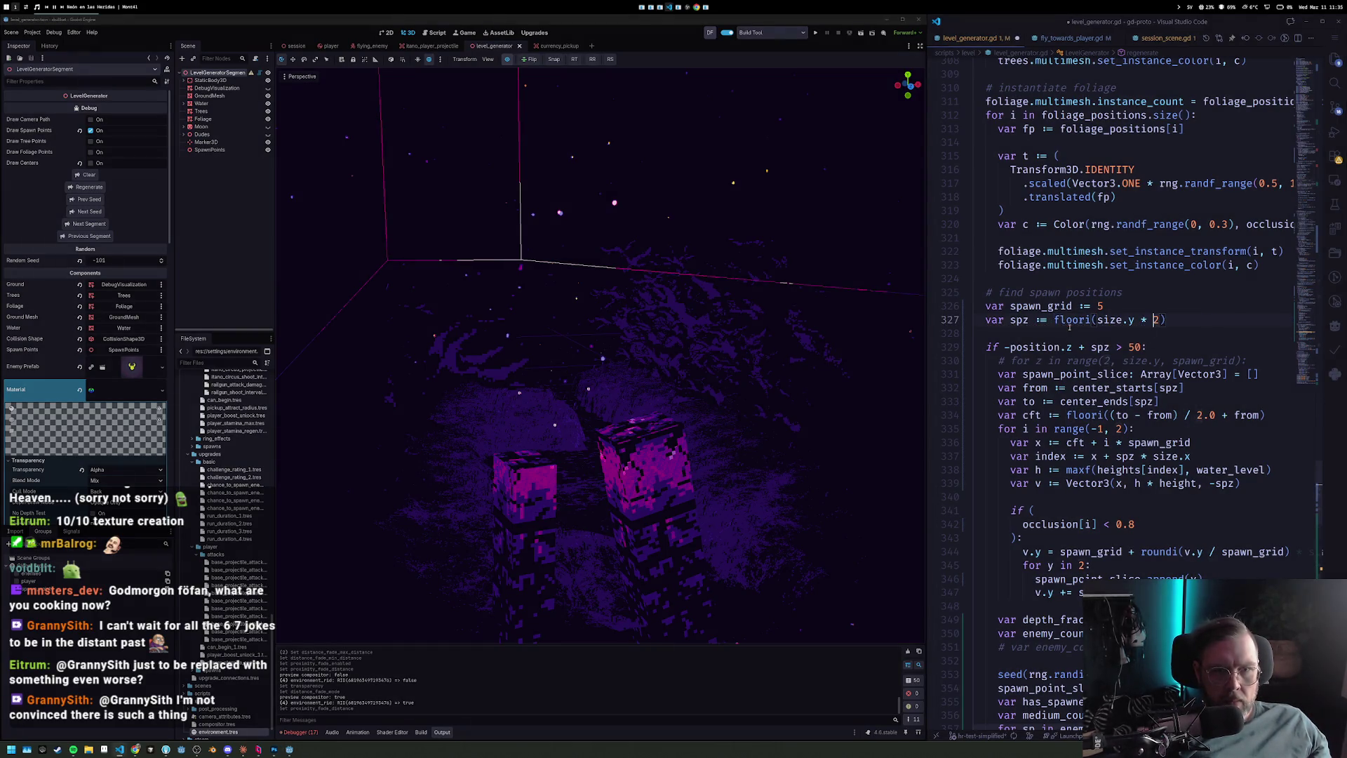
pyautogui.write('75')
pyautogui.hotkey('ctrl', 's')
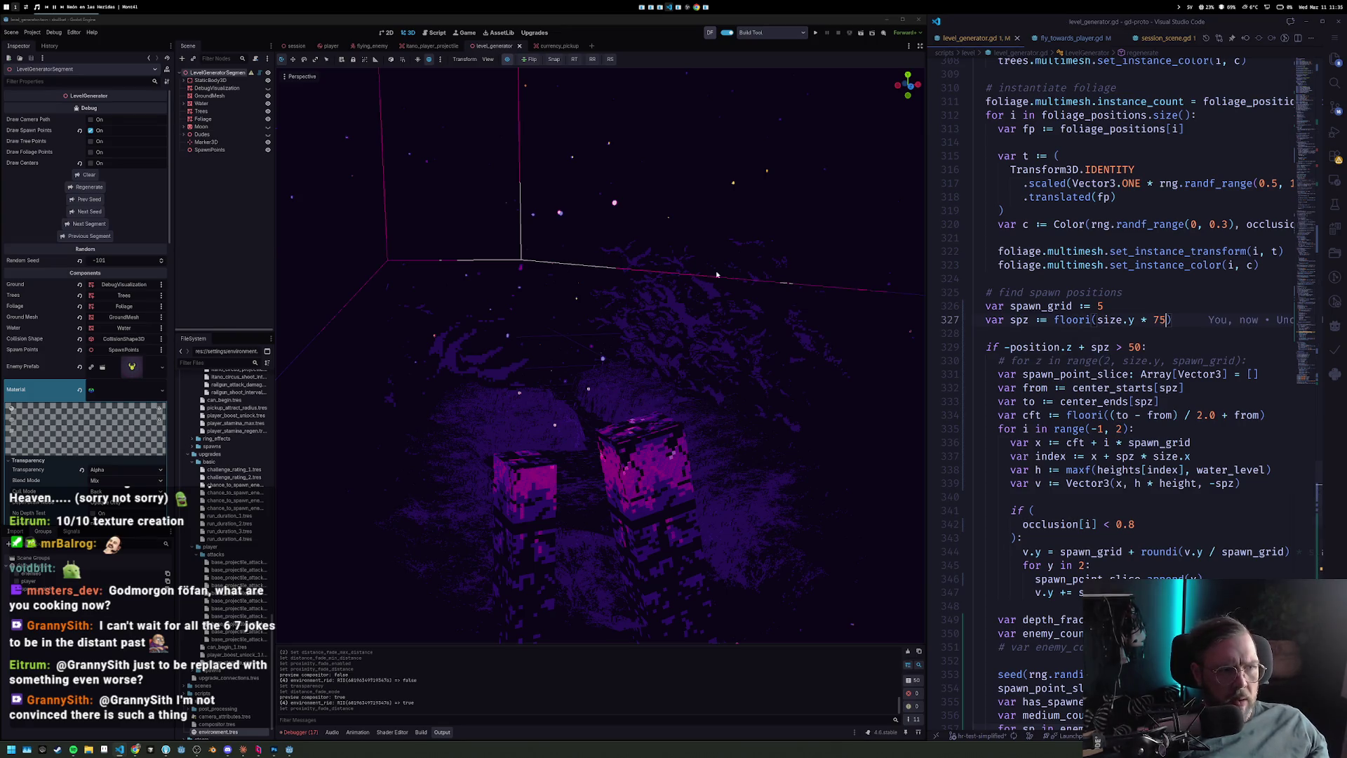
pyautogui.click(94, 190)
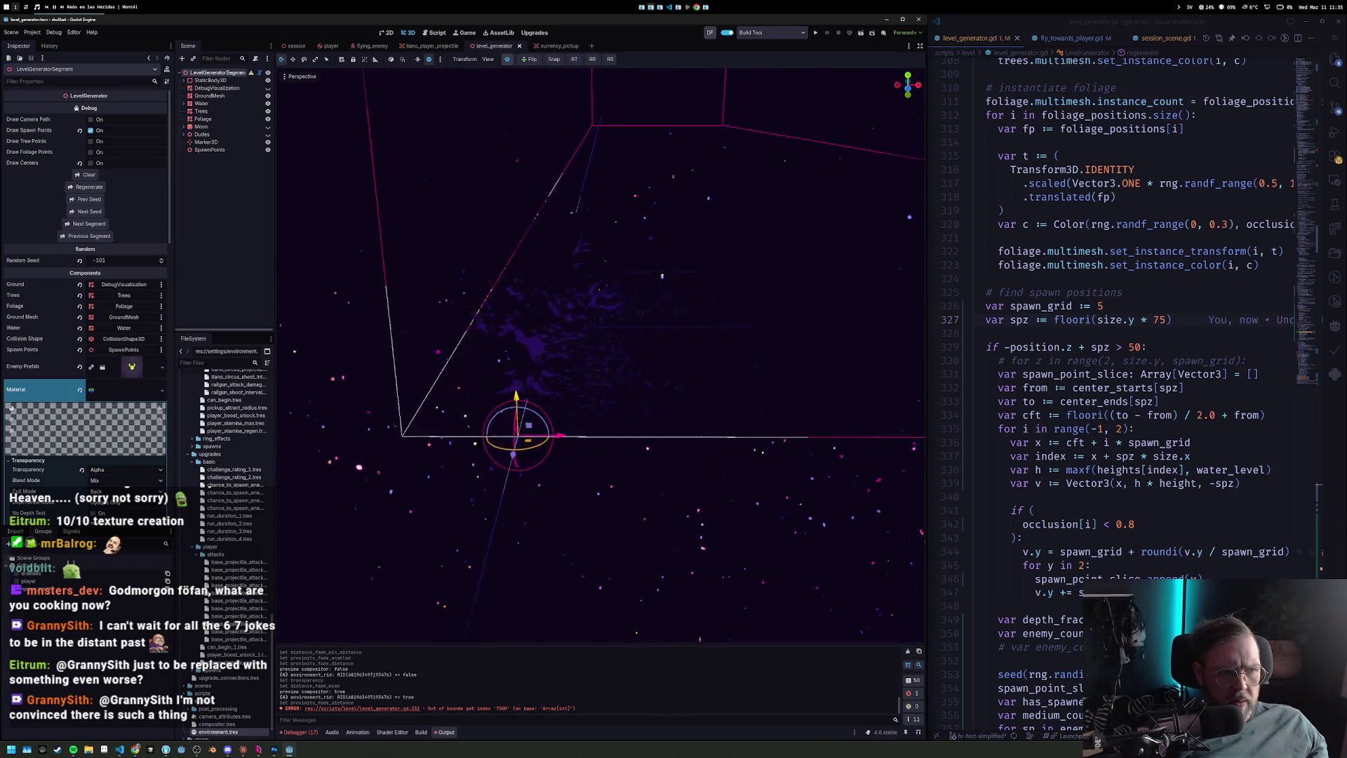
# Try a 0.75 spacing value on line 327, regenerate, and fly through the lit level.
pyautogui.click(1160, 320)
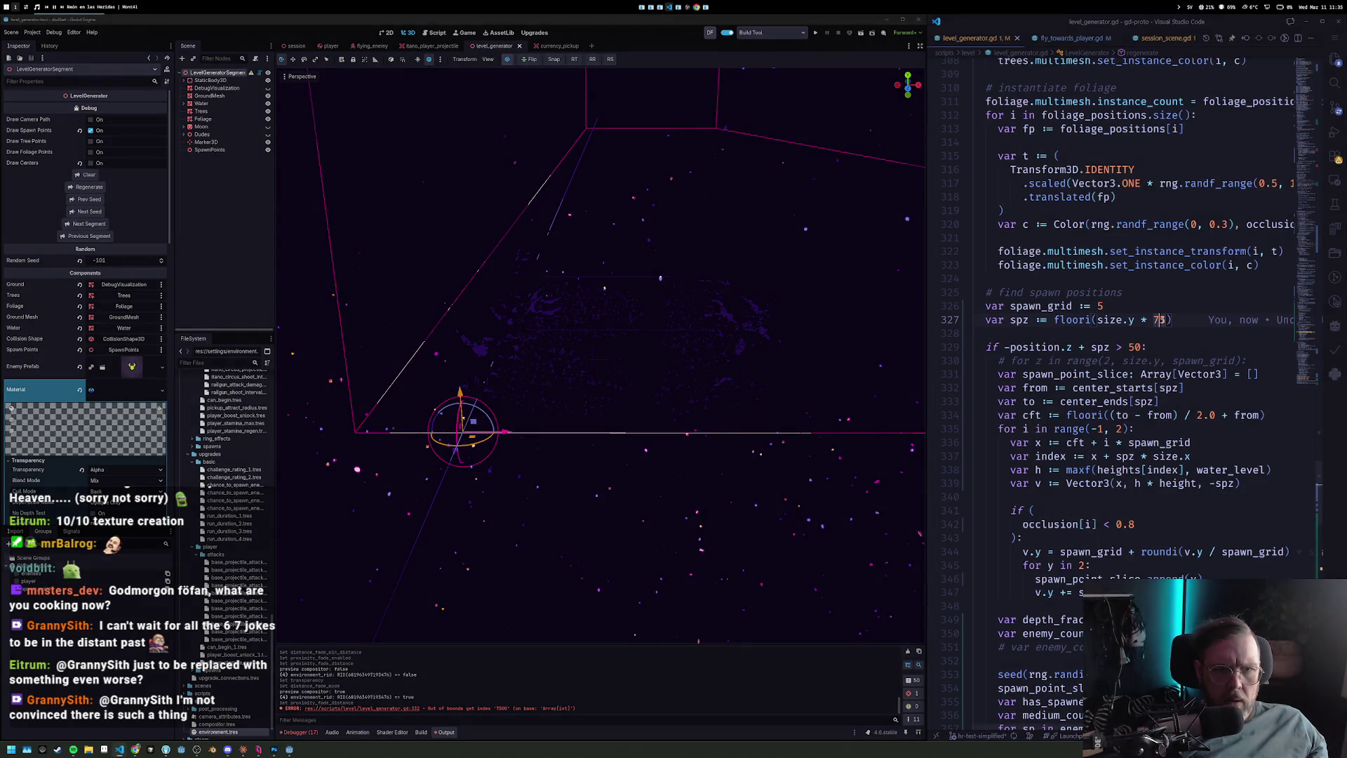
pyautogui.write('0.')
pyautogui.hotkey('ctrl', 's')
pyautogui.click(95, 189)
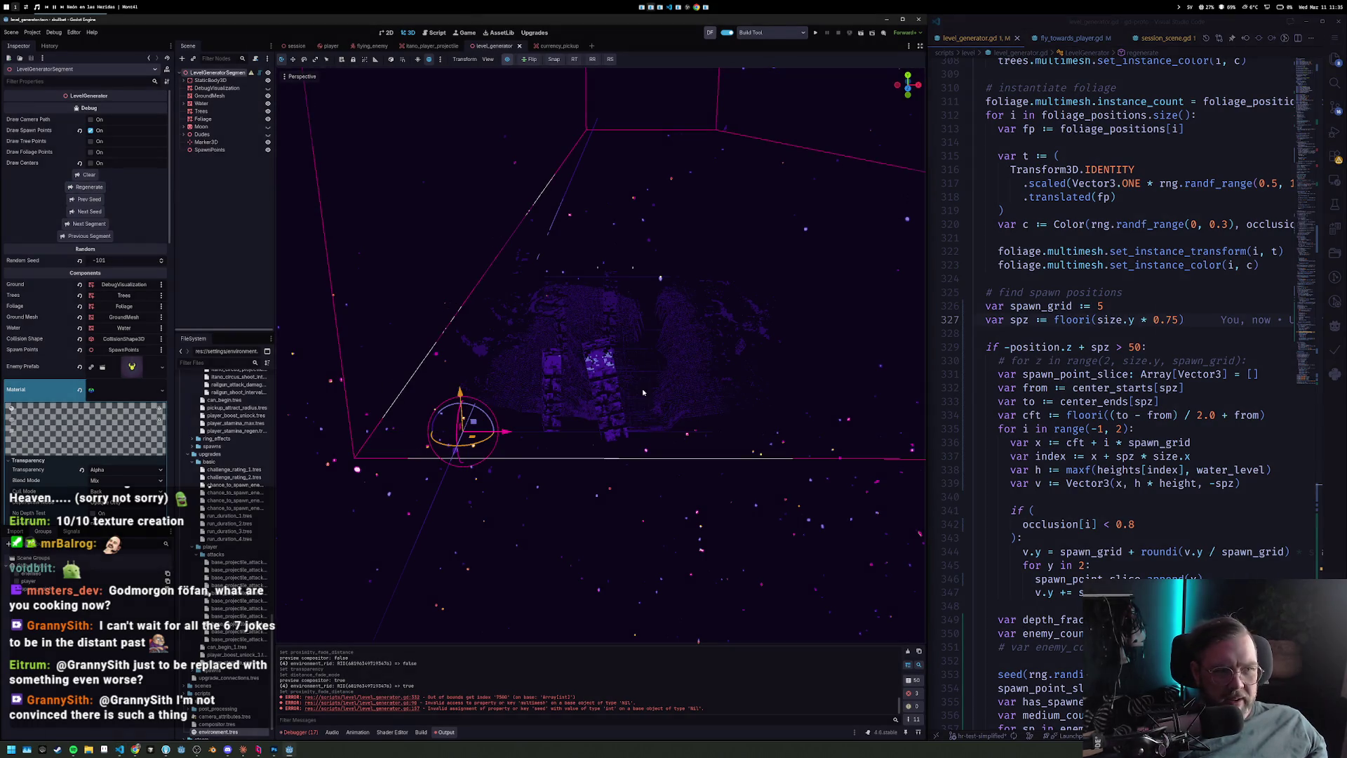
pyautogui.press('w')
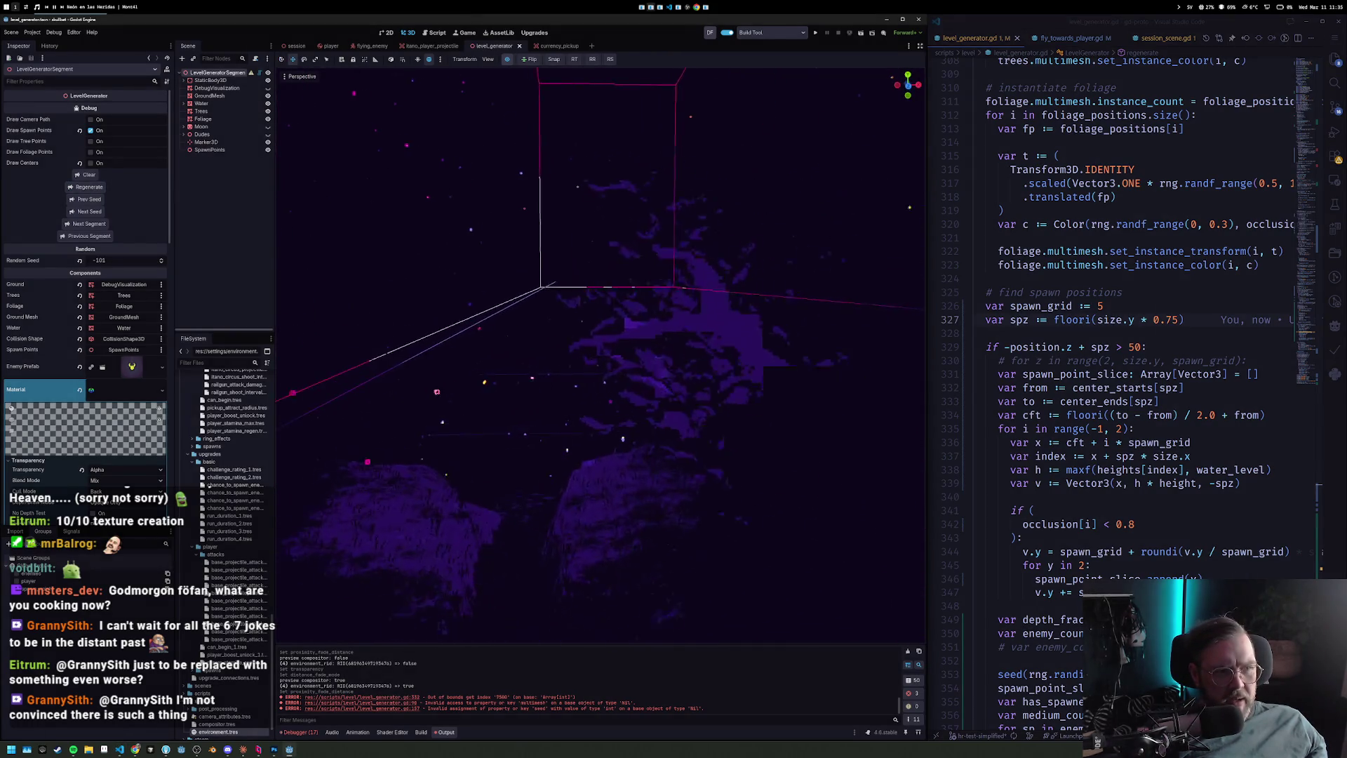
pyautogui.press('w')
pyautogui.click(507, 59)
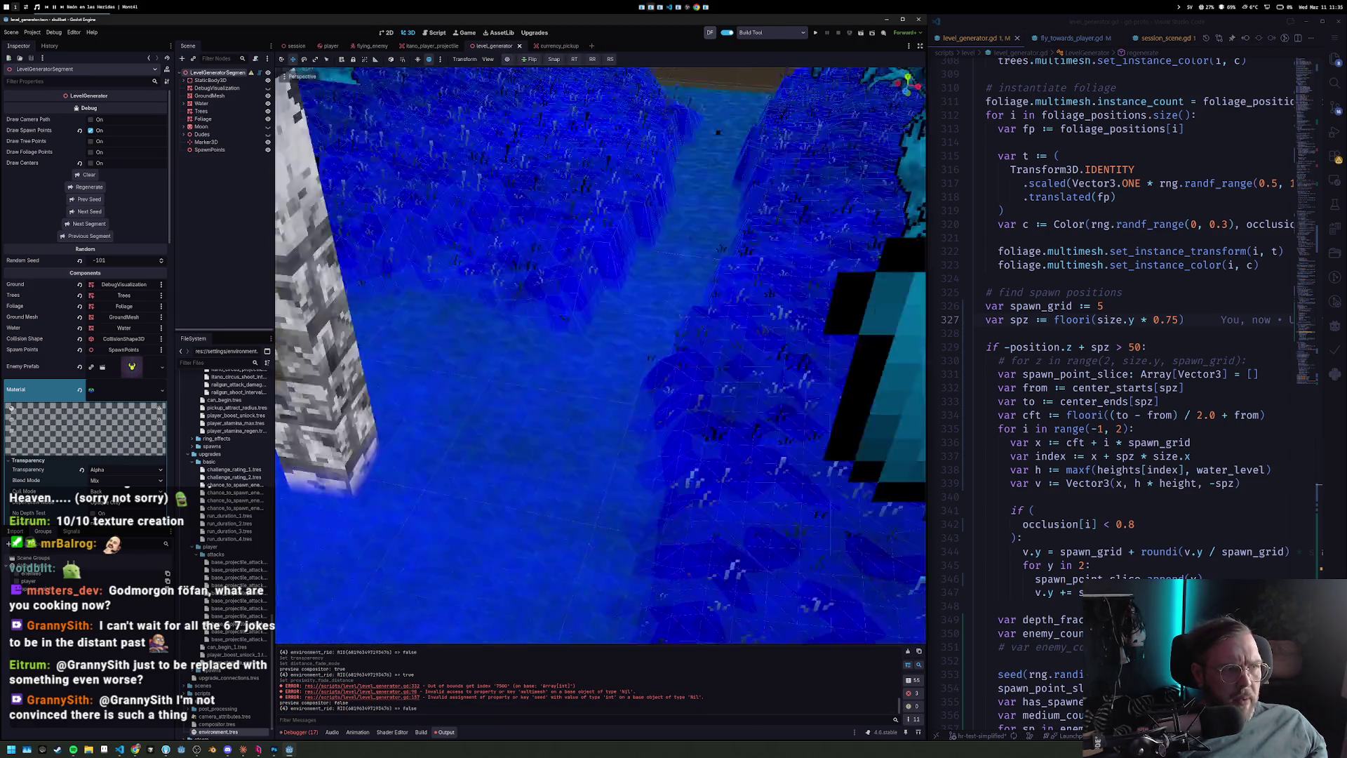
pyautogui.press('s')
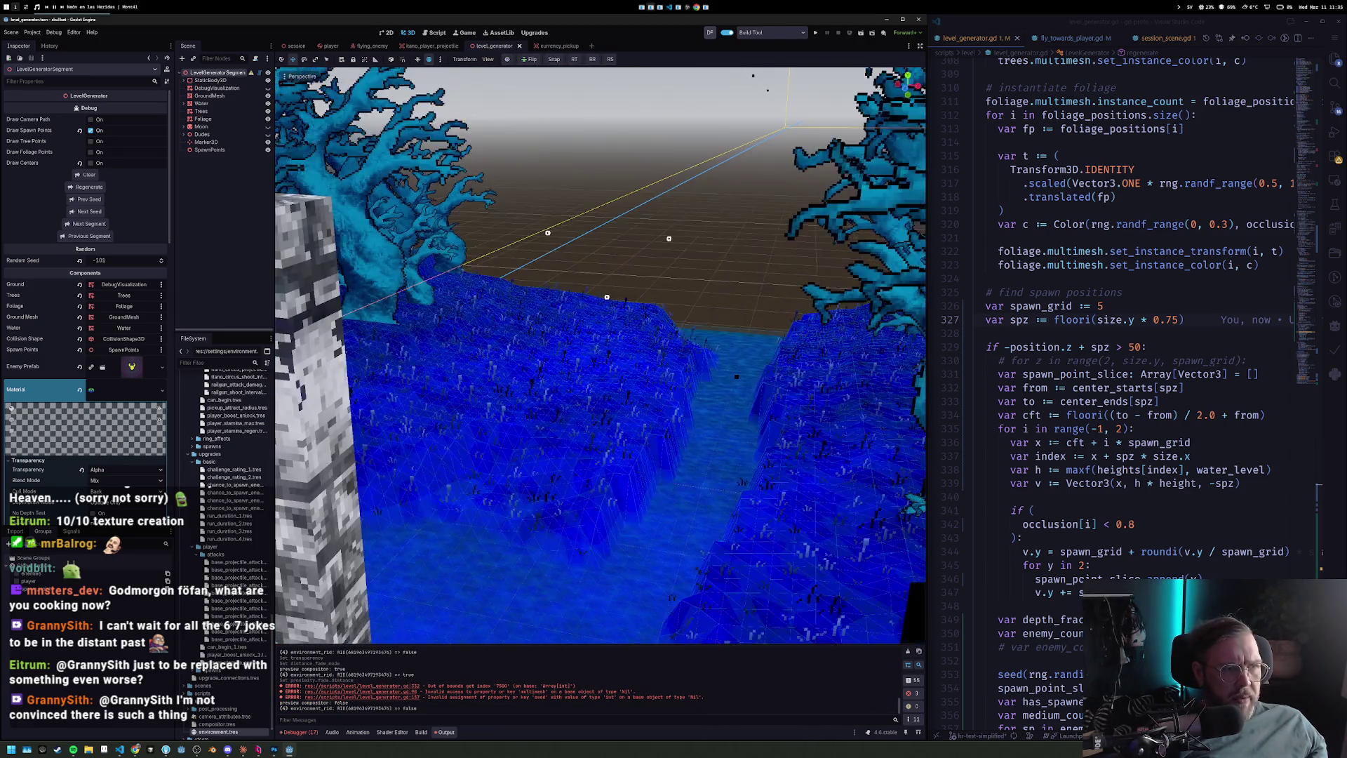
pyautogui.press('w')
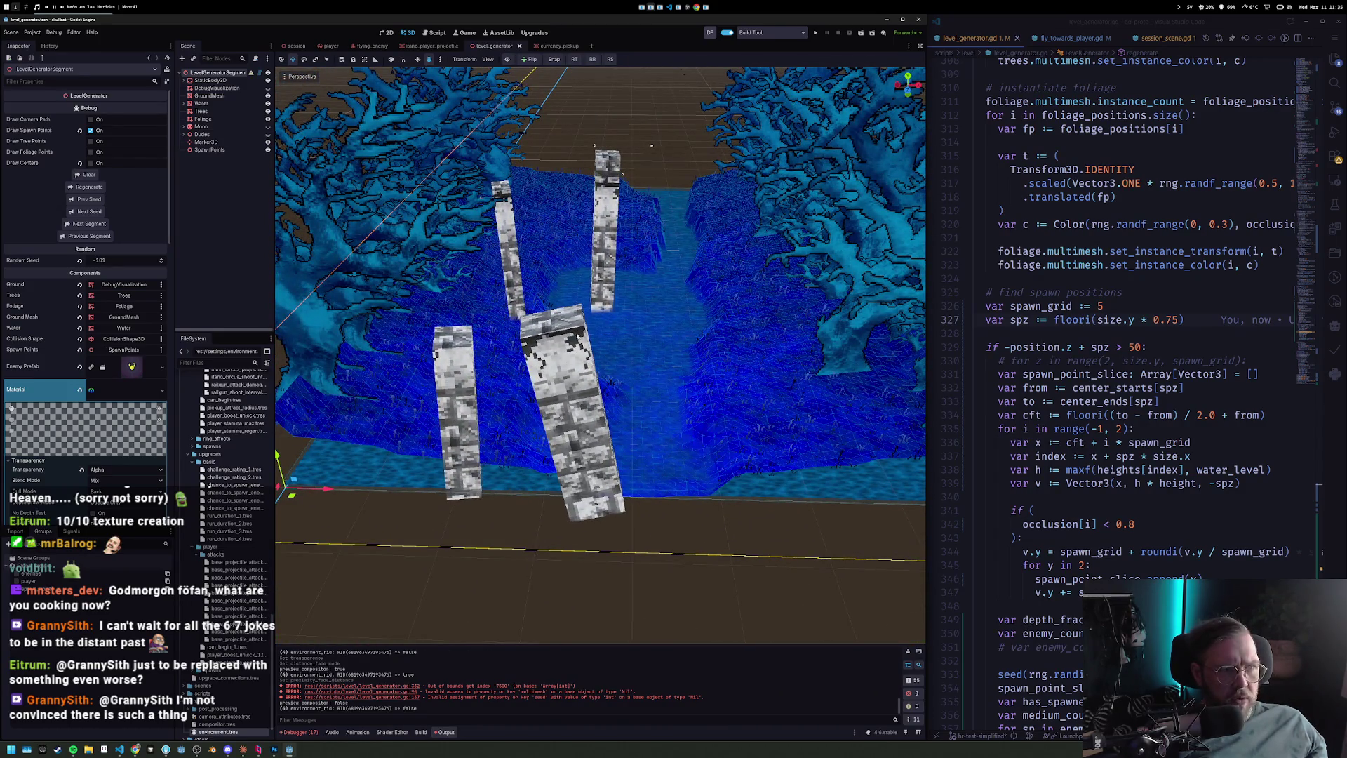
# Revert the spacing to 0.5, regenerate, and step through seeds -102 to -106.
pyautogui.press('Delete')
pyautogui.press('Delete')
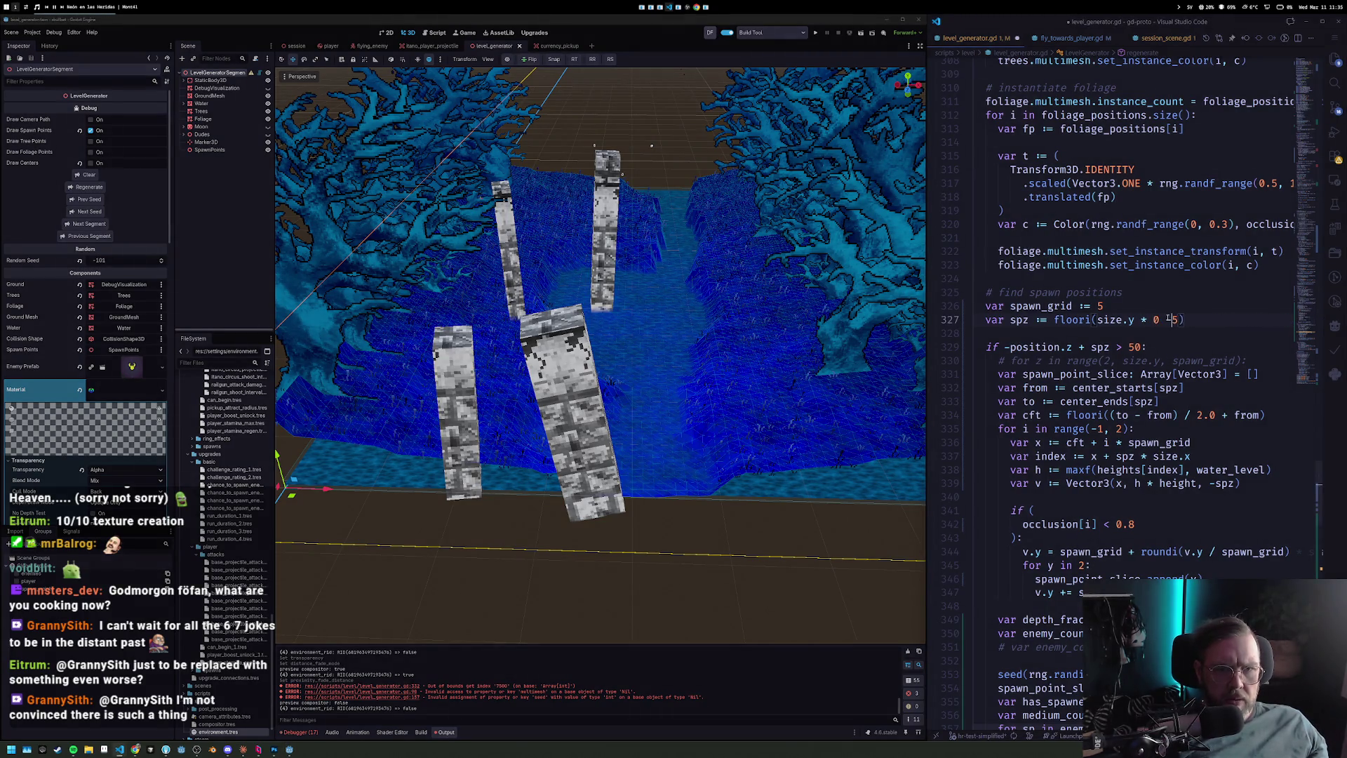
pyautogui.write('.')
pyautogui.hotkey('ctrl', 's')
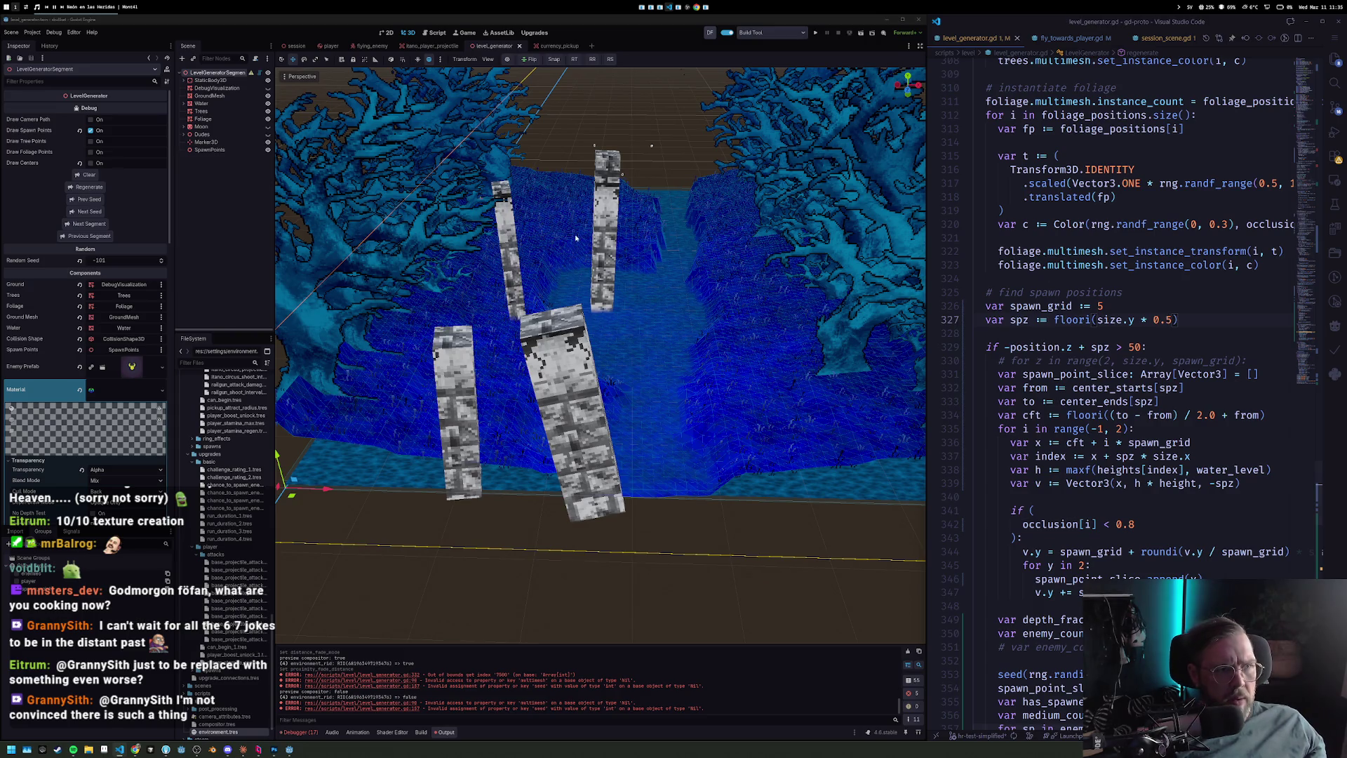
pyautogui.click(94, 188)
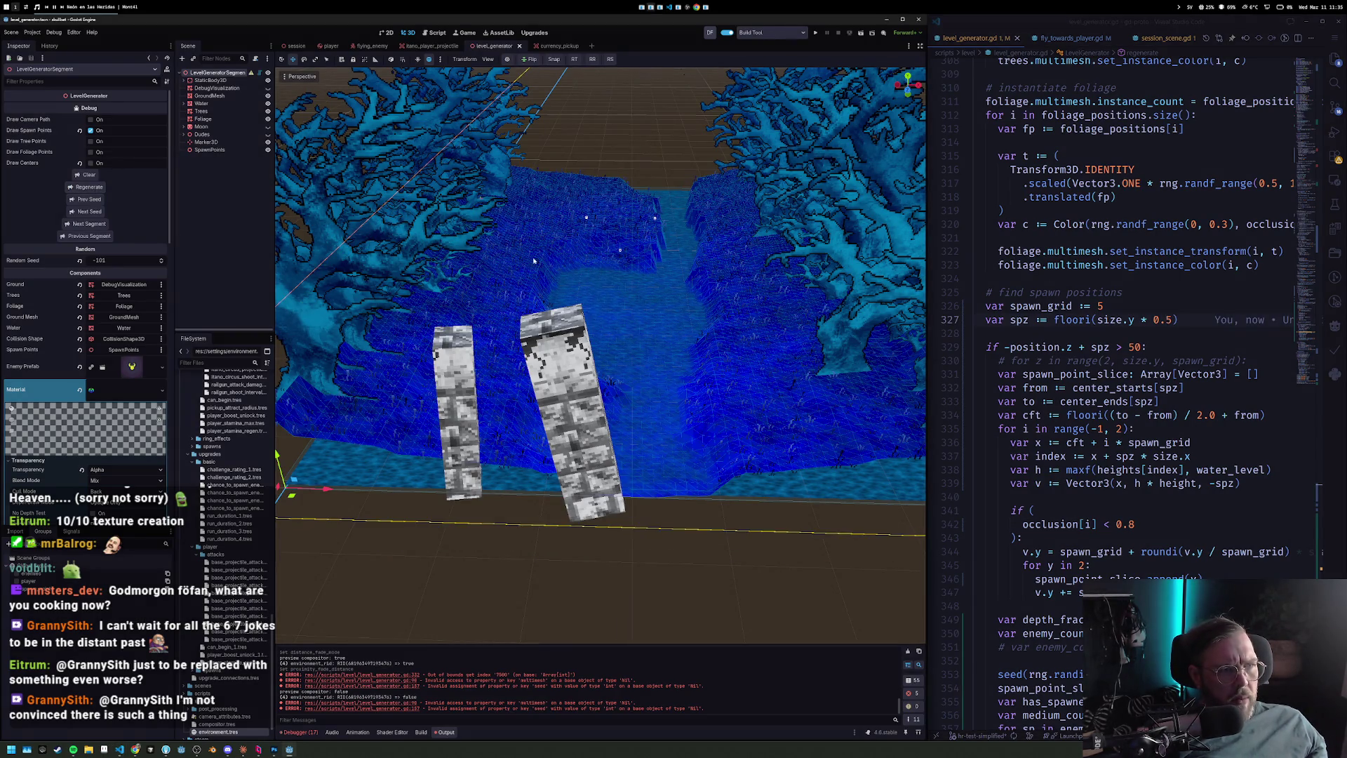
pyautogui.click(91, 202)
pyautogui.click(92, 202)
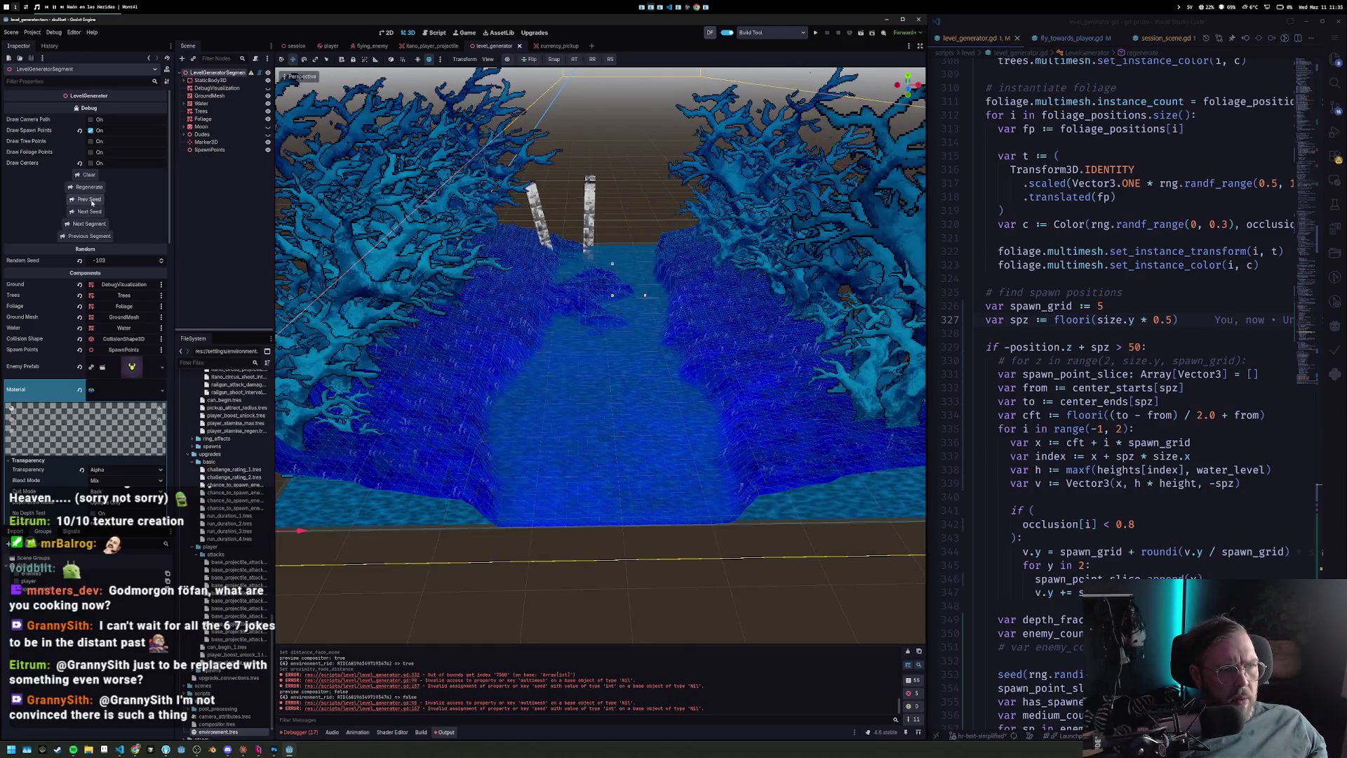
pyautogui.click(91, 202)
pyautogui.click(91, 202)
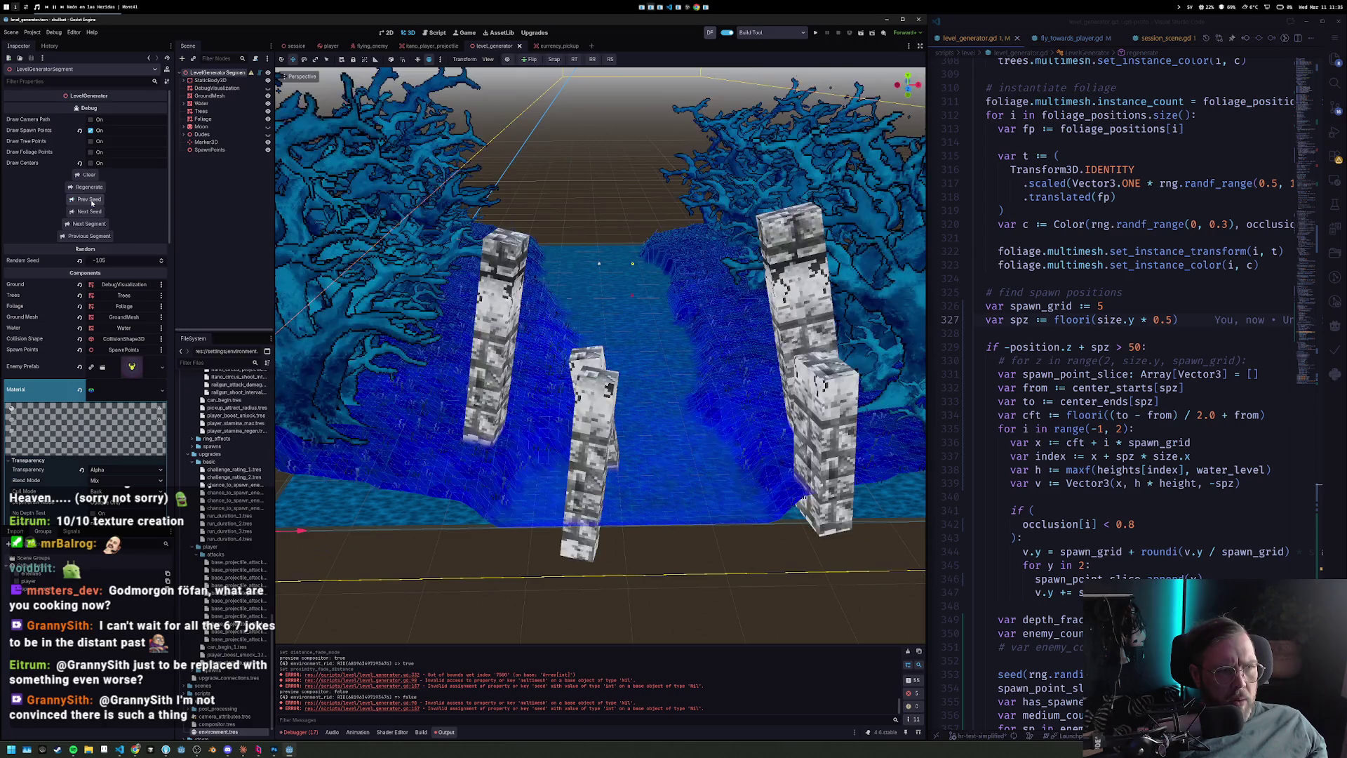
pyautogui.click(91, 202)
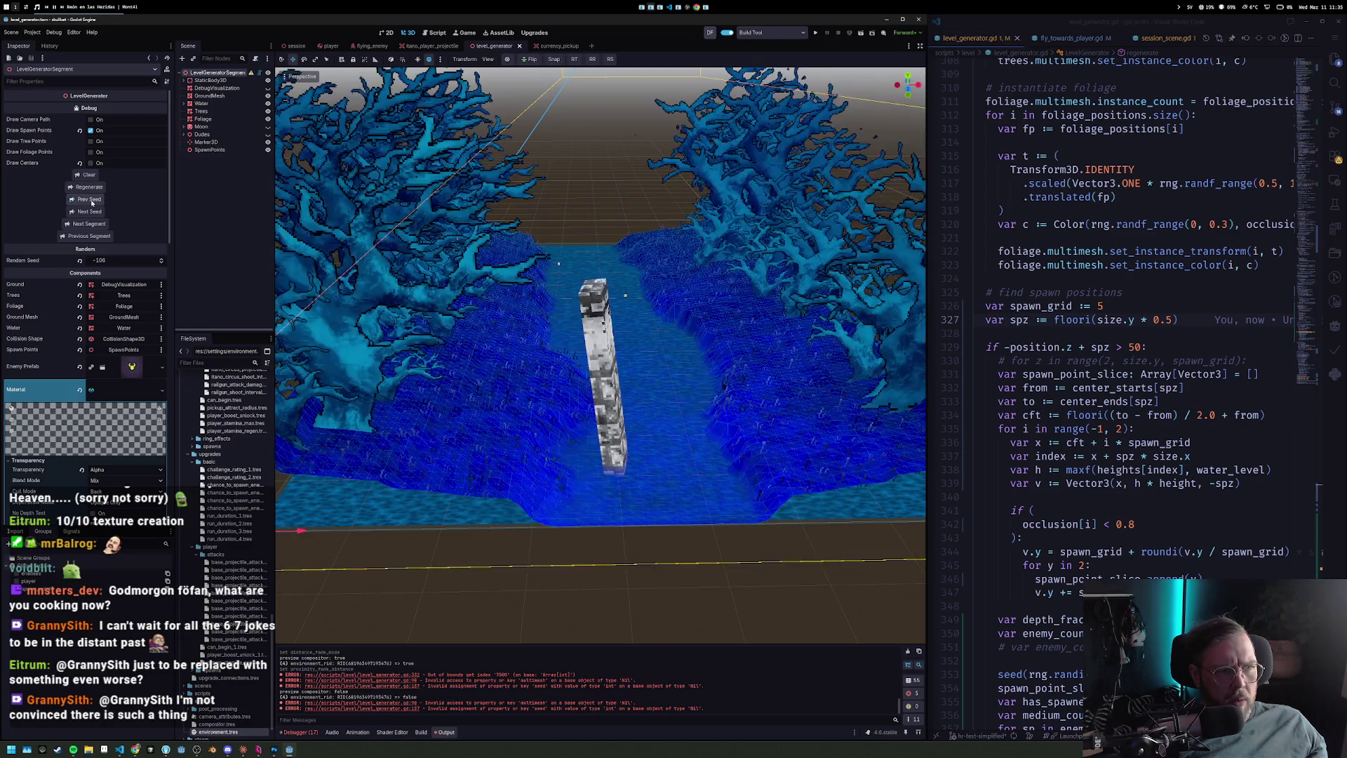
# Set line 327 to size.y * 0.67, save, regenerate, and launch the game.
pyautogui.click(1186, 319)
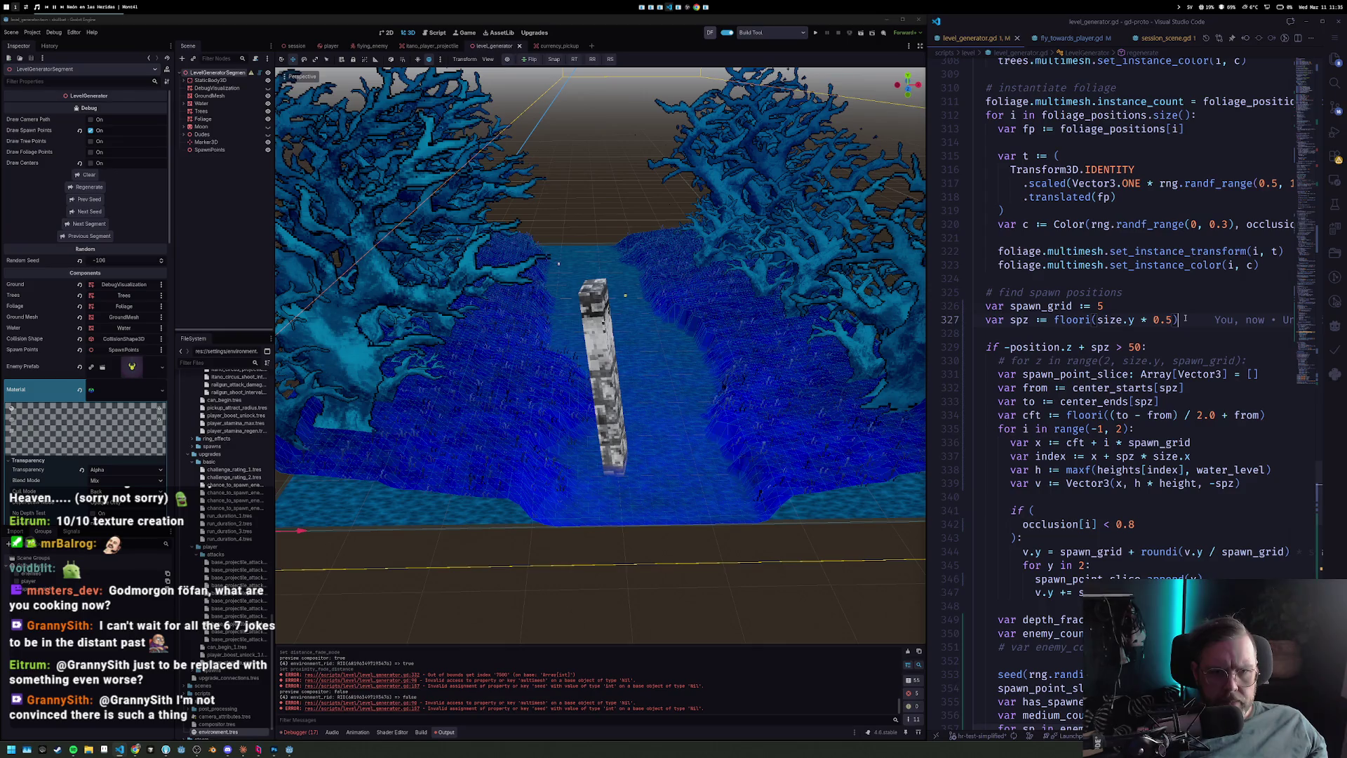
pyautogui.press('Escape')
pyautogui.write('s67')
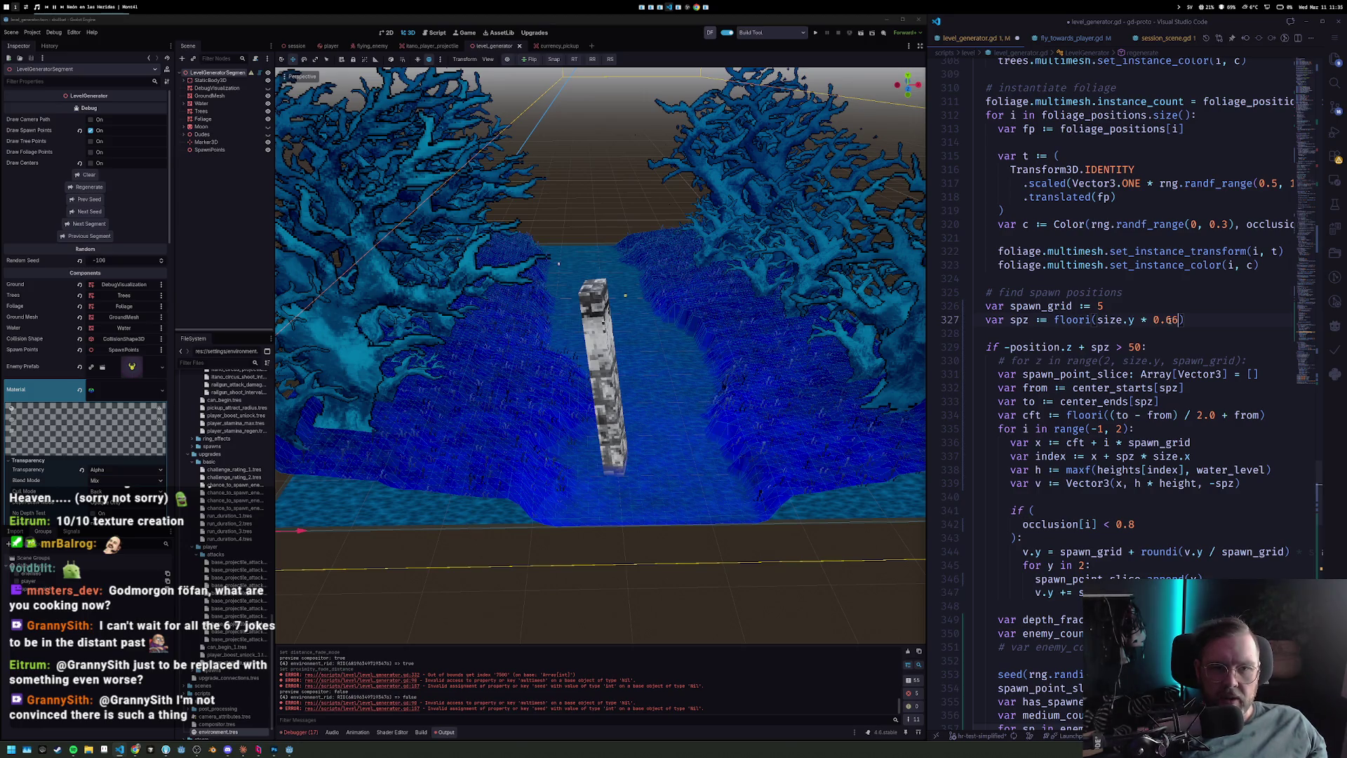
pyautogui.hotkey('ctrl', 's')
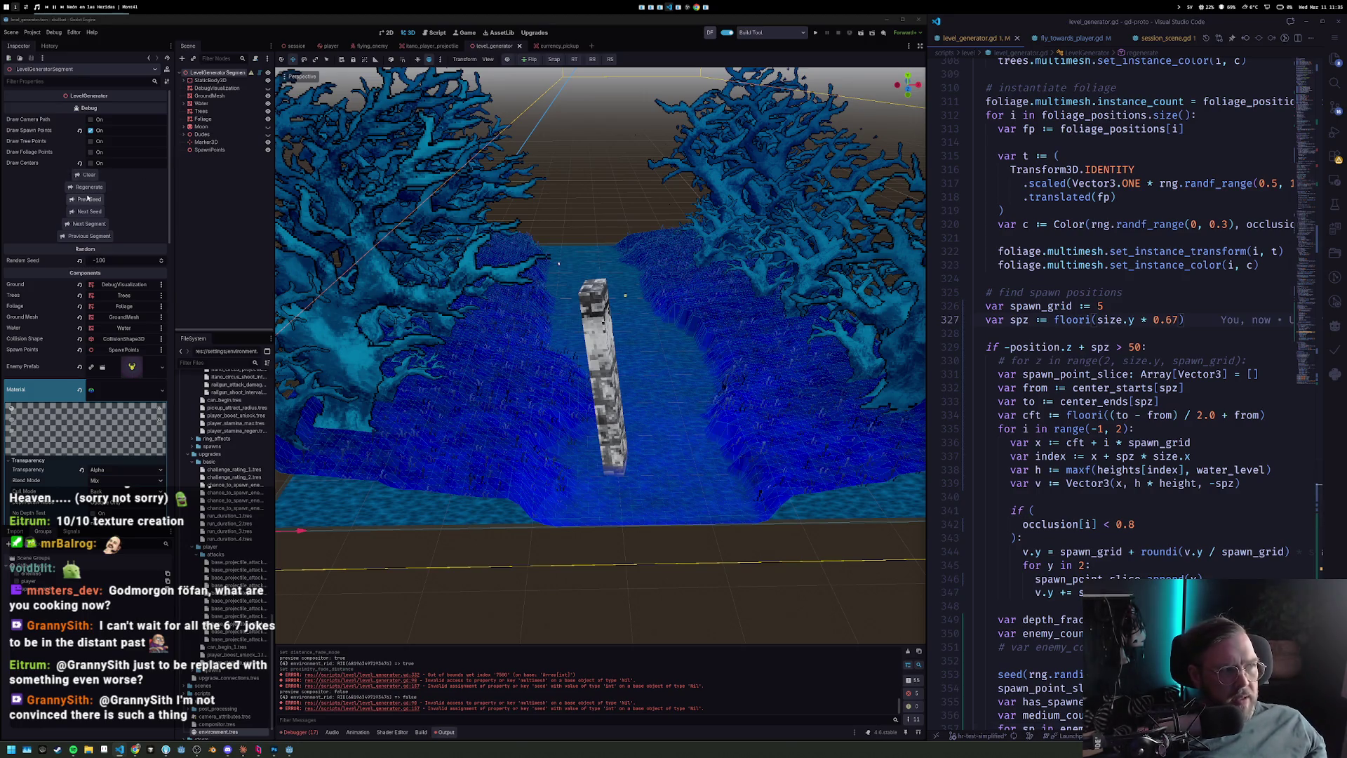
pyautogui.click(84, 187)
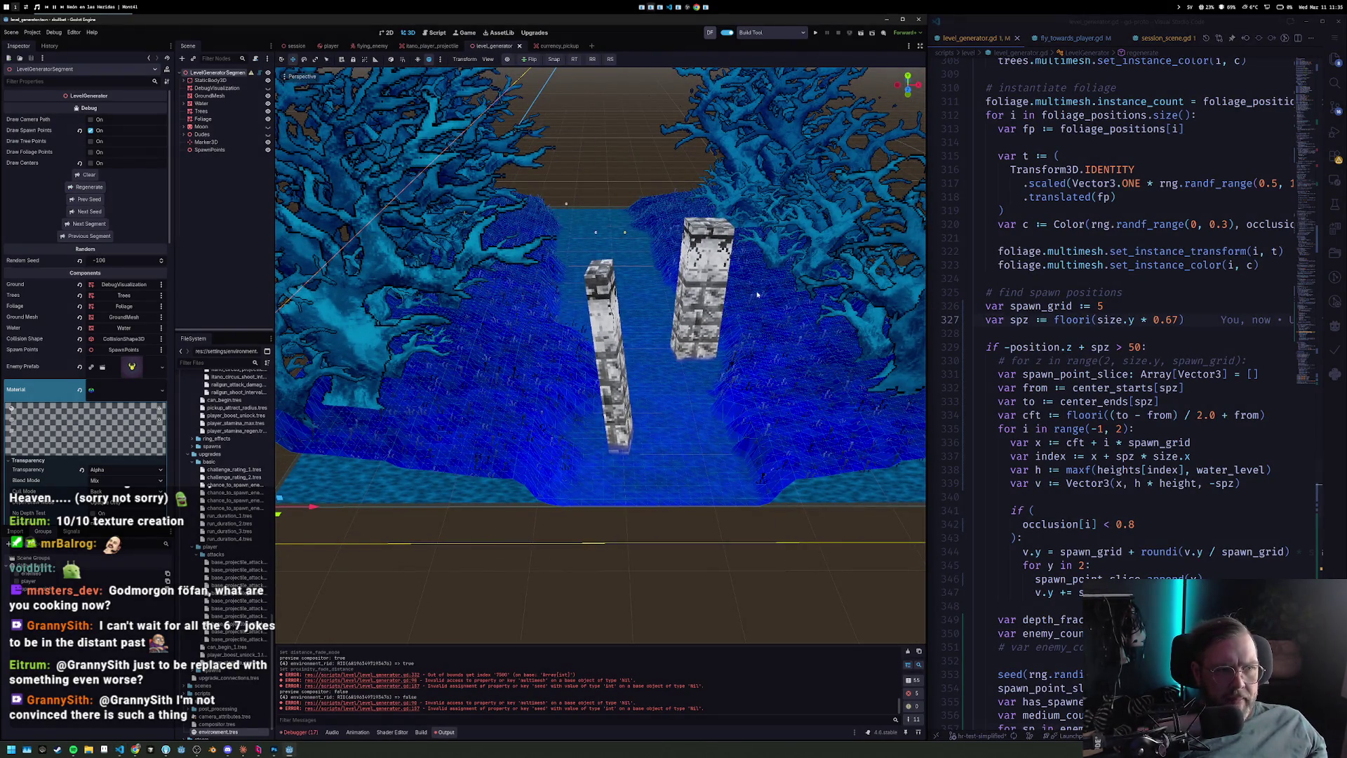
pyautogui.press('F5')
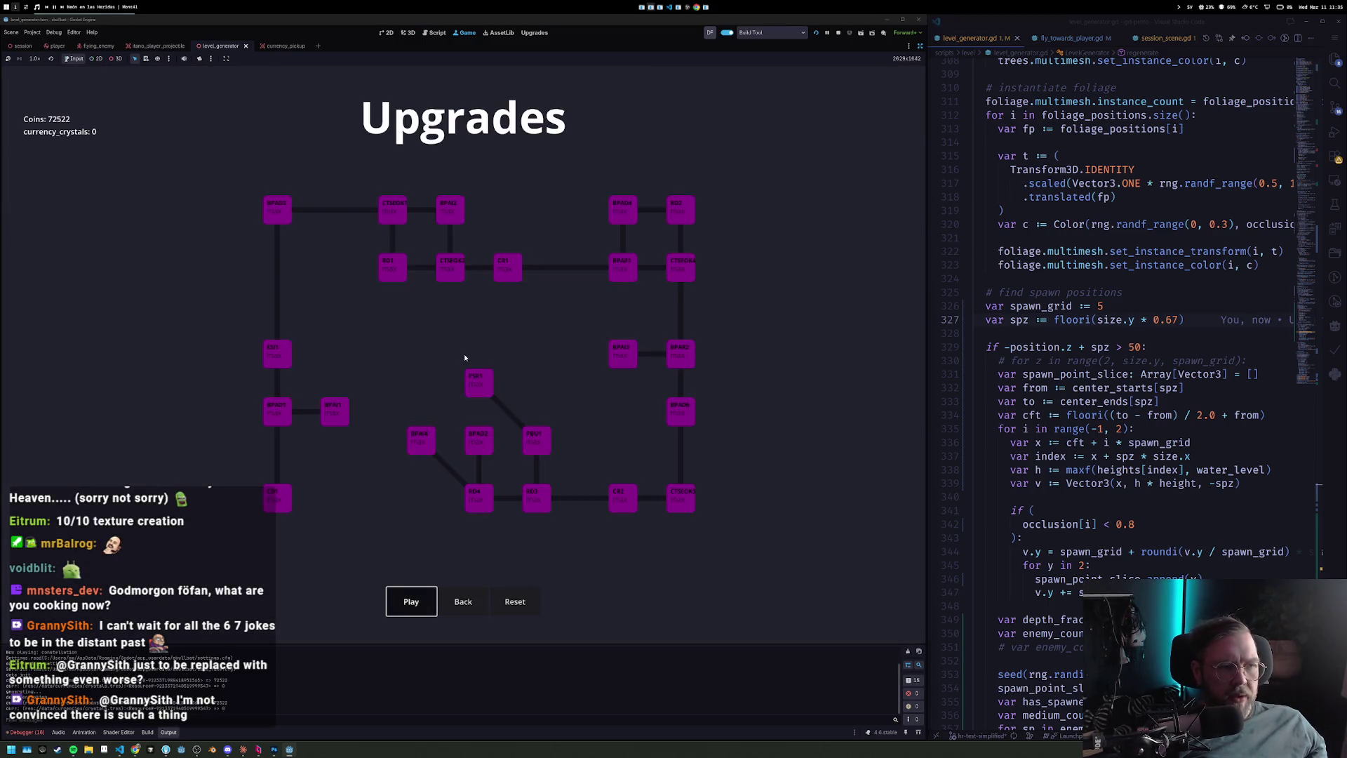
# Play two river runs from the Upgrades screen, then leave the game-over screen at 73788 coins.
pyautogui.press('Return')
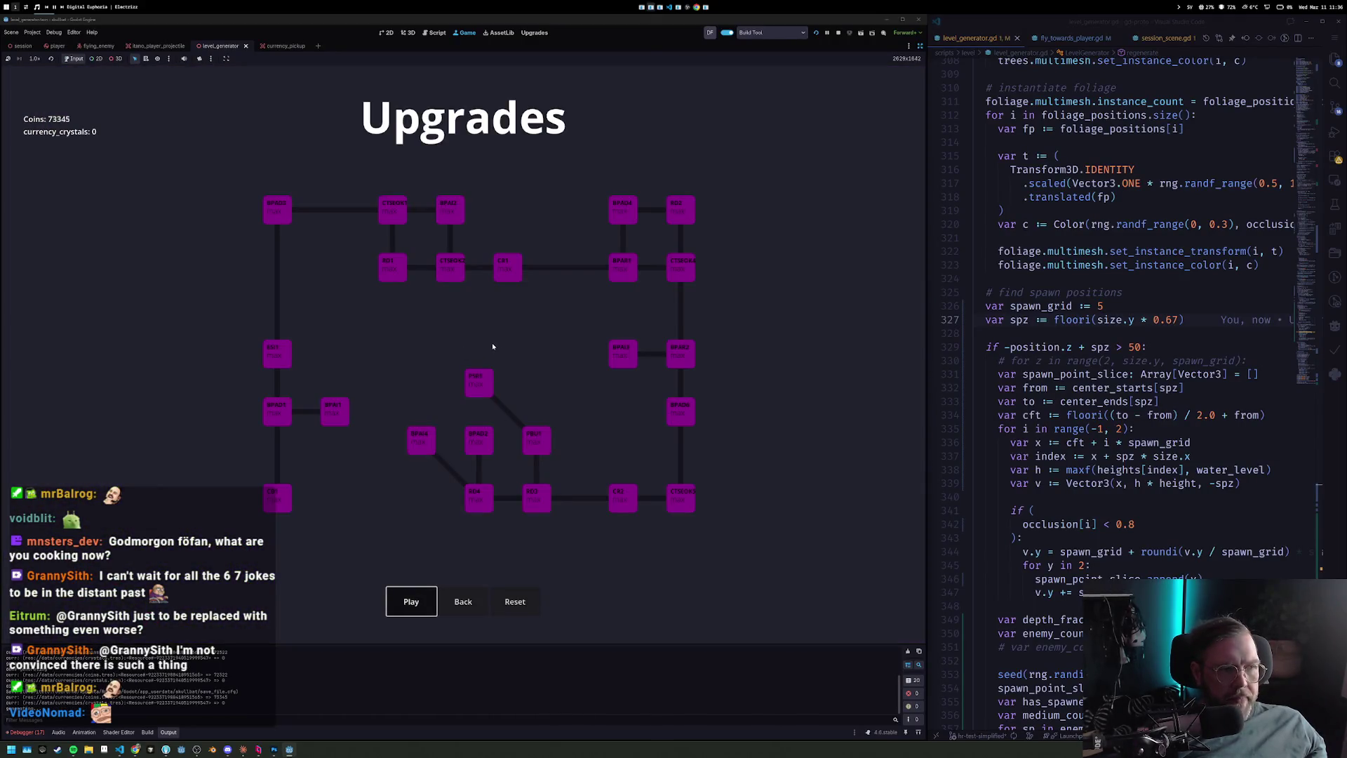
pyautogui.press('Return')
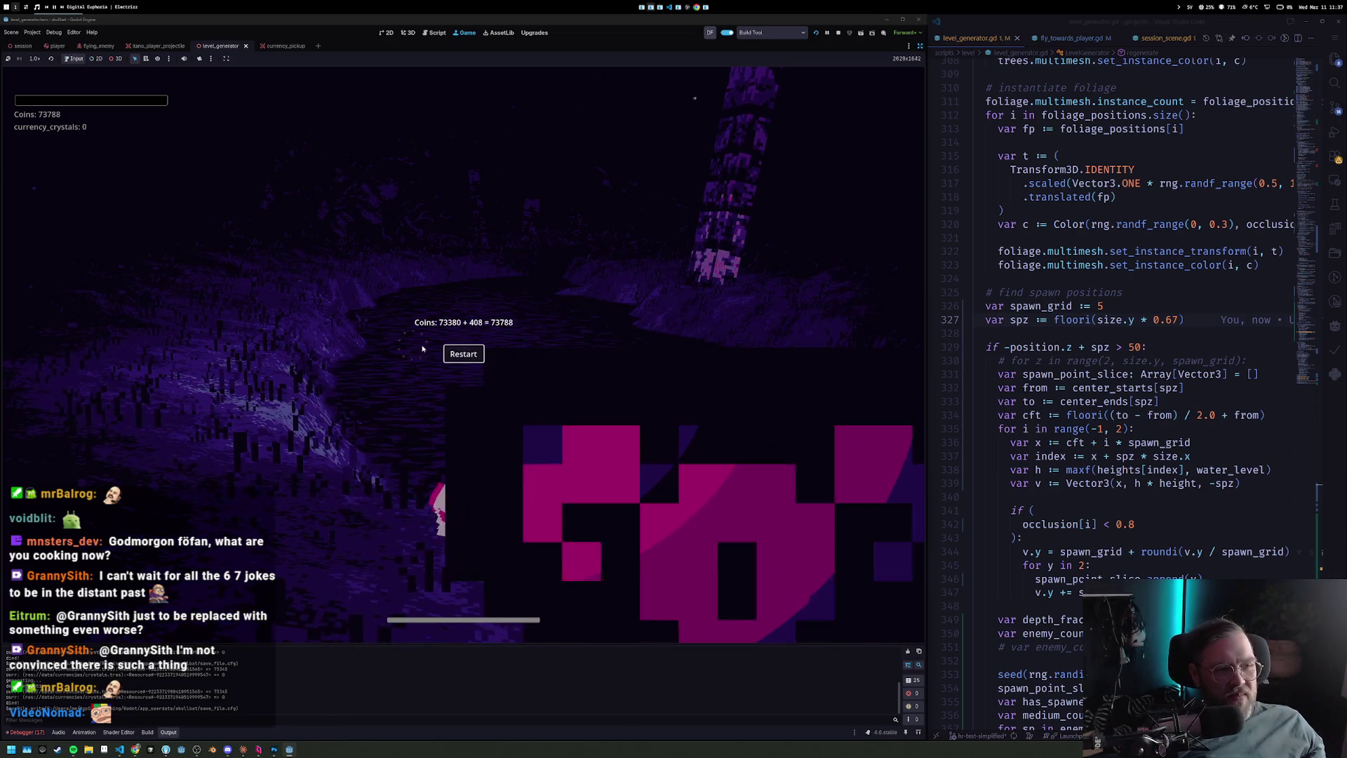
pyautogui.click(449, 350)
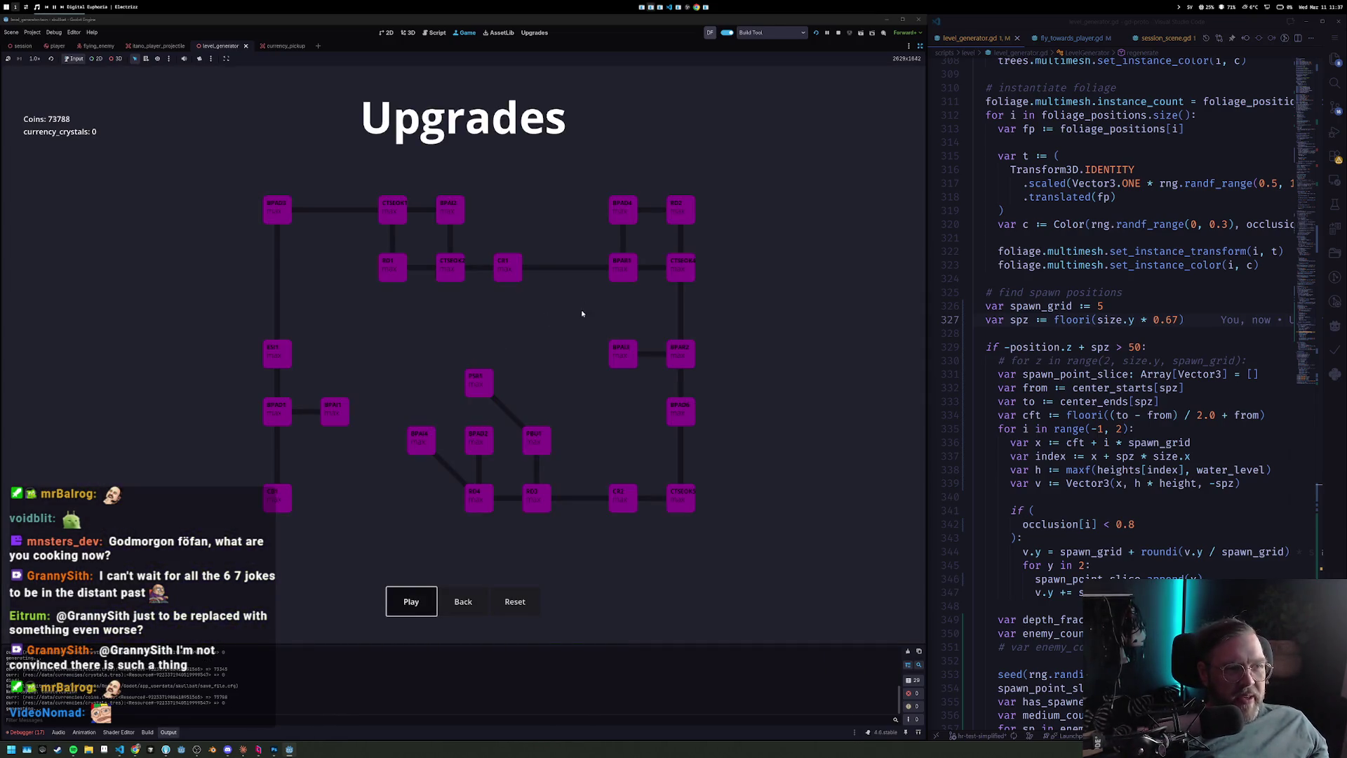
# Play two more runs, reaching 74802 coins, then stop the game from the editor toolbar.
pyautogui.press('Return')
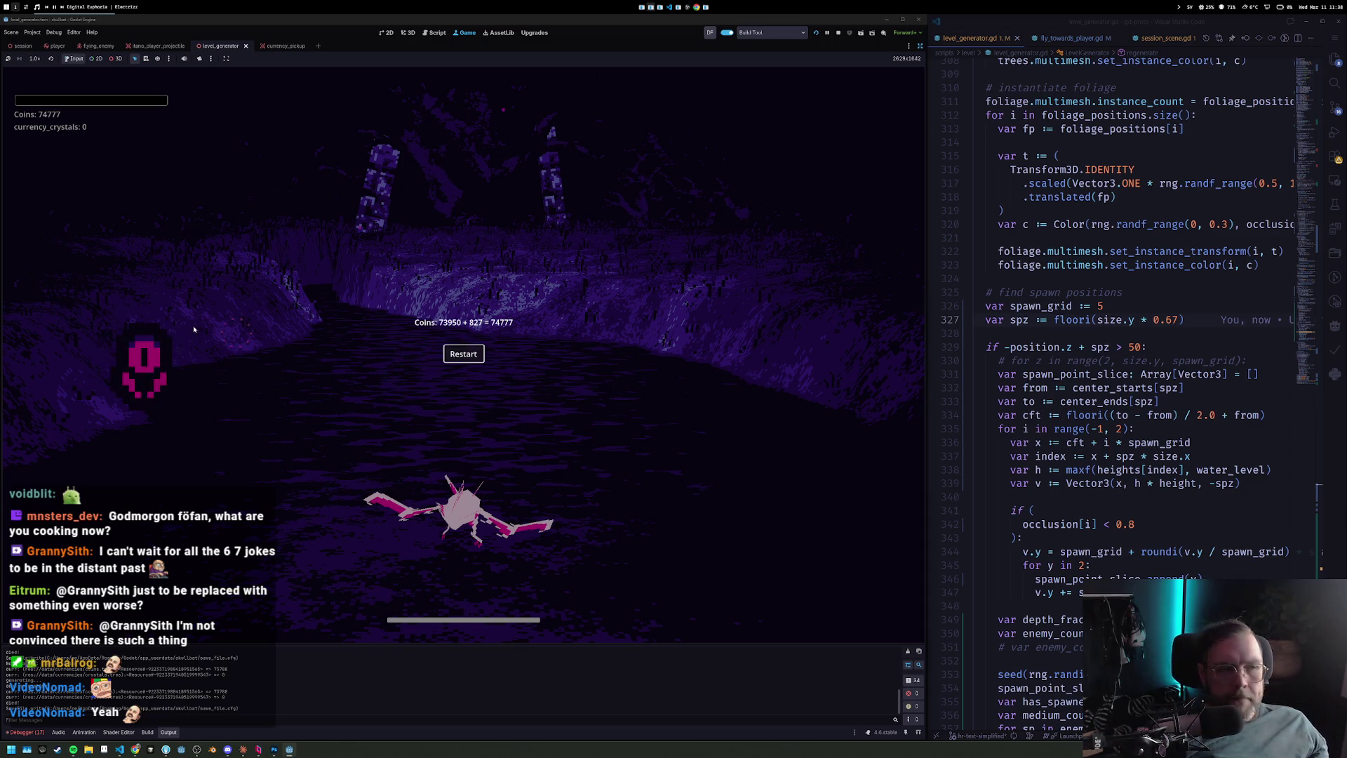
pyautogui.press('Return')
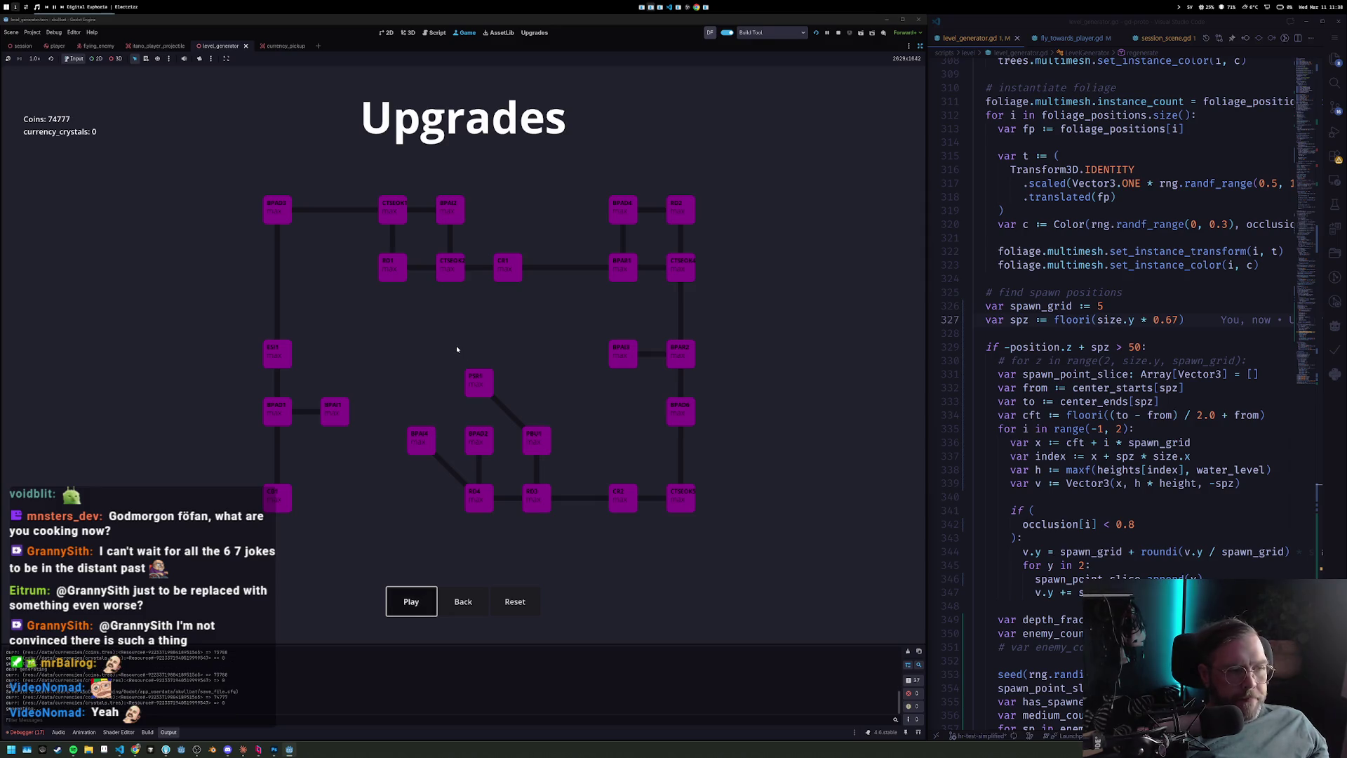
pyautogui.press('Return')
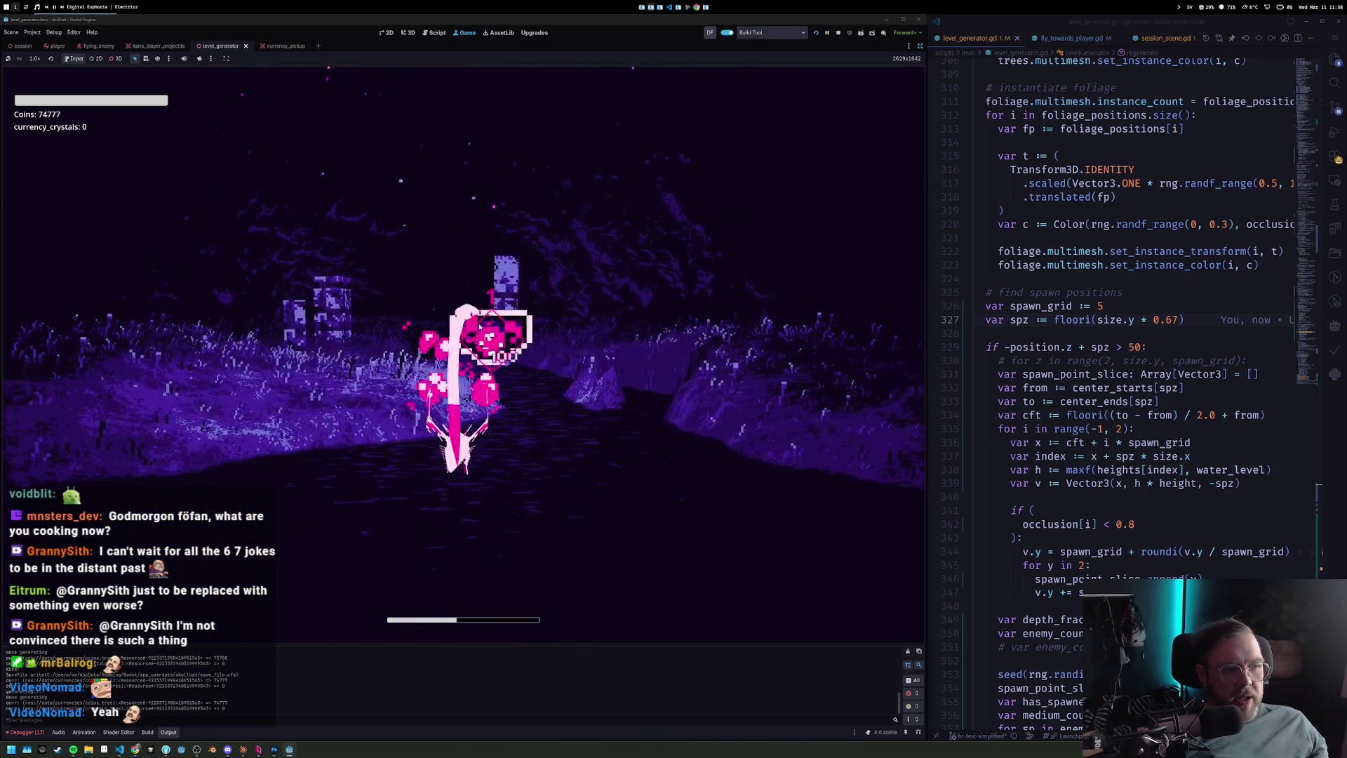
pyautogui.click(838, 32)
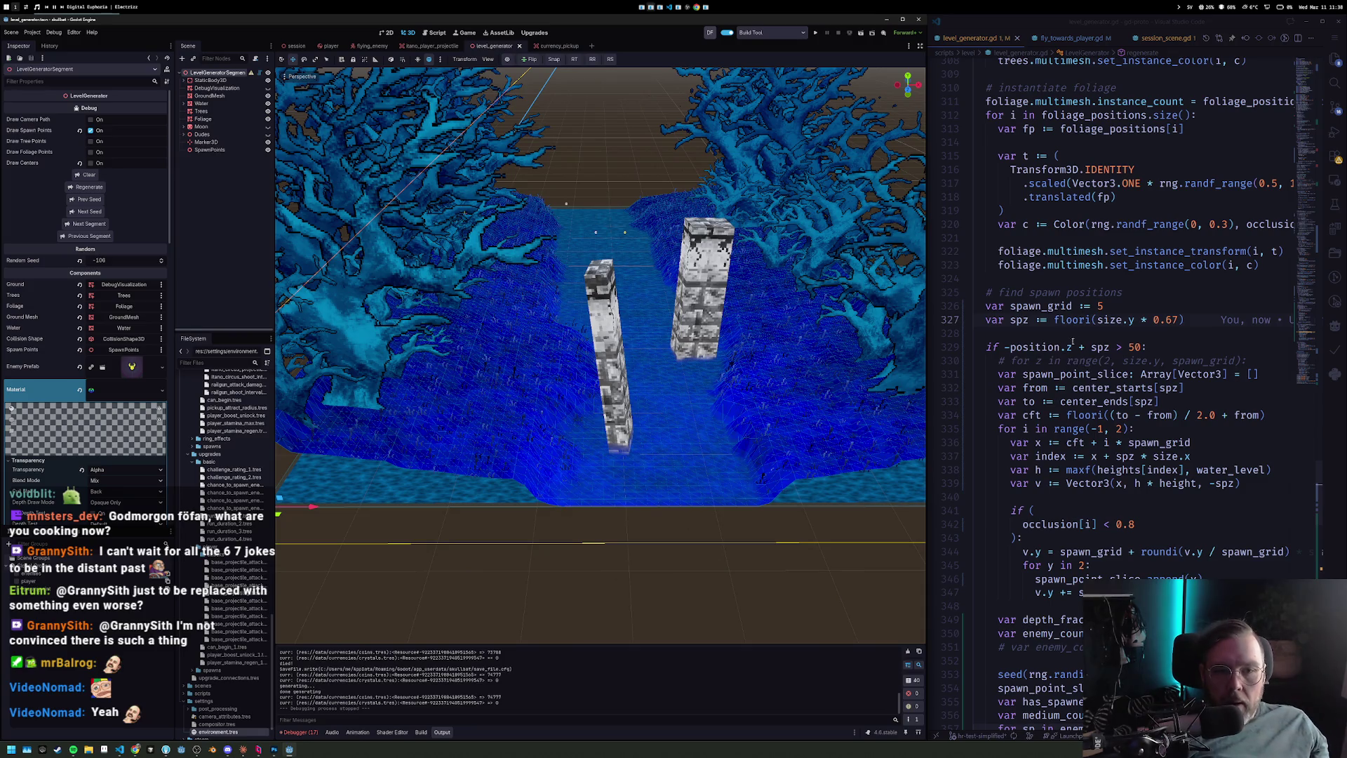
# Replace 100 with size.y on line 329, then rerun the project and start a run.
pyautogui.click(1132, 347)
pyautogui.write('10')
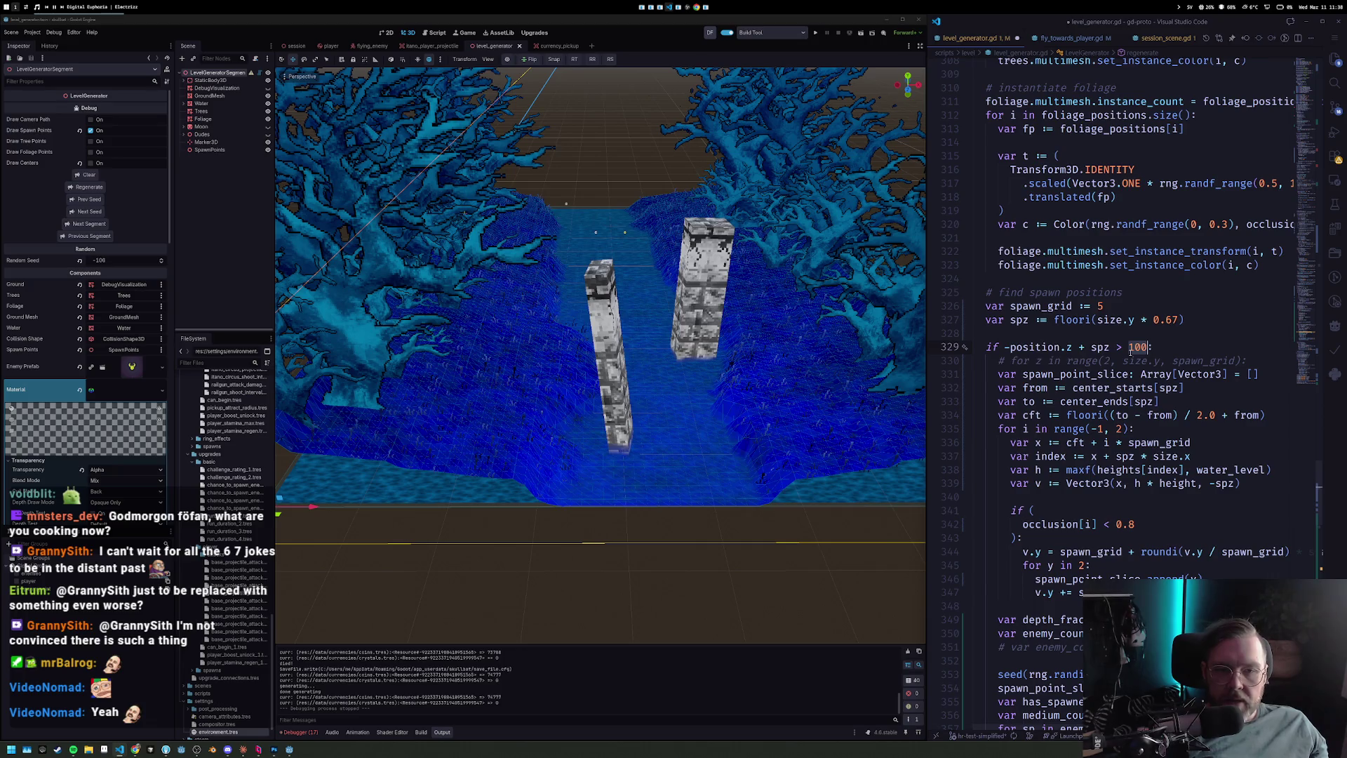
pyautogui.write('size.y')
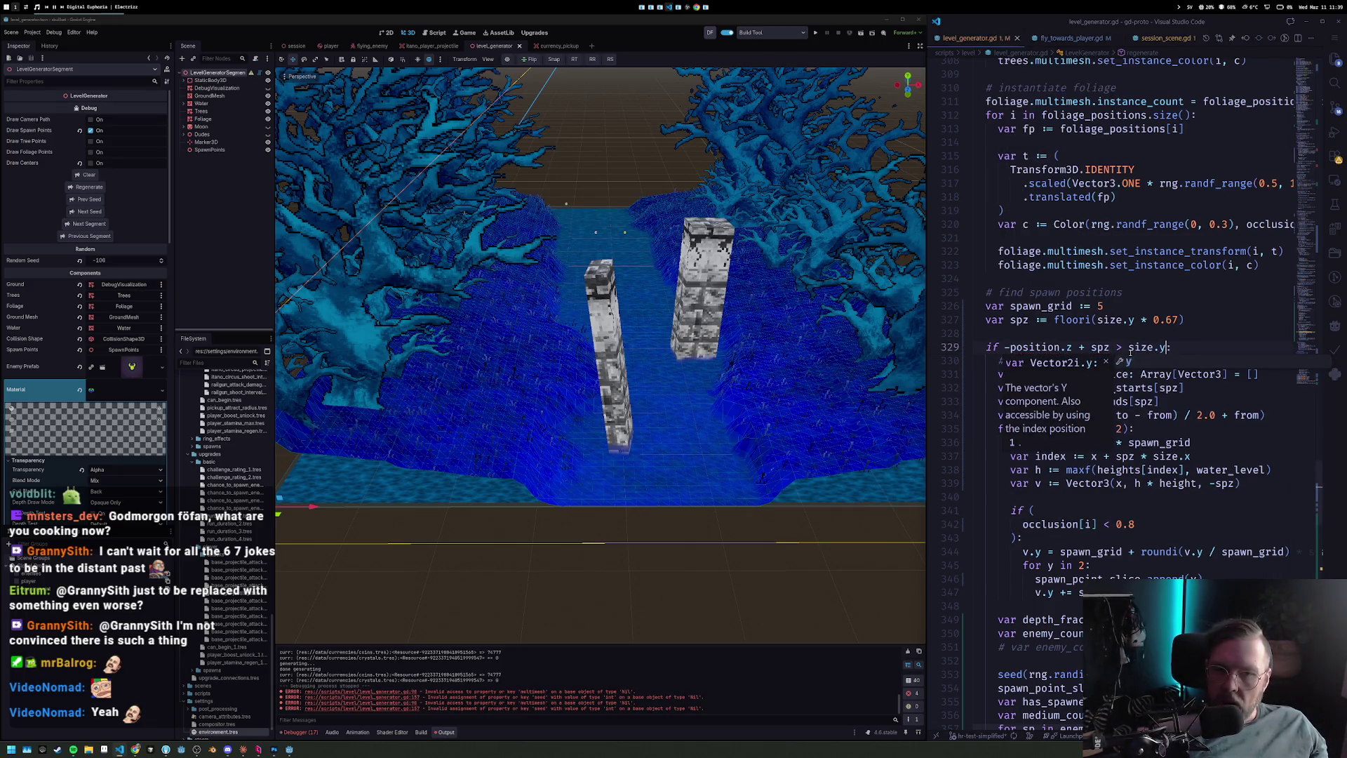
pyautogui.click(812, 34)
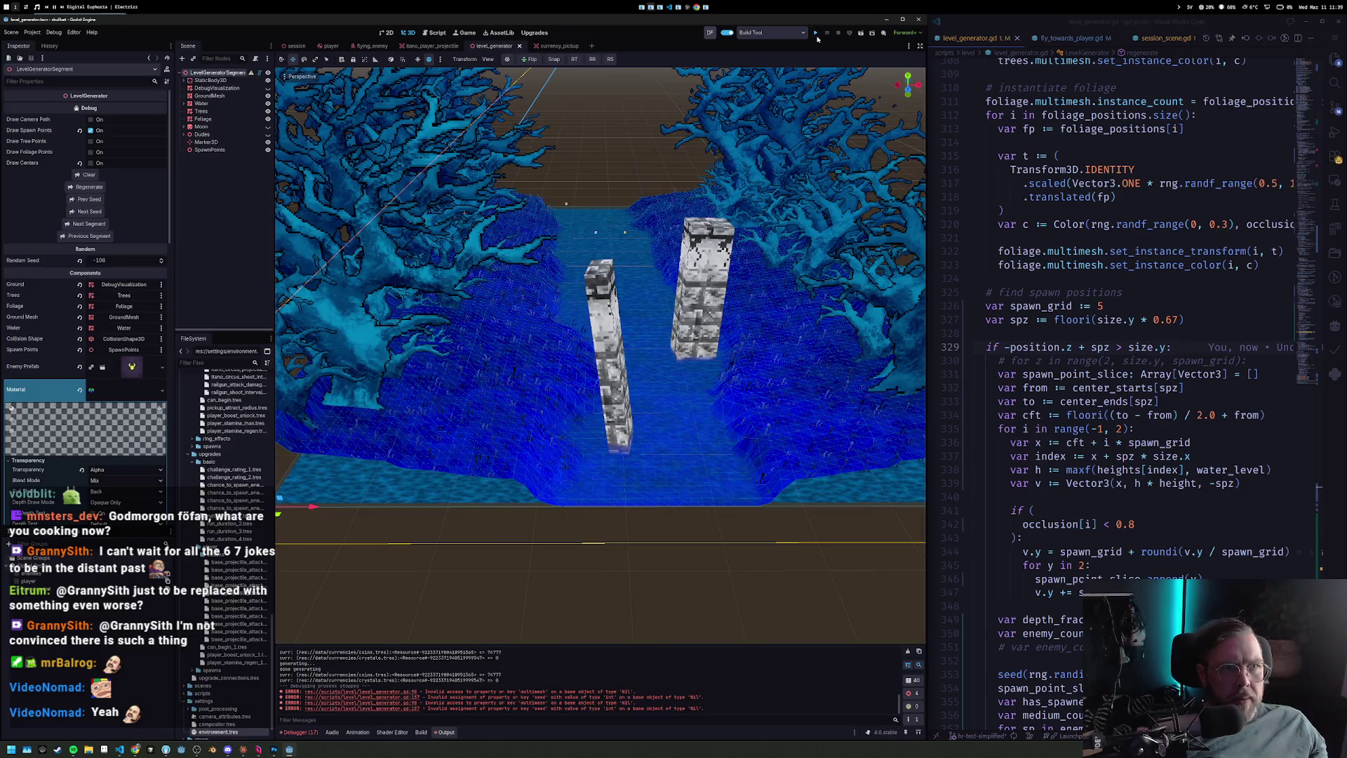
pyautogui.click(817, 33)
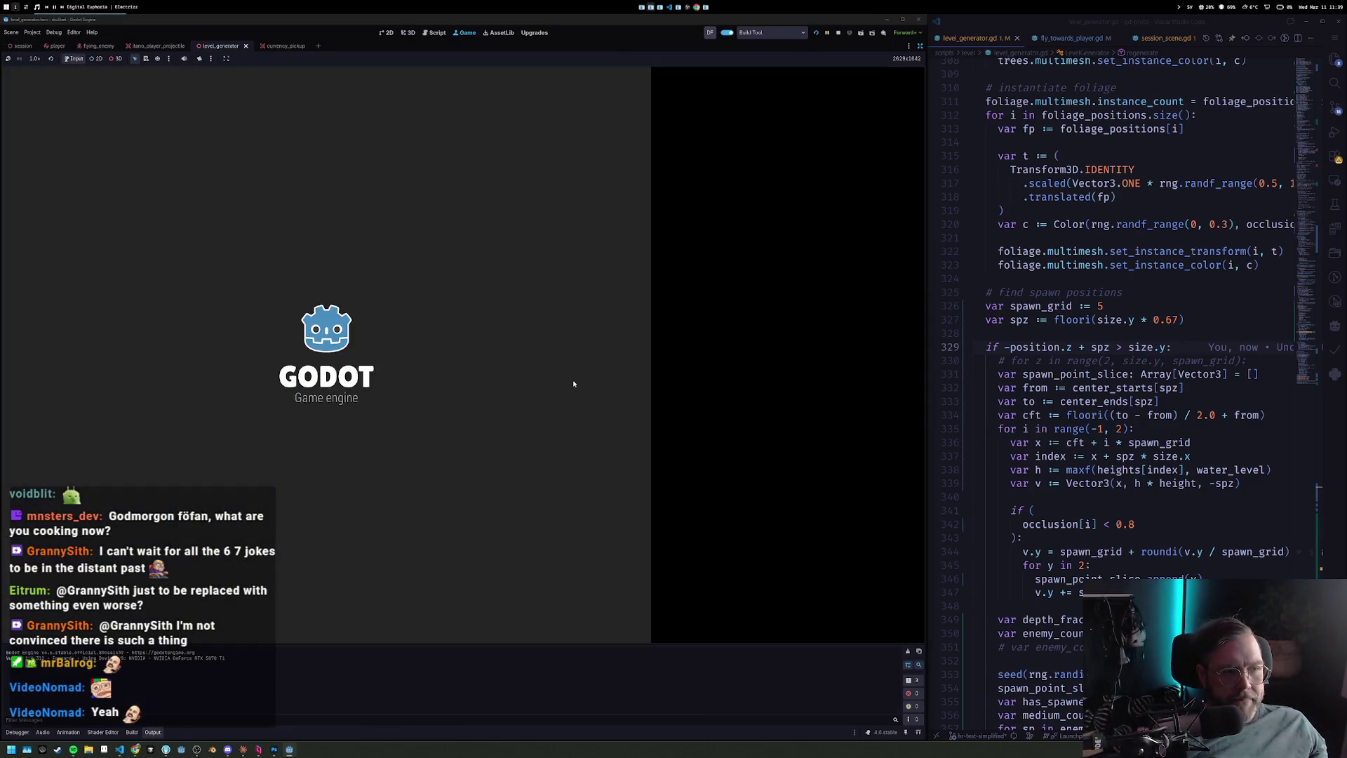
pyautogui.press('Return')
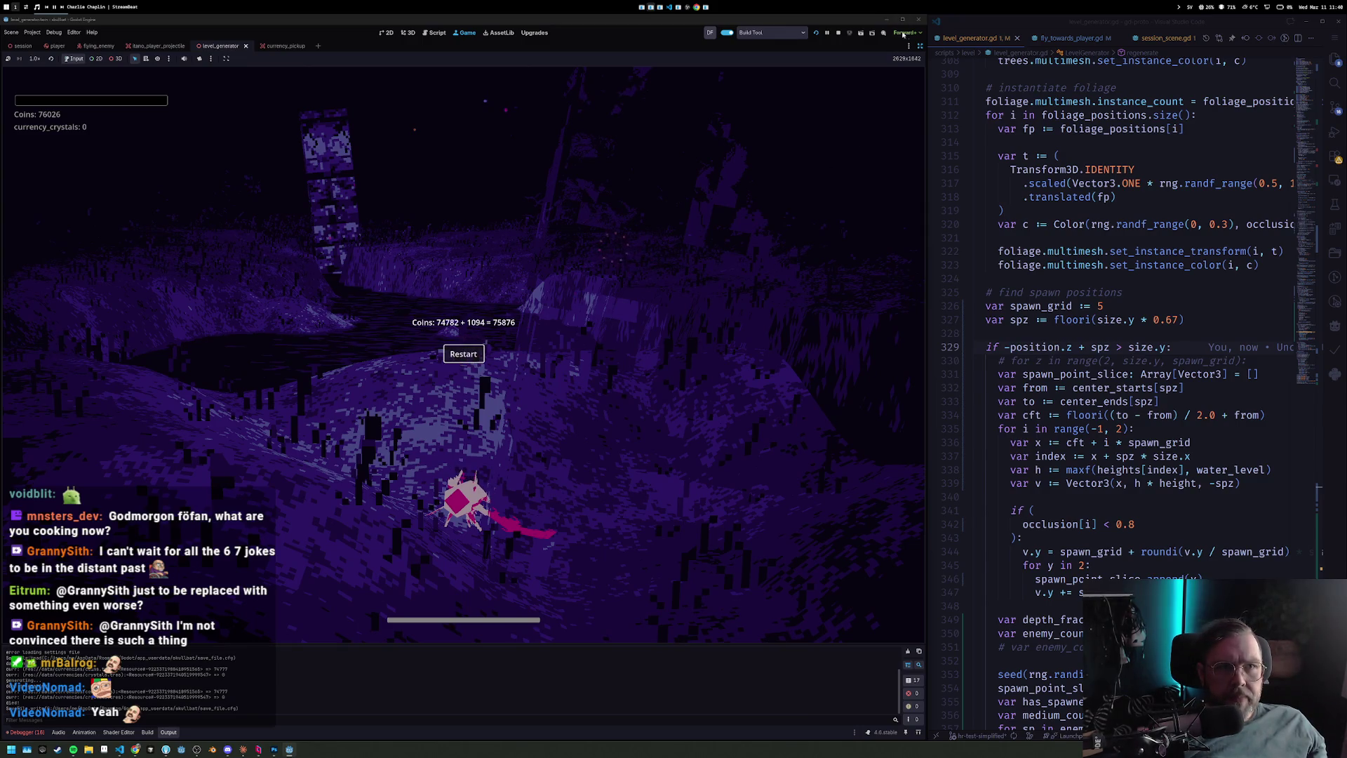
# Widen the game view to fill the window, then leave the game-over screen for the Upgrades menu.
pyautogui.click(903, 19)
pyautogui.click(676, 348)
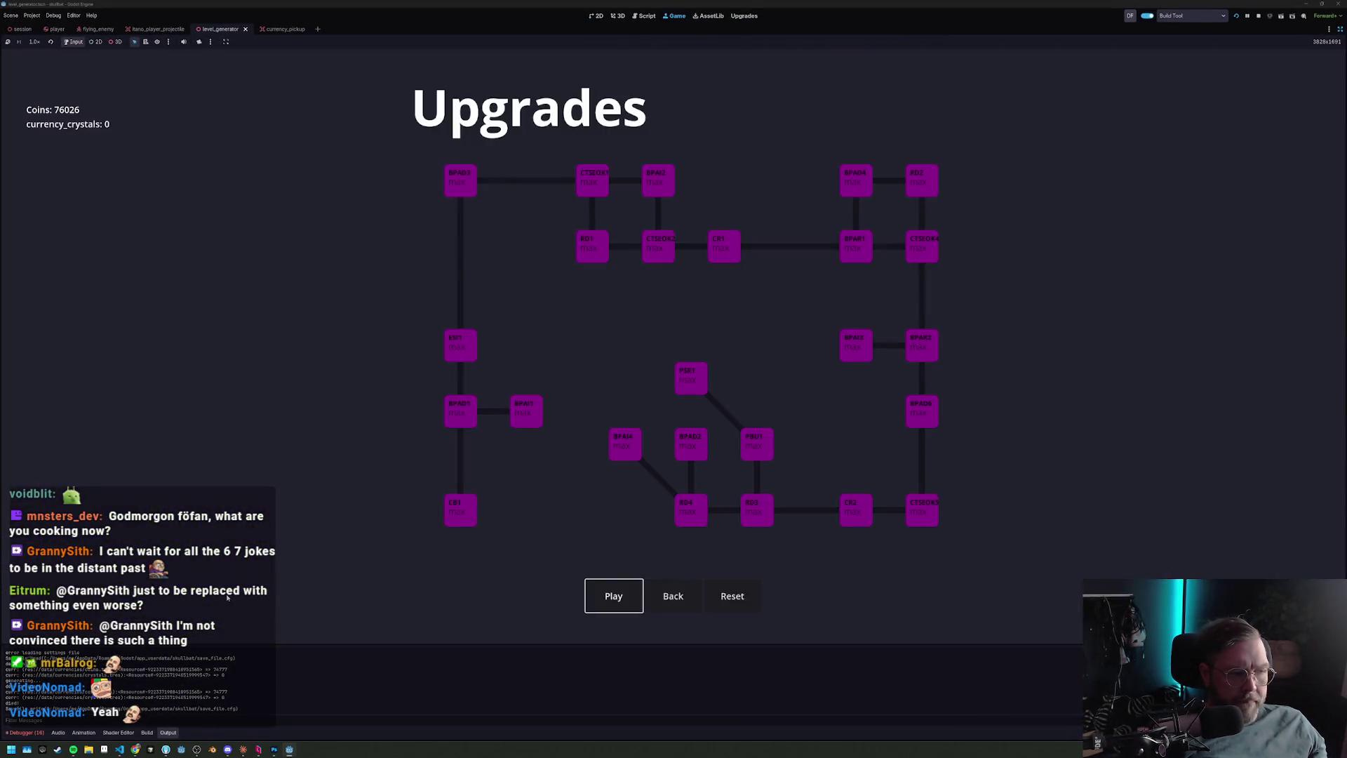
# Hide the Output panel, start a new river run, and fly forward collecting coins.
pyautogui.click(19, 732)
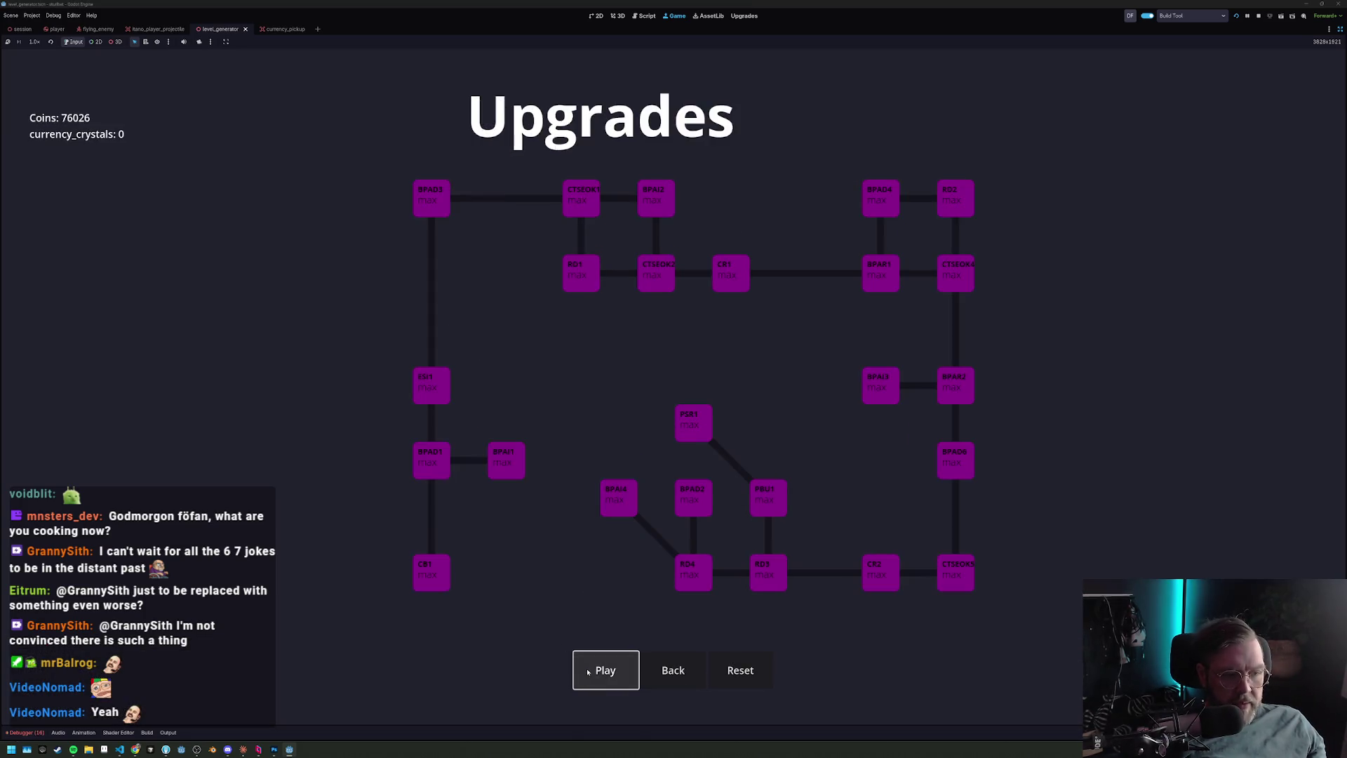
pyautogui.press('Return')
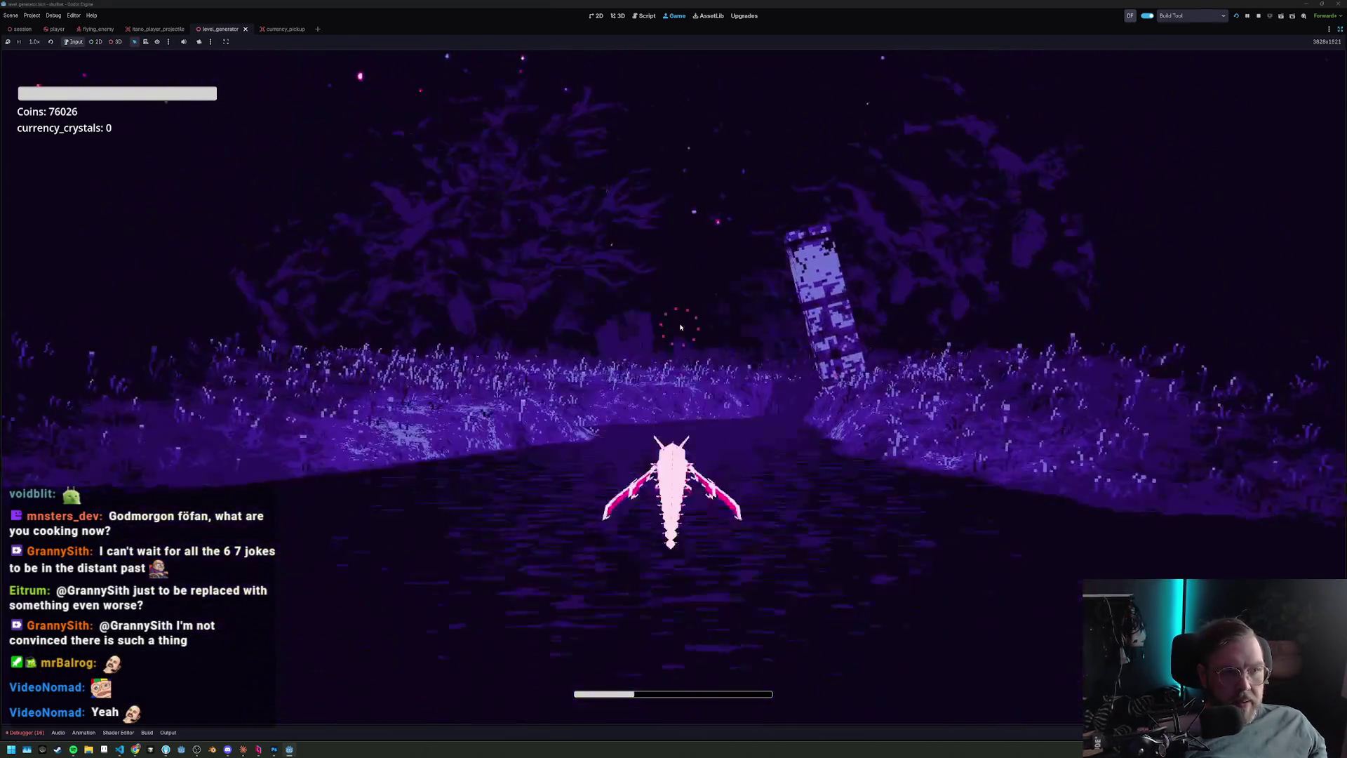
pyautogui.press('w')
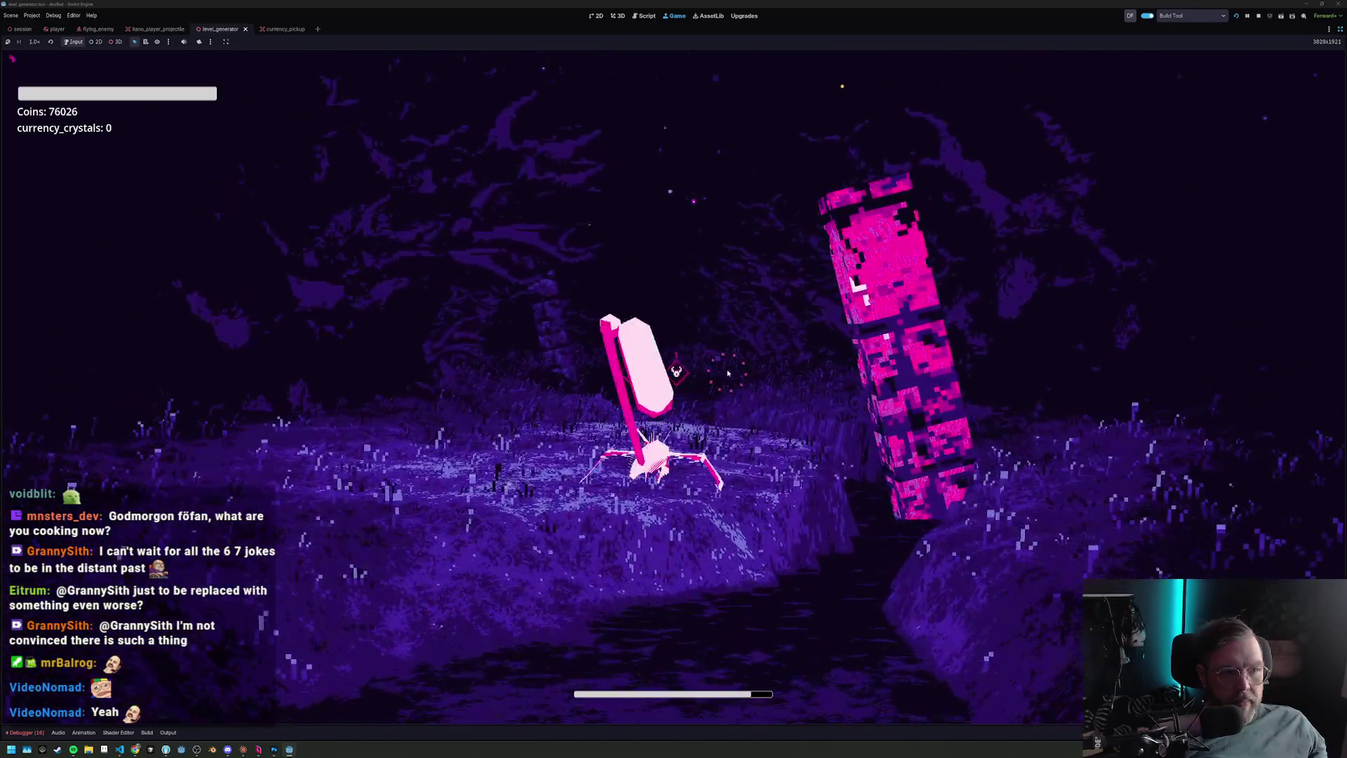
pyautogui.press('w')
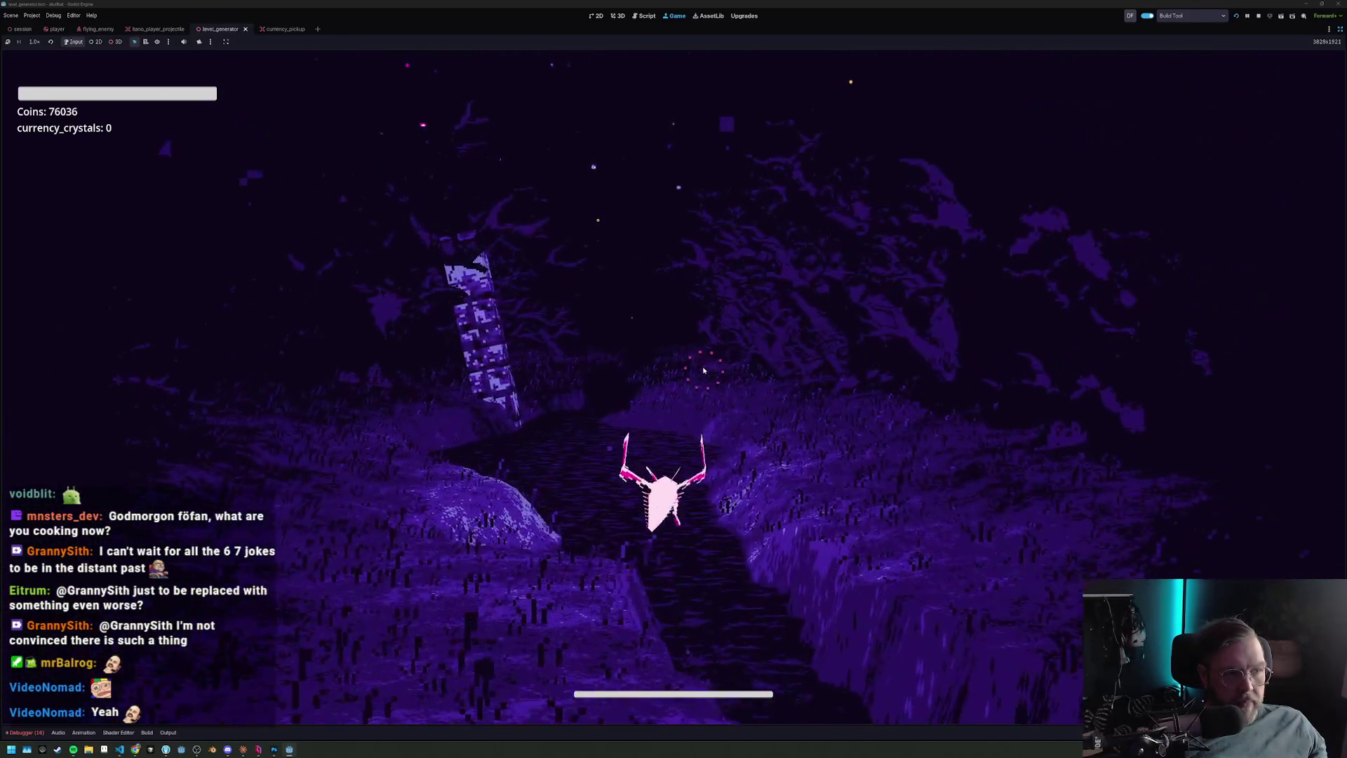
pyautogui.press('w')
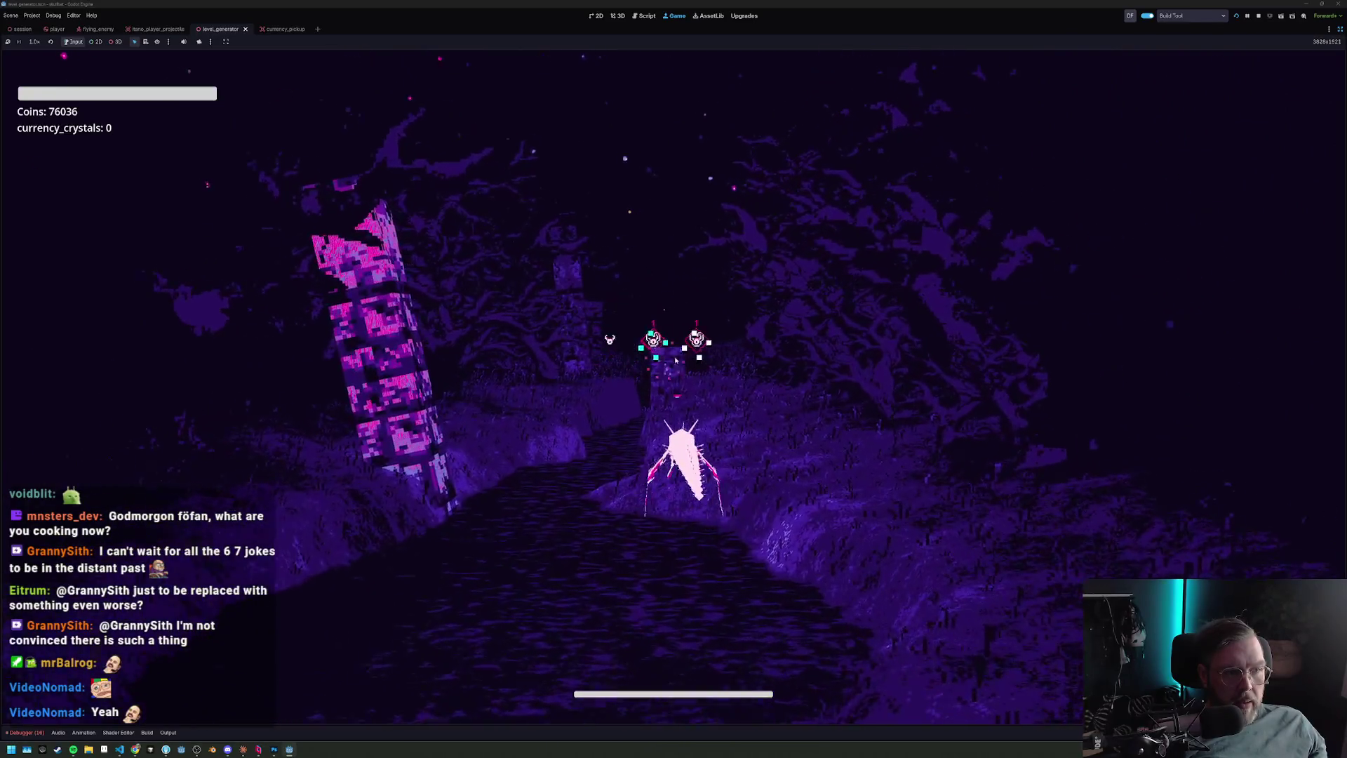
pyautogui.press('w')
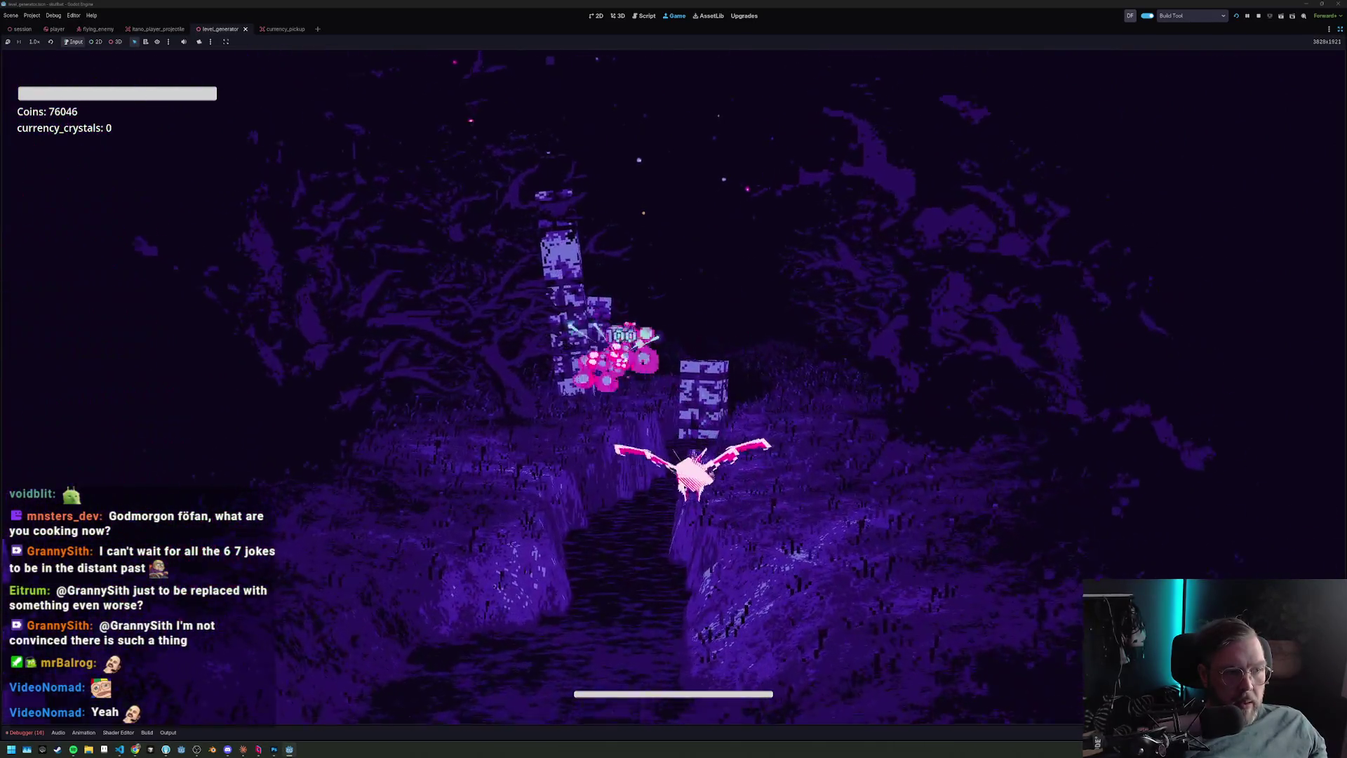
pyautogui.press('w')
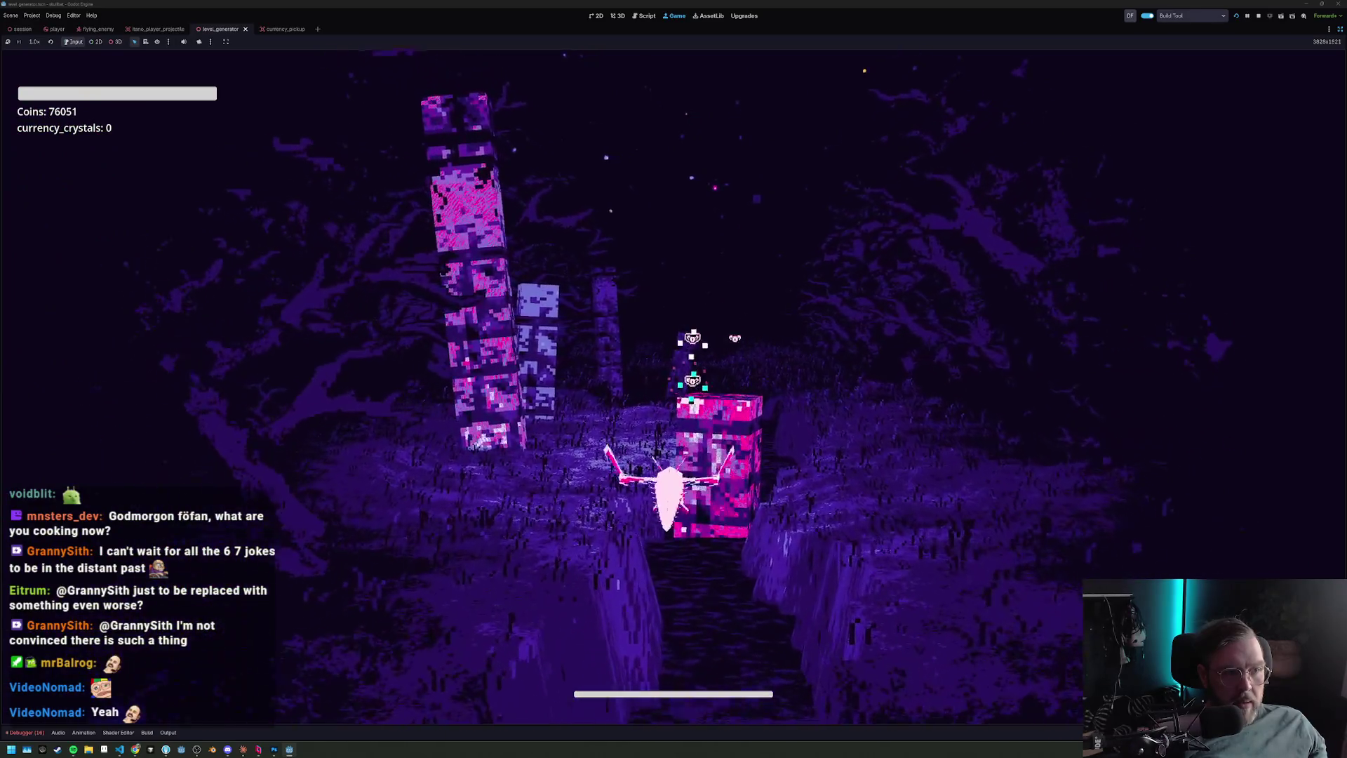
pyautogui.press('w')
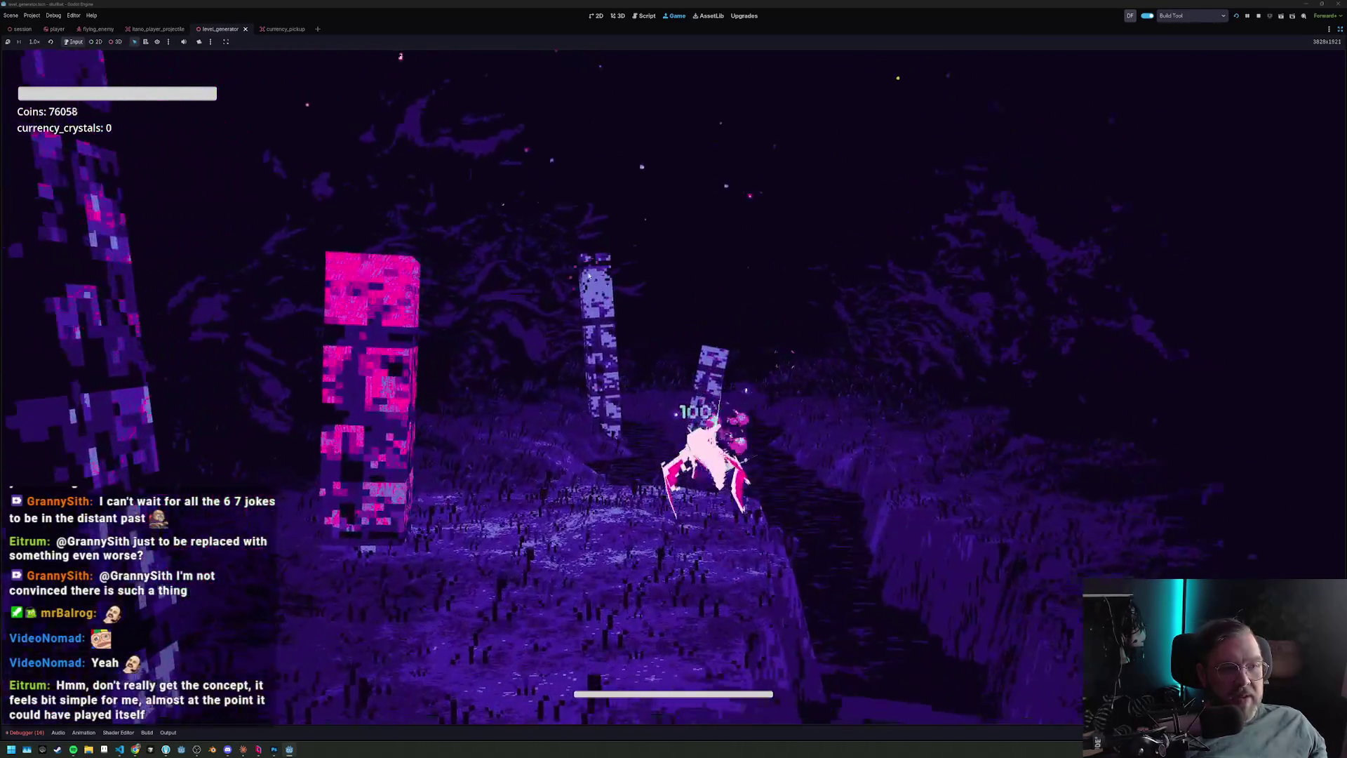
# Fly past the stone pillars lining the river while slashing at nearby enemies.
pyautogui.press('w')
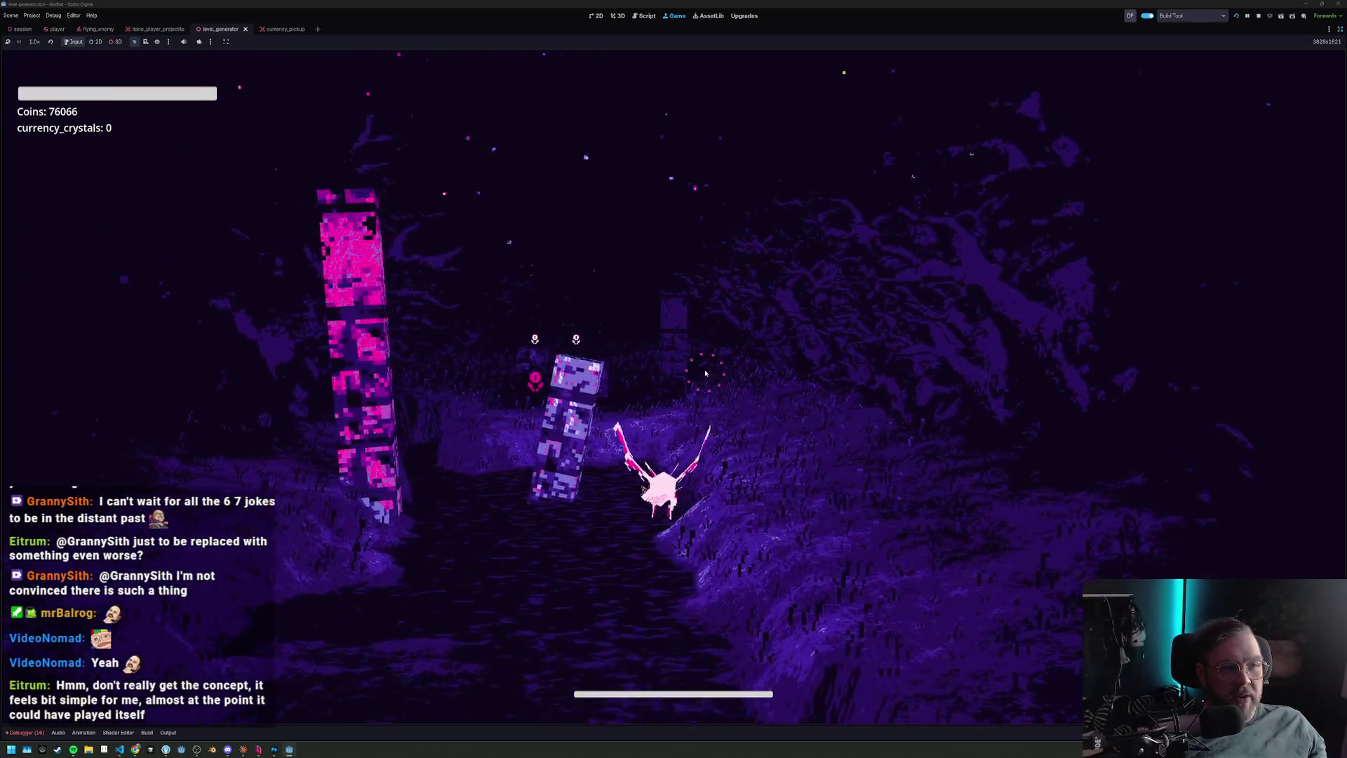
pyautogui.press('w')
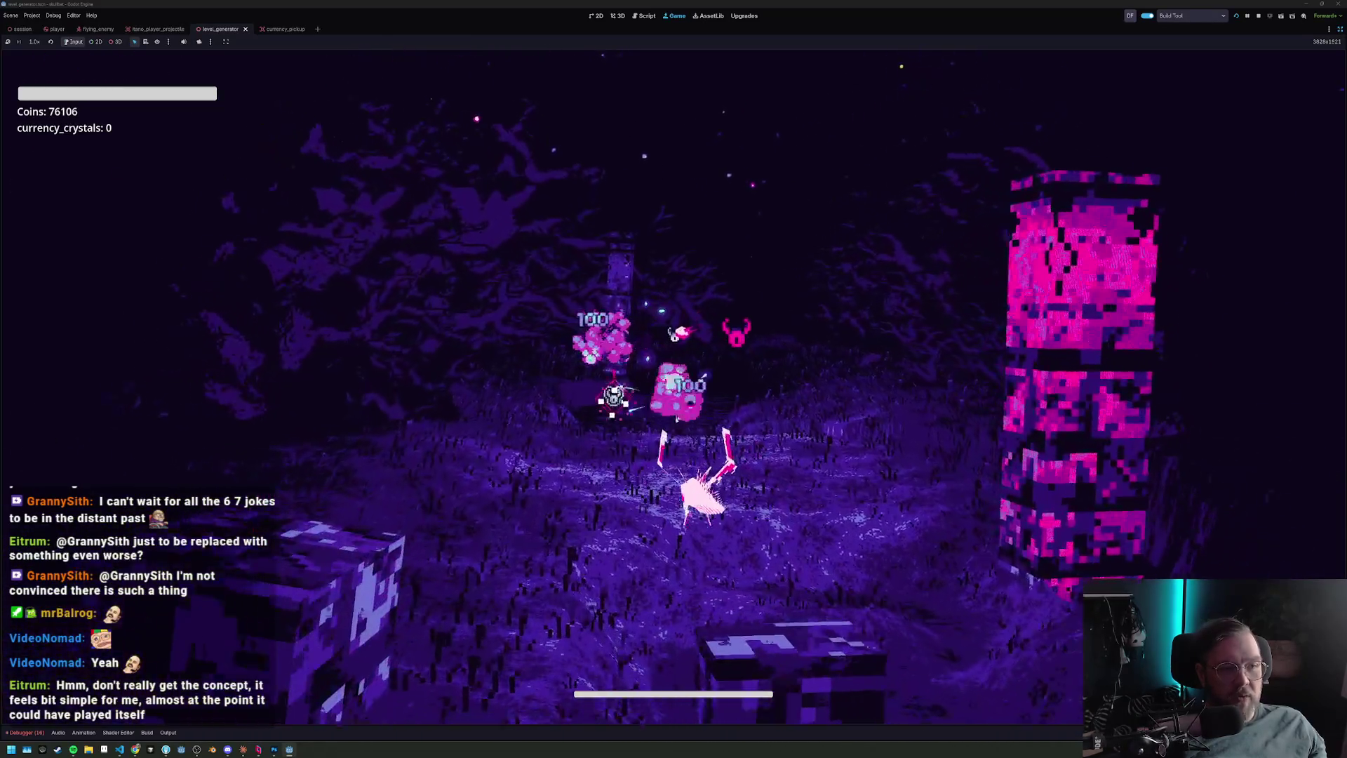
pyautogui.press('w')
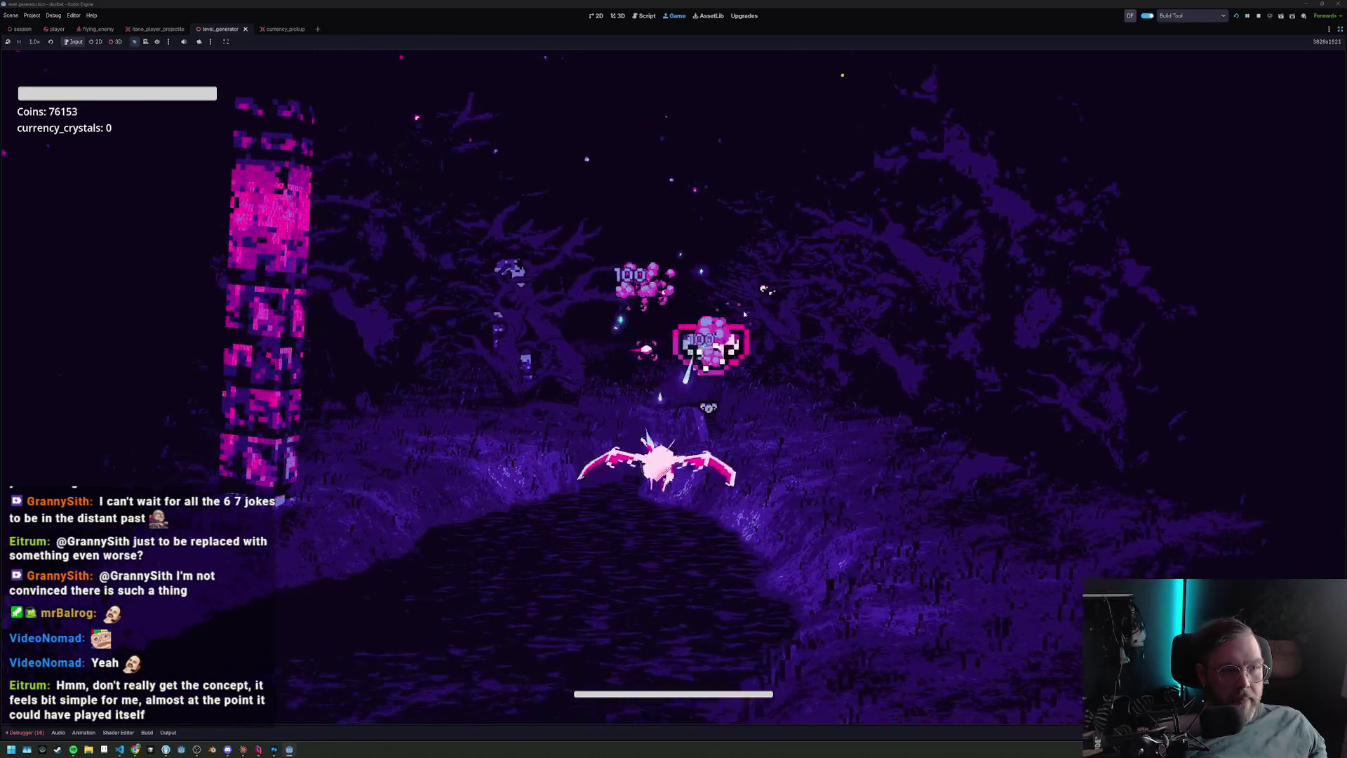
pyautogui.press('w')
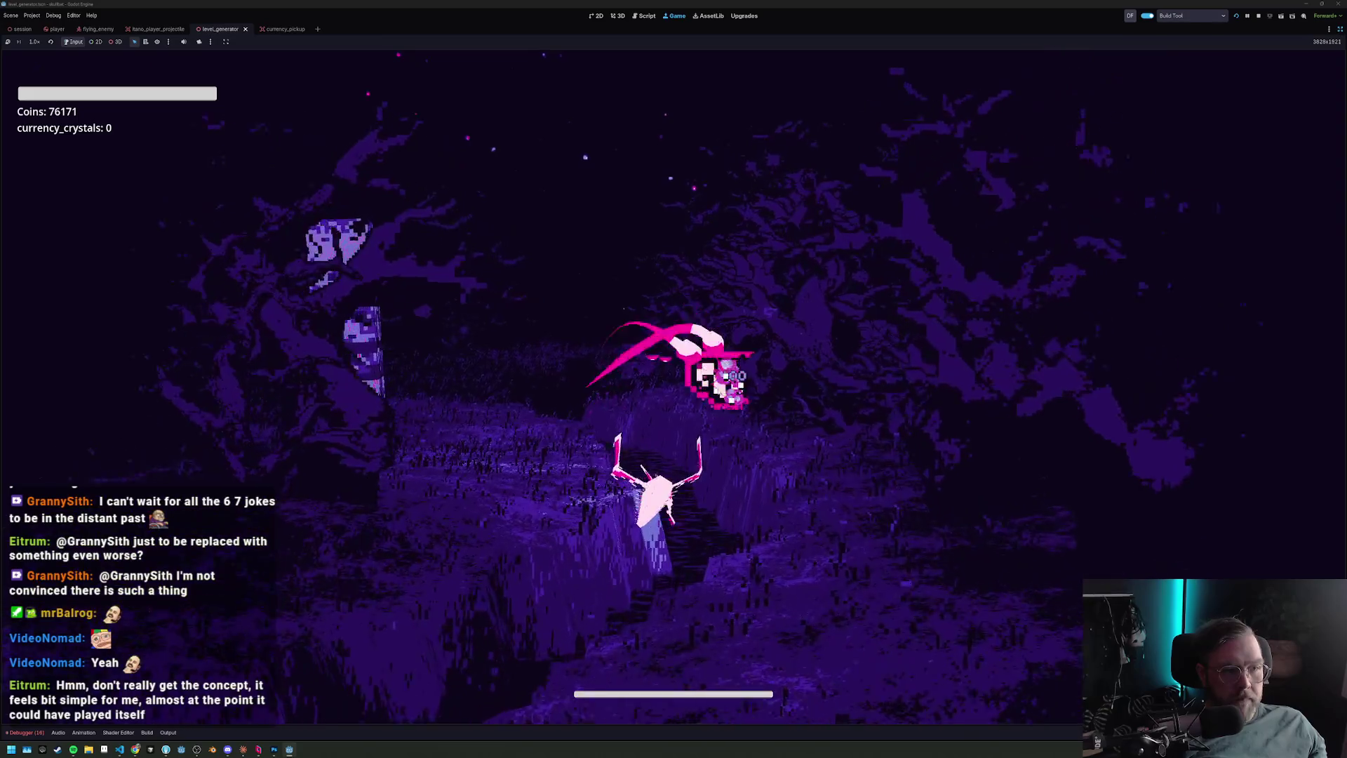
pyautogui.press('w')
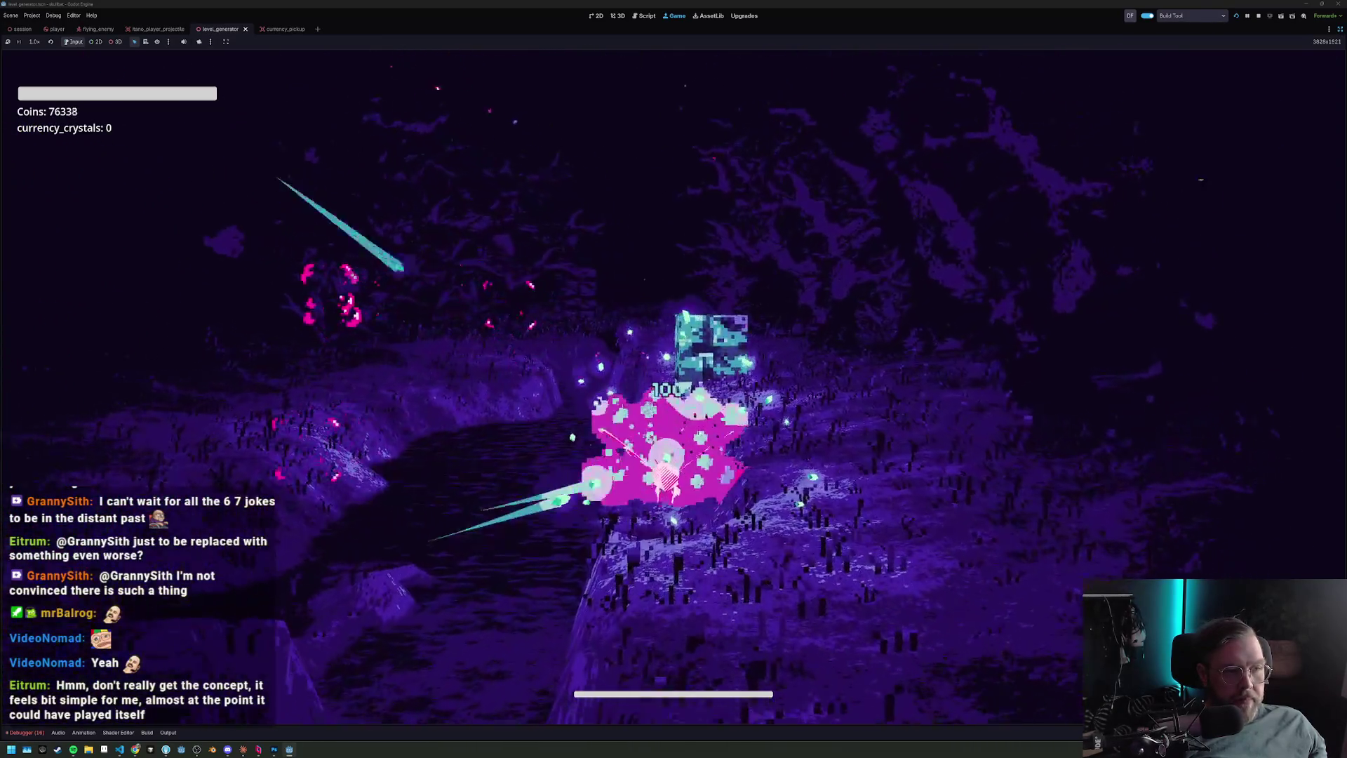
pyautogui.press('w')
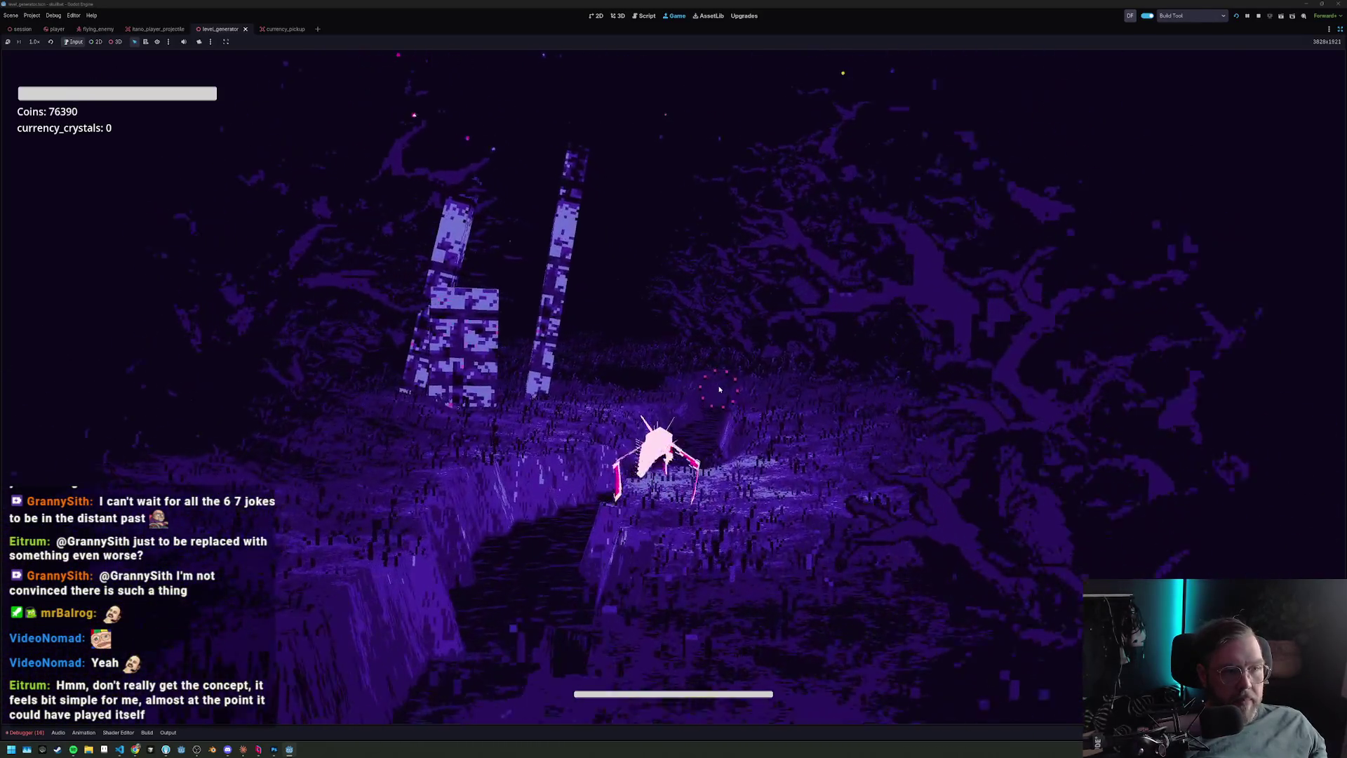
# Push through the enemy group and on down the canyon past more pillars as coins reach 76455.
pyautogui.press('w')
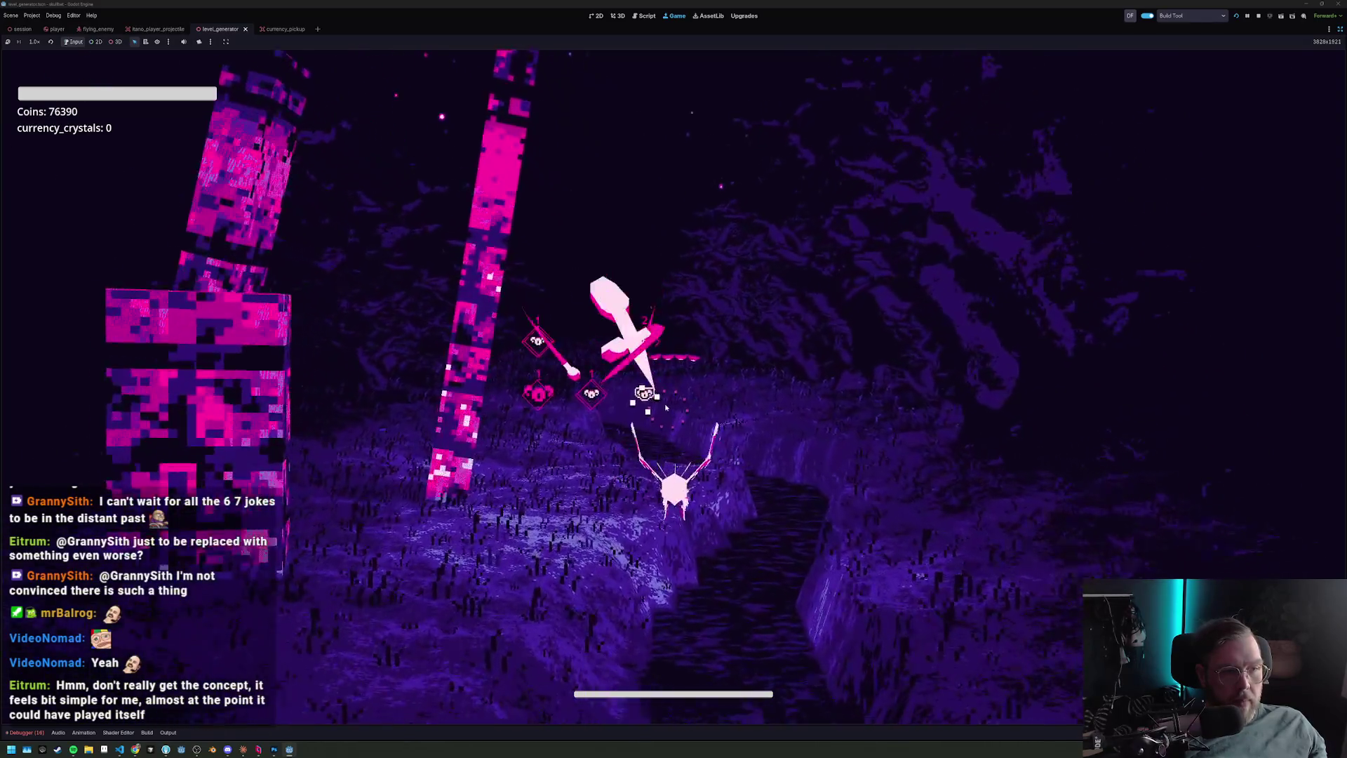
pyautogui.press('w')
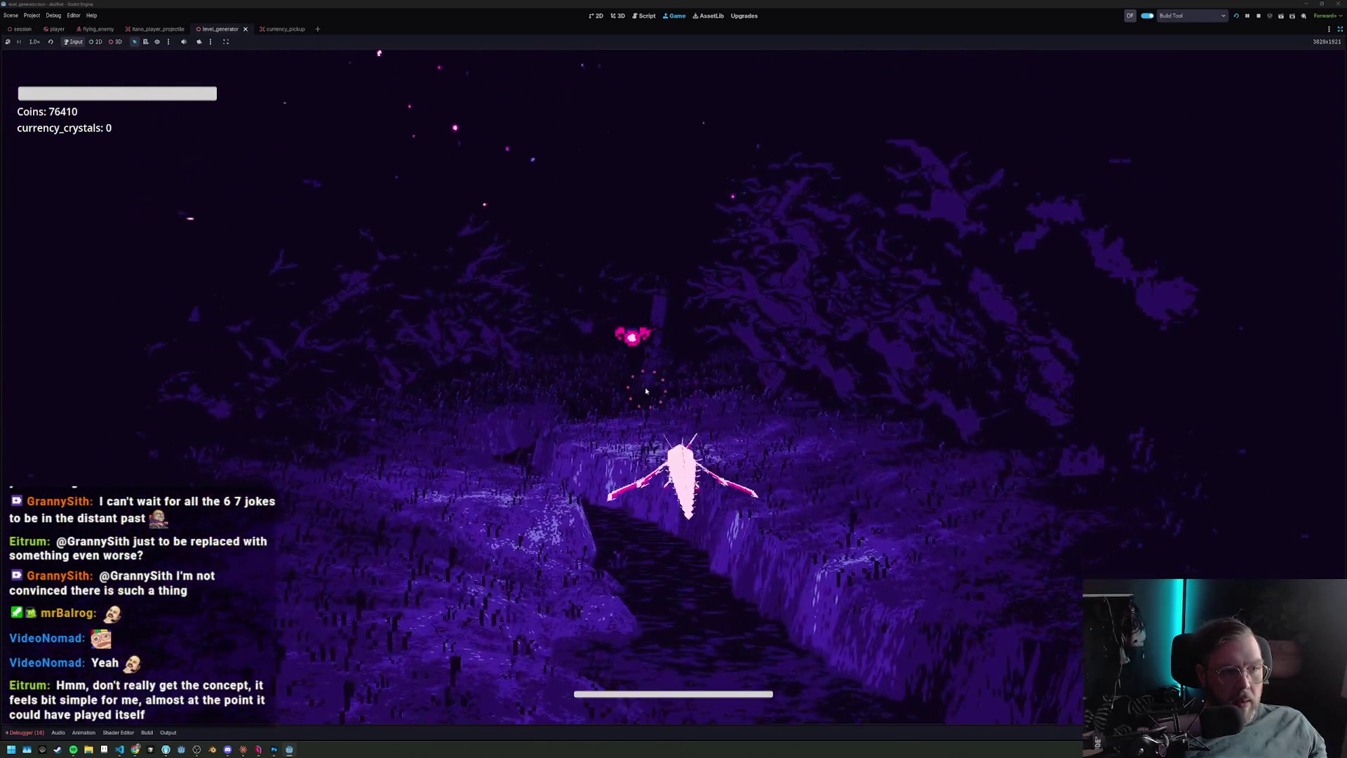
pyautogui.press('w')
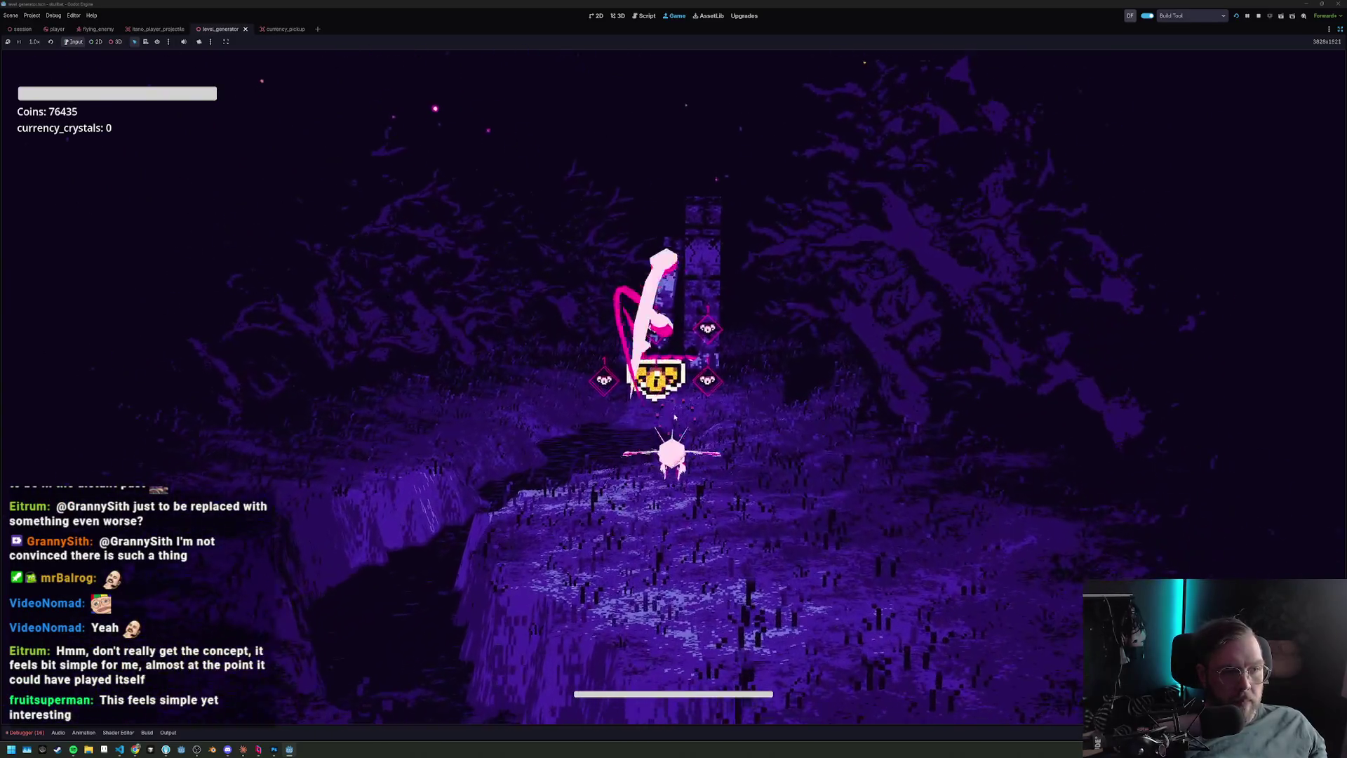
pyautogui.press('w')
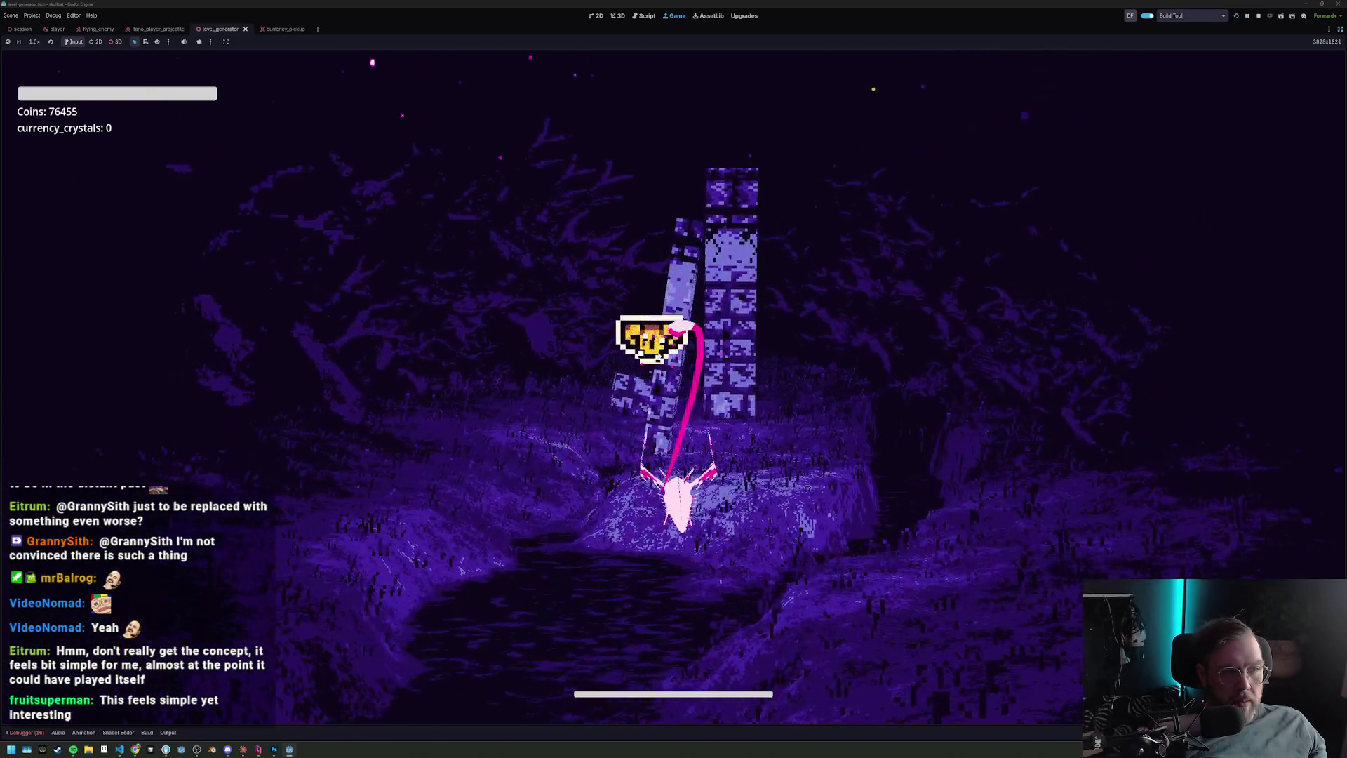
pyautogui.press('w')
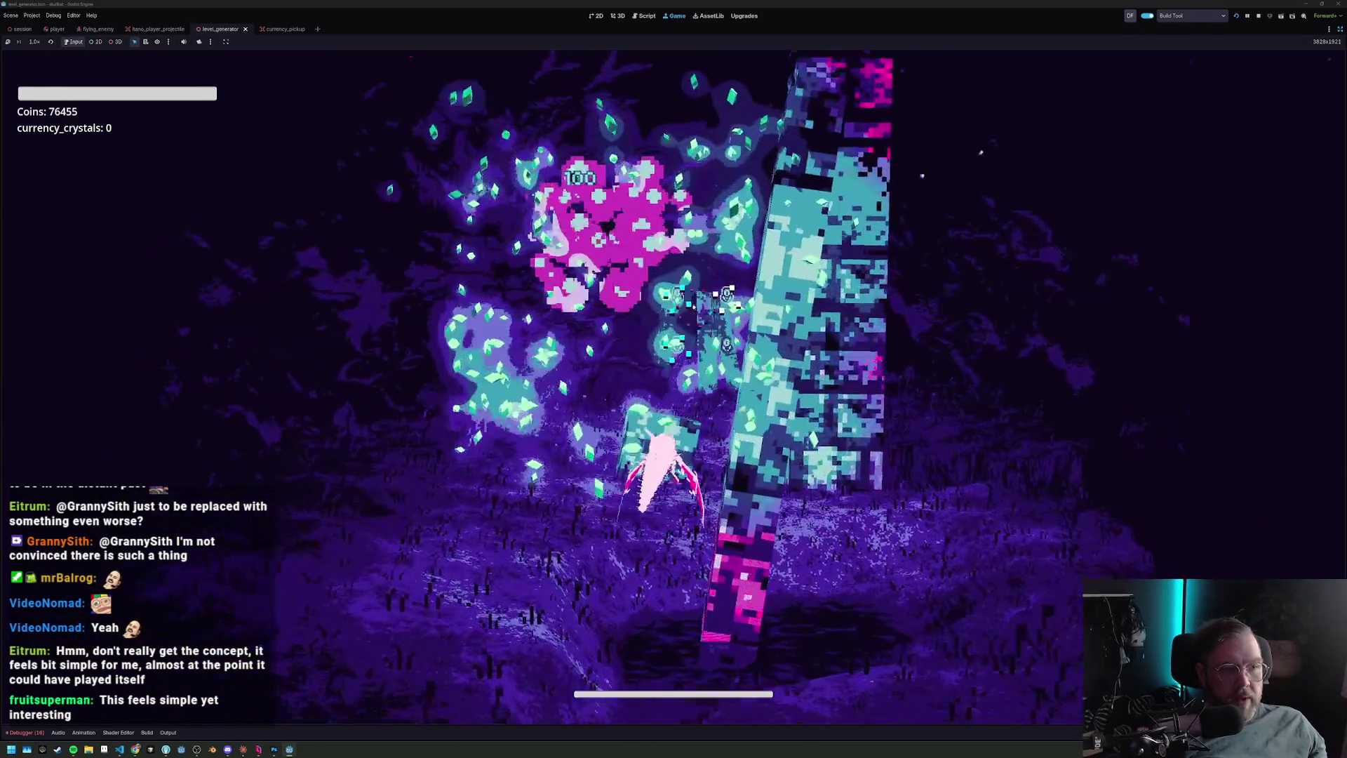
pyautogui.press('w')
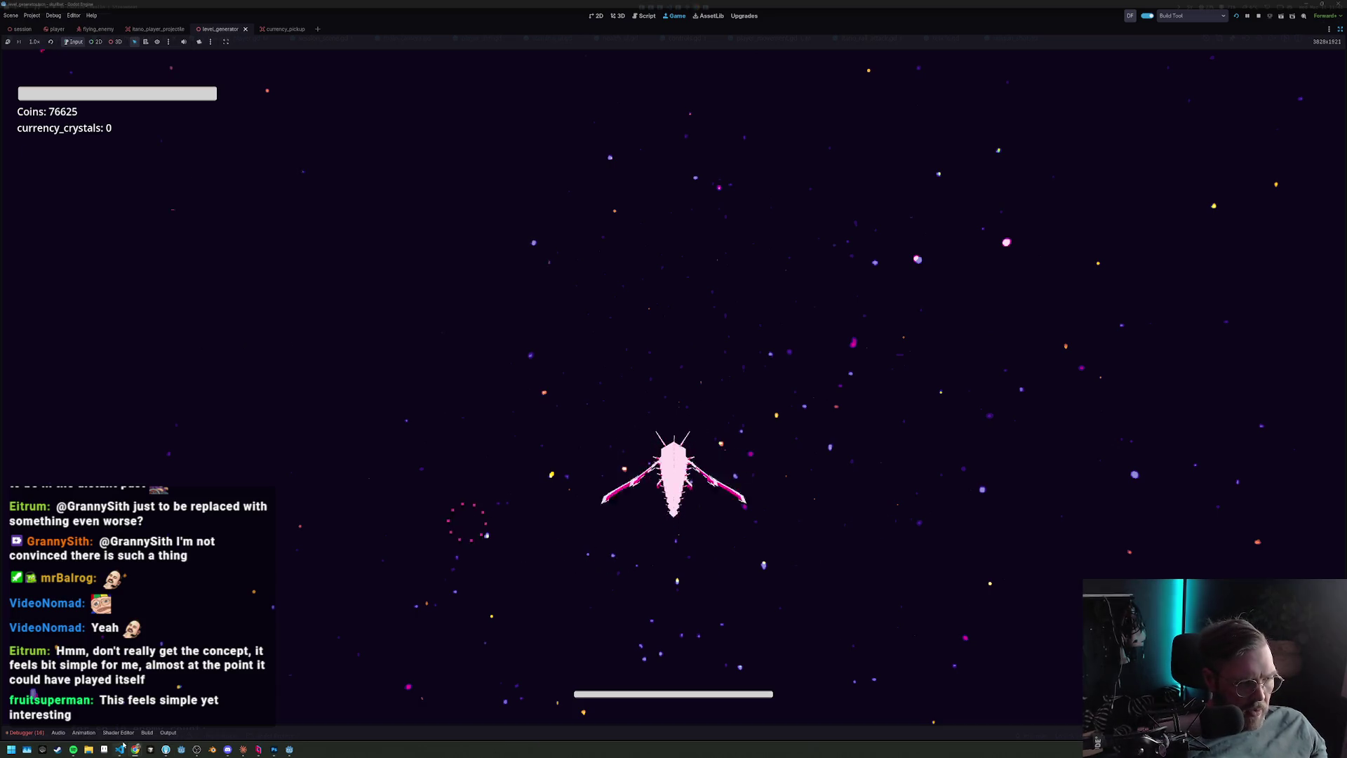
# Relaunch the game with Restart Scene and start a fresh river run from the Upgrades menu.
pyautogui.moveTo(134, 754)
pyautogui.moveTo(164, 714)
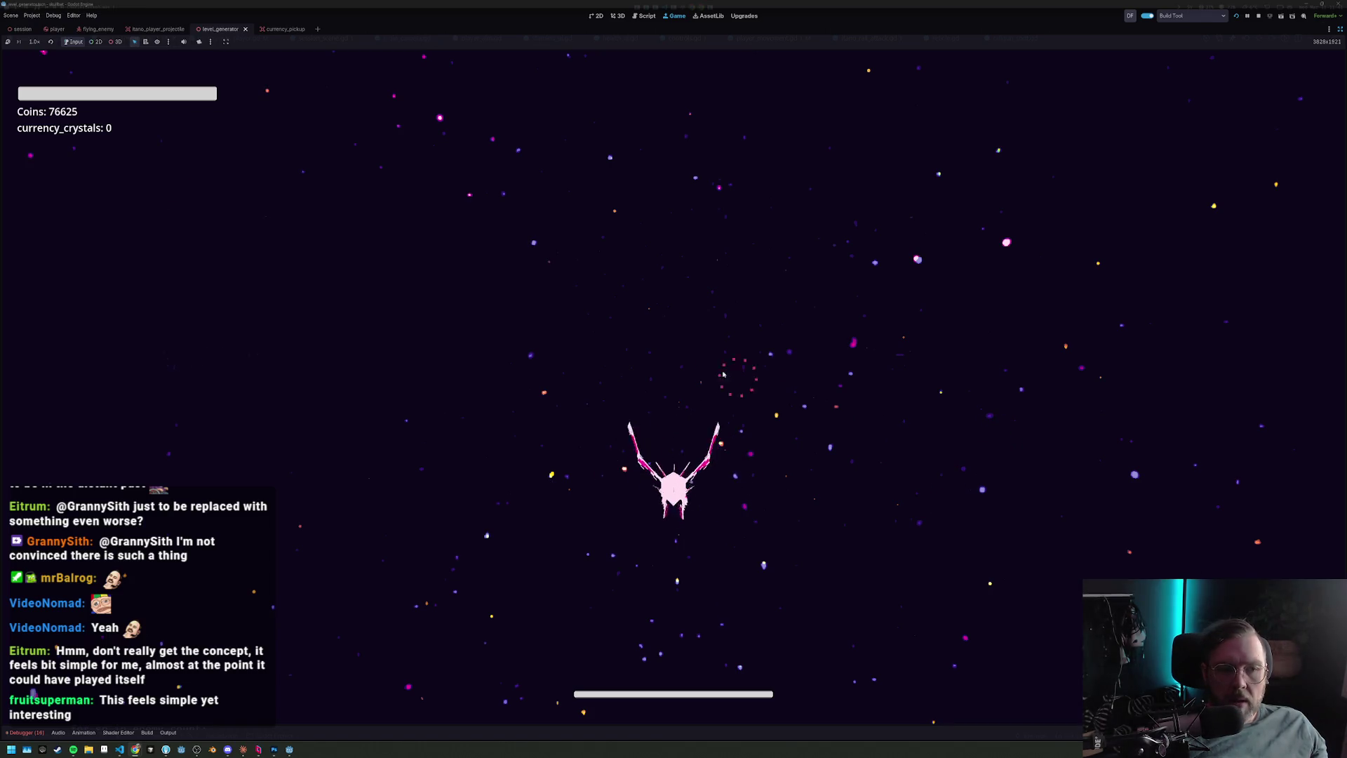
pyautogui.click(1235, 16)
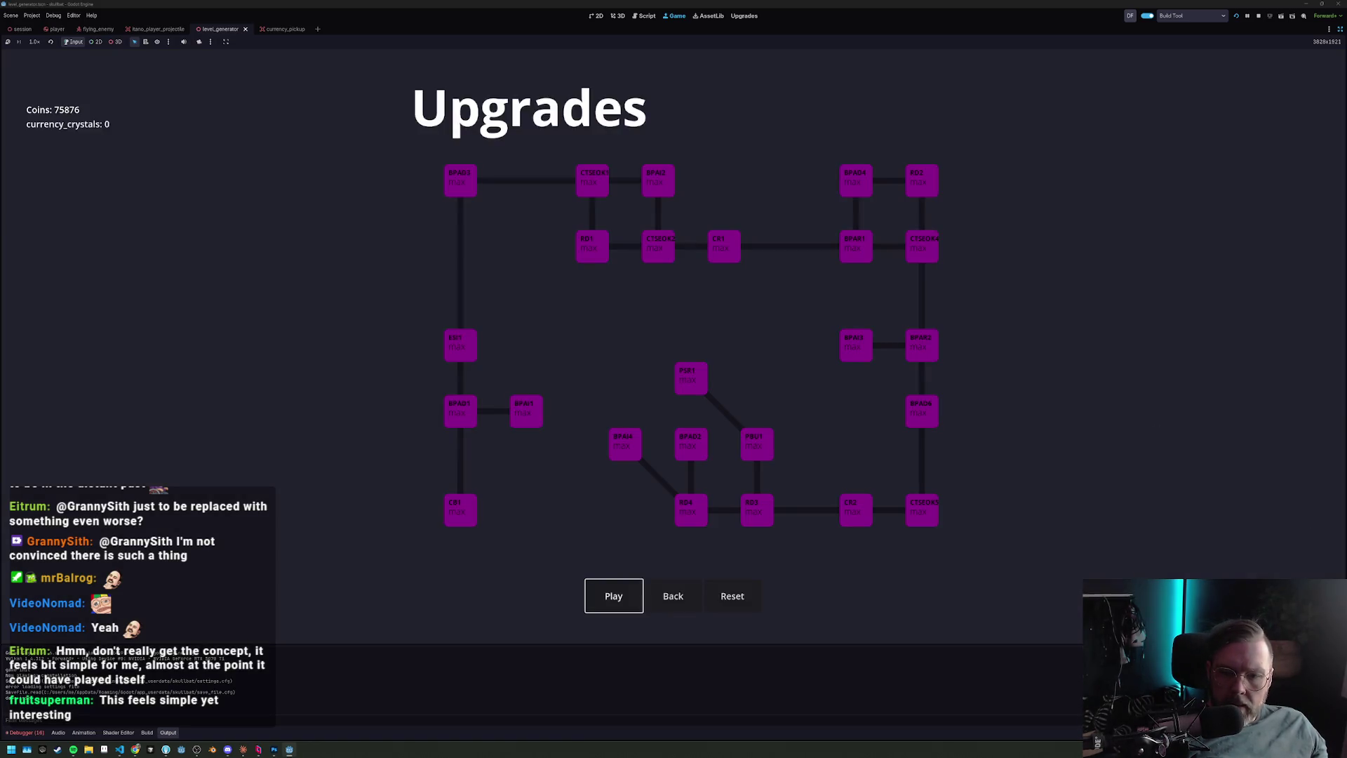
pyautogui.click(616, 602)
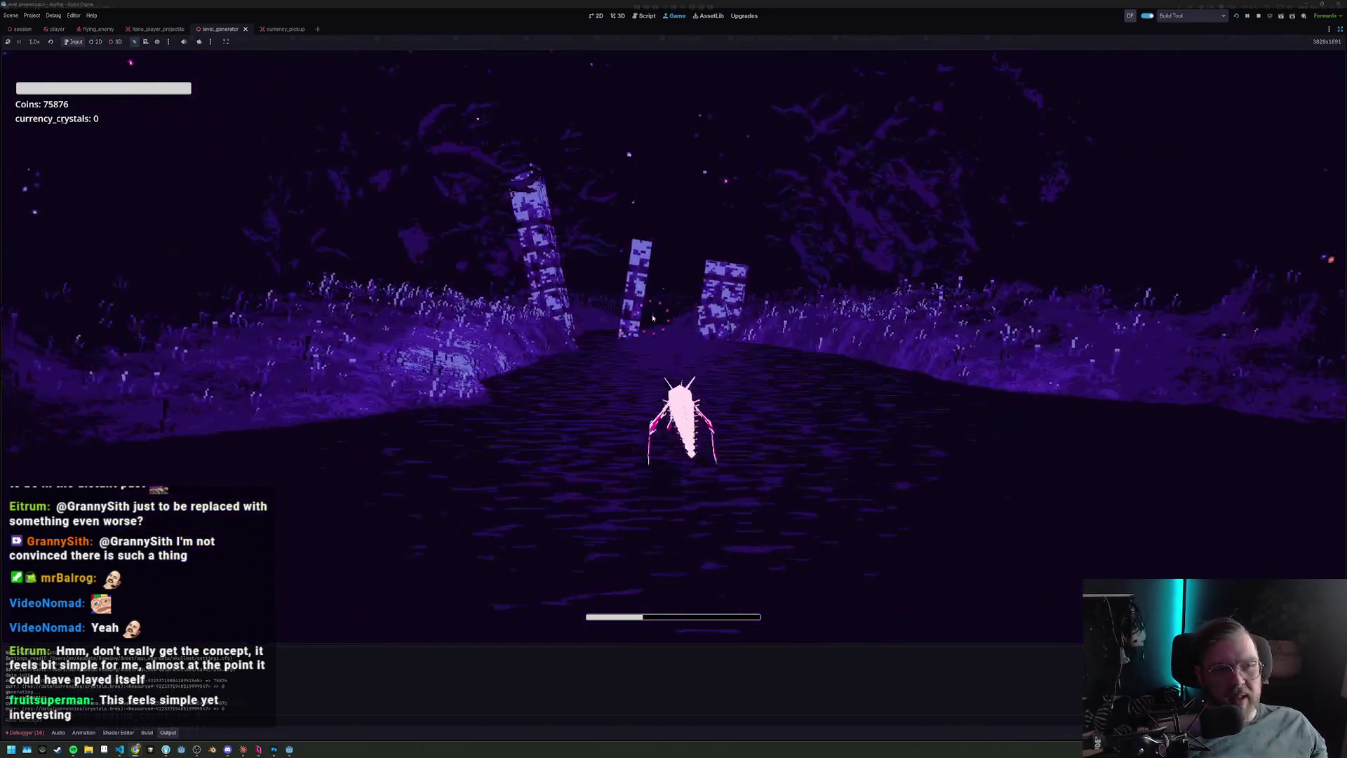
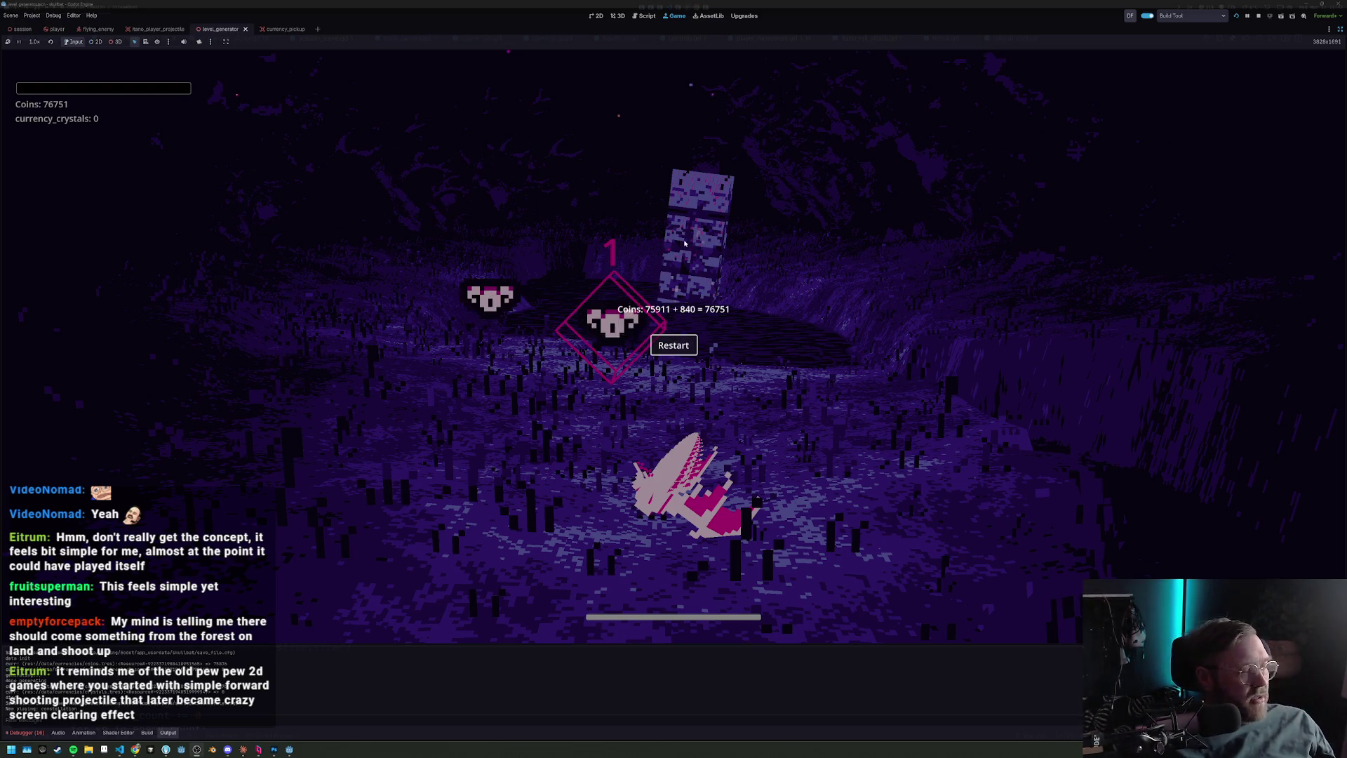
# Restart from the game-over screen and start a fresh run from the Upgrades screen.
pyautogui.click(675, 345)
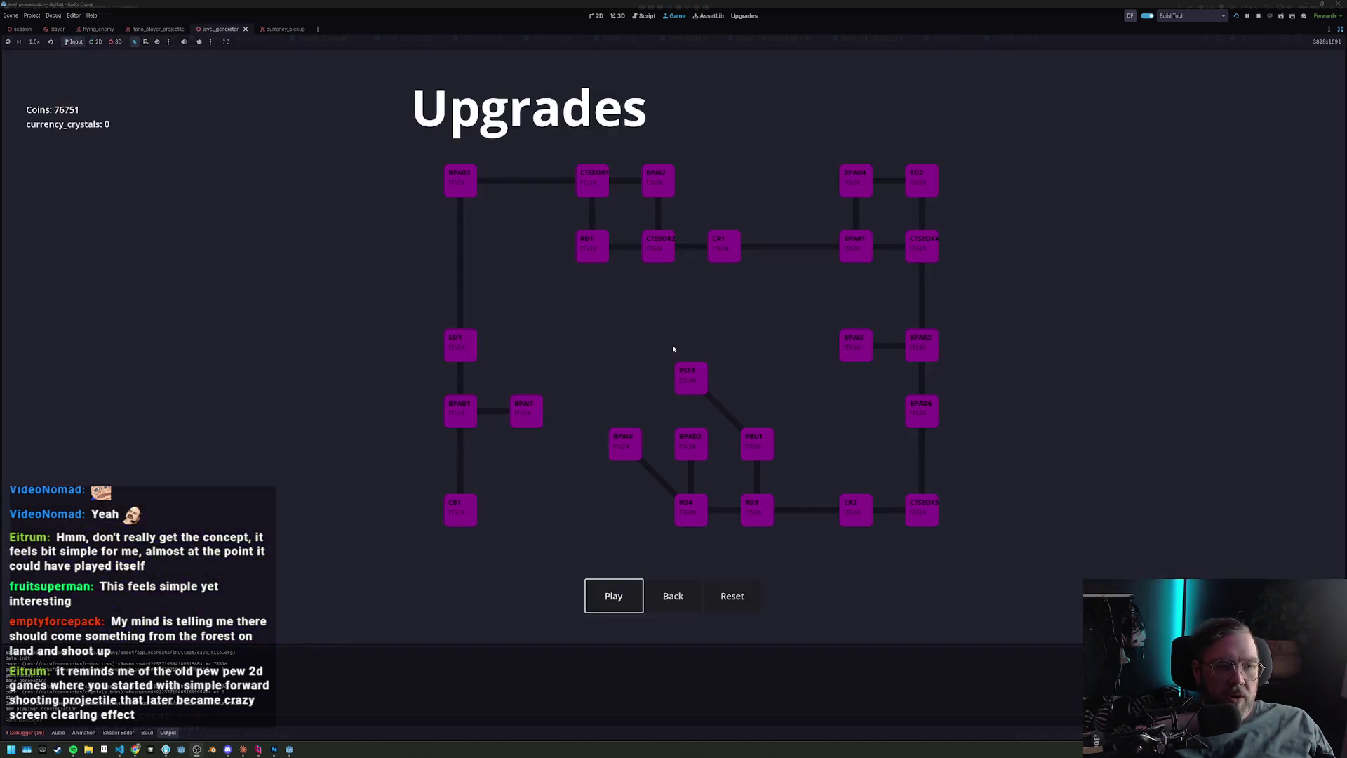
pyautogui.press('Return')
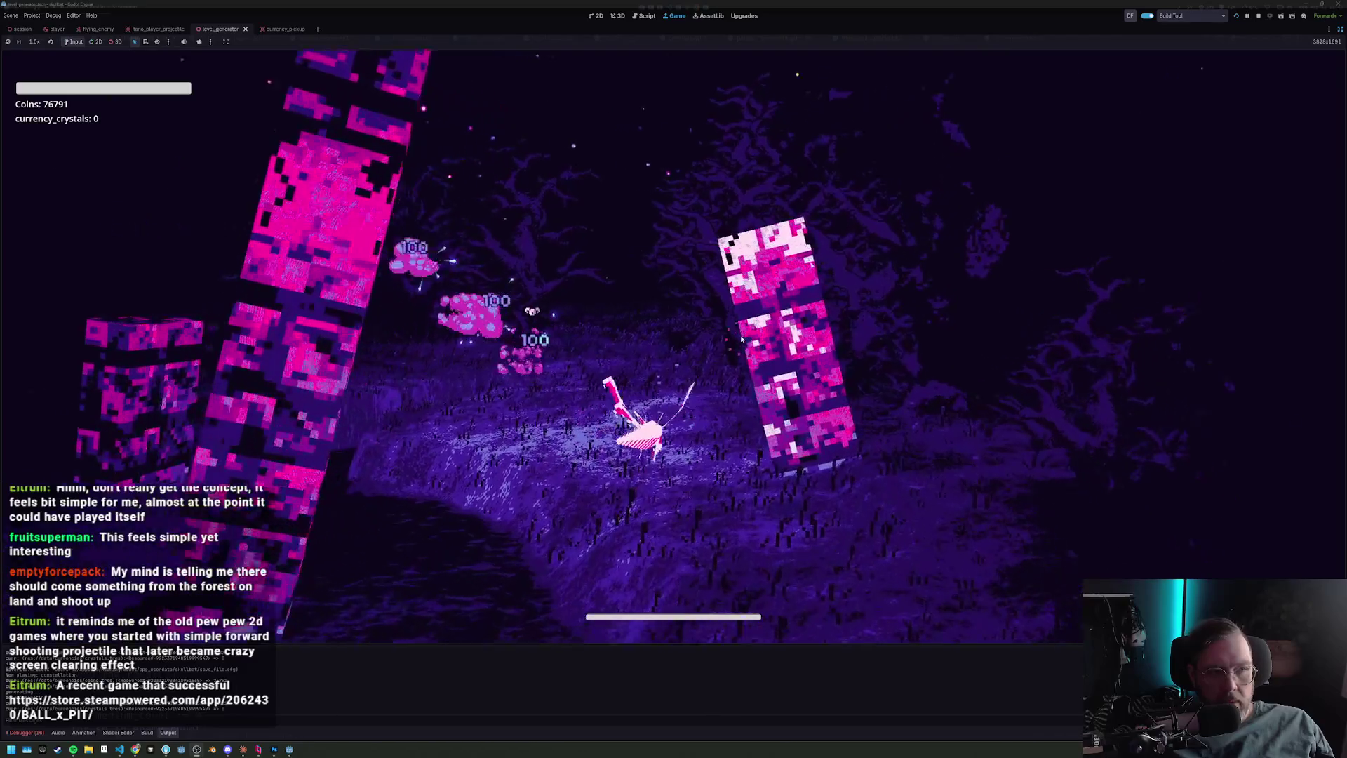
# Stop the running game and relaunch it with F5 for another playtest.
pyautogui.click(1263, 17)
pyautogui.press('F5')
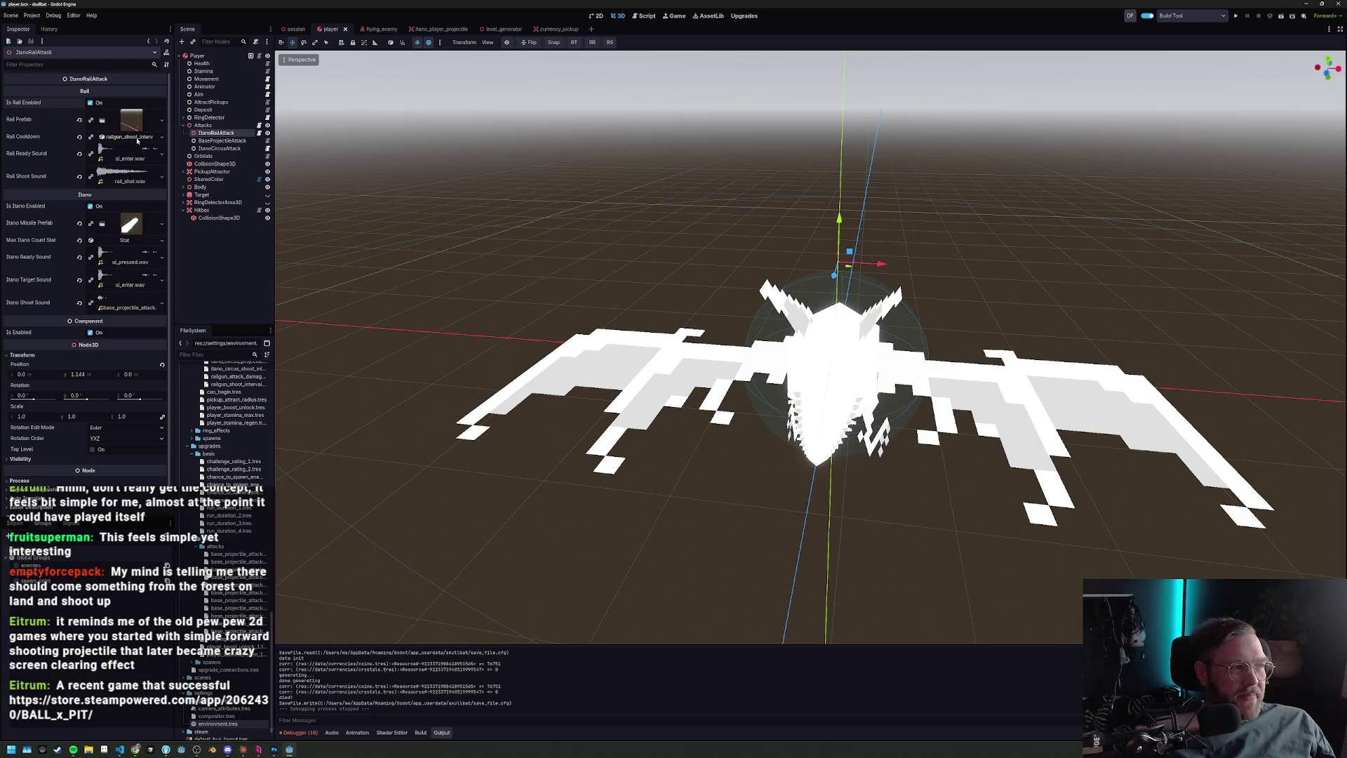
# Inspect BaseProjectileAttack, then run the game, play until game over and restart to Upgrades.
pyautogui.click(222, 141)
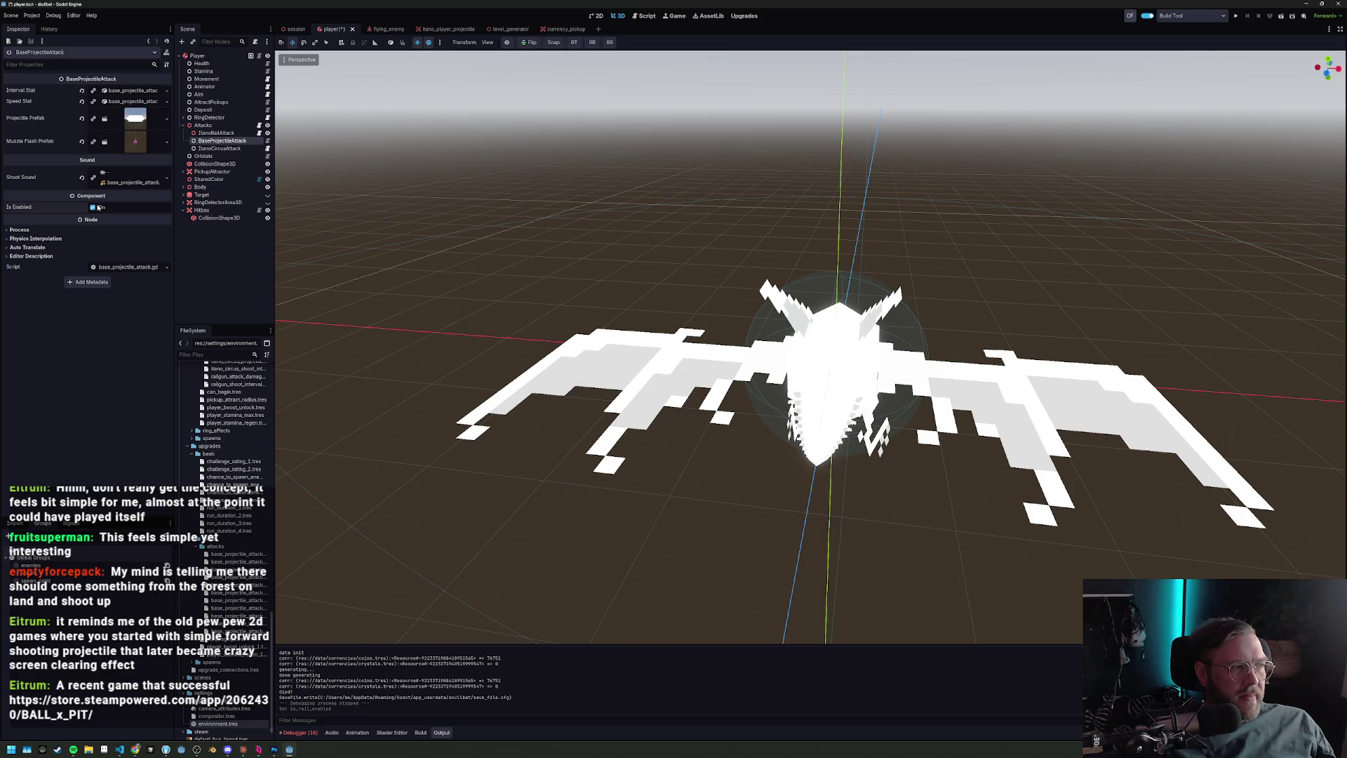
pyautogui.click(1240, 17)
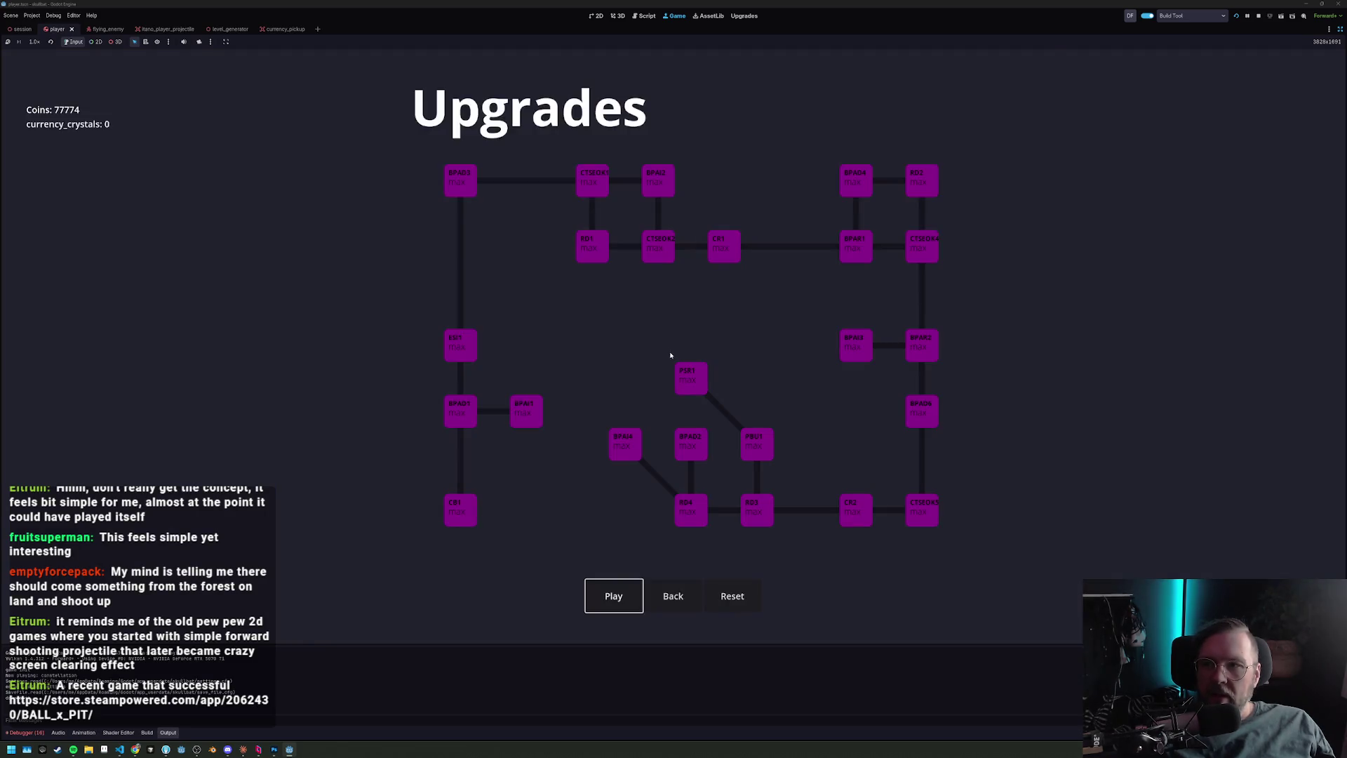
pyautogui.press('Return')
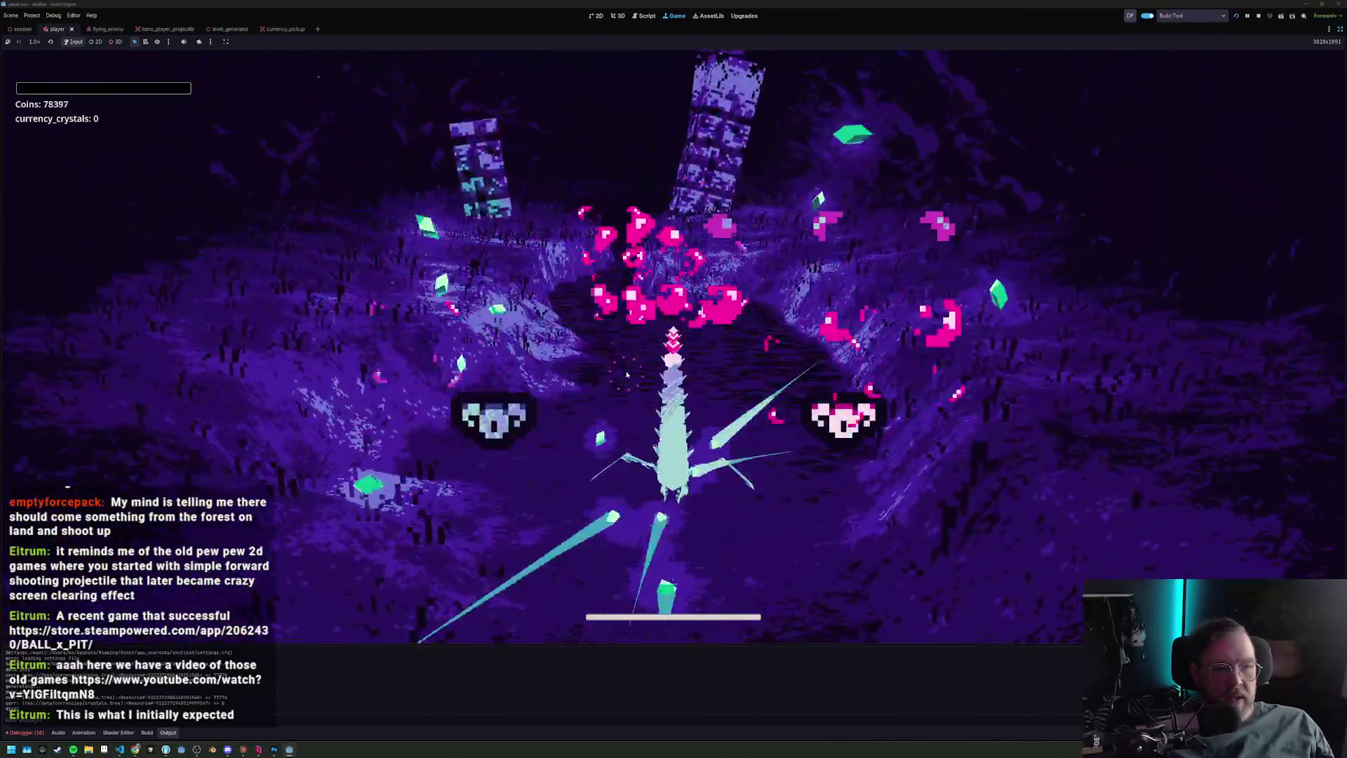
pyautogui.click(681, 350)
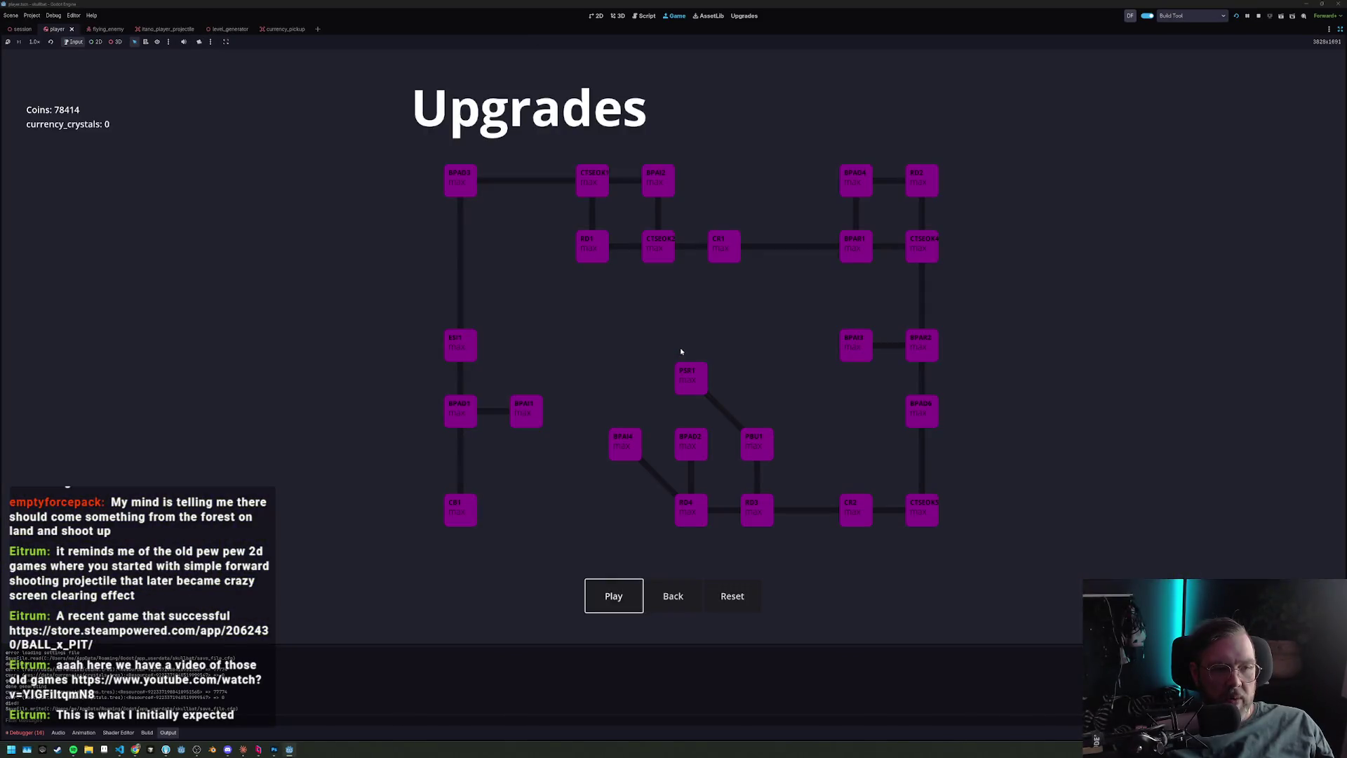
# Play another run to game over, return to Upgrades (78584 coins), then switch to the YouTube video.
pyautogui.press('Return')
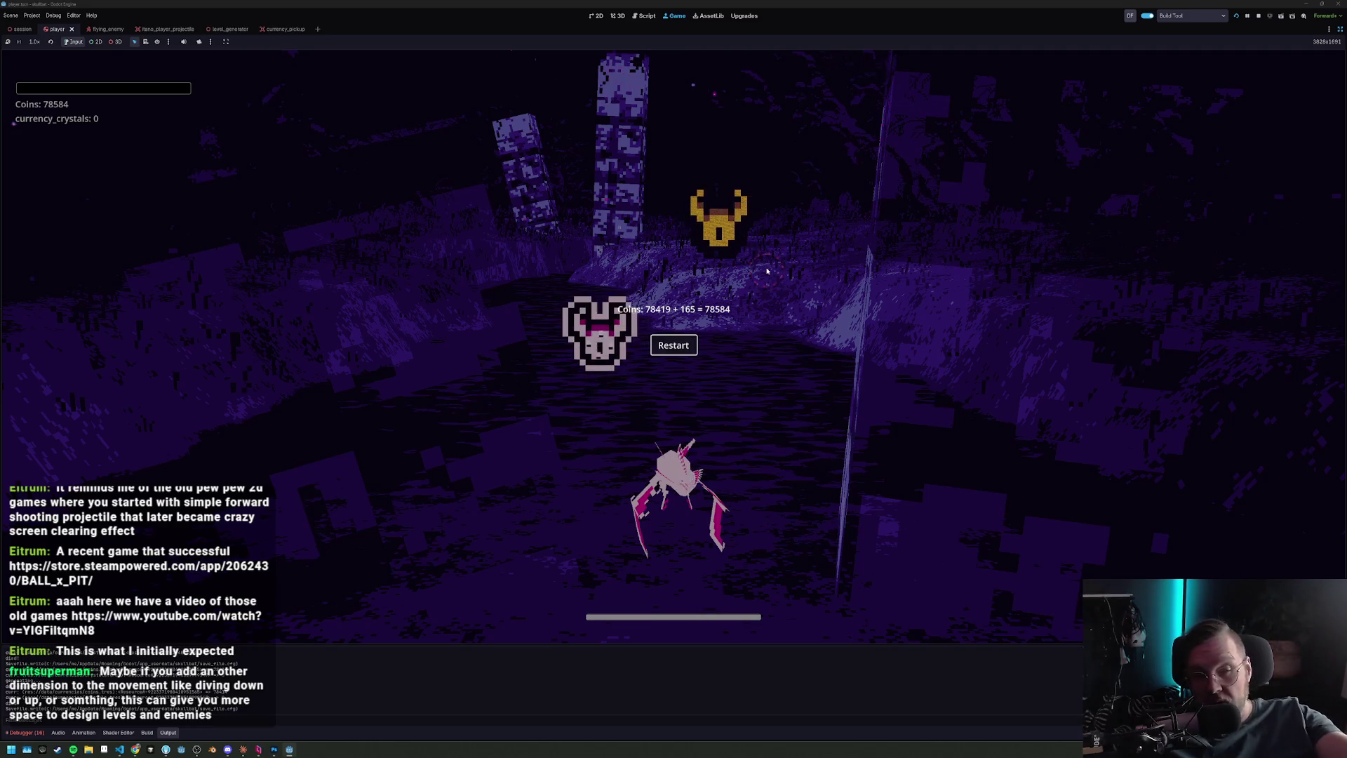
pyautogui.click(664, 343)
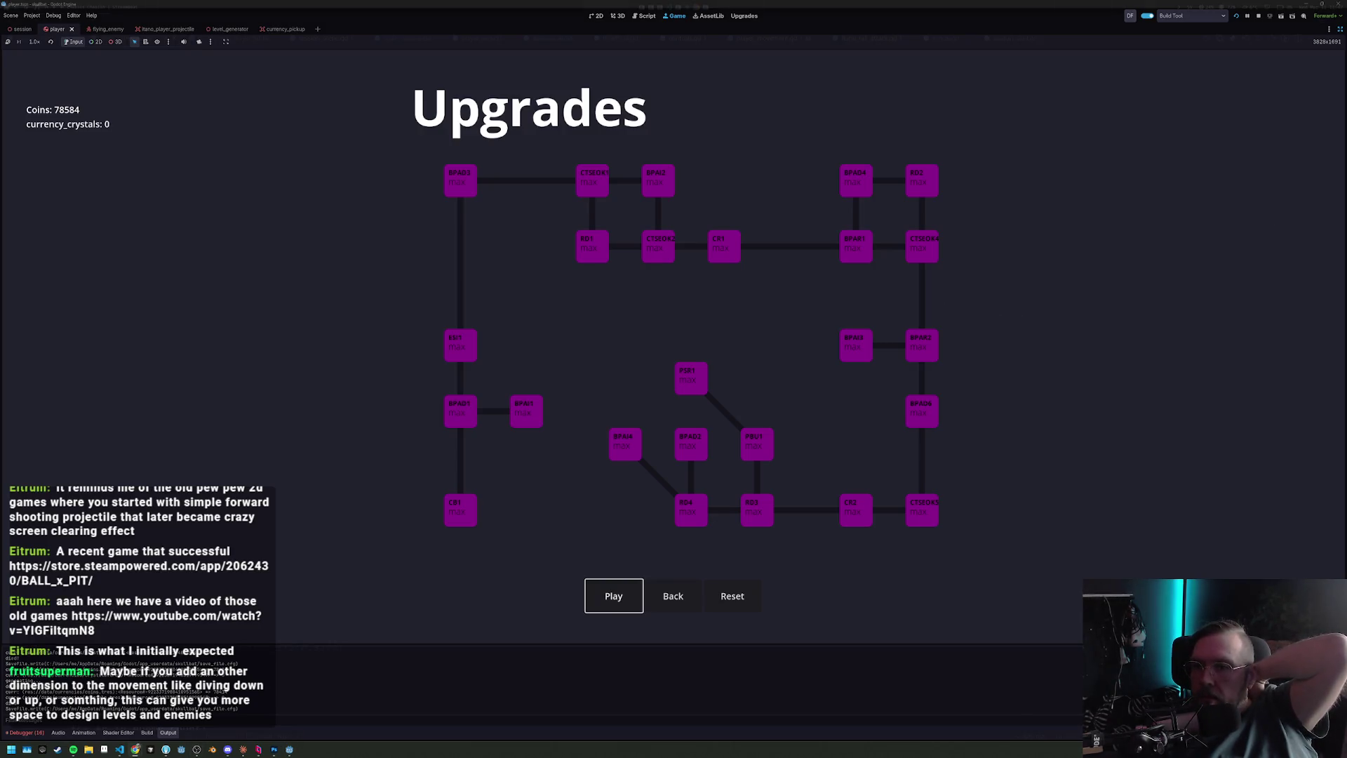
pyautogui.hotkey('alt', 'Tab')
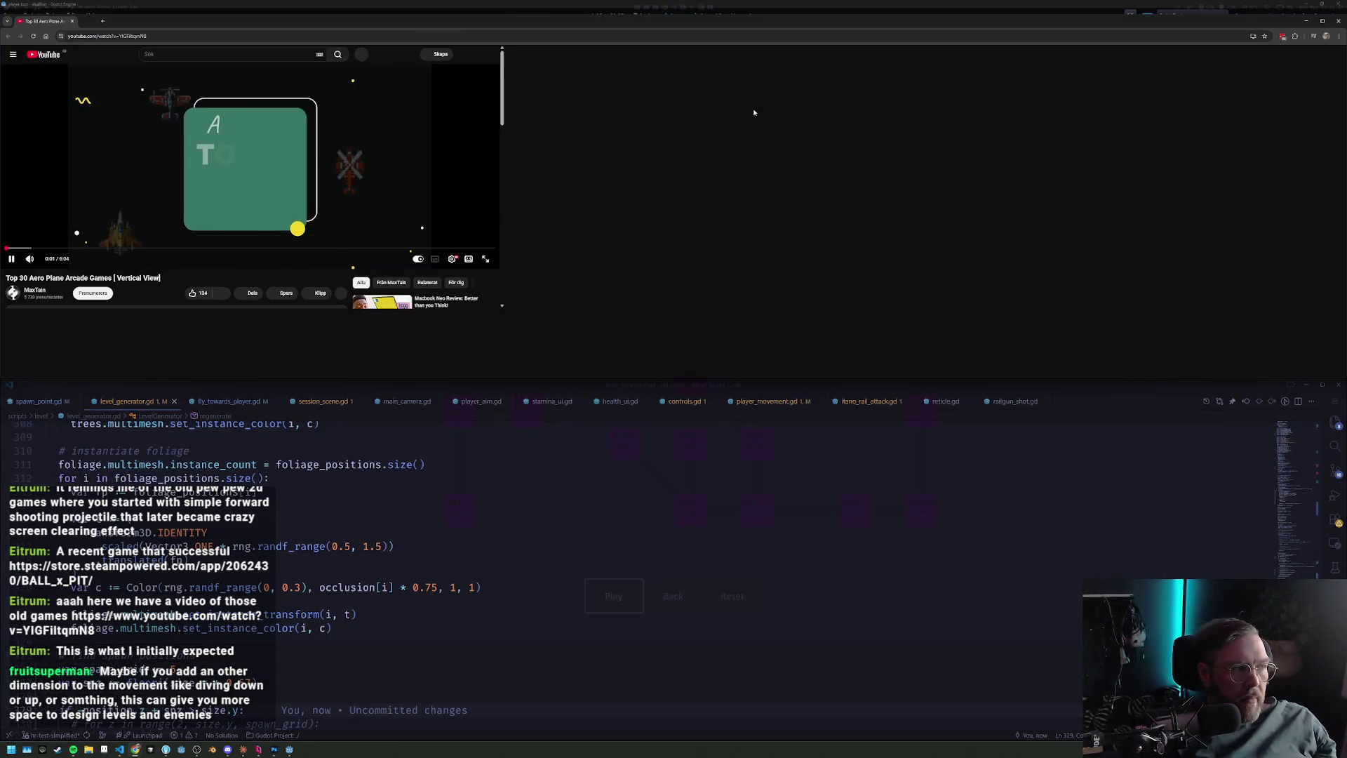
# Watch the arcade shooter video beside VS Code, skipping ahead twice, then maximize VS Code.
pyautogui.press('super+Right')
pyautogui.press('space')
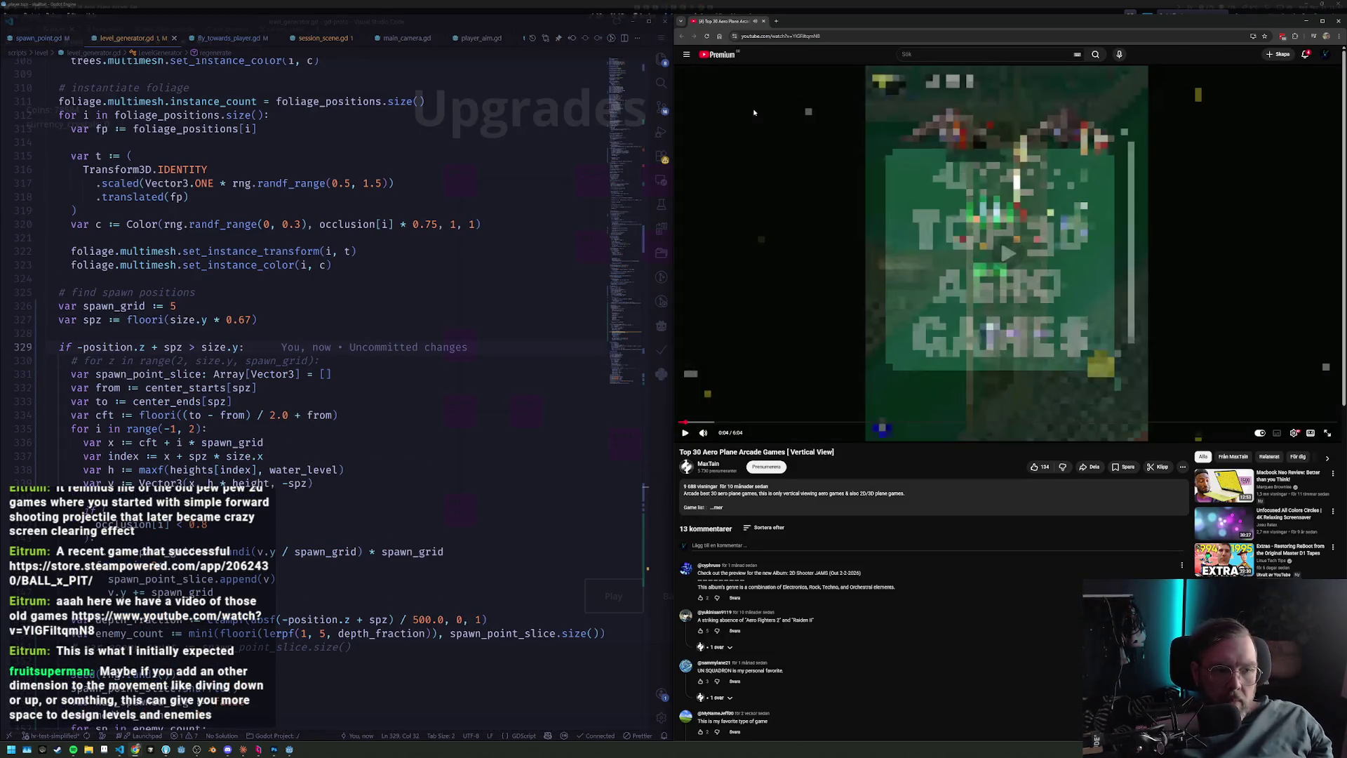
pyautogui.click(755, 112)
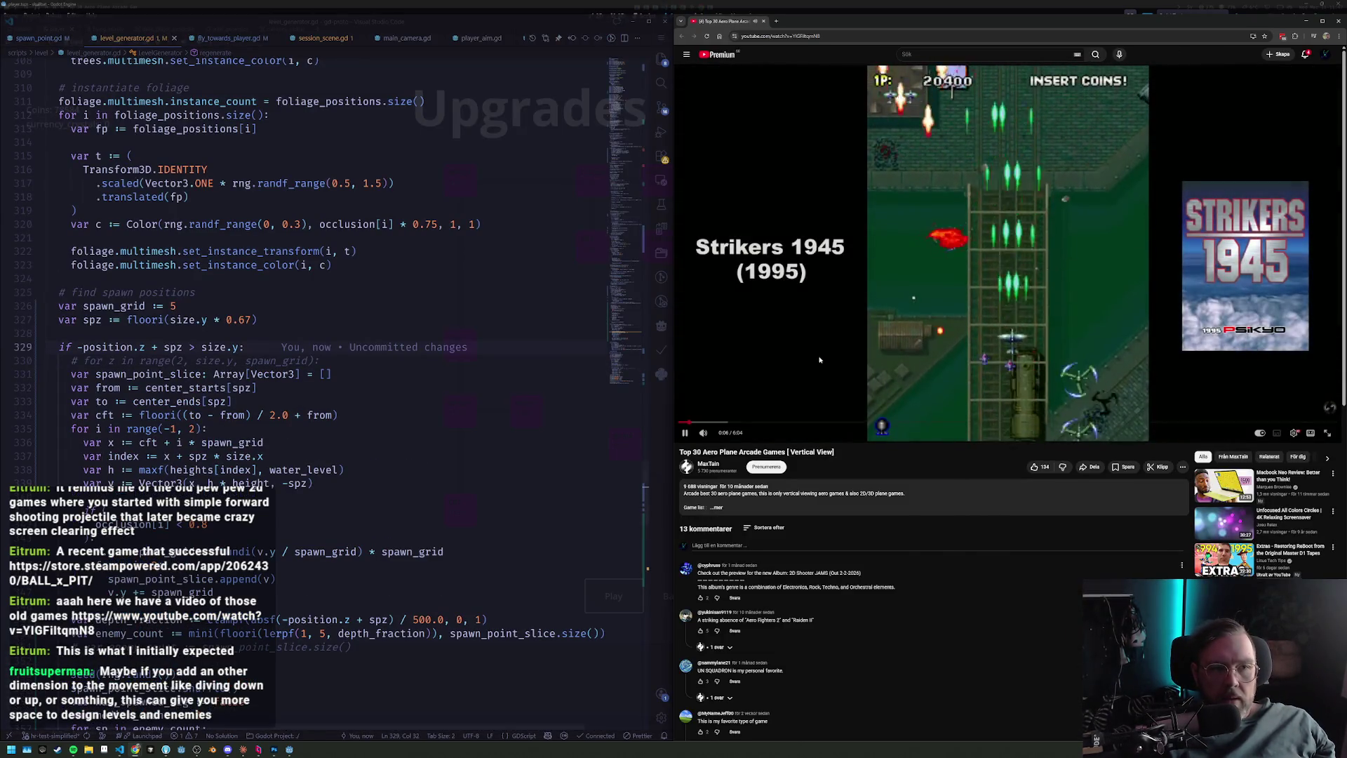
pyautogui.moveTo(717, 435)
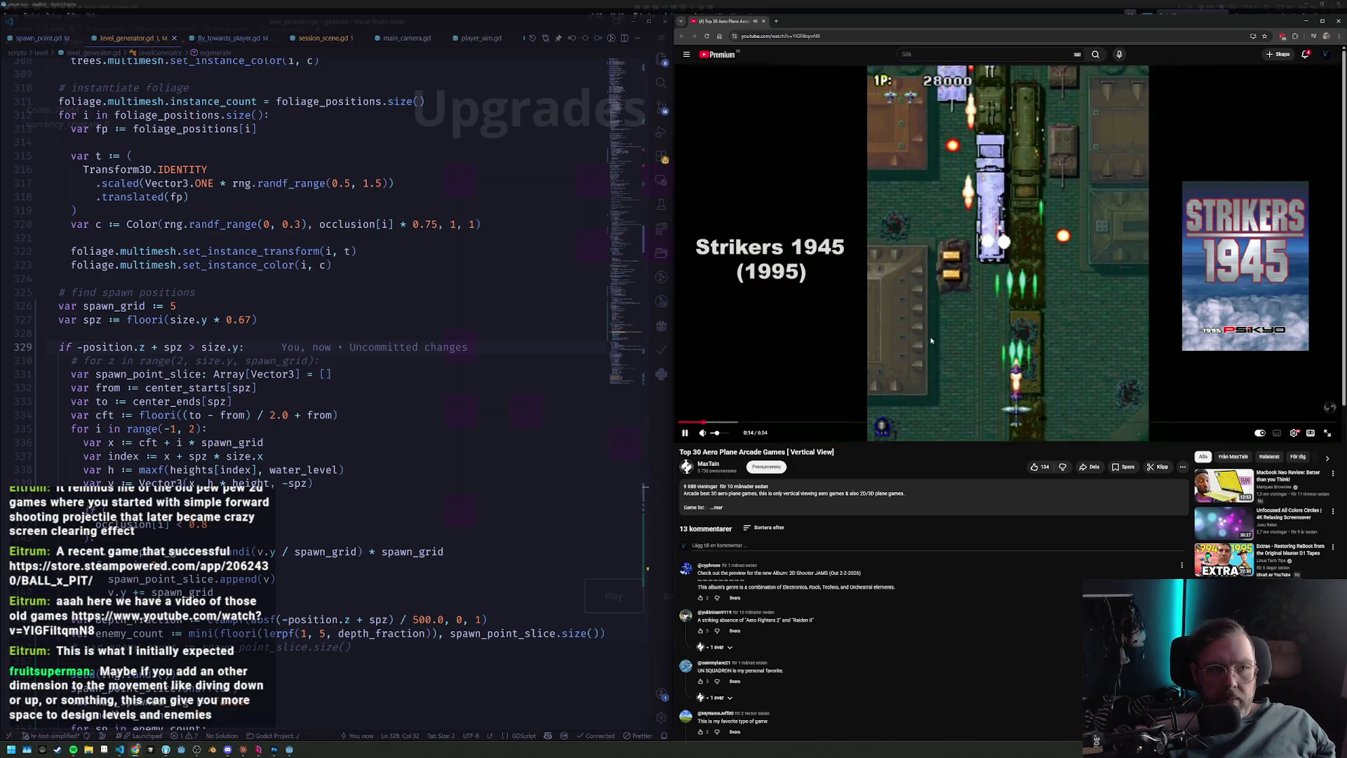
pyautogui.click(778, 425)
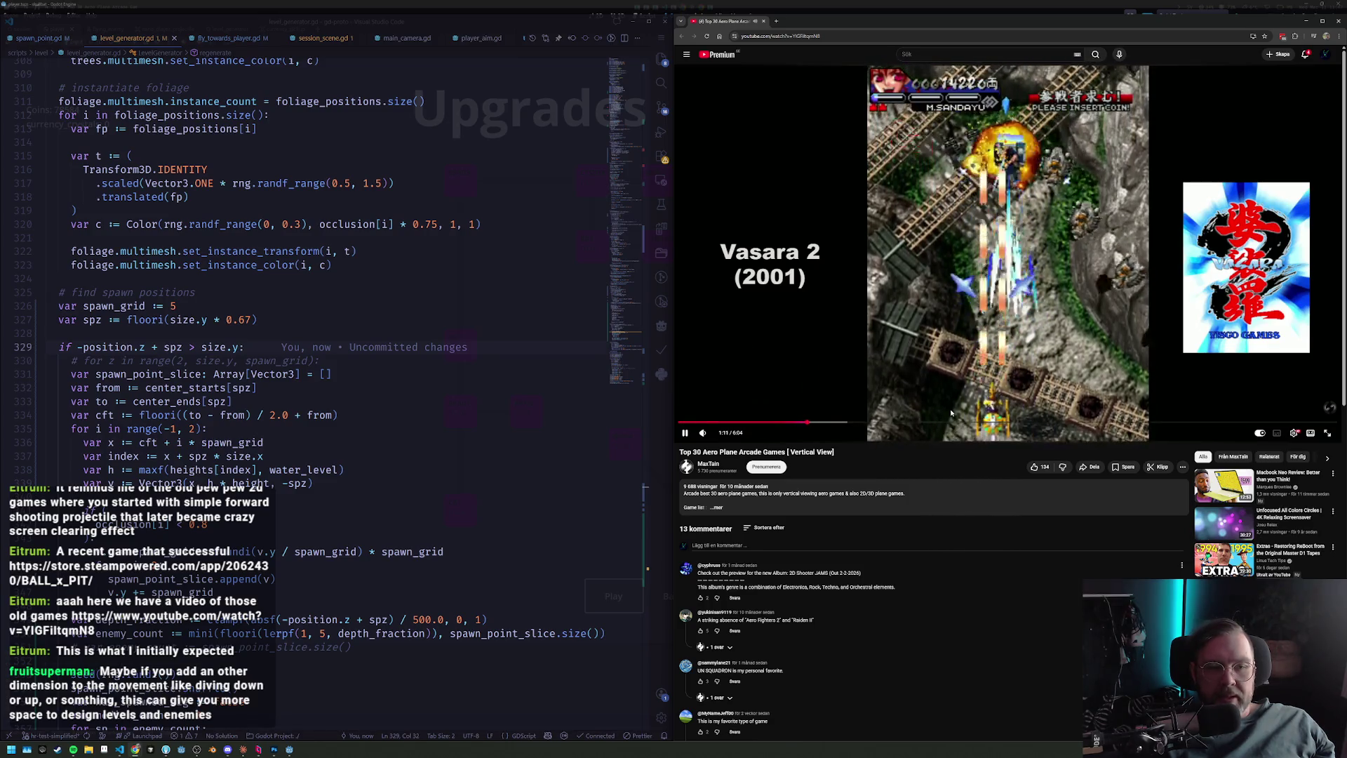
pyautogui.click(946, 423)
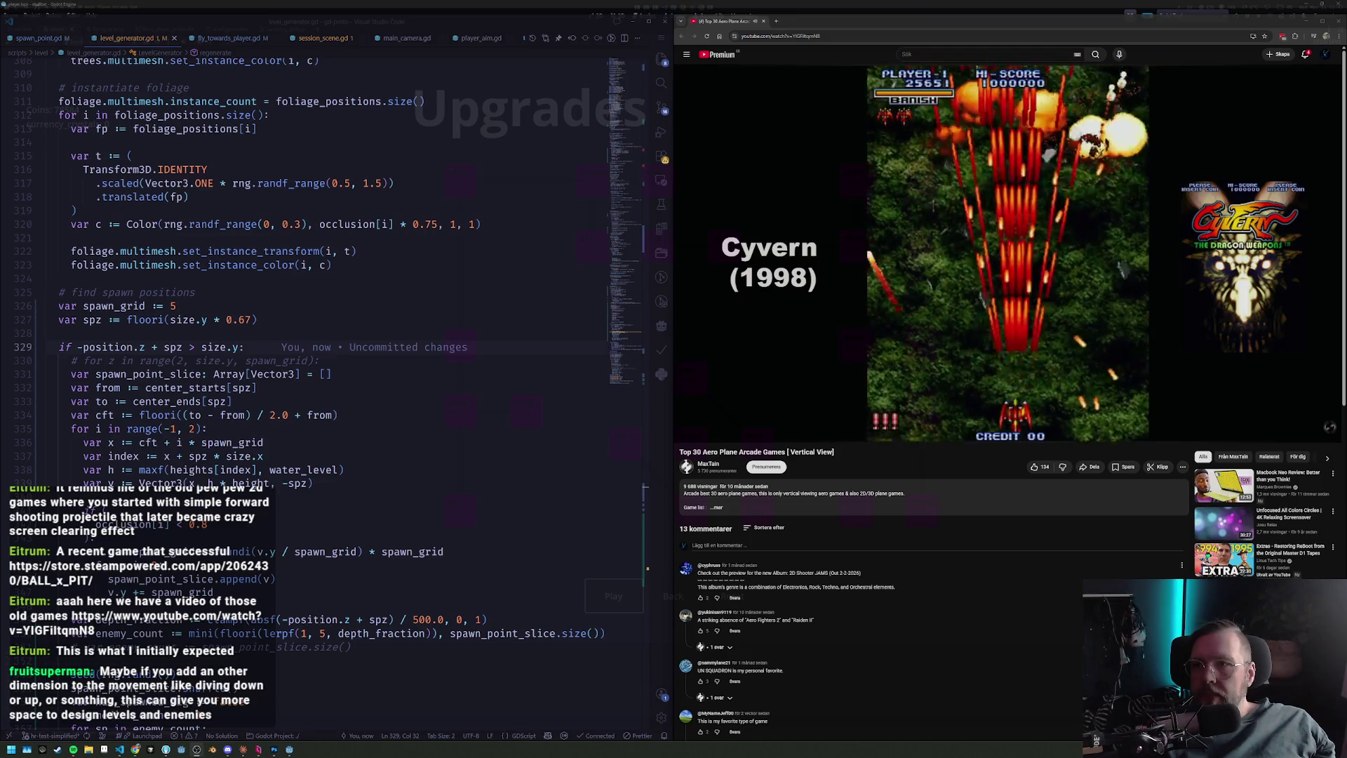
pyautogui.press('super+Up')
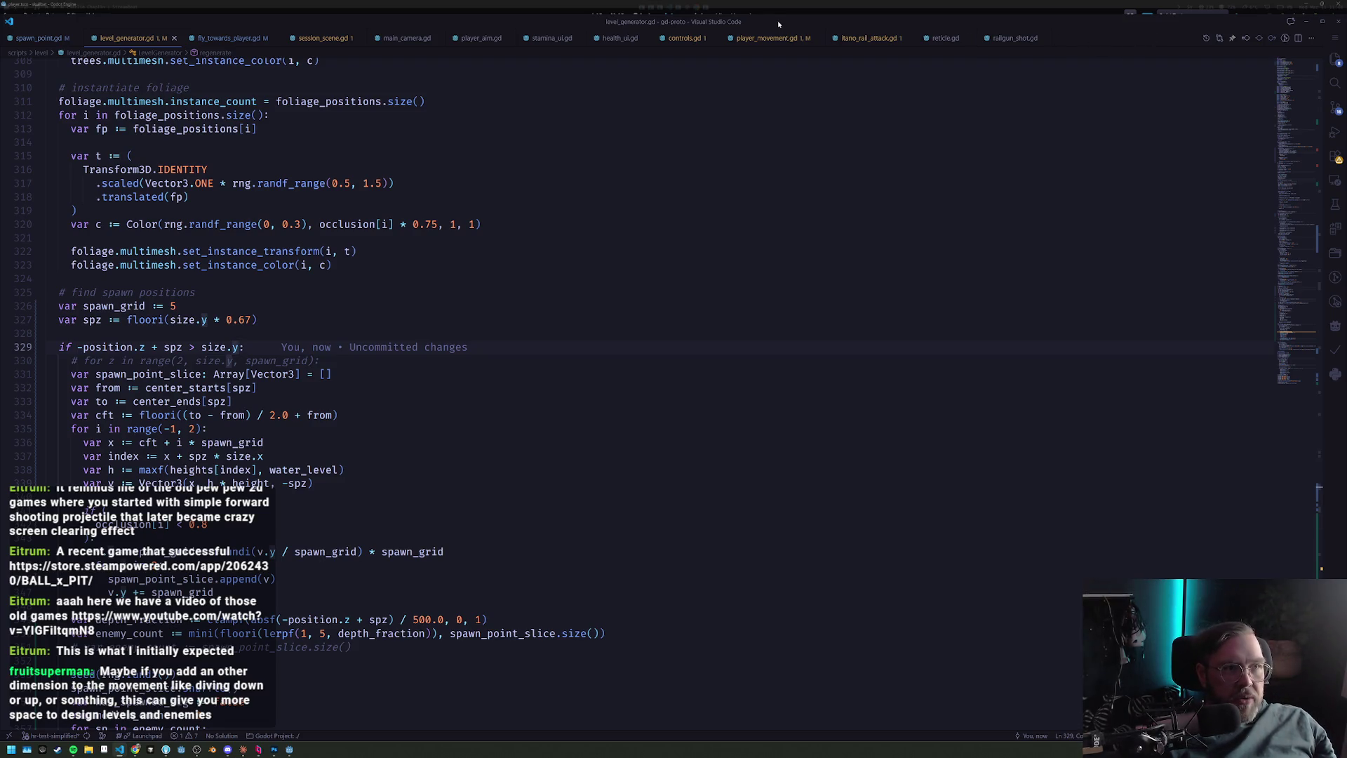
# Put Godot on the left half, playtest two runs, then stop the game with F8.
pyautogui.hotkey('alt', 'Tab')
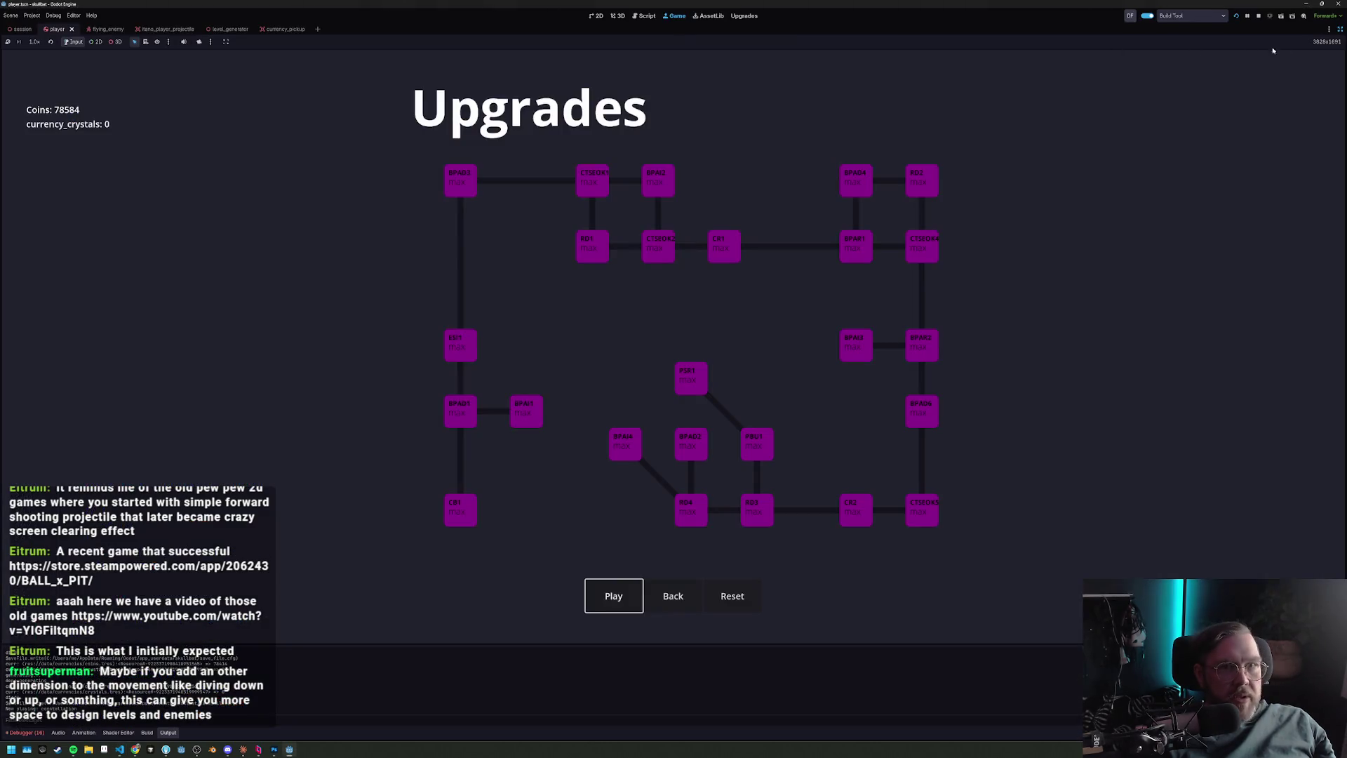
pyautogui.click(1322, 4)
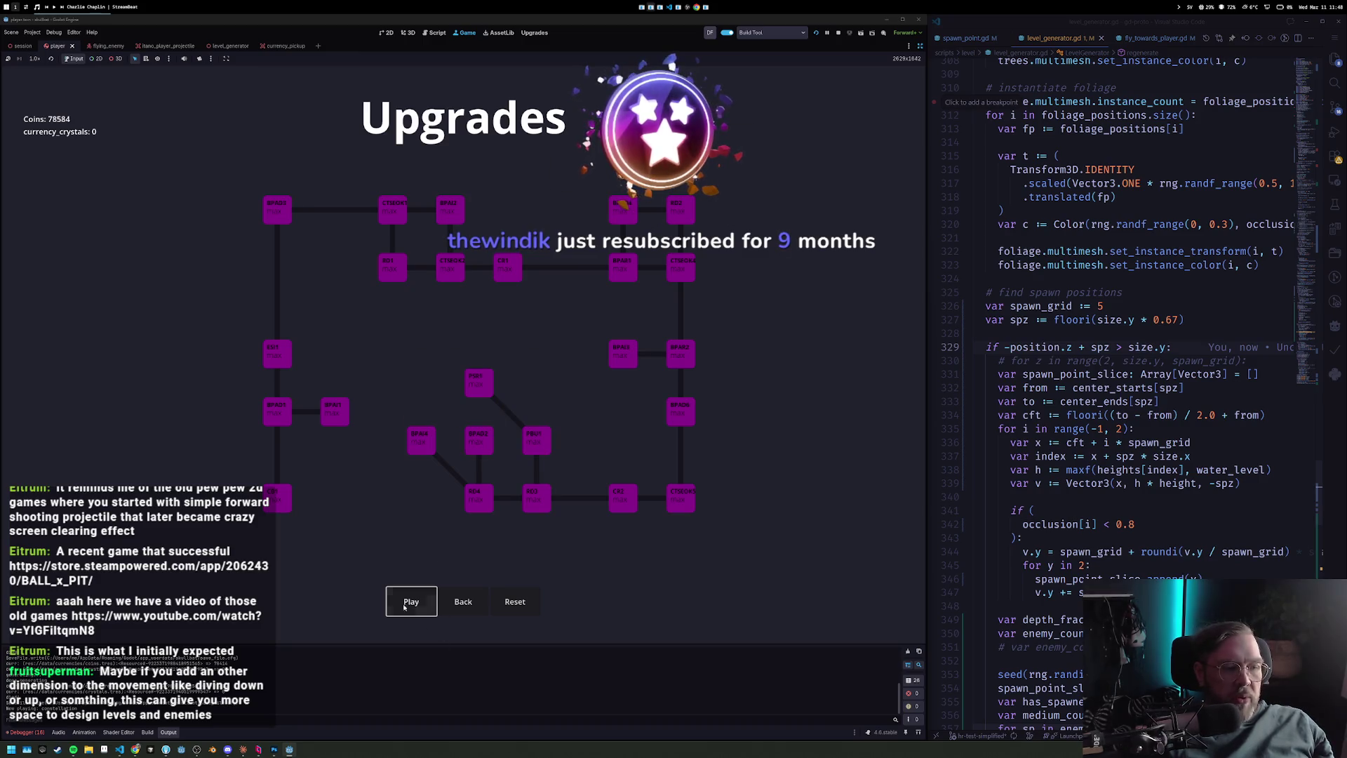
pyautogui.click(433, 591)
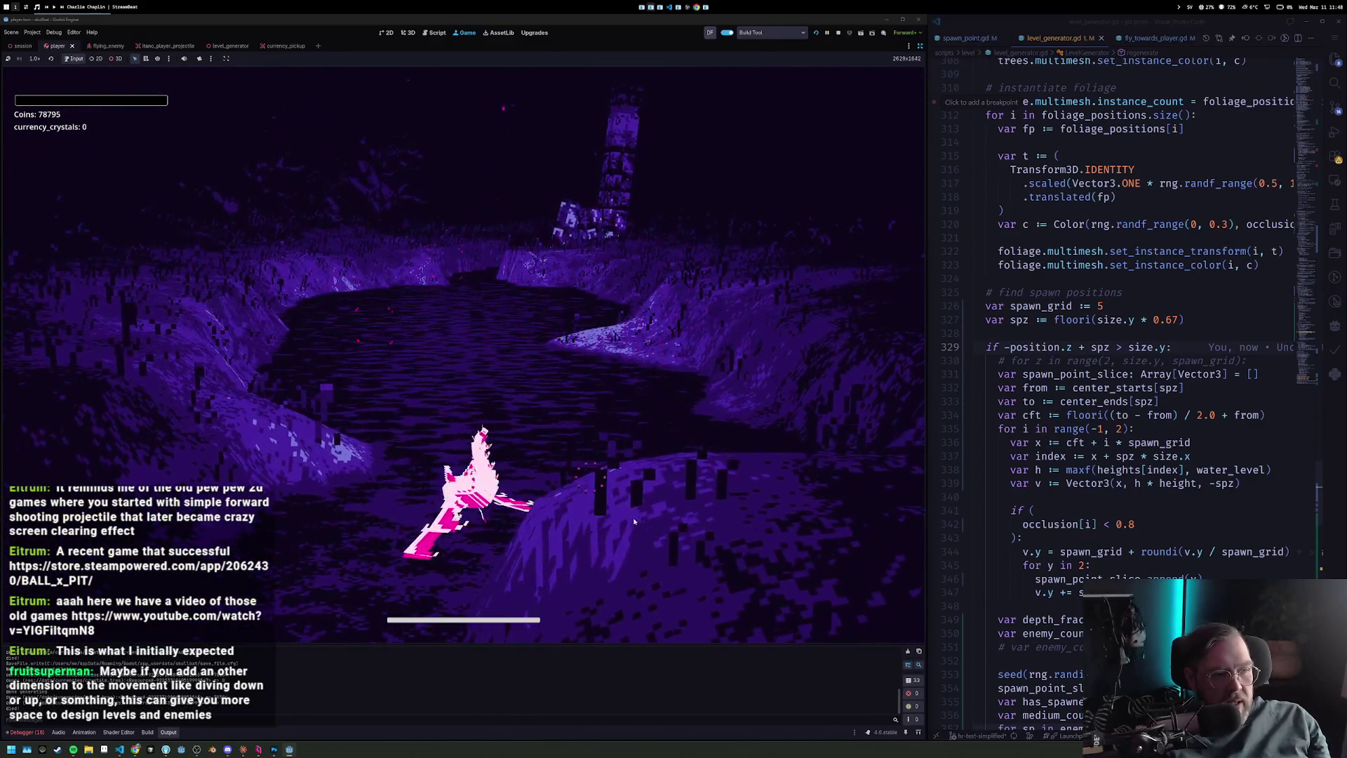
pyautogui.click(457, 349)
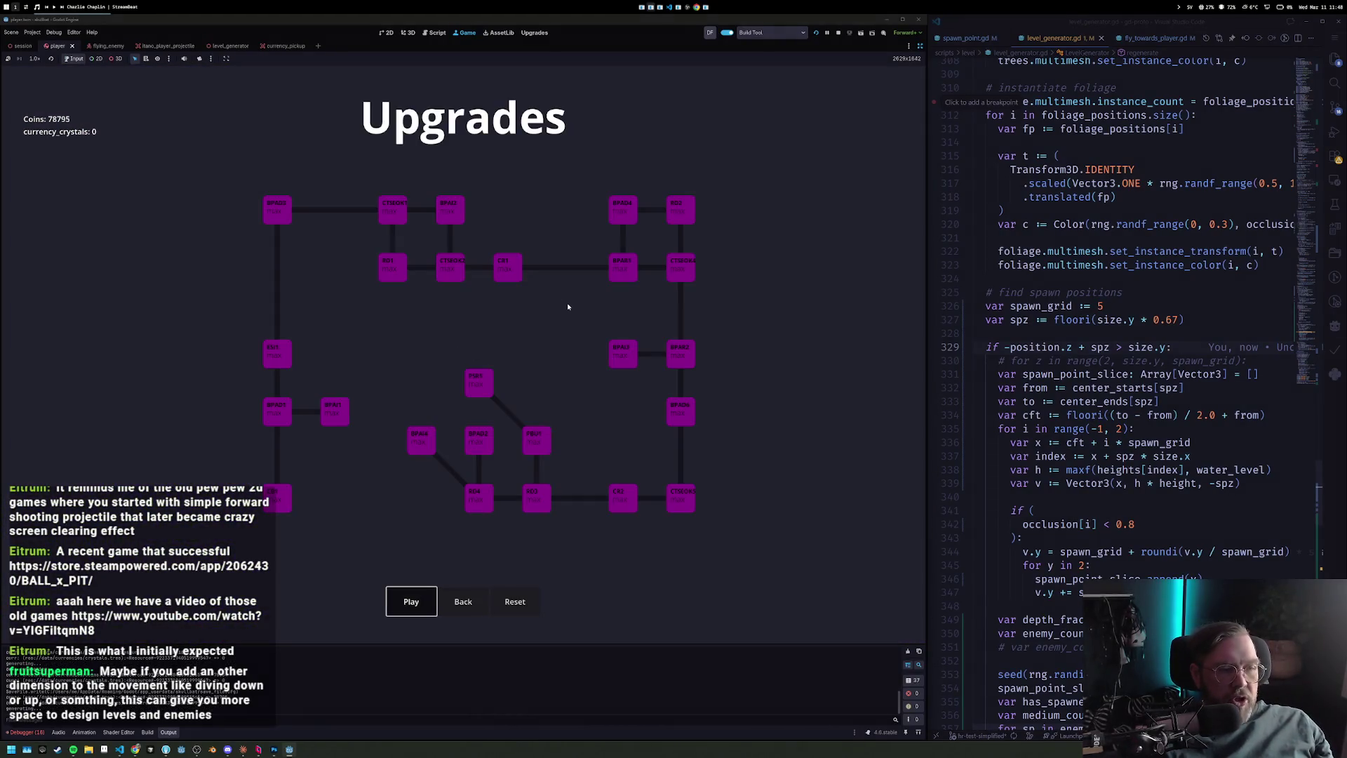
pyautogui.press('Return')
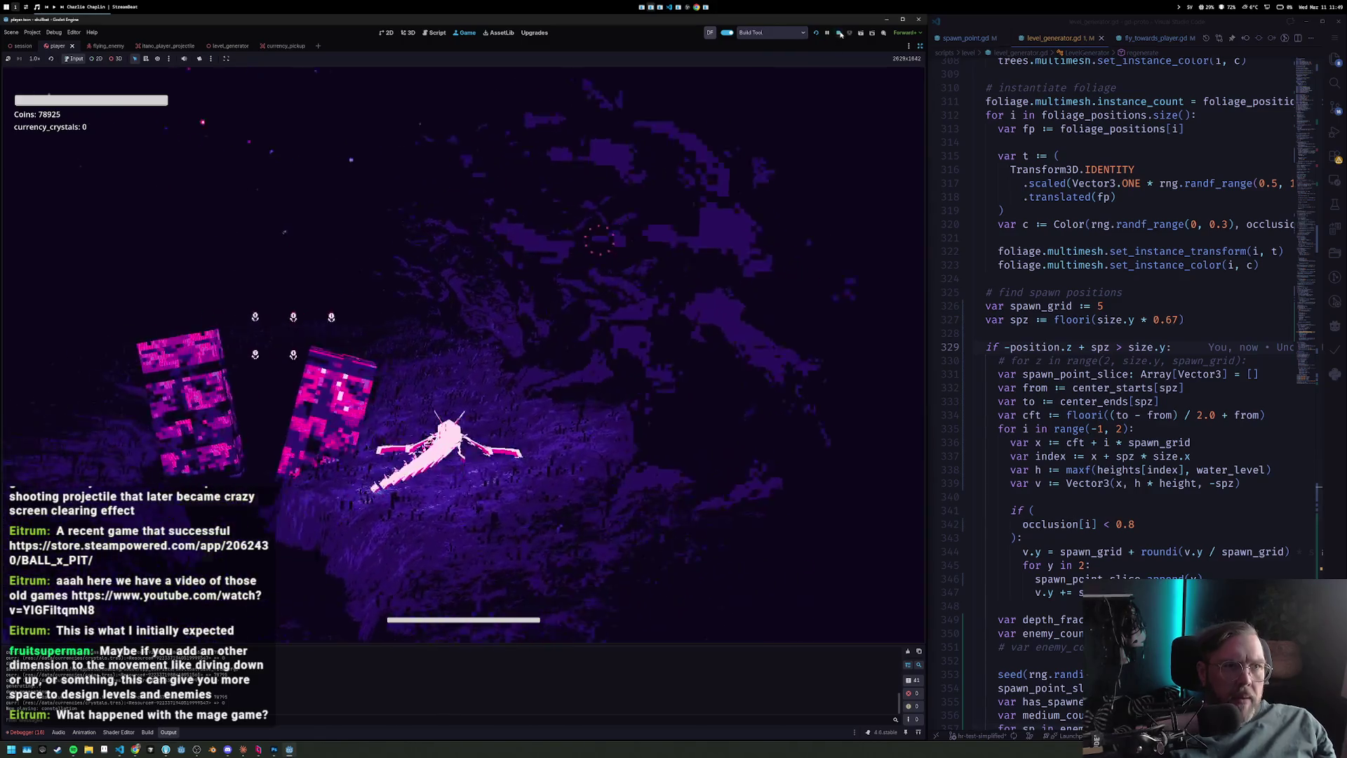
pyautogui.press('F8')
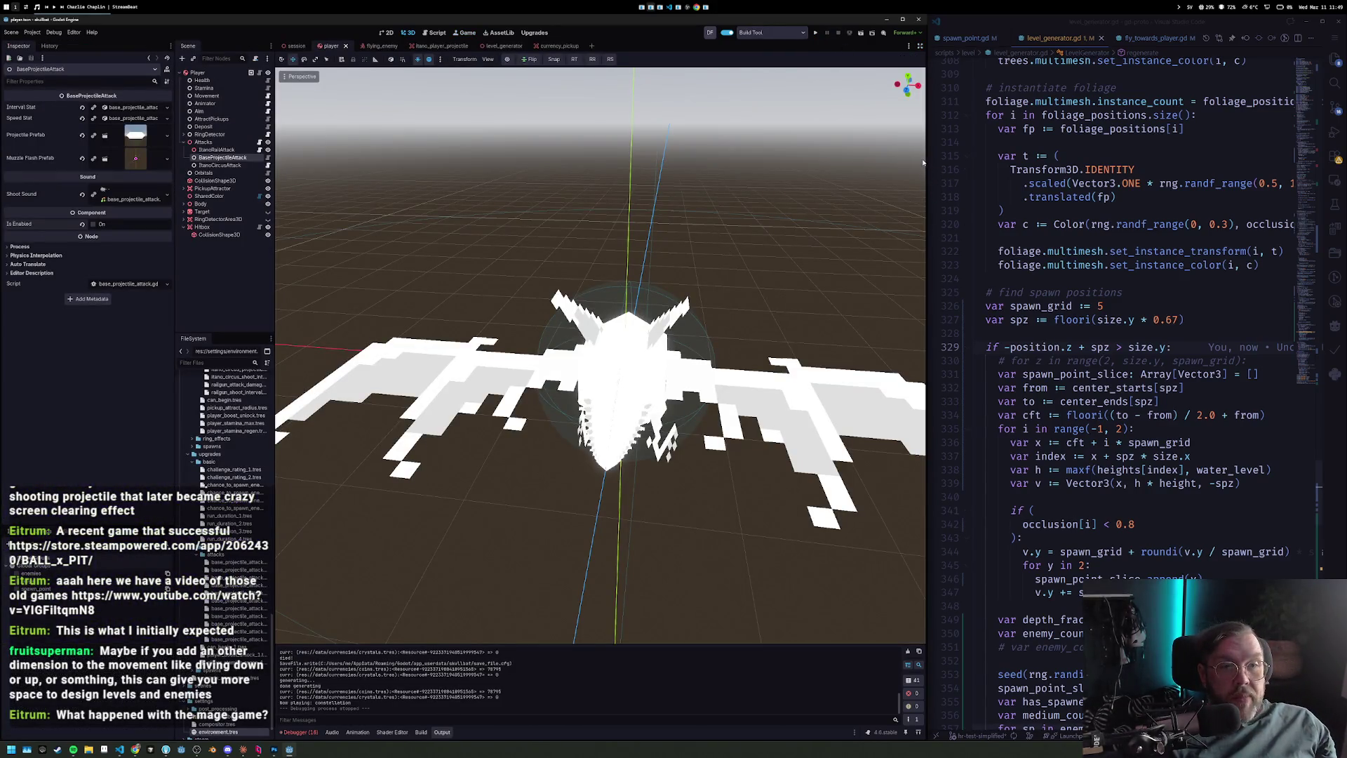
# Drag the split divider left to widen VS Code and bring up Quick Open's recent scripts.
pyautogui.moveTo(929, 159); pyautogui.dragTo(779, 161)
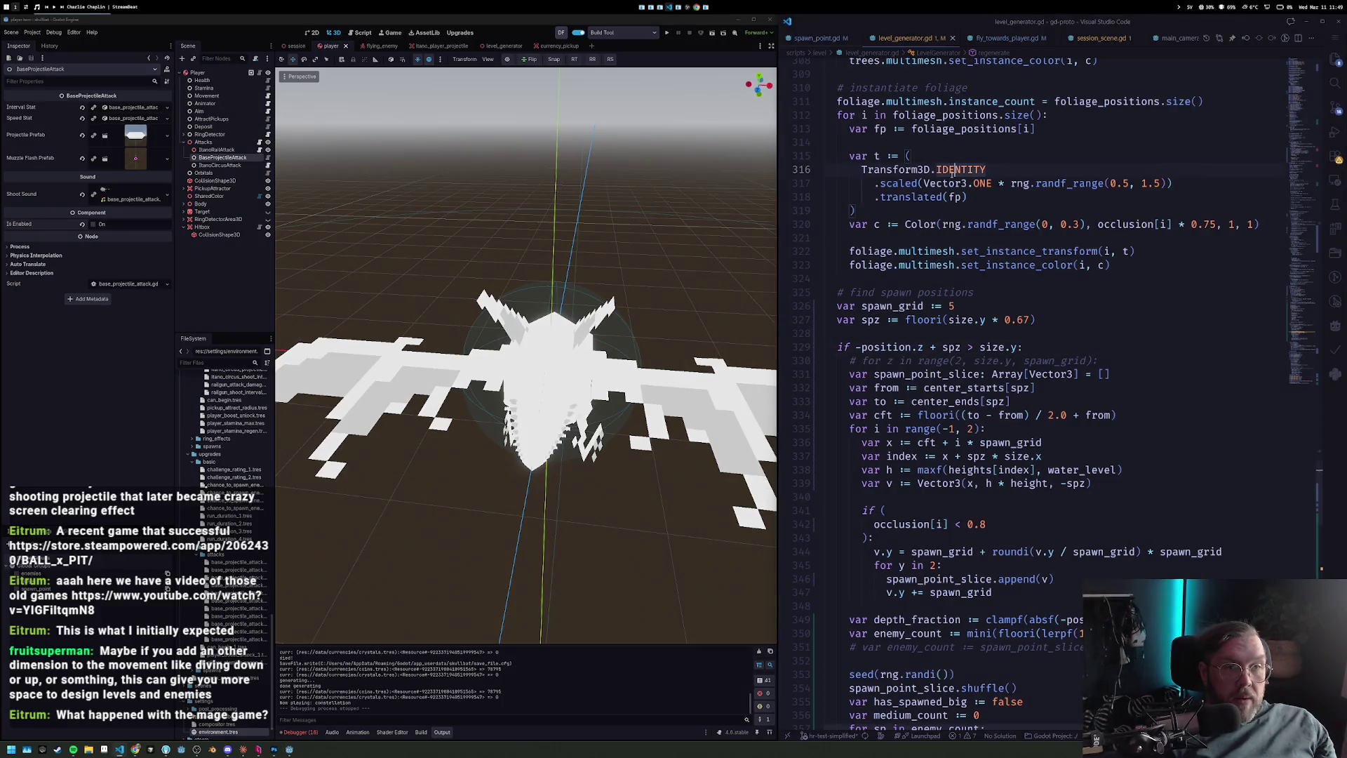
pyautogui.hotkey('ctrl', 'p')
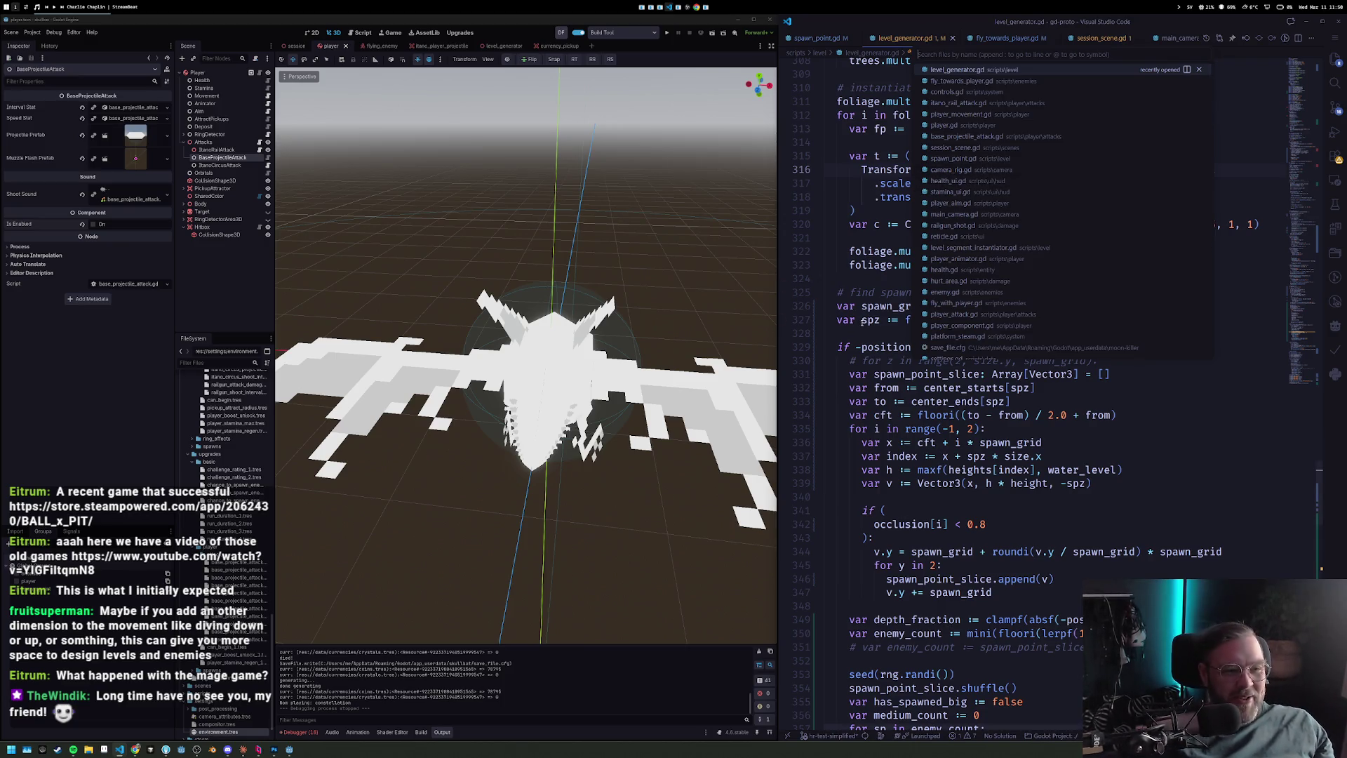
# Close Quick Open, review the foliage_positions code around line 313, then bring up the game notes.
pyautogui.press('Escape')
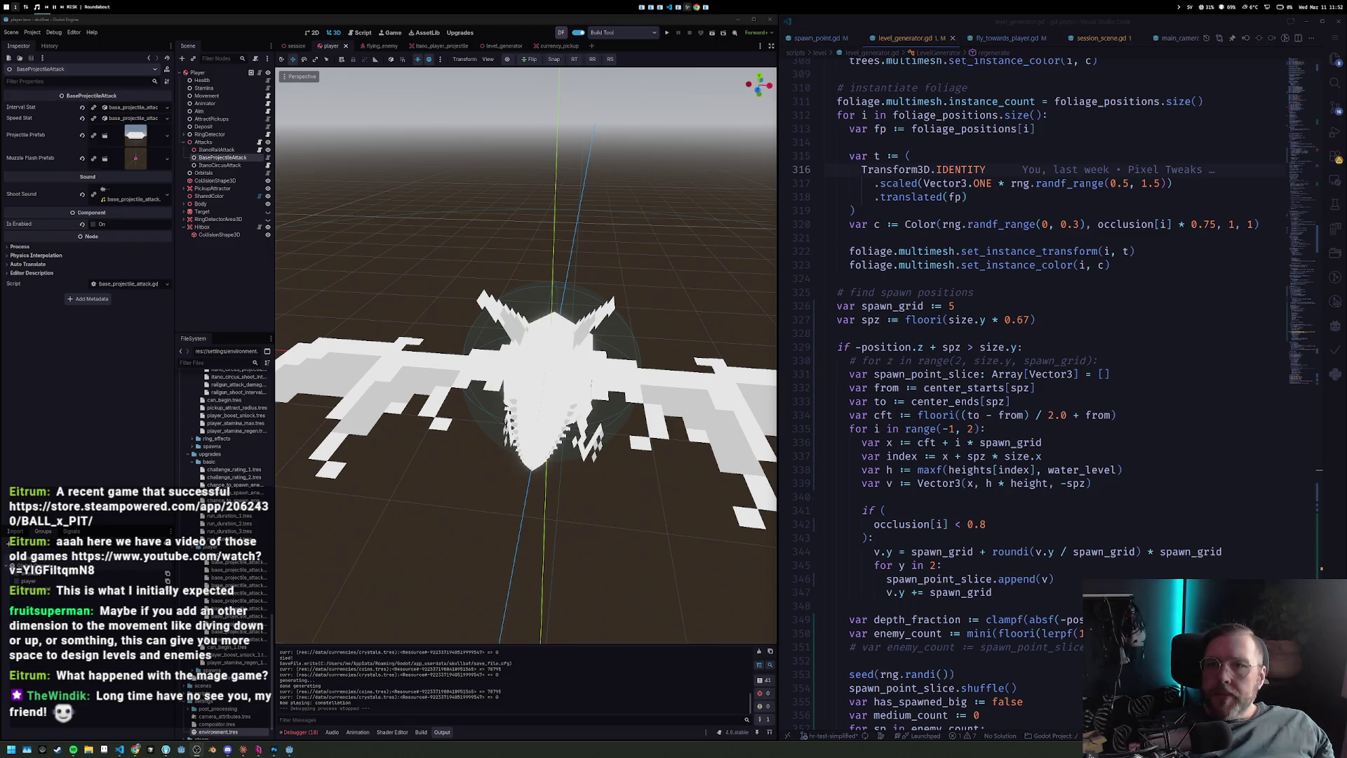
pyautogui.click(1037, 129)
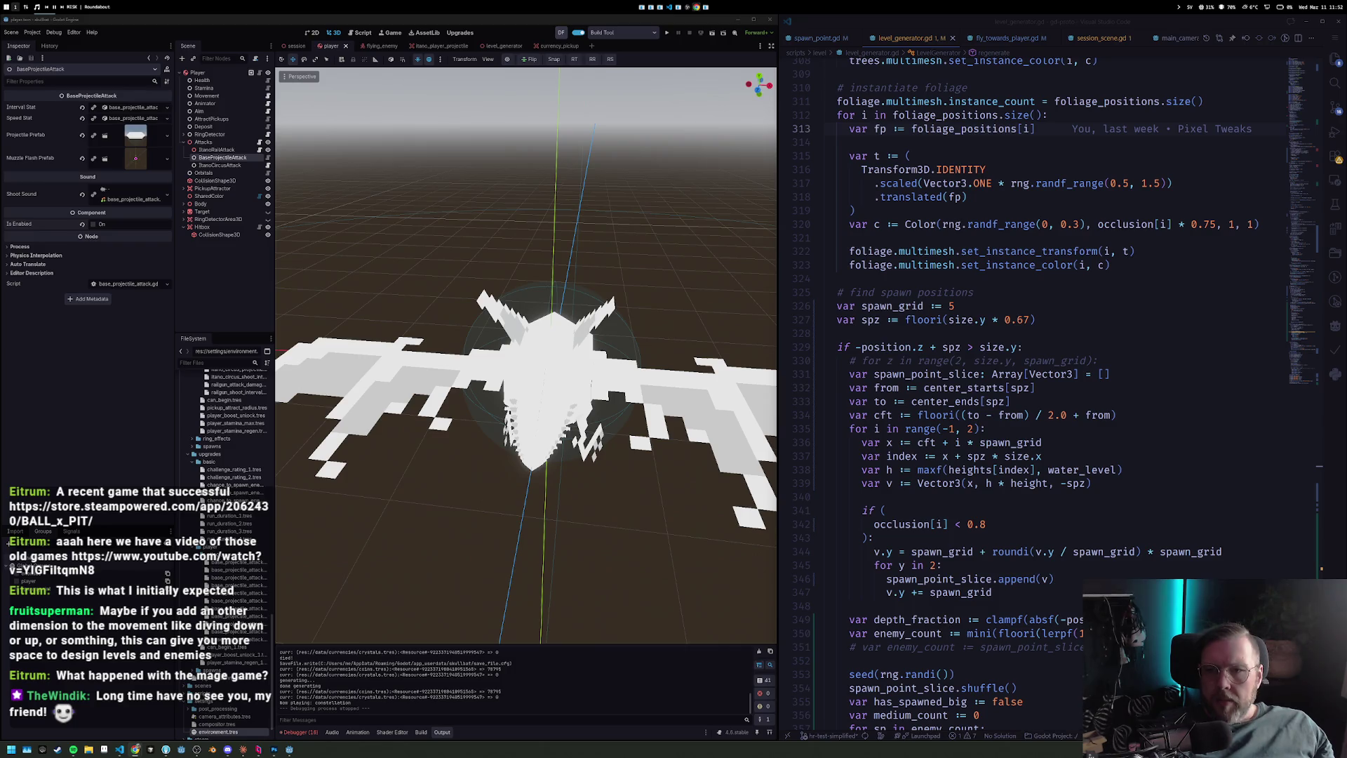
pyautogui.press('super+2')
# Collapse projects and documents, close the sidebar, and tick 'Spawn points similar to the cuboid version'.
pyautogui.scroll(3, 976, 223)
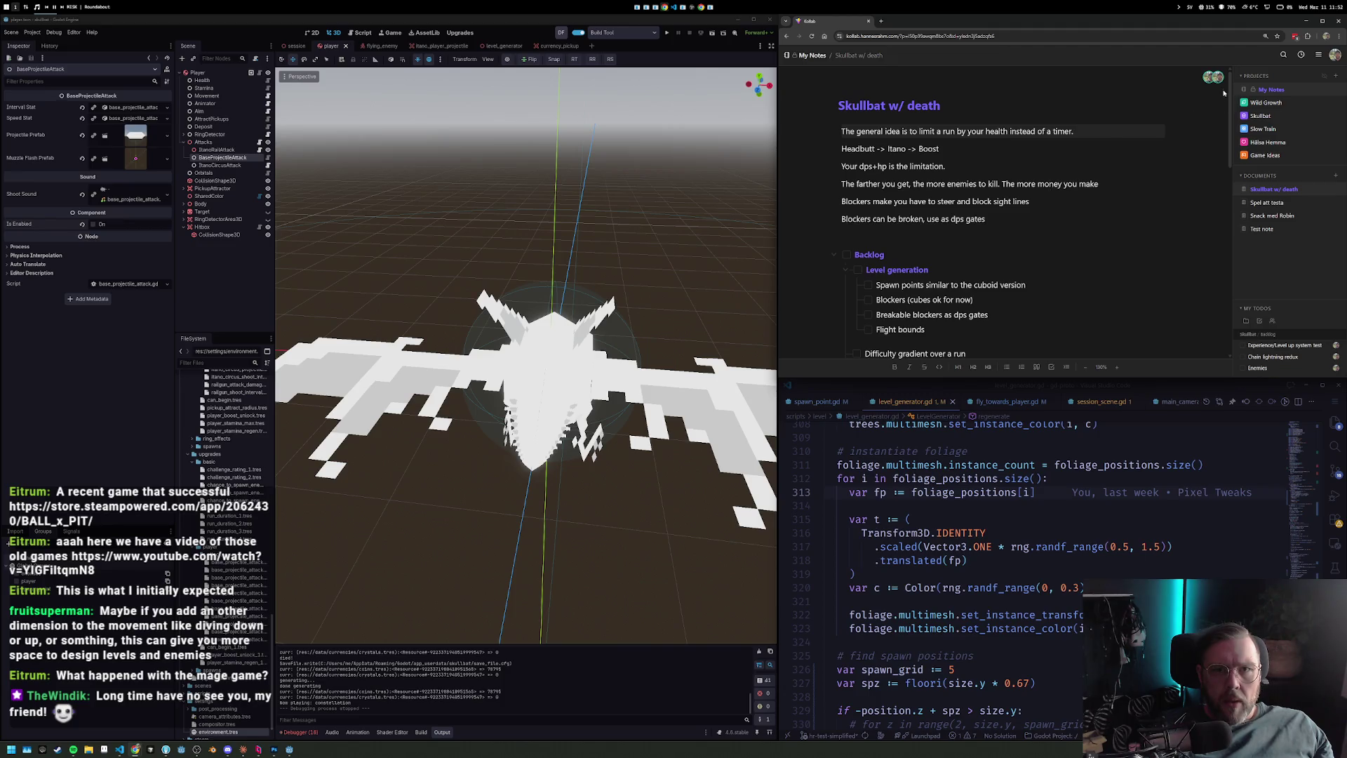
pyautogui.click(1241, 76)
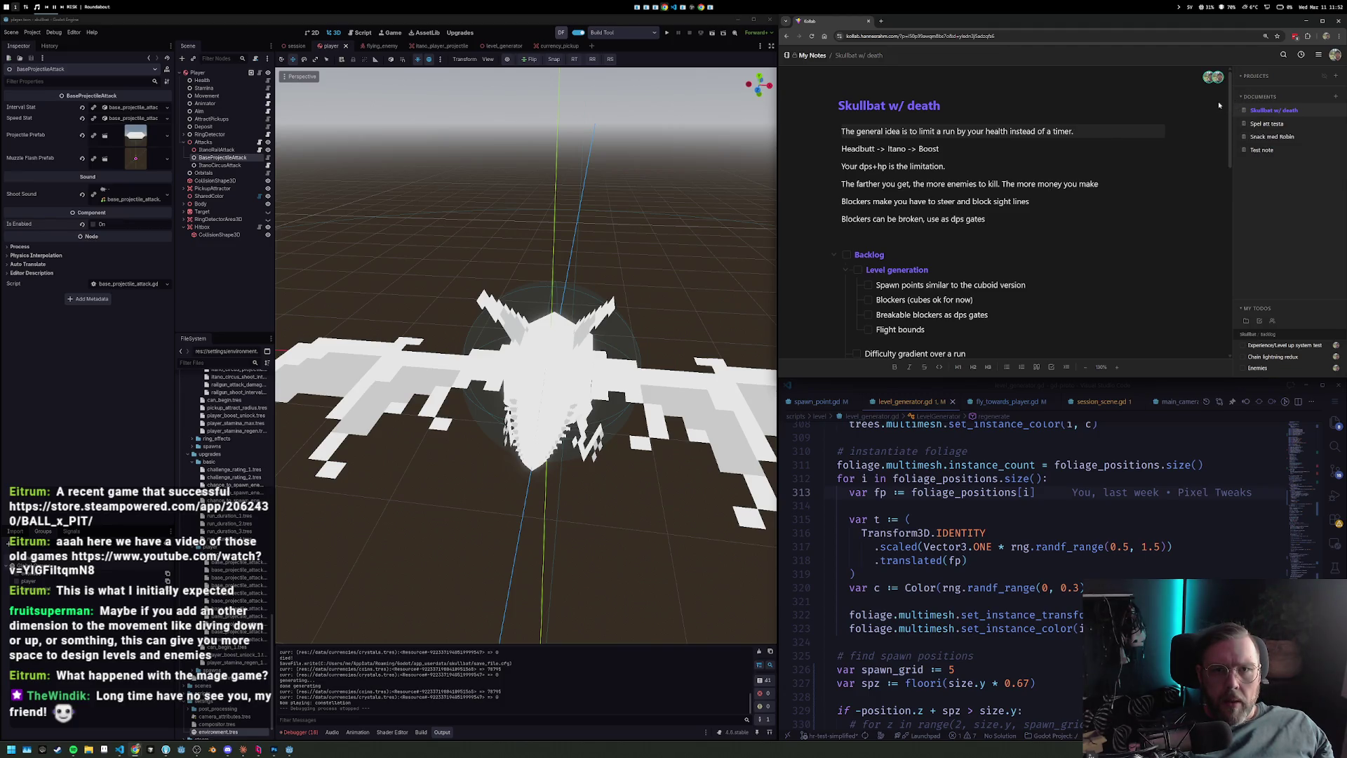
pyautogui.click(1242, 97)
pyautogui.click(1318, 55)
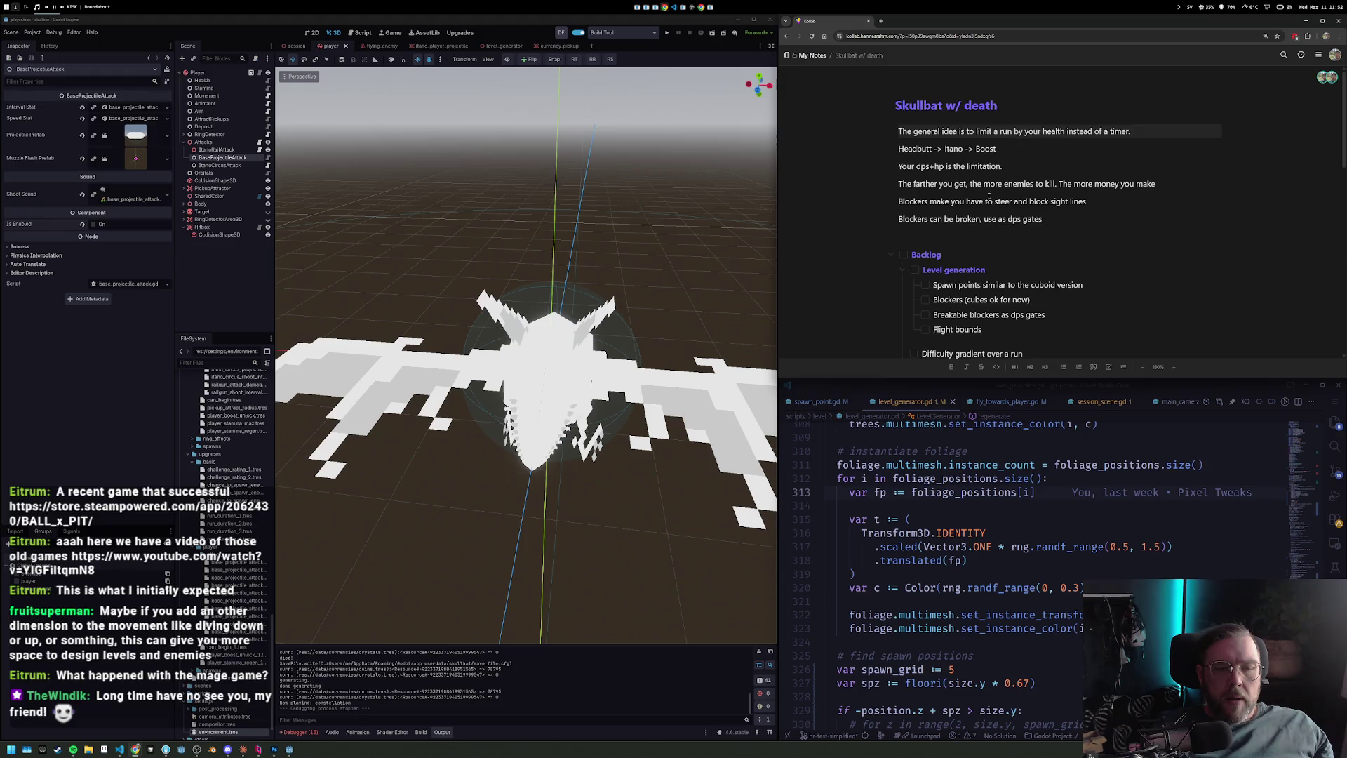
pyautogui.scroll(-2, 989, 197)
pyautogui.moveTo(1071, 379); pyautogui.dragTo(1070, 484)
pyautogui.scroll(2, 959, 269)
pyautogui.doubleClick(995, 285)
pyautogui.click(925, 284)
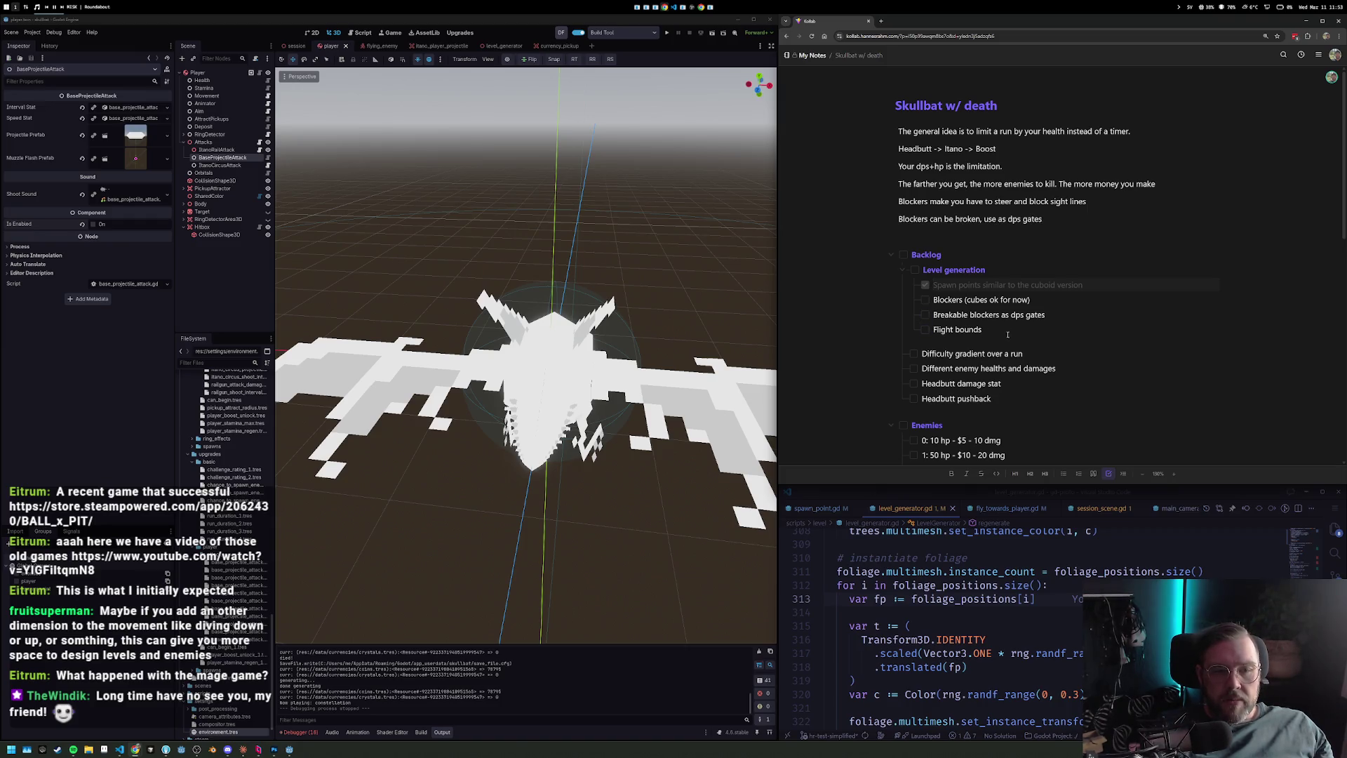
pyautogui.scroll(-1, 969, 314)
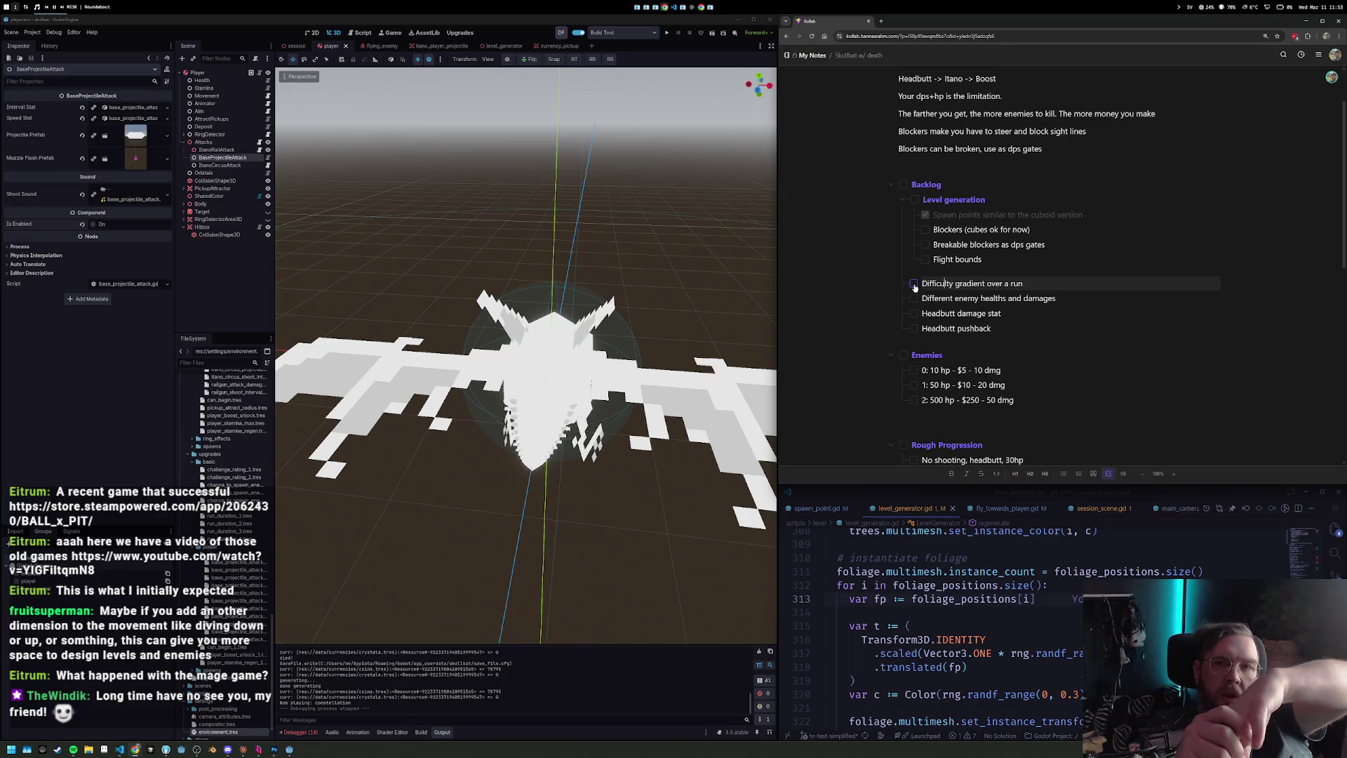
# Focus the code editor and reopen level_generator.gd through Quick Open.
pyautogui.click(1003, 598)
pyautogui.click(1025, 473)
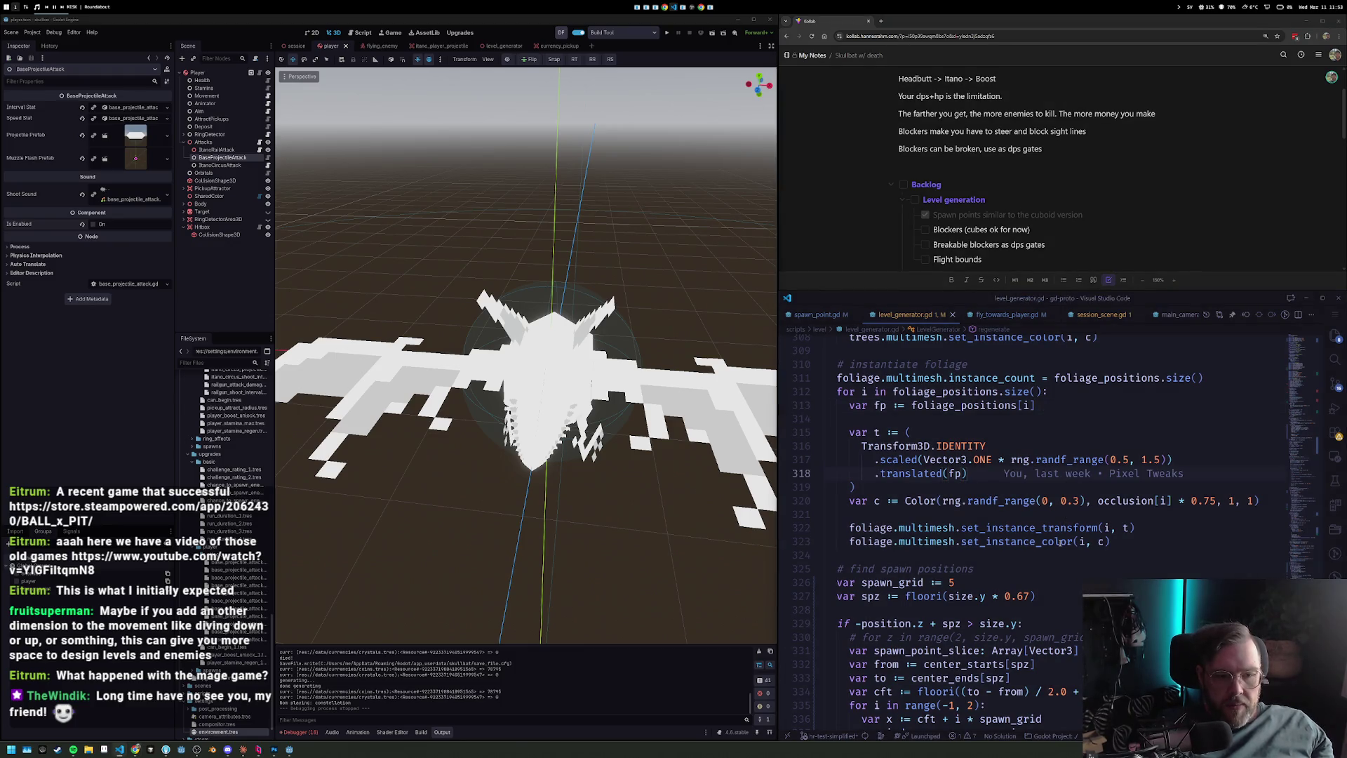
pyautogui.moveTo(1059, 541)
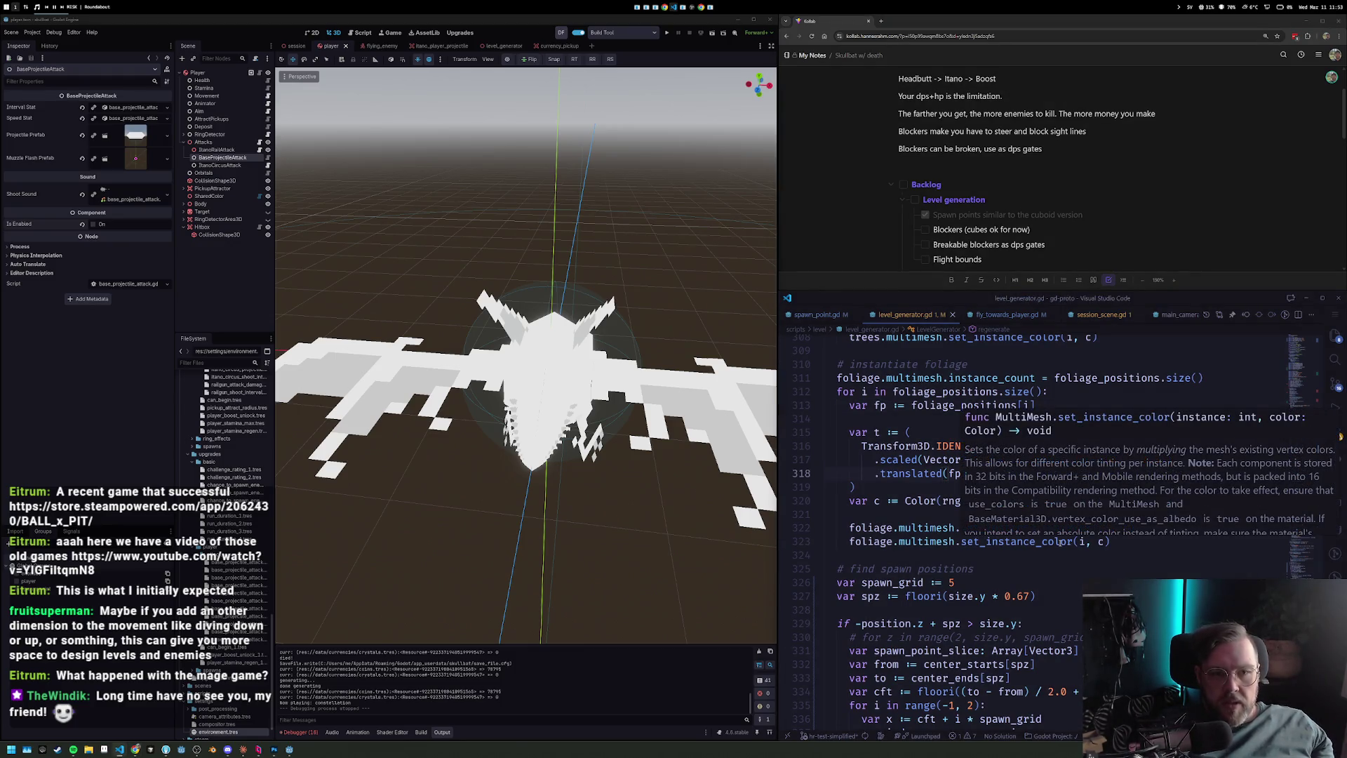
pyautogui.hotkey('ctrl', 'p')
pyautogui.press('Down')
pyautogui.press('Down')
pyautogui.press('Down')
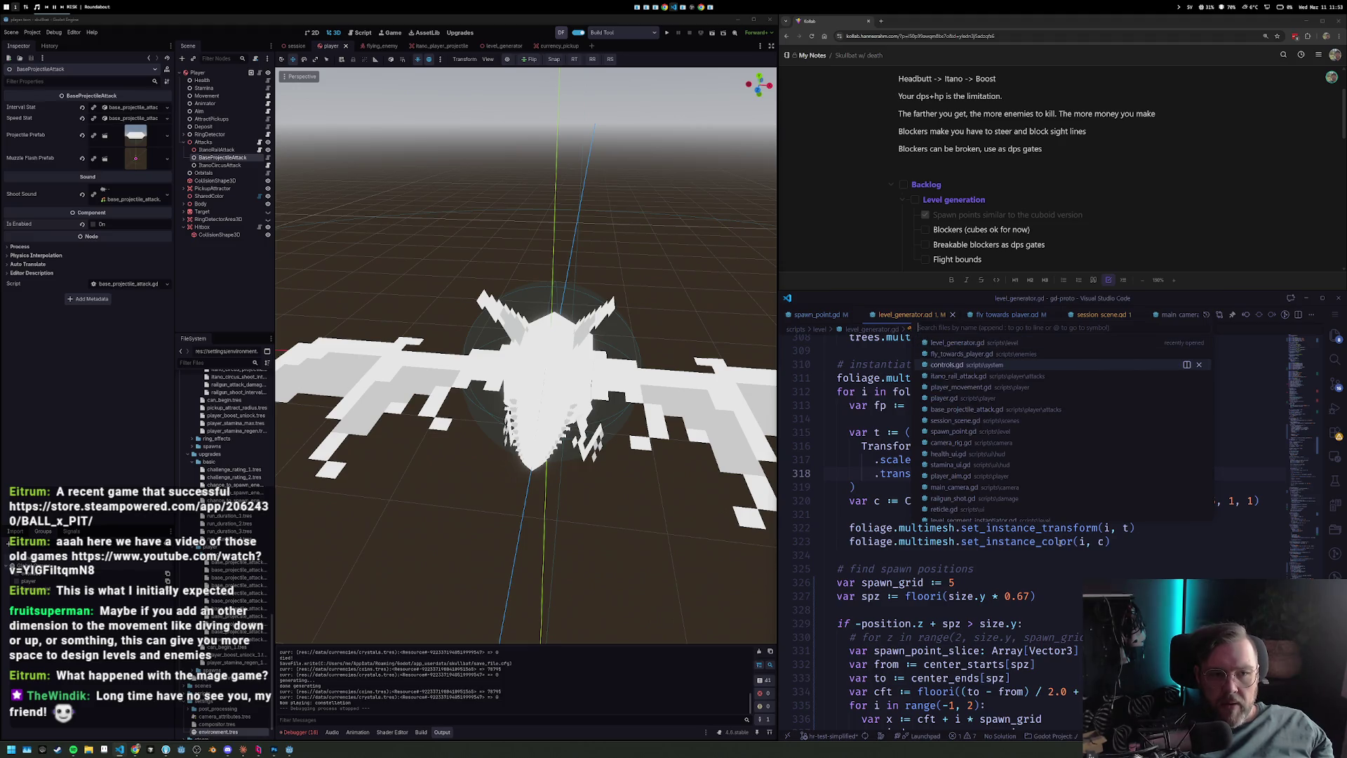
pyautogui.press('Up')
pyautogui.press('Up')
pyautogui.press('Up')
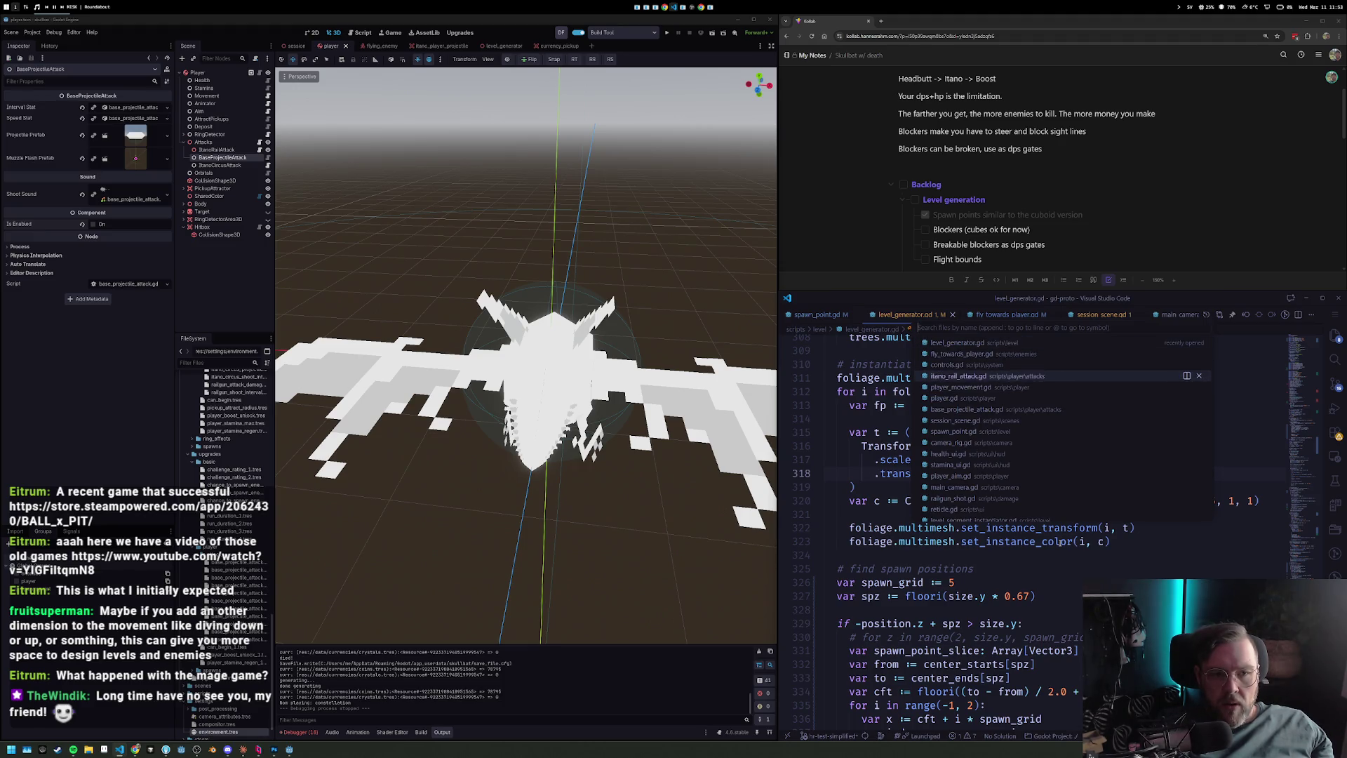
pyautogui.press('Return')
# Scroll to the enemy spawning code near line 349 and place the caret in the spawn weights list.
pyautogui.press('Up')
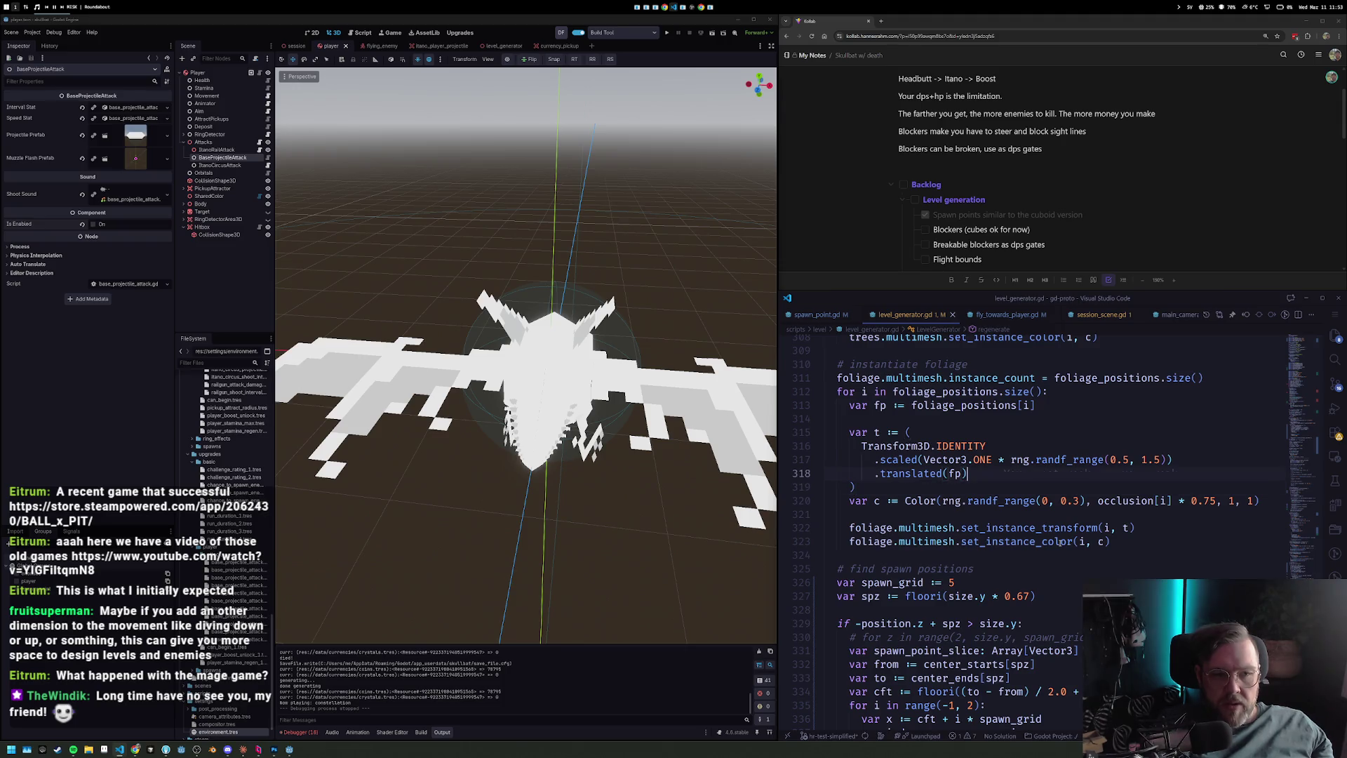
pyautogui.scroll(5, 1009, 507)
pyautogui.scroll(10, 1009, 506)
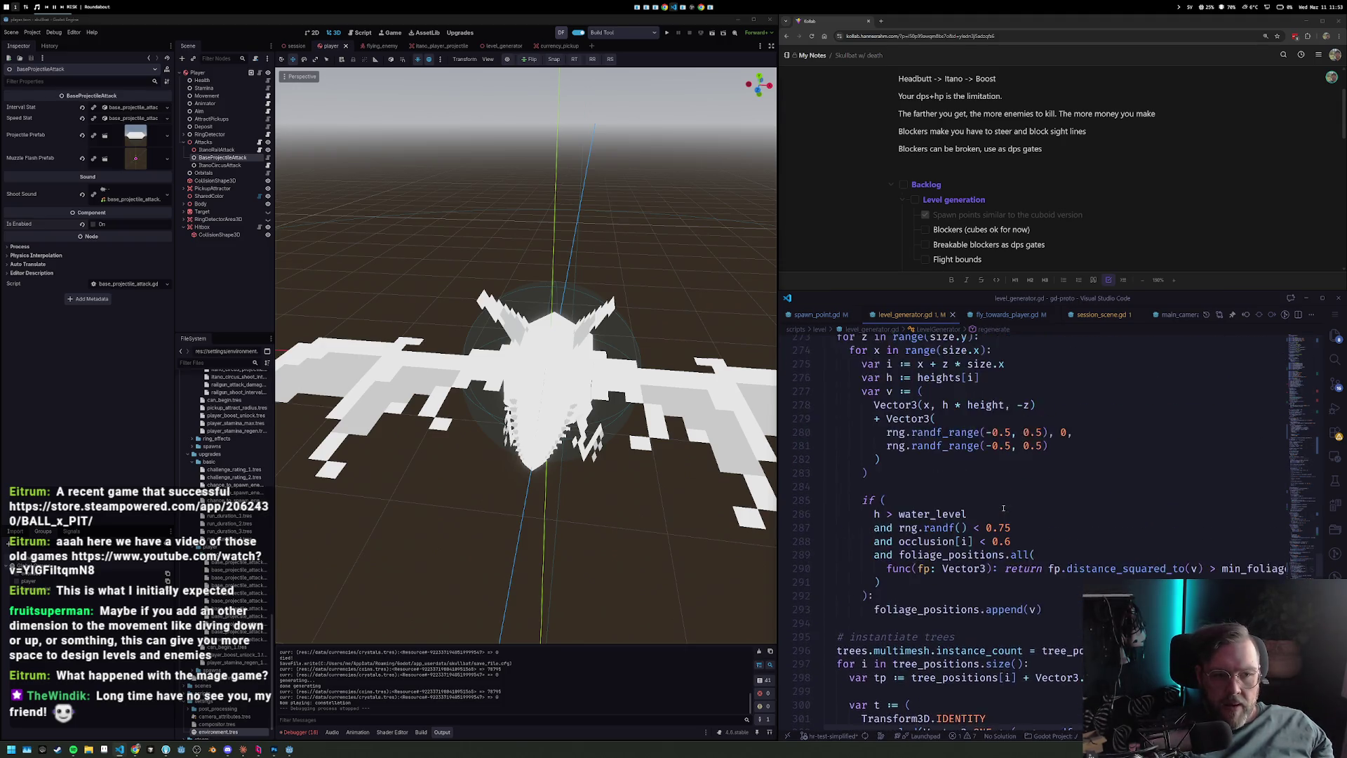
pyautogui.scroll(6, 1002, 508)
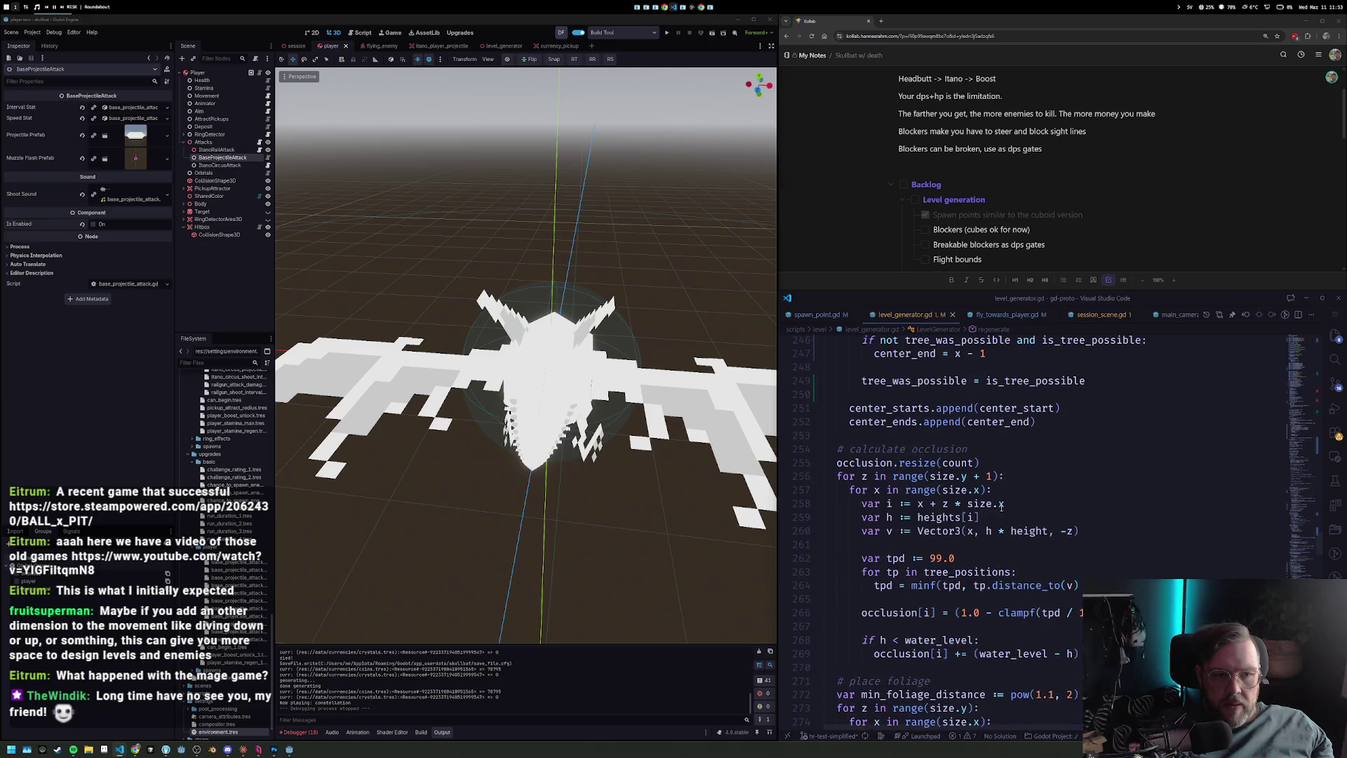
pyautogui.scroll(-3, 1001, 510)
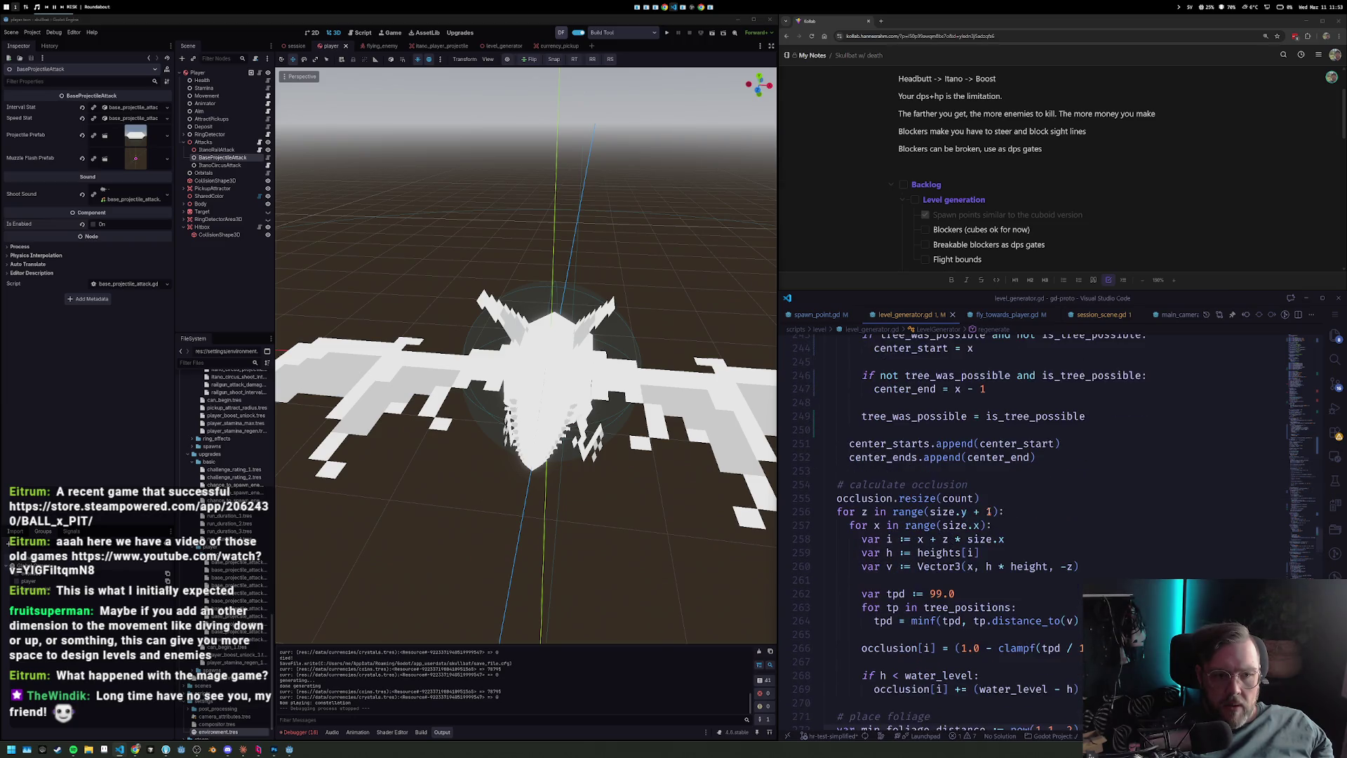
pyautogui.scroll(-4, 988, 513)
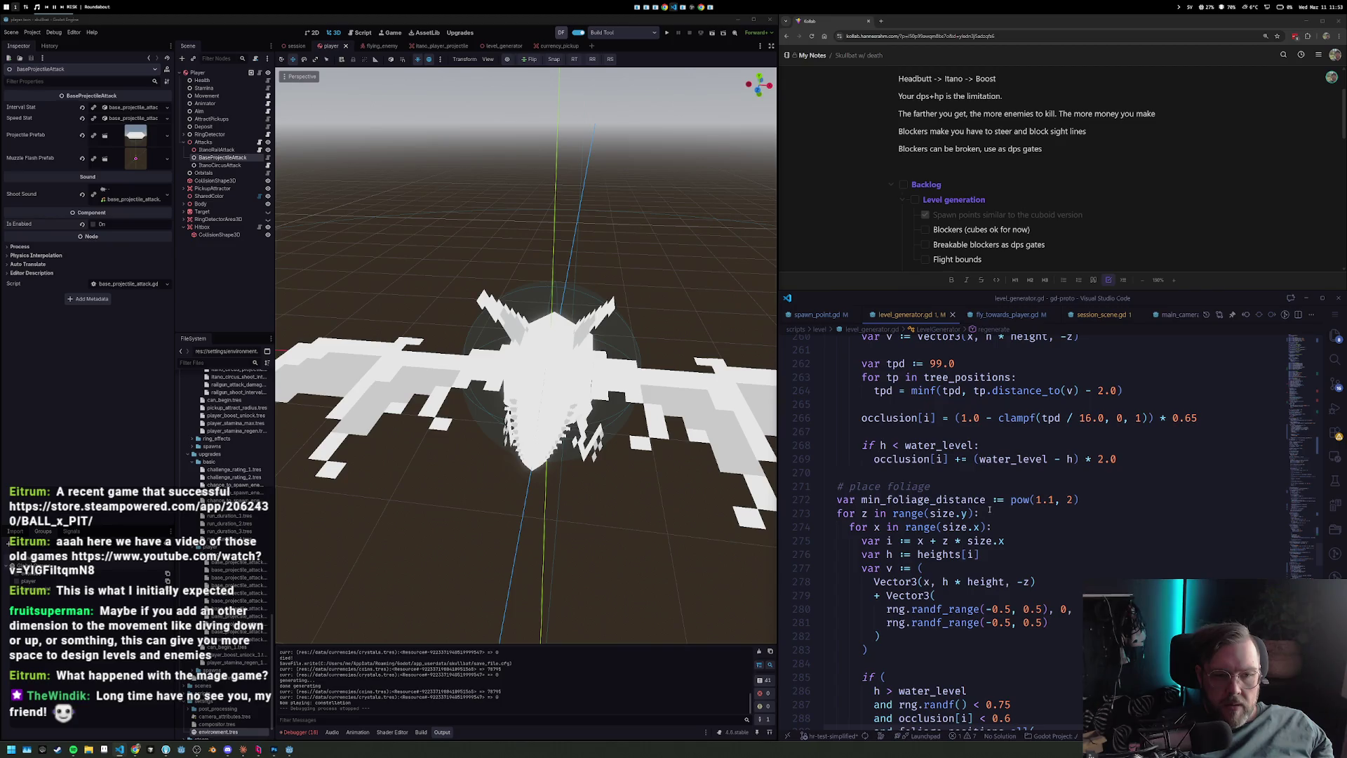
pyautogui.scroll(-13, 989, 510)
pyautogui.scroll(-4, 991, 511)
pyautogui.scroll(-5, 991, 511)
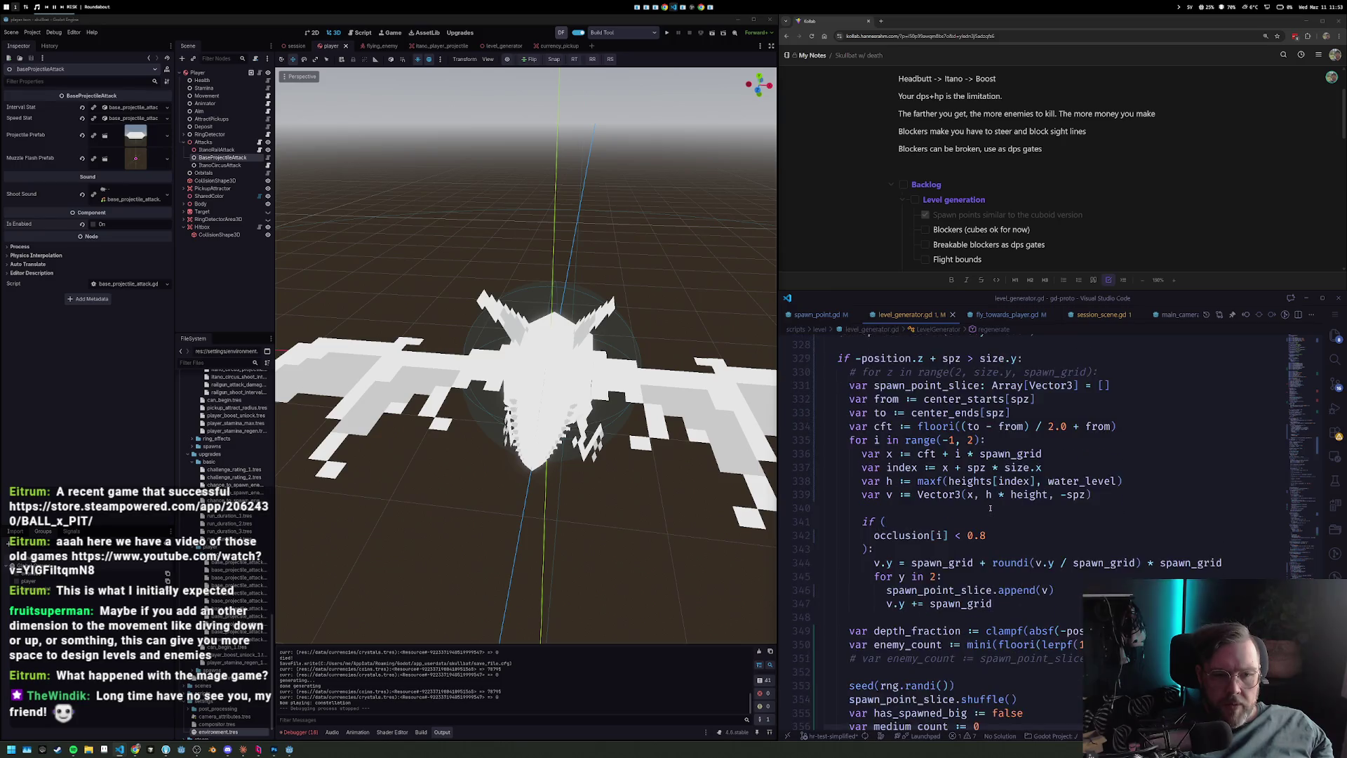
pyautogui.press('Up')
pyautogui.press('Up')
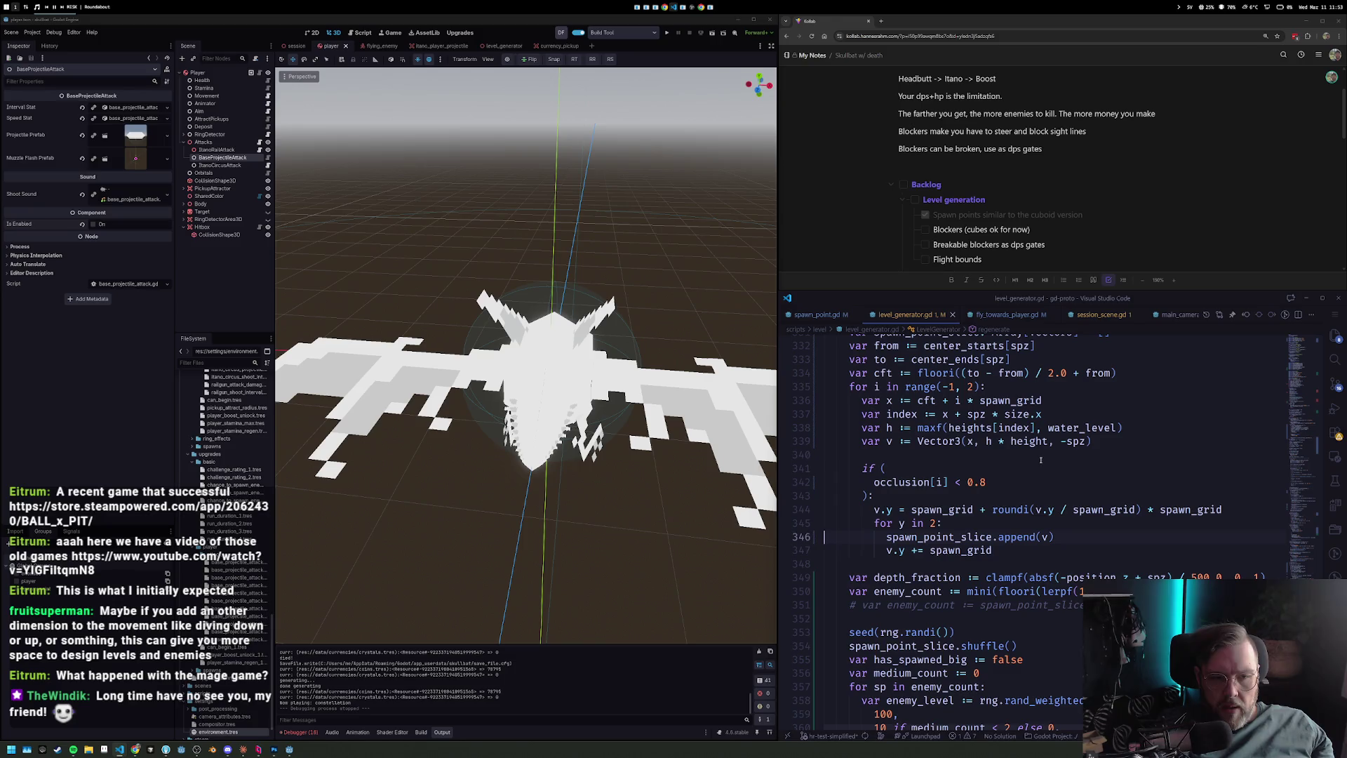
pyautogui.scroll(10, 1041, 460)
pyautogui.press('Down')
pyautogui.press('Down')
pyautogui.press('Down')
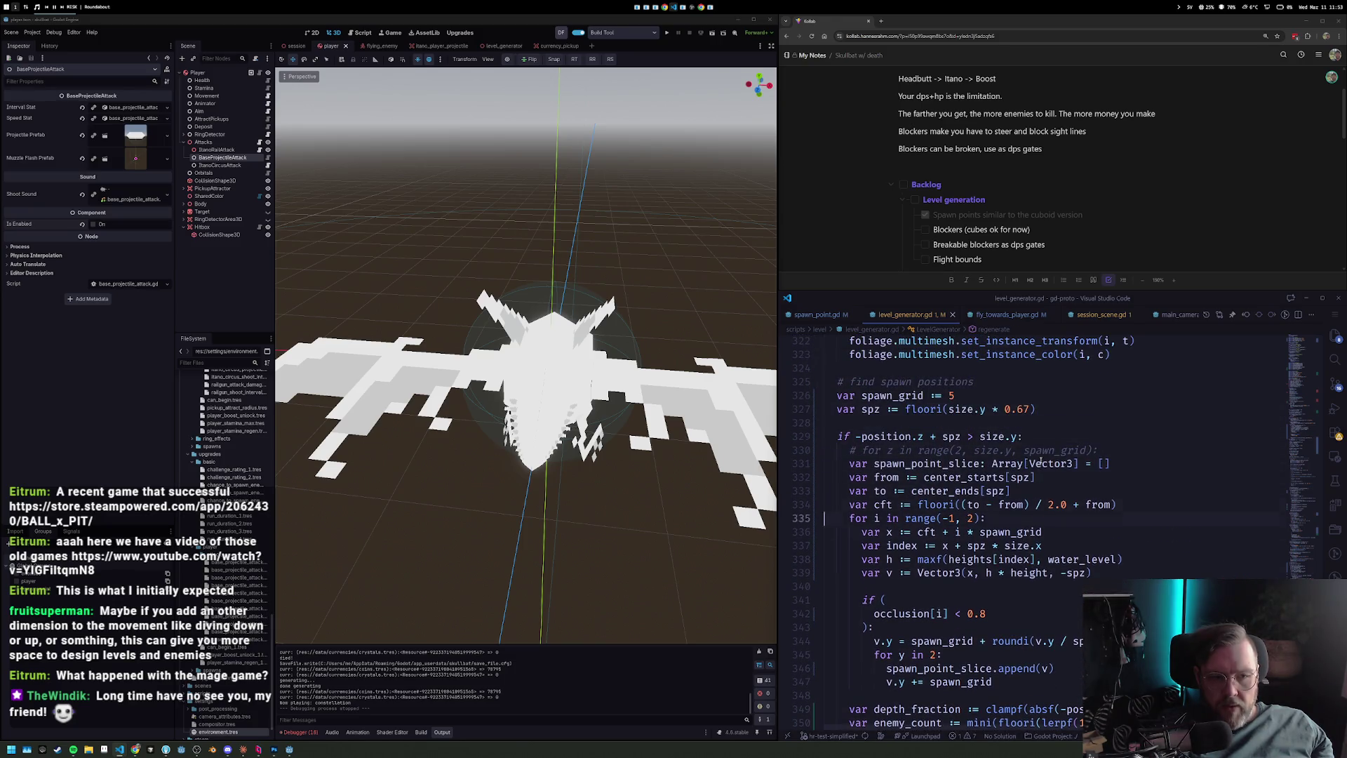
pyautogui.scroll(-5, 1041, 460)
pyautogui.press('Down')
pyautogui.press('Down')
pyautogui.press('Down')
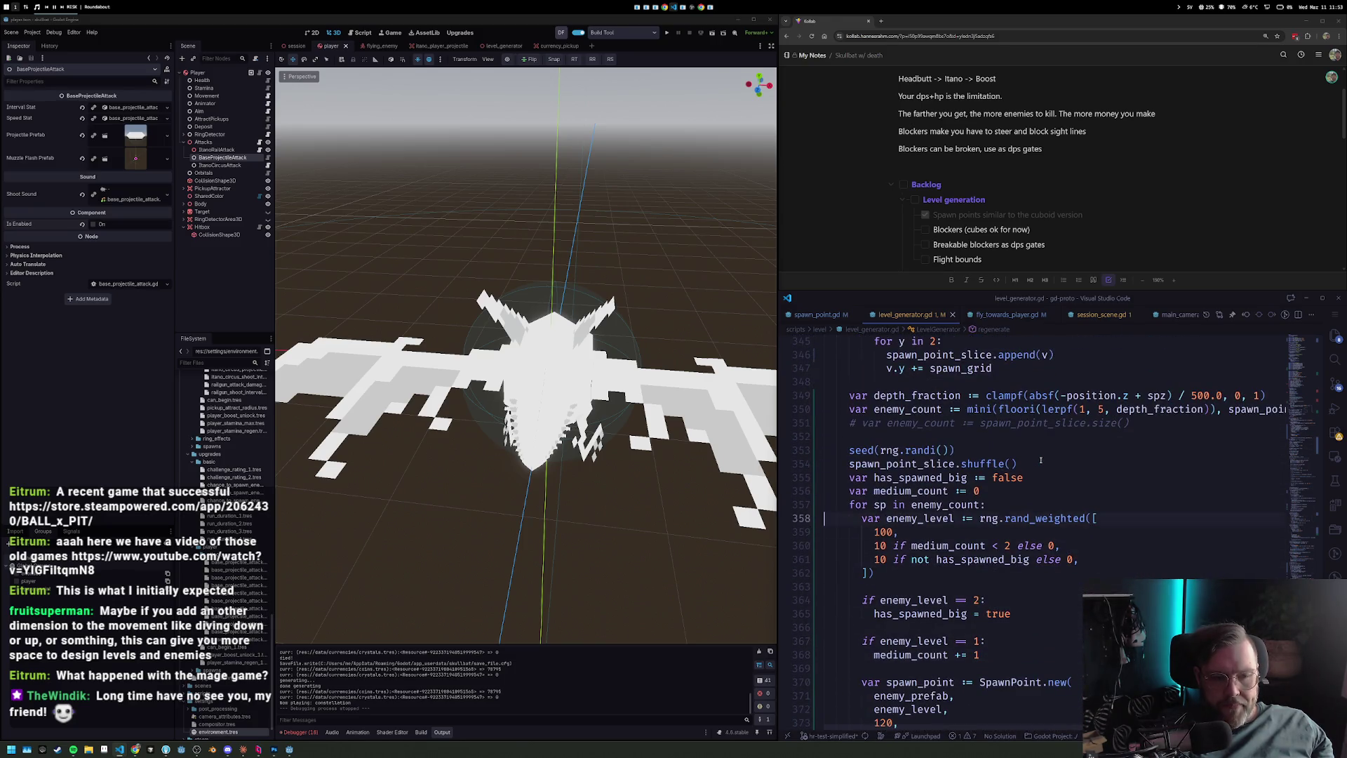
pyautogui.press('Up')
pyautogui.press('Up')
pyautogui.press('End')
# Replace the hard-coded medium enemy limit 2 on line 360 with max_medium_count.
pyautogui.press('Down')
pyautogui.press('Down')
pyautogui.press('Down')
pyautogui.press('Up')
pyautogui.press('Up')
pyautogui.hotkey('ctrl', 'Left')
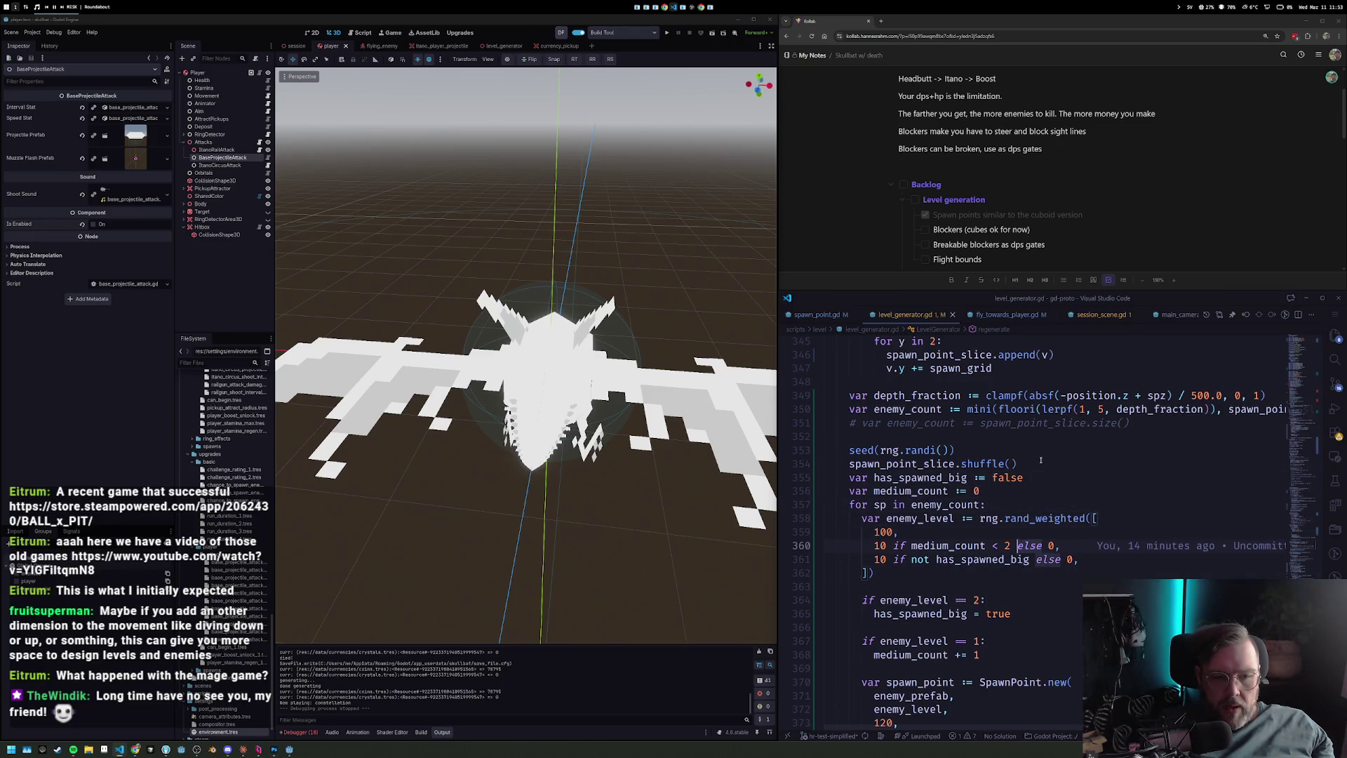
pyautogui.write('ax_maedium')
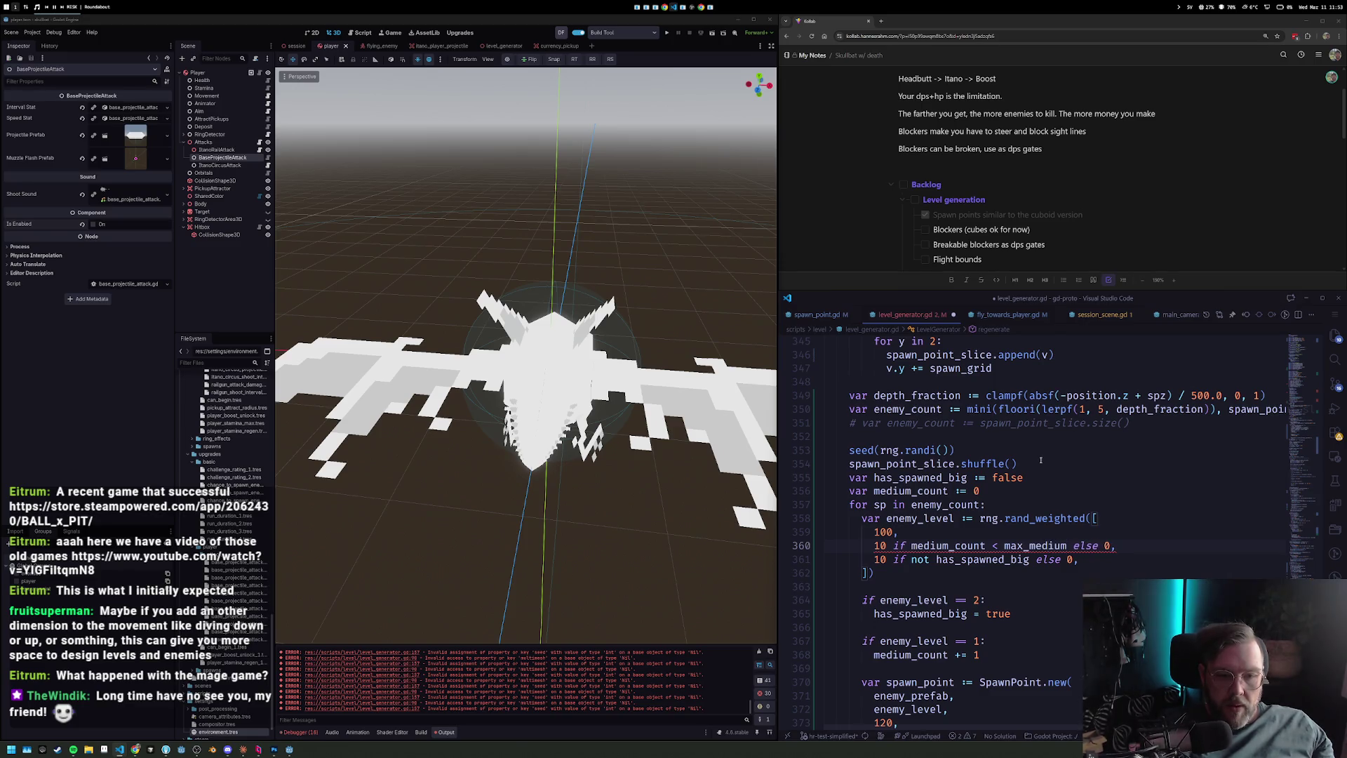
# Declare 'var max_medium_count := floori(0, 3, depth_fraction)' below the medium_count line.
pyautogui.press('Up')
pyautogui.press('Up')
pyautogui.press('Up')
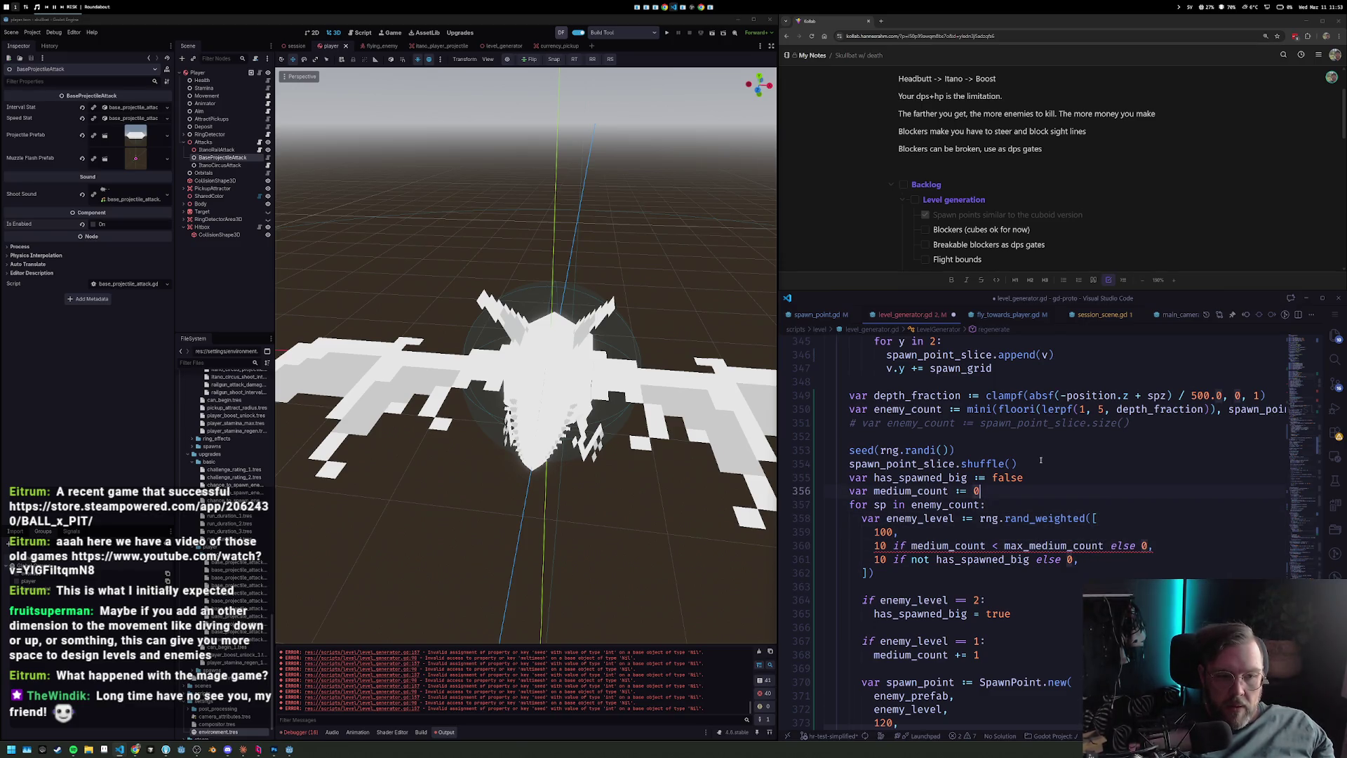
pyautogui.press('Return')
pyautogui.write('var max_medium_count := ')
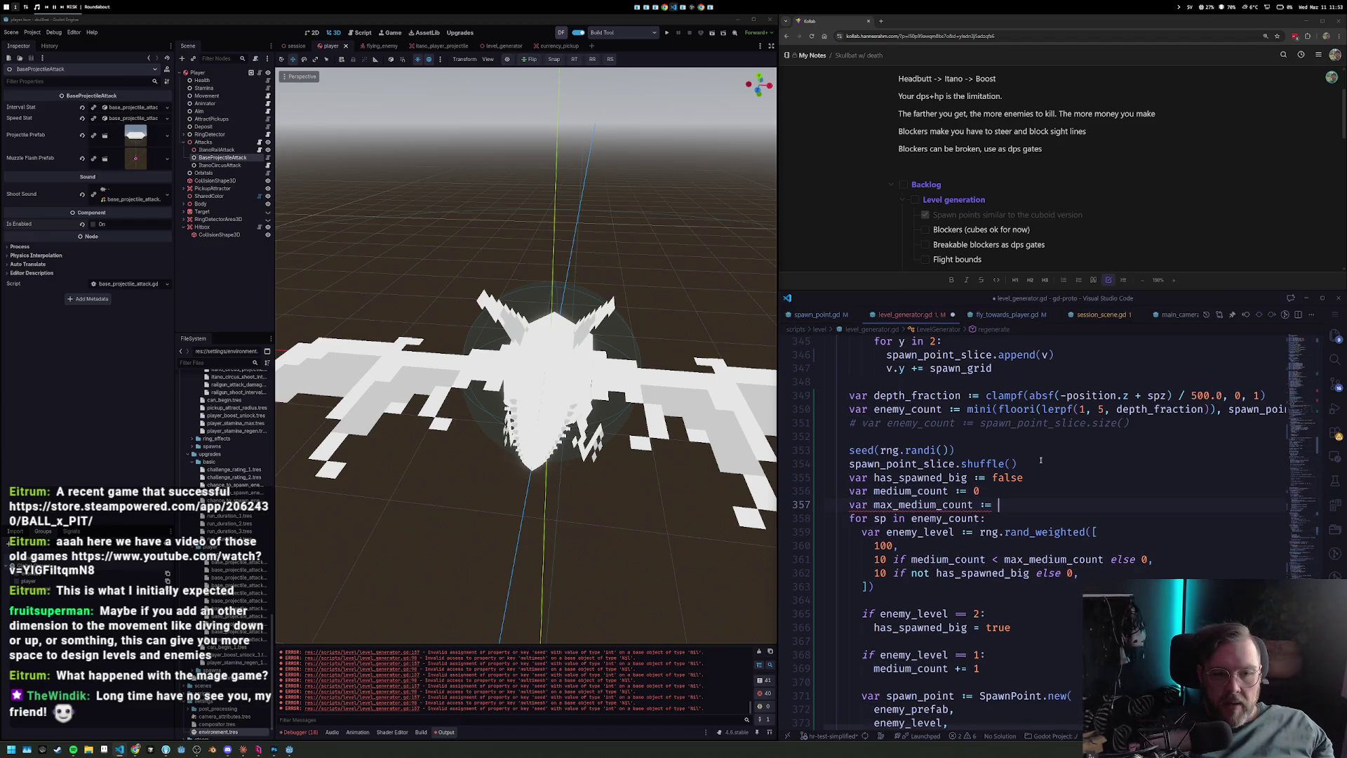
pyautogui.write('0floori(')
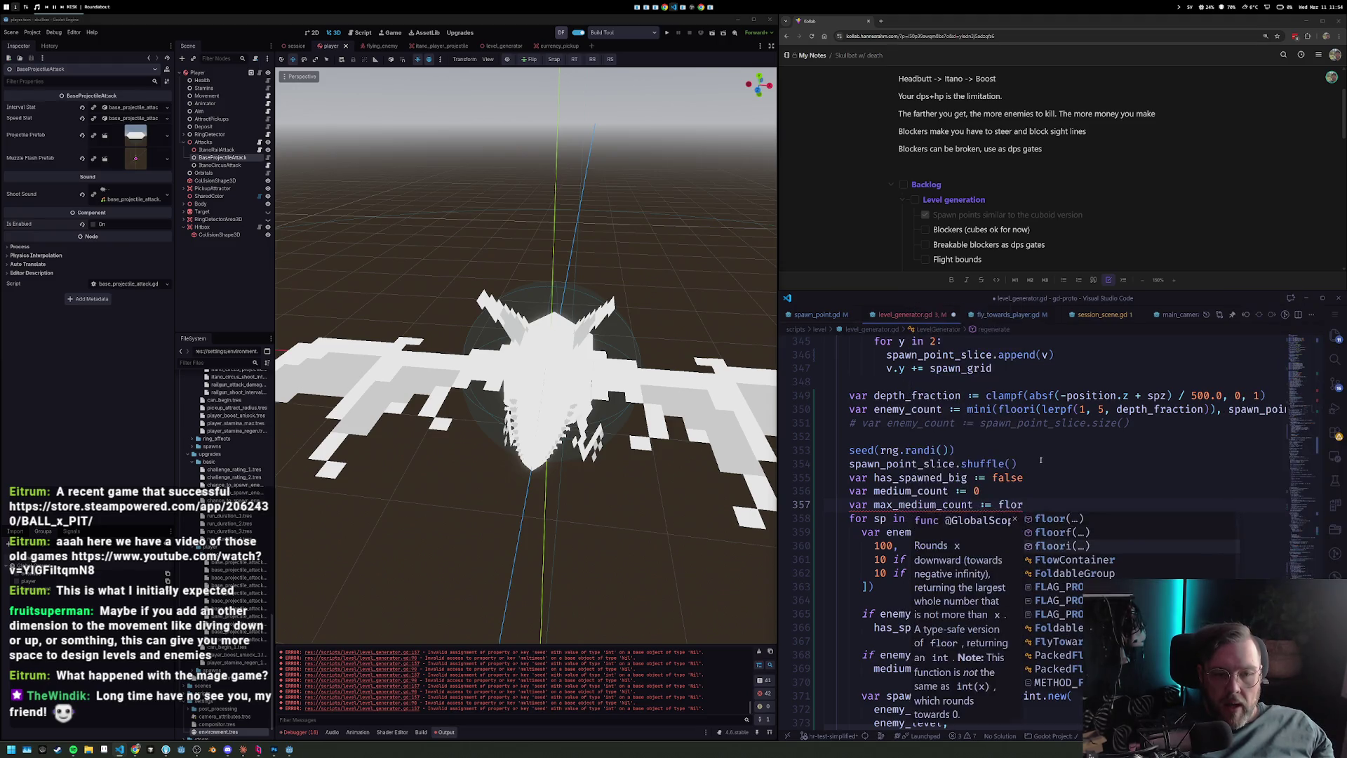
pyautogui.press('Escape')
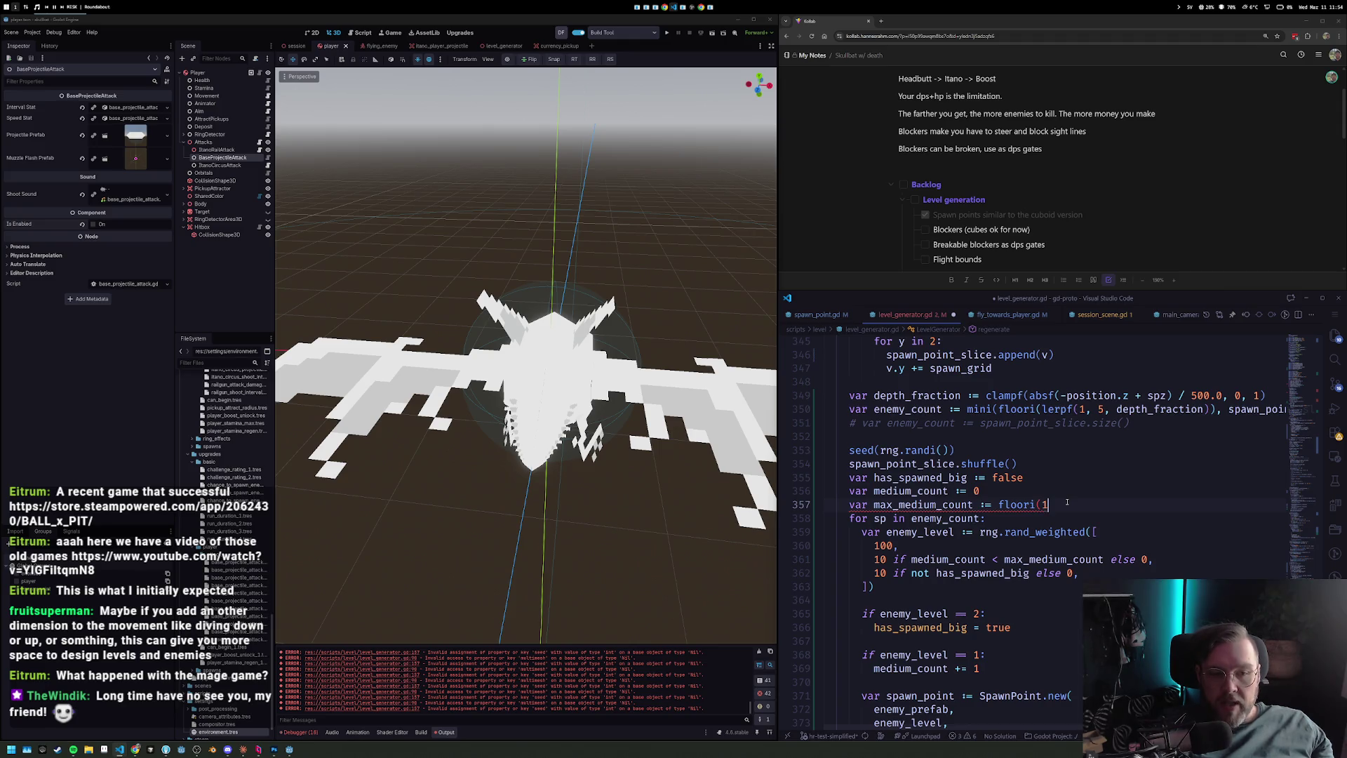
pyautogui.write('3')
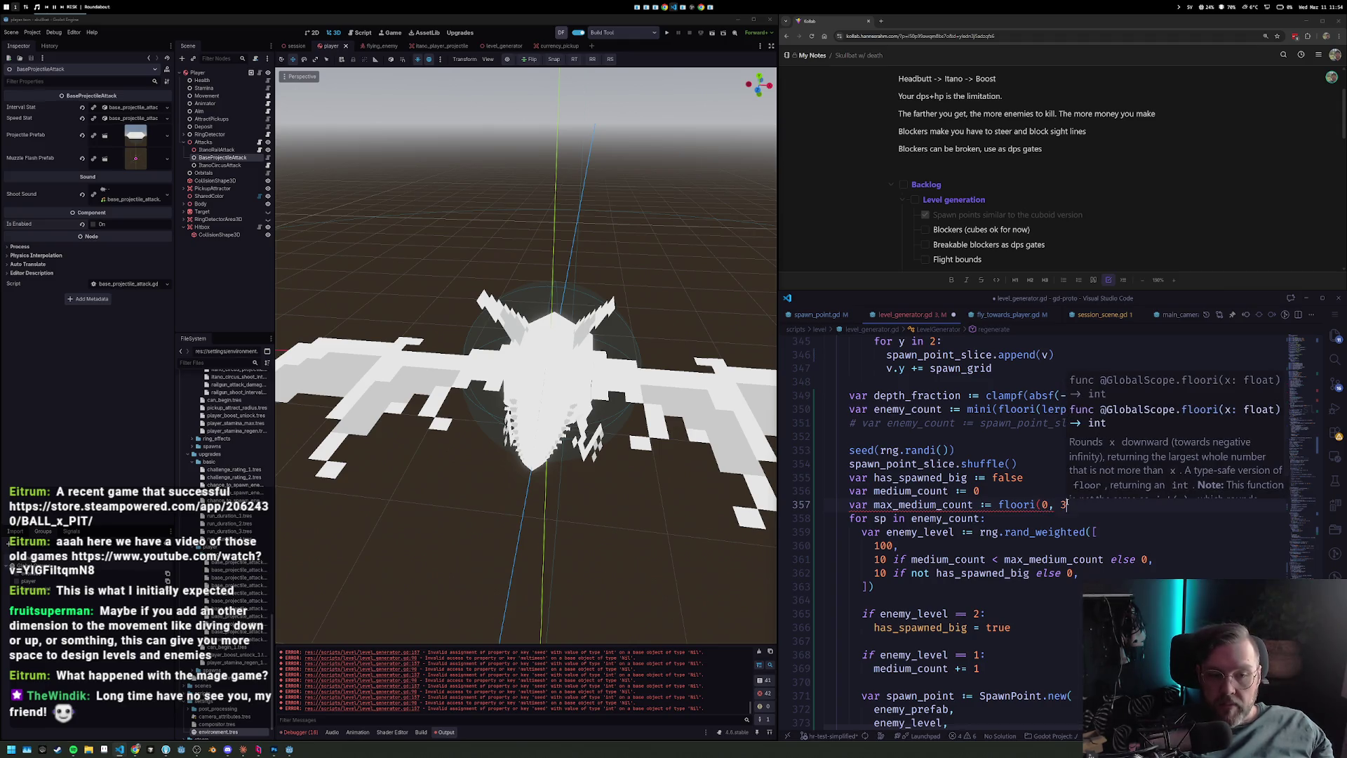
pyautogui.write(', depth_fraction)')
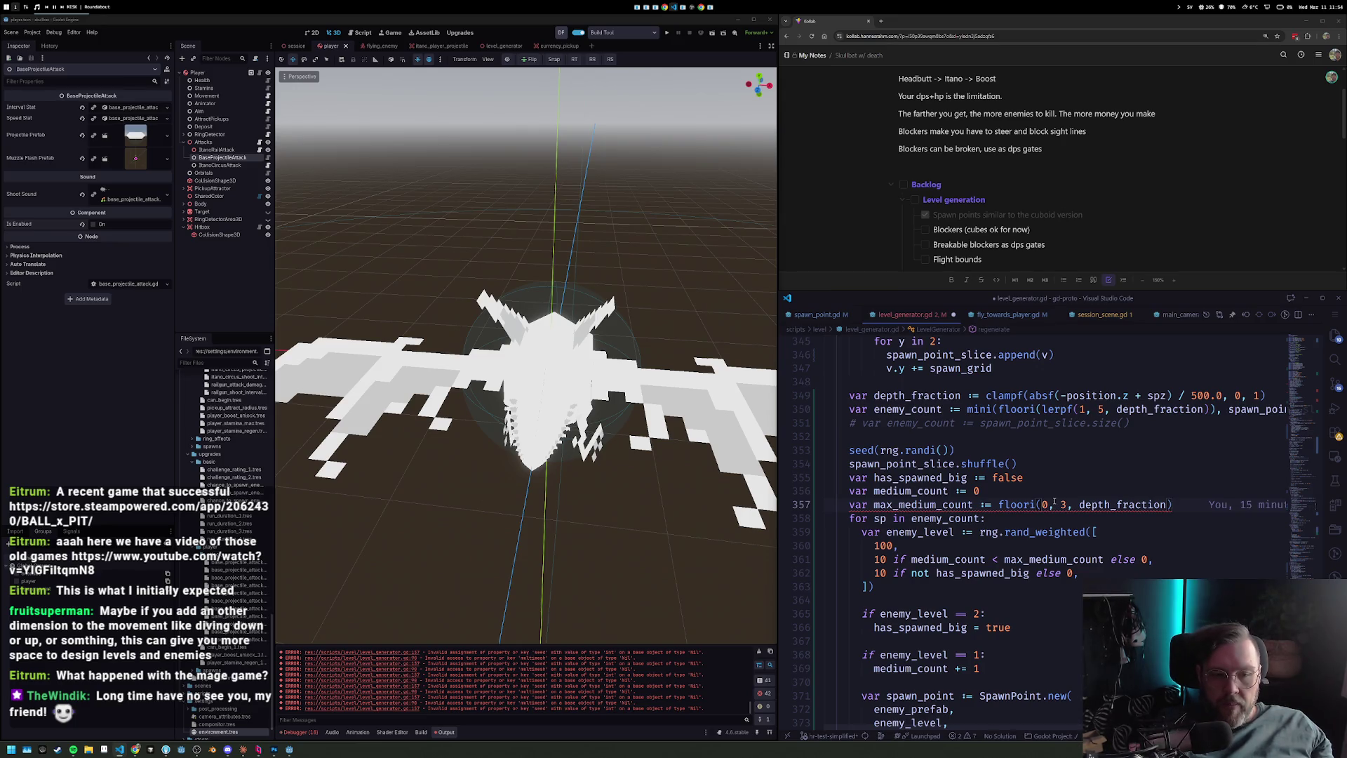
# Change the depth divisor from 500.0 to 1000.0.
pyautogui.press('BackSpace')
pyautogui.write('10')
pyautogui.scroll(1, 1205, 393)
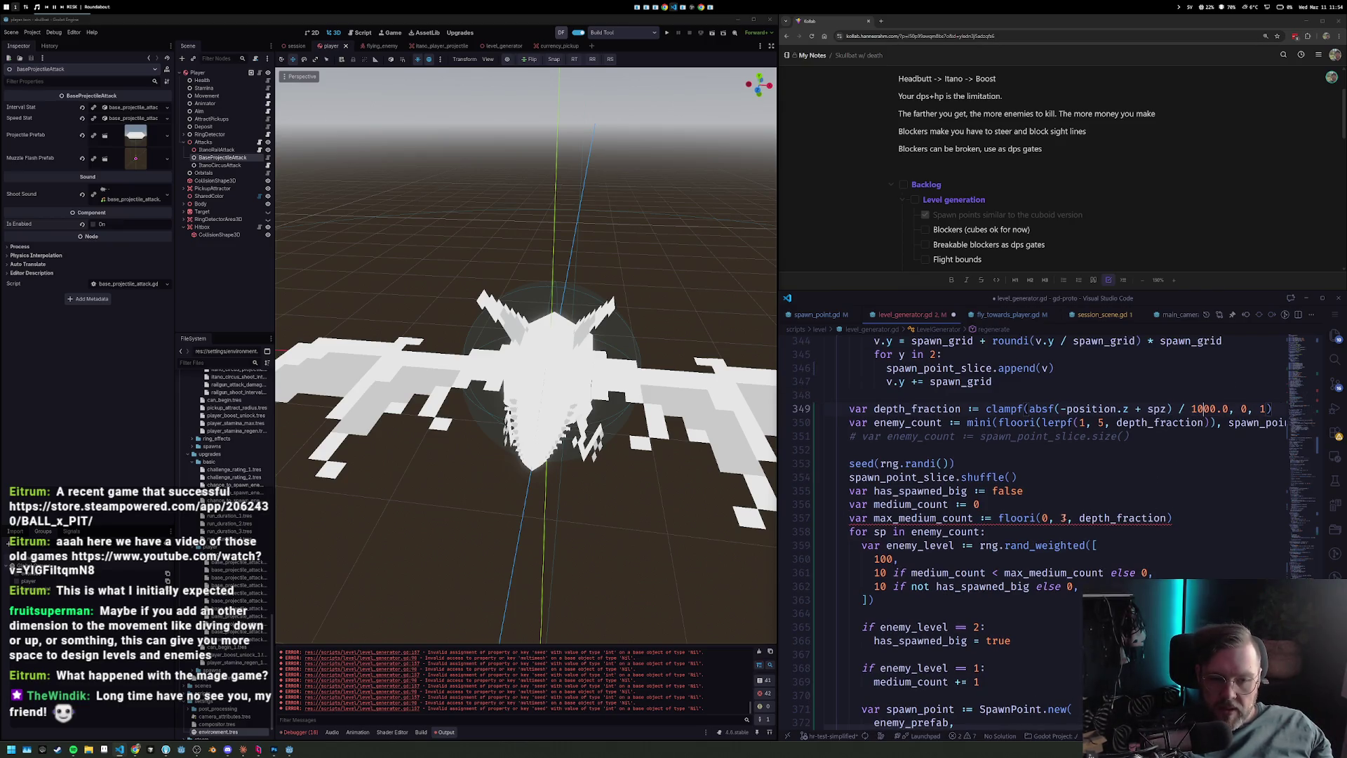
pyautogui.press('Return')
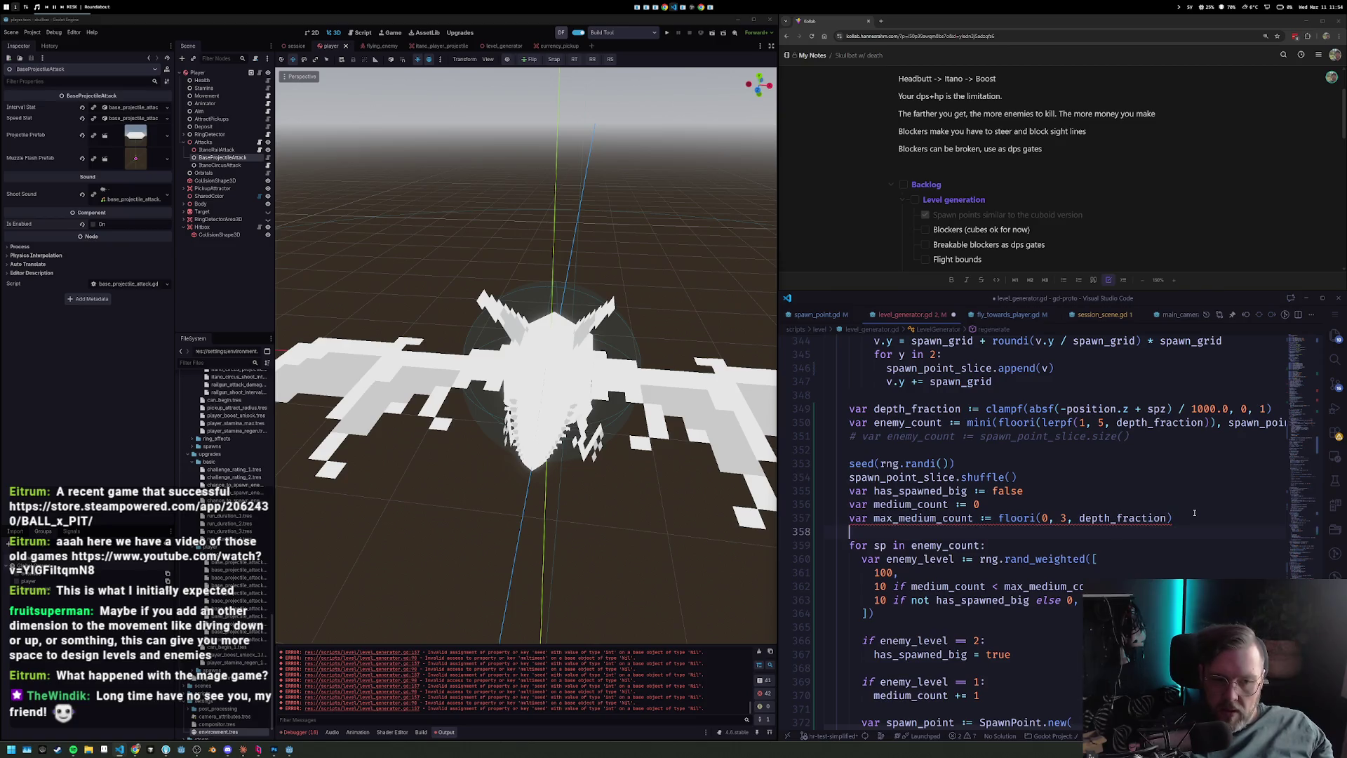
# Fix the max_medium_count formula to floori(lerpf(0, 3, depth_fraction)).
pyautogui.hotkey('ctrl', 'Right')
pyautogui.hotkey('ctrl', 'Right')
pyautogui.hotkey('ctrl', 'Right')
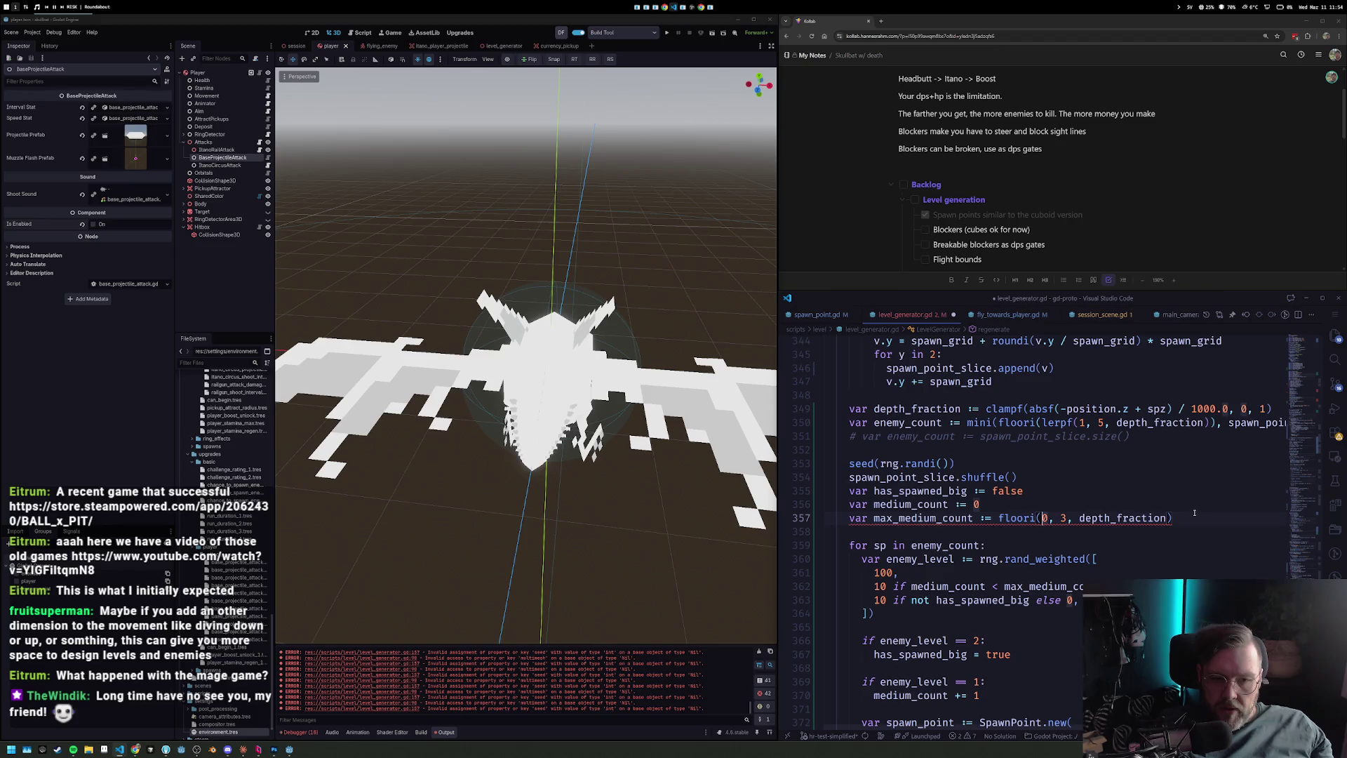
pyautogui.write('lerpf((')
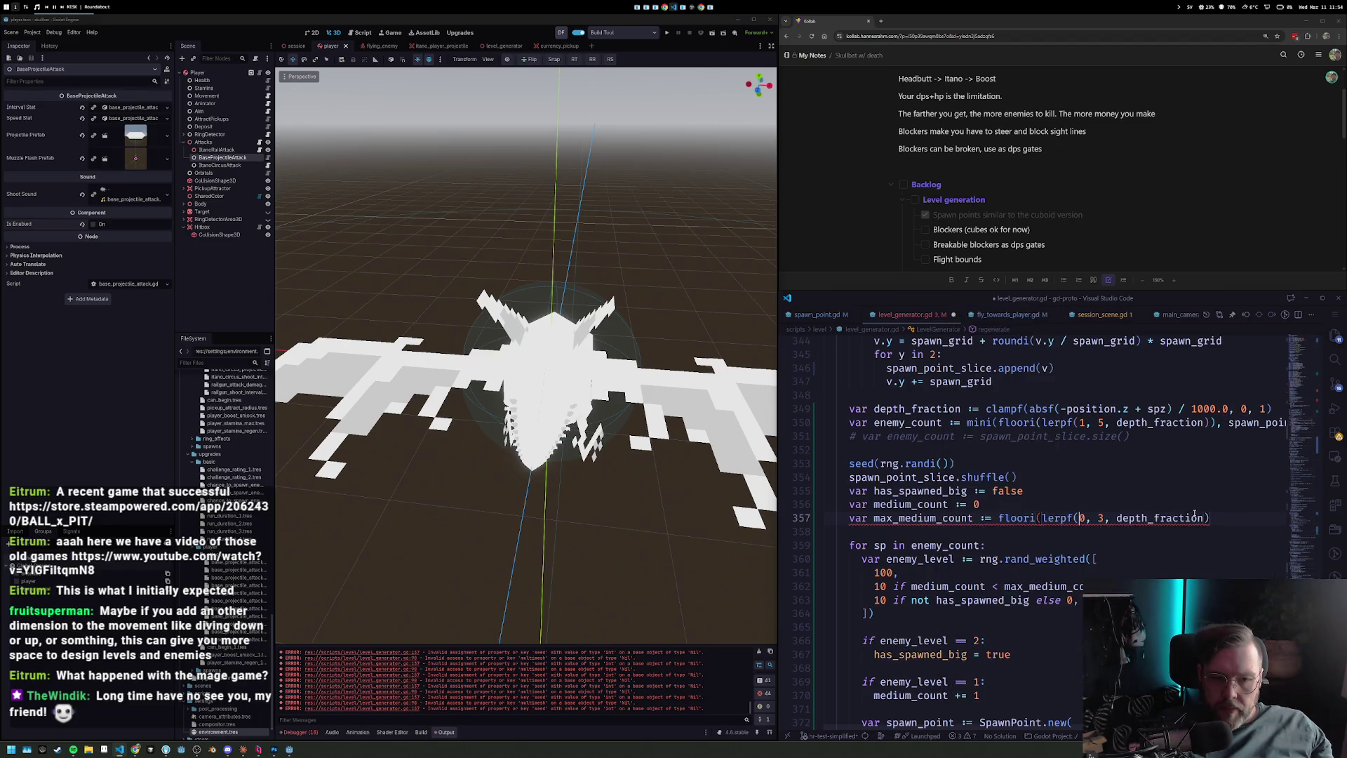
pyautogui.press('BackSpace')
pyautogui.press('End')
pyautogui.write(')')
pyautogui.press('Home')
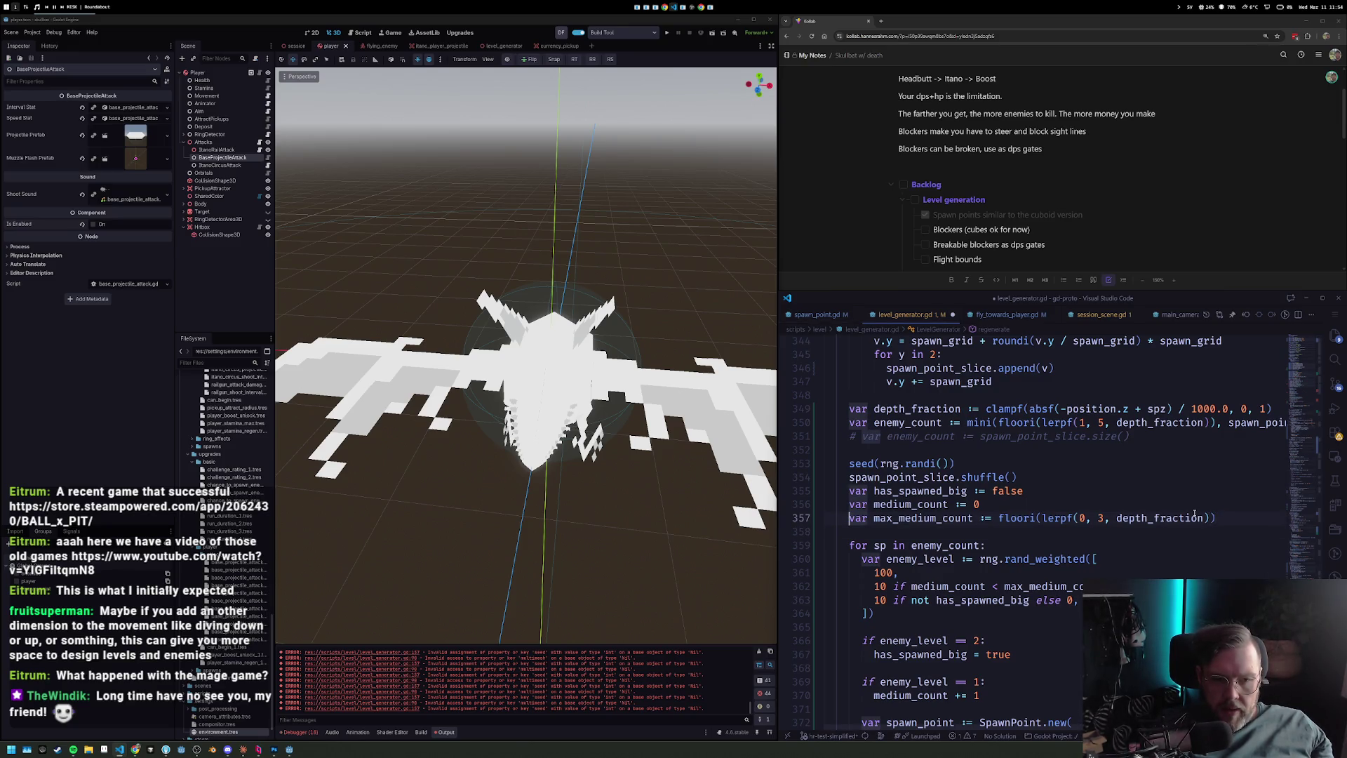
# Start a medium_weight variable declaration below max_medium_count.
pyautogui.press('Down')
pyautogui.press('Home')
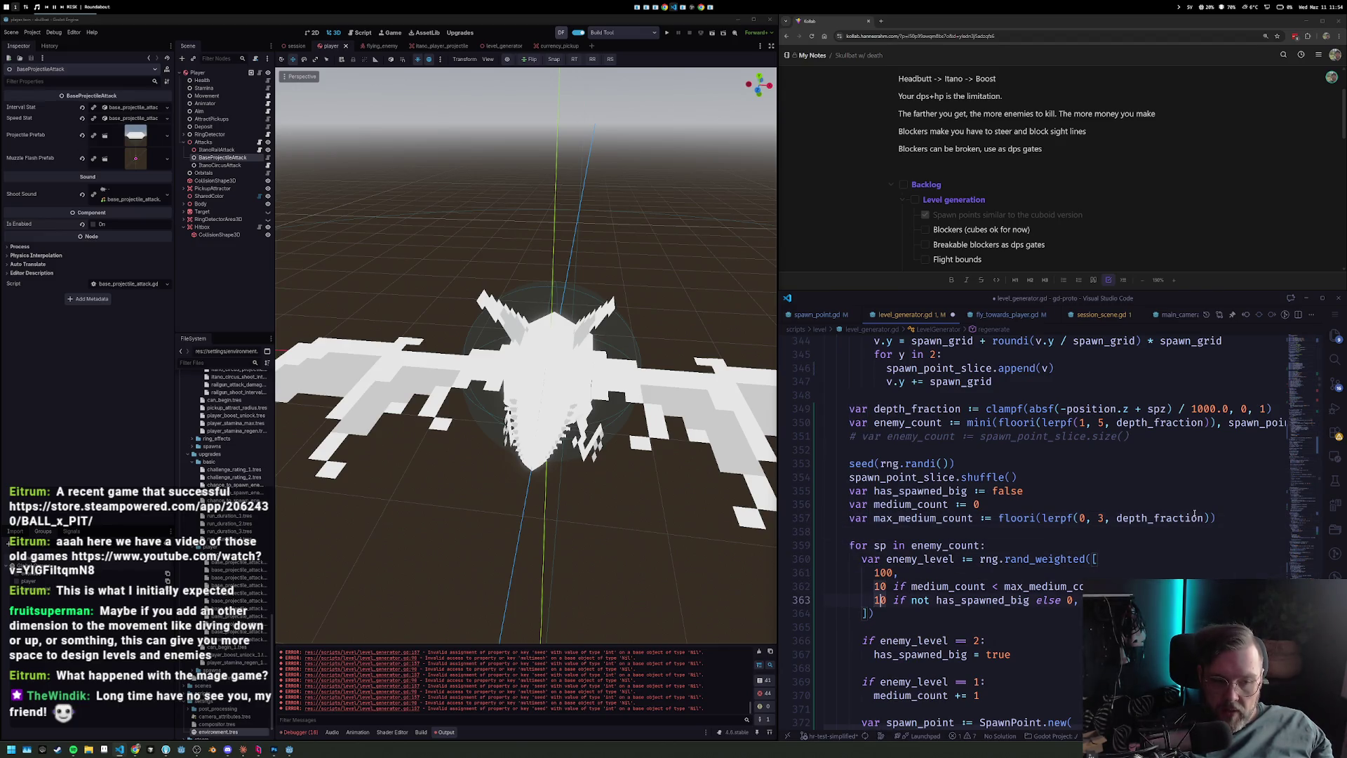
pyautogui.press('Right')
pyautogui.press('Right')
pyautogui.press('Right')
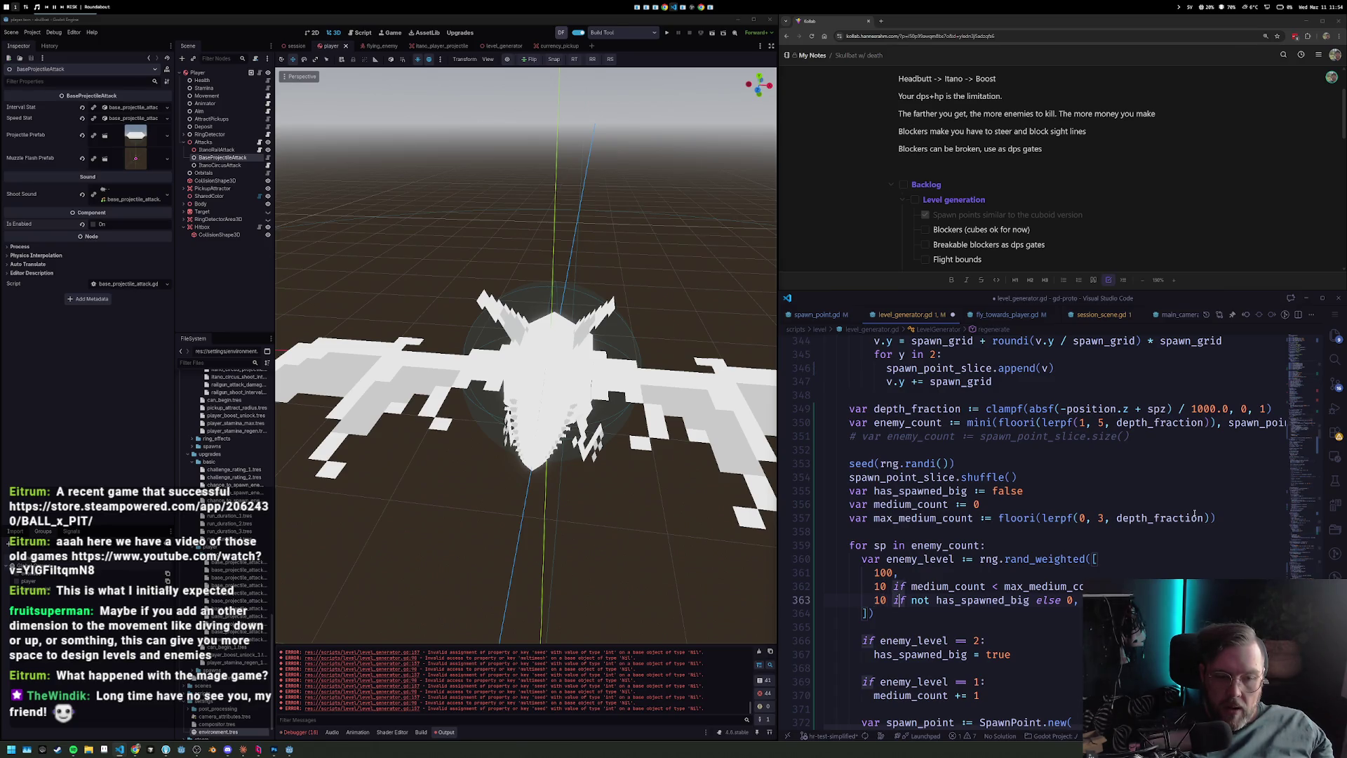
pyautogui.press('Up')
pyautogui.press('Up')
pyautogui.press('Up')
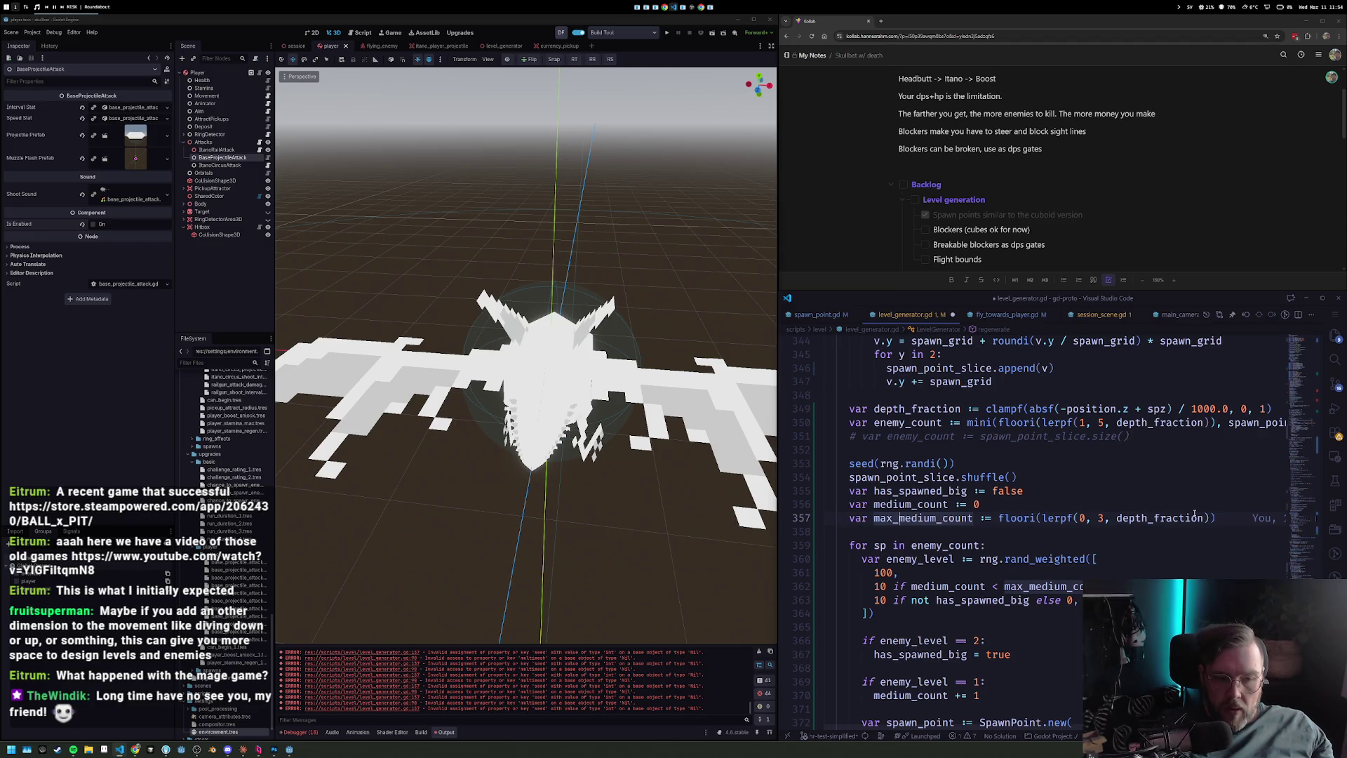
pyautogui.press('Return')
pyautogui.write('v')
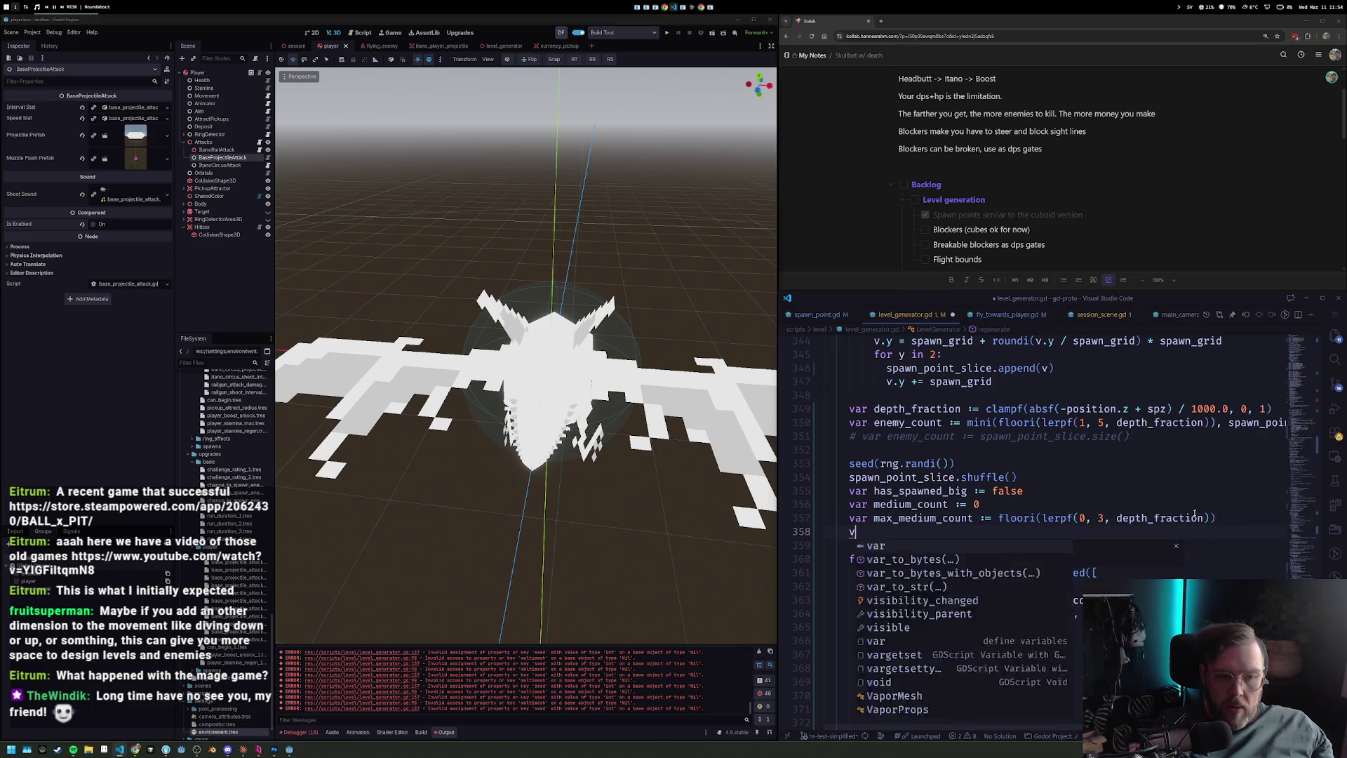
pyautogui.write('ar medium_wei')
# Move the medium weight condition into medium_weight and use medium_weight in the weight list.
pyautogui.press('Down')
pyautogui.press('Down')
pyautogui.press('Down')
pyautogui.press('Home')
pyautogui.hotkey('shift', 'End')
pyautogui.hotkey('shift', 'Left')
pyautogui.write('me')
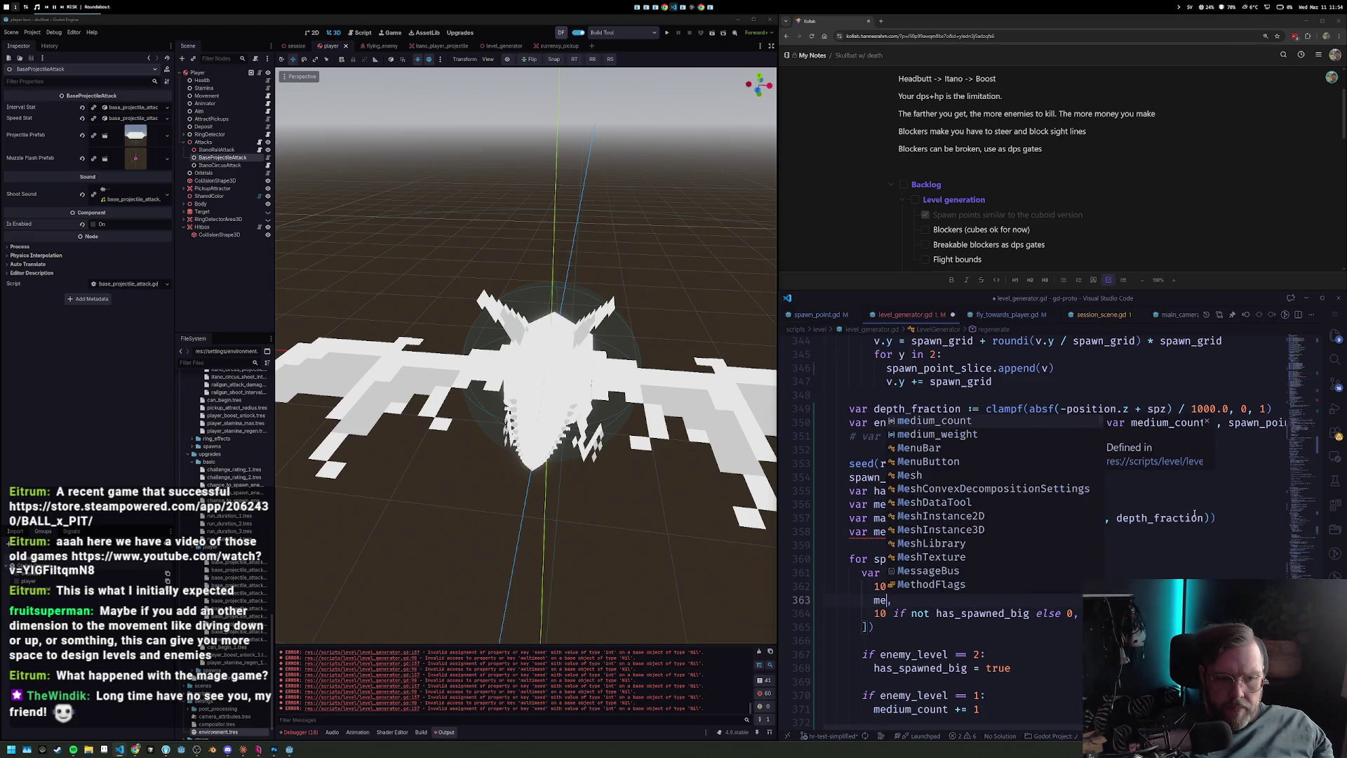
pyautogui.press('Tab')
pyautogui.write('w')
pyautogui.press('Tab')
pyautogui.press('Up')
pyautogui.press('Up')
pyautogui.press('Up')
pyautogui.press('End')
pyautogui.write('10 if medium_count < max_medium_count else 0')
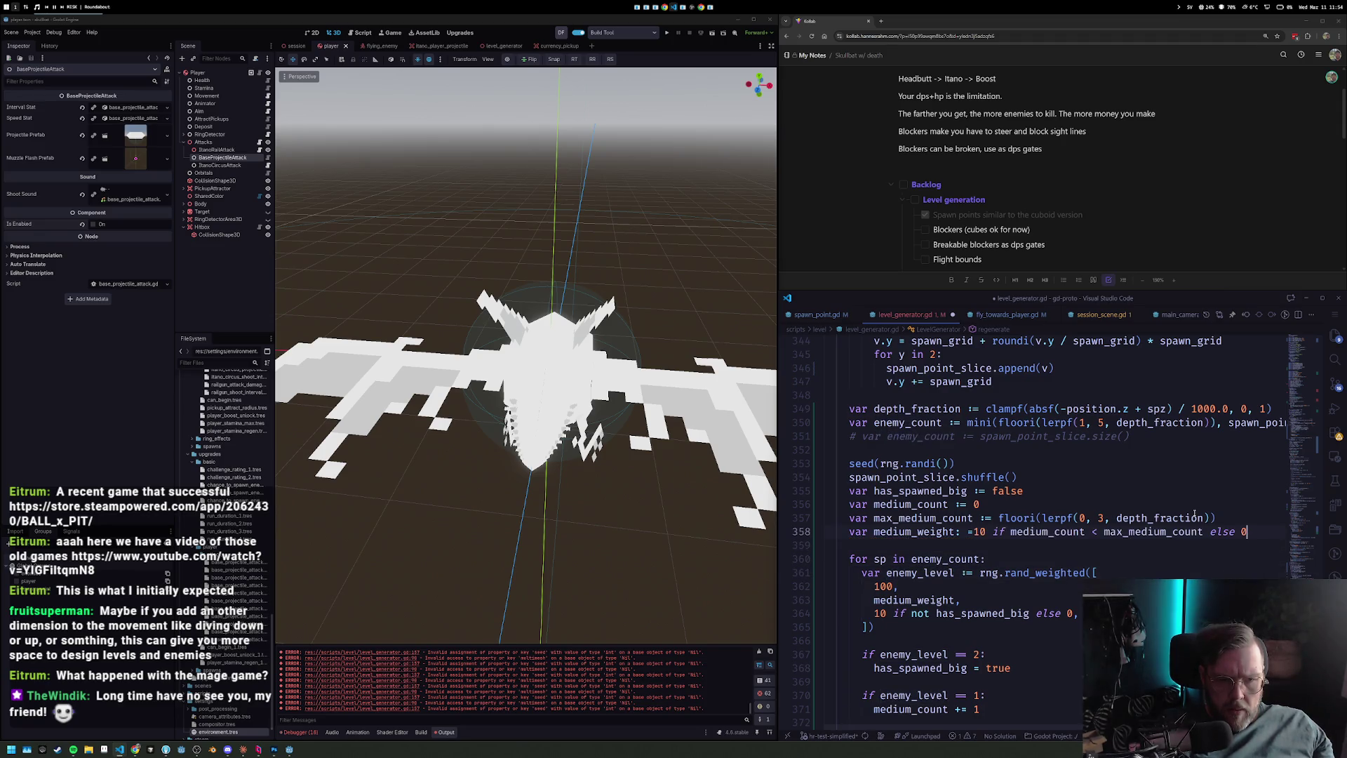
# Add big_weight := floori(lerpf(0, 50, depth_fraction)) by duplicating the medium_weight line.
pyautogui.press('Home')
pyautogui.hotkey('shift', 'alt', 'Down')
pyautogui.hotkey('ctrl', 'shift', 'Right')
pyautogui.write('big_weight')
pyautogui.hotkey('ctrl', 'Right')
pyautogui.hotkey('ctrl', 'Right')
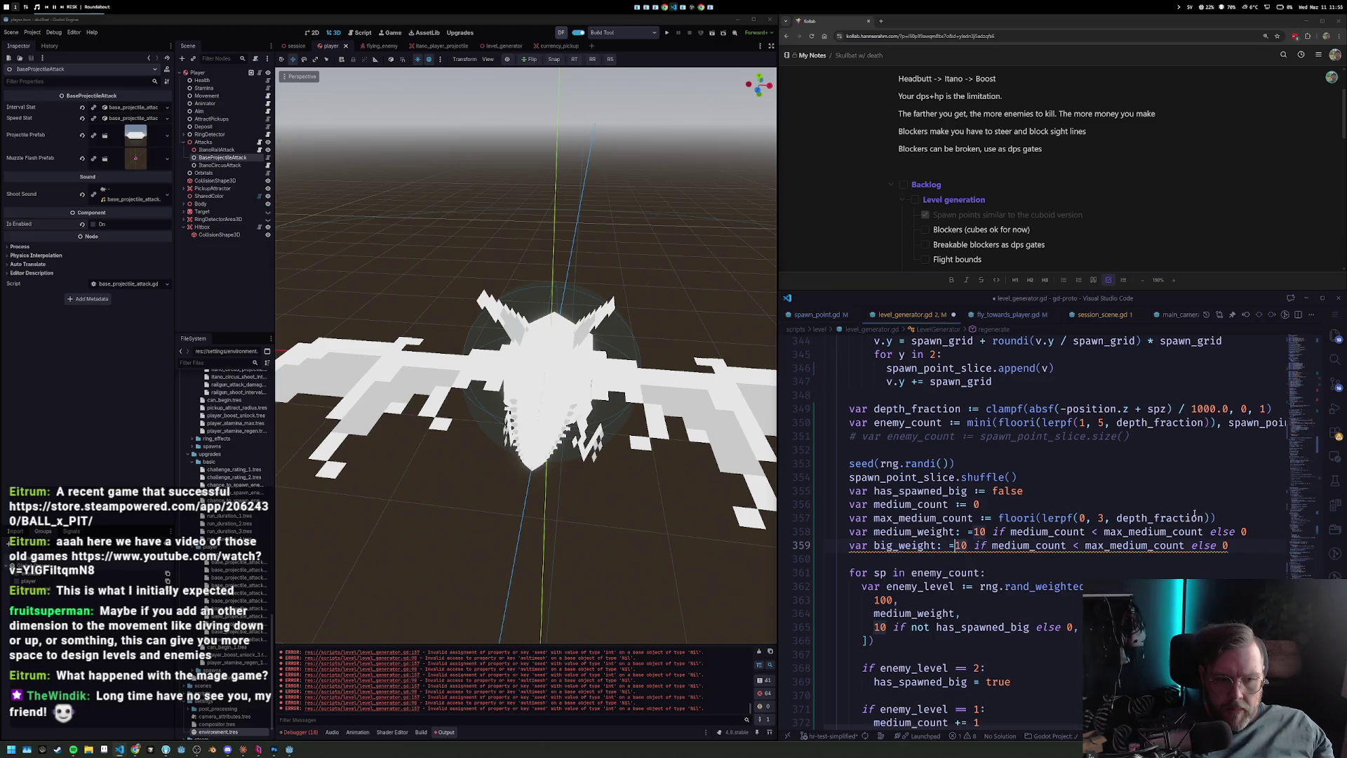
pyautogui.press('End')
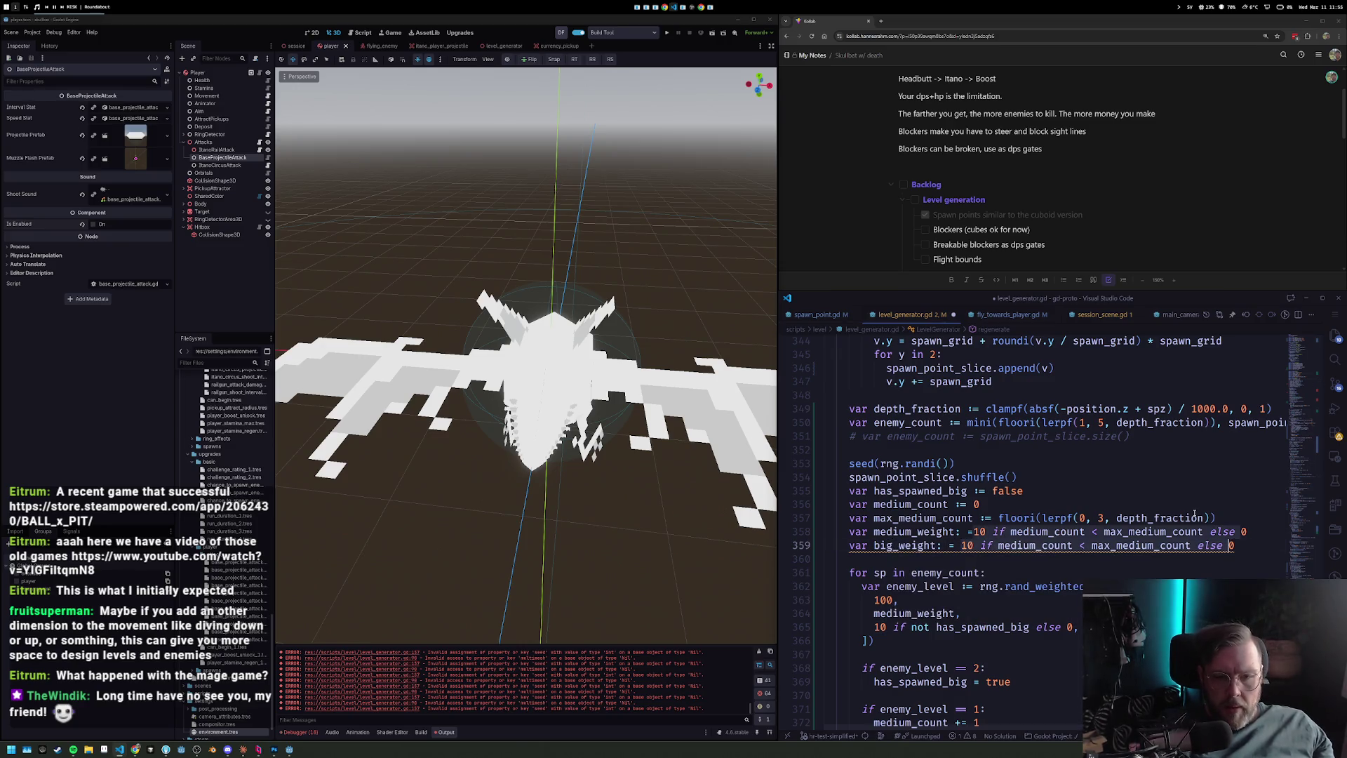
pyautogui.hotkey('ctrl', 'BackSpace')
pyautogui.hotkey('ctrl', 'BackSpace')
pyautogui.hotkey('ctrl', 'BackSpace')
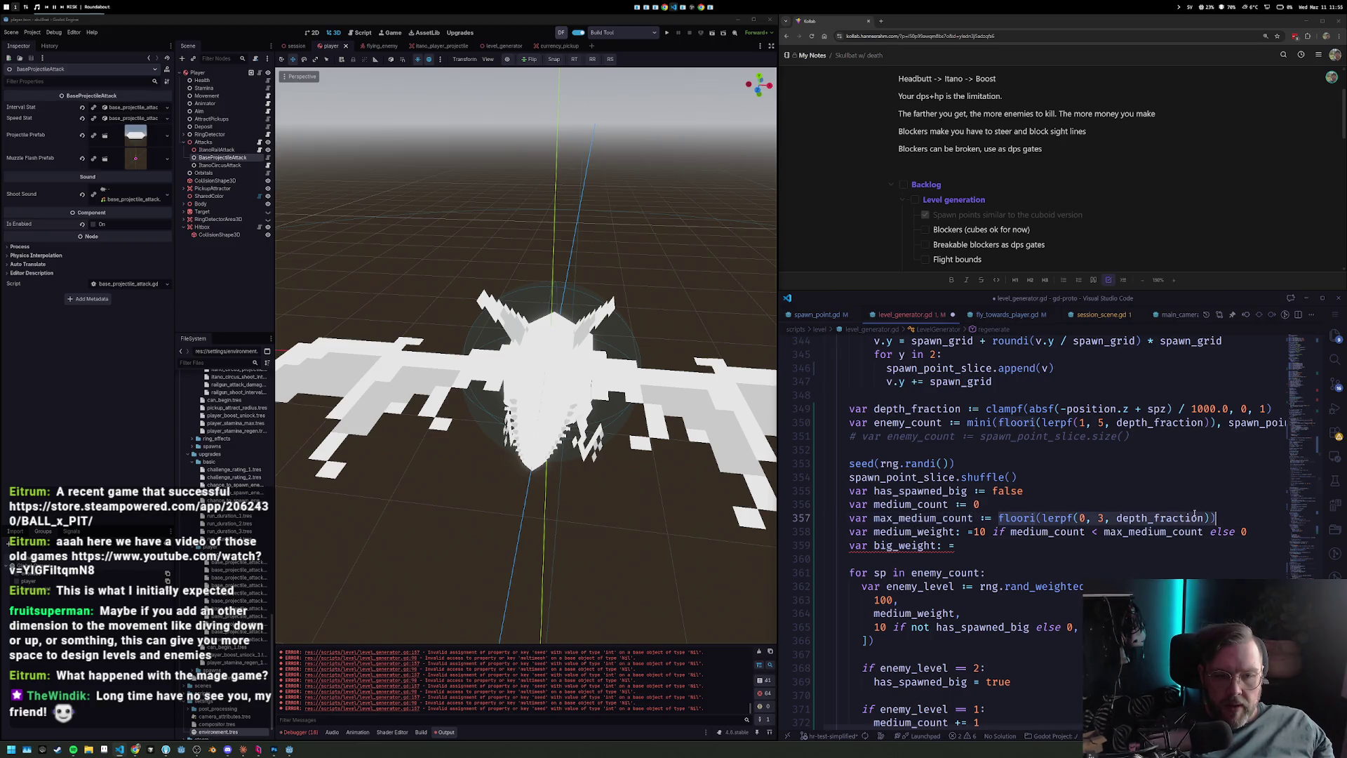
pyautogui.write('floori(lerpf(0, 3, depth_fraction))')
pyautogui.hotkey('ctrl', 'Left')
pyautogui.hotkey('ctrl', 'Left')
pyautogui.hotkey('ctrl', 'Left')
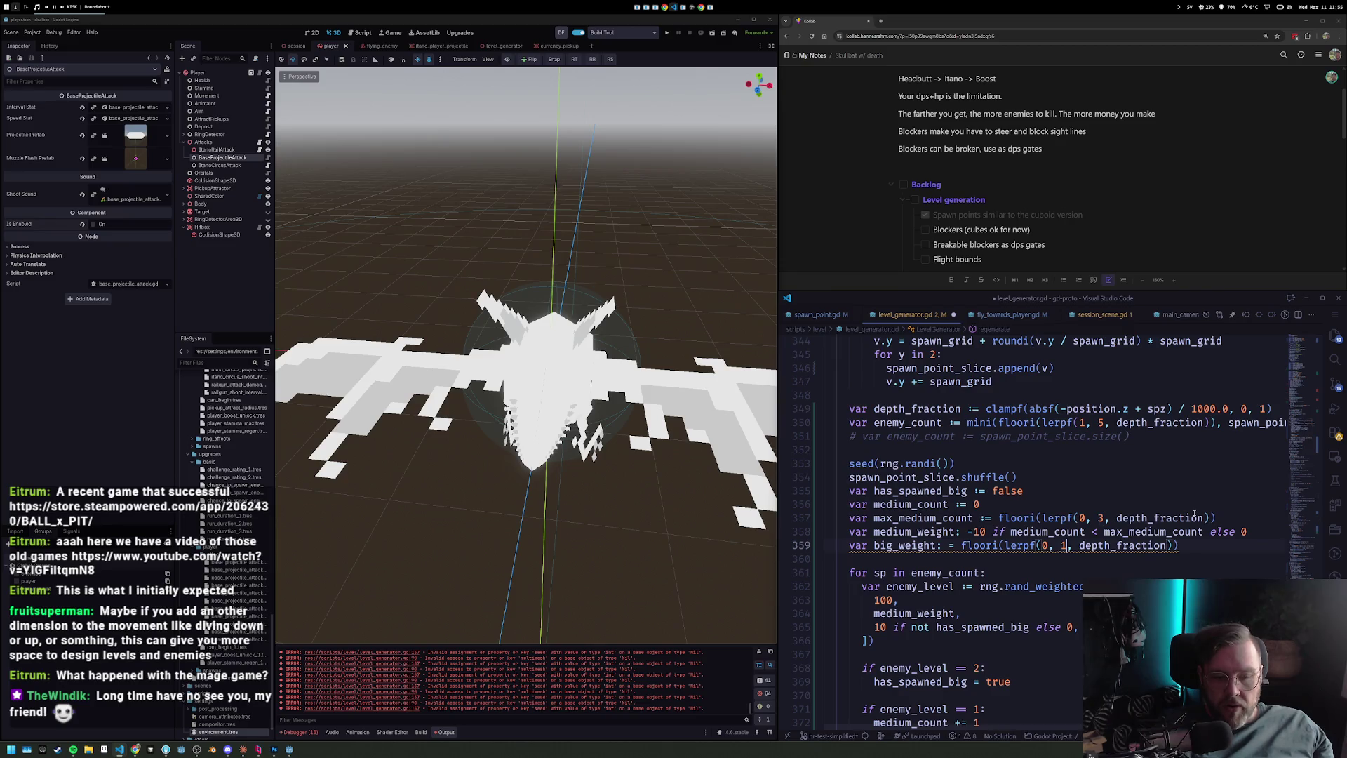
pyautogui.press('BackSpace')
pyautogui.write('50')
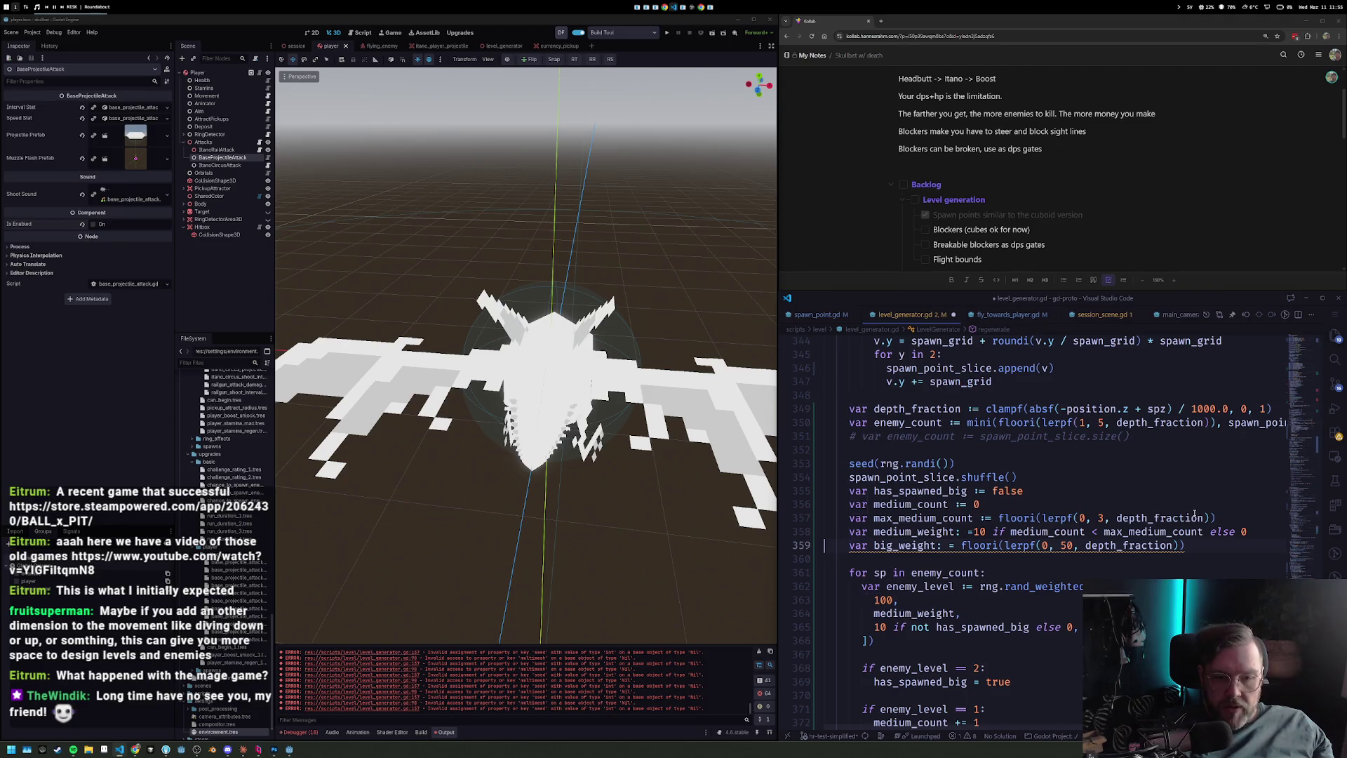
# Use big_weight for the big enemy entry in rand_weighted and save level_generator.gd.
pyautogui.hotkey('shift', 'End')
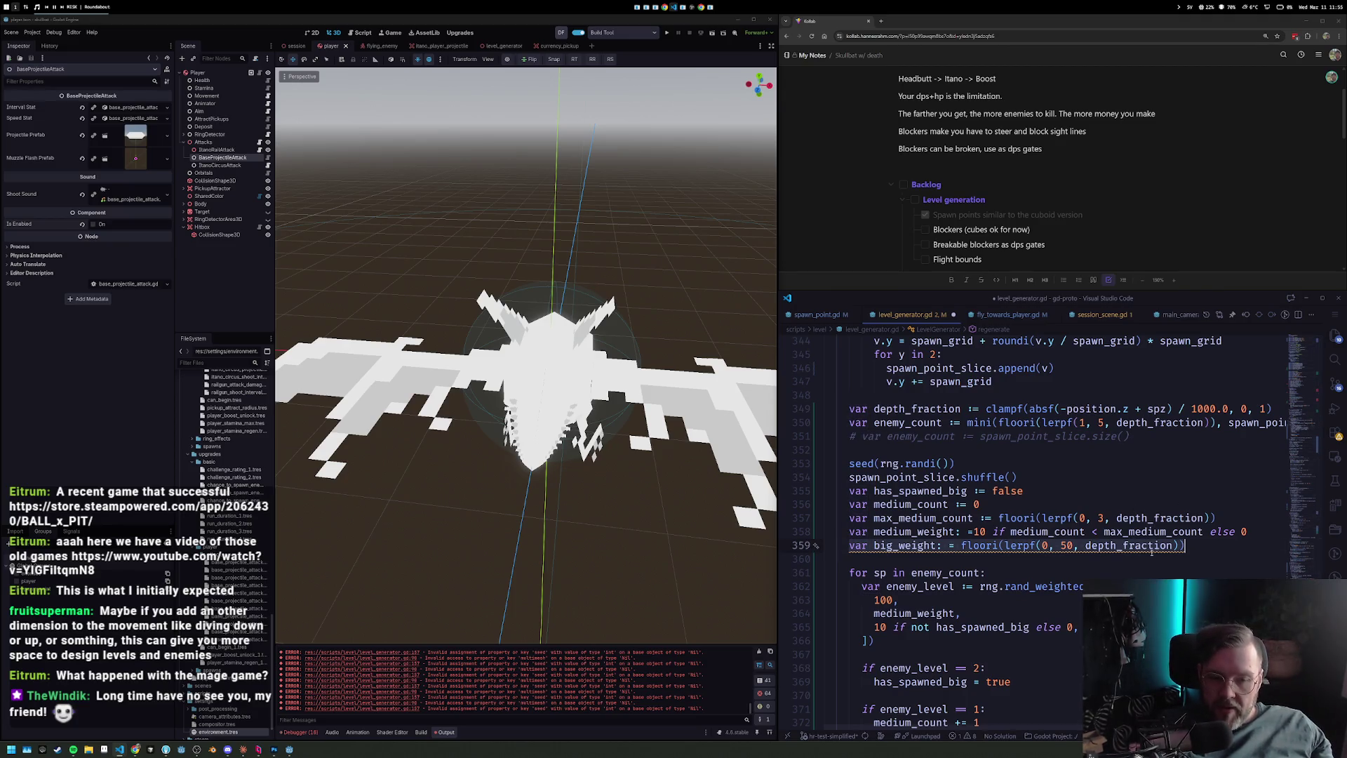
pyautogui.click(1173, 545)
pyautogui.click(939, 545)
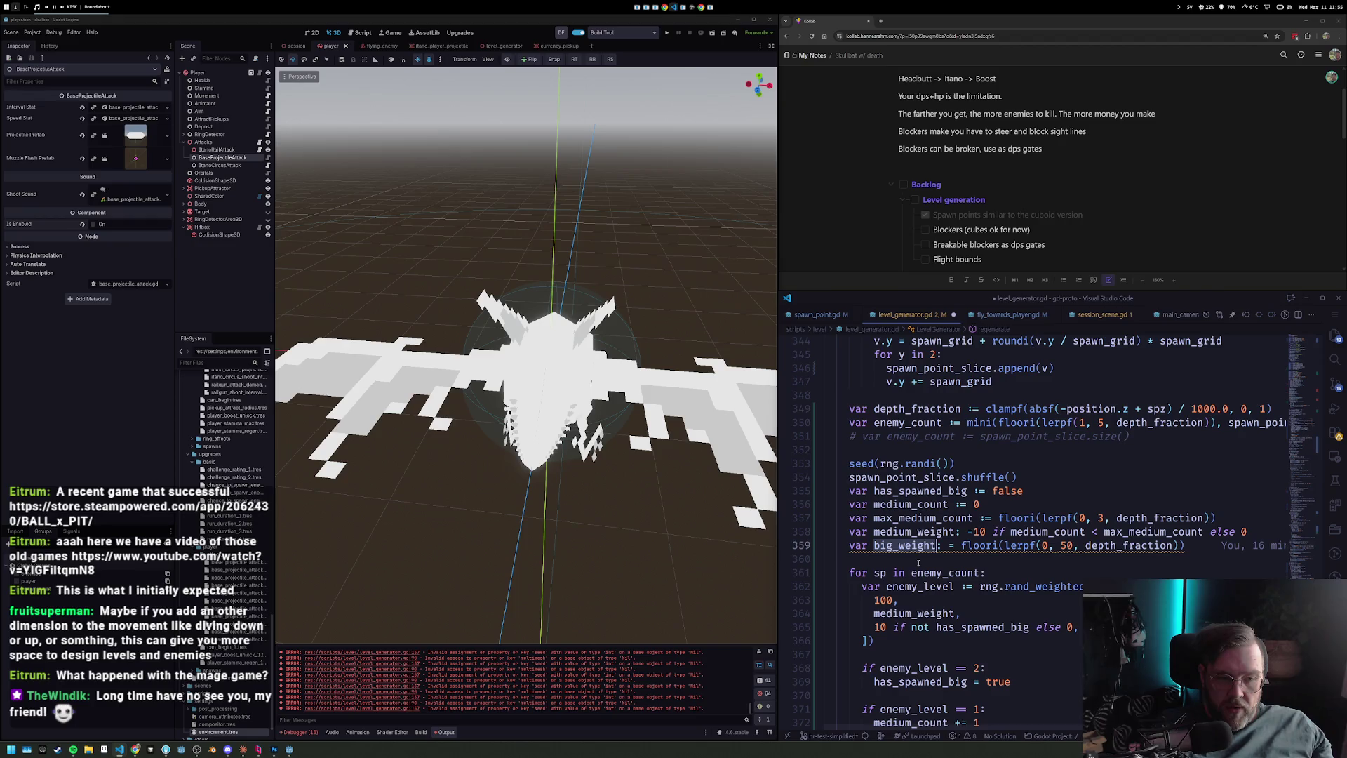
pyautogui.hotkey('shift', 'End')
pyautogui.write('big_weight,')
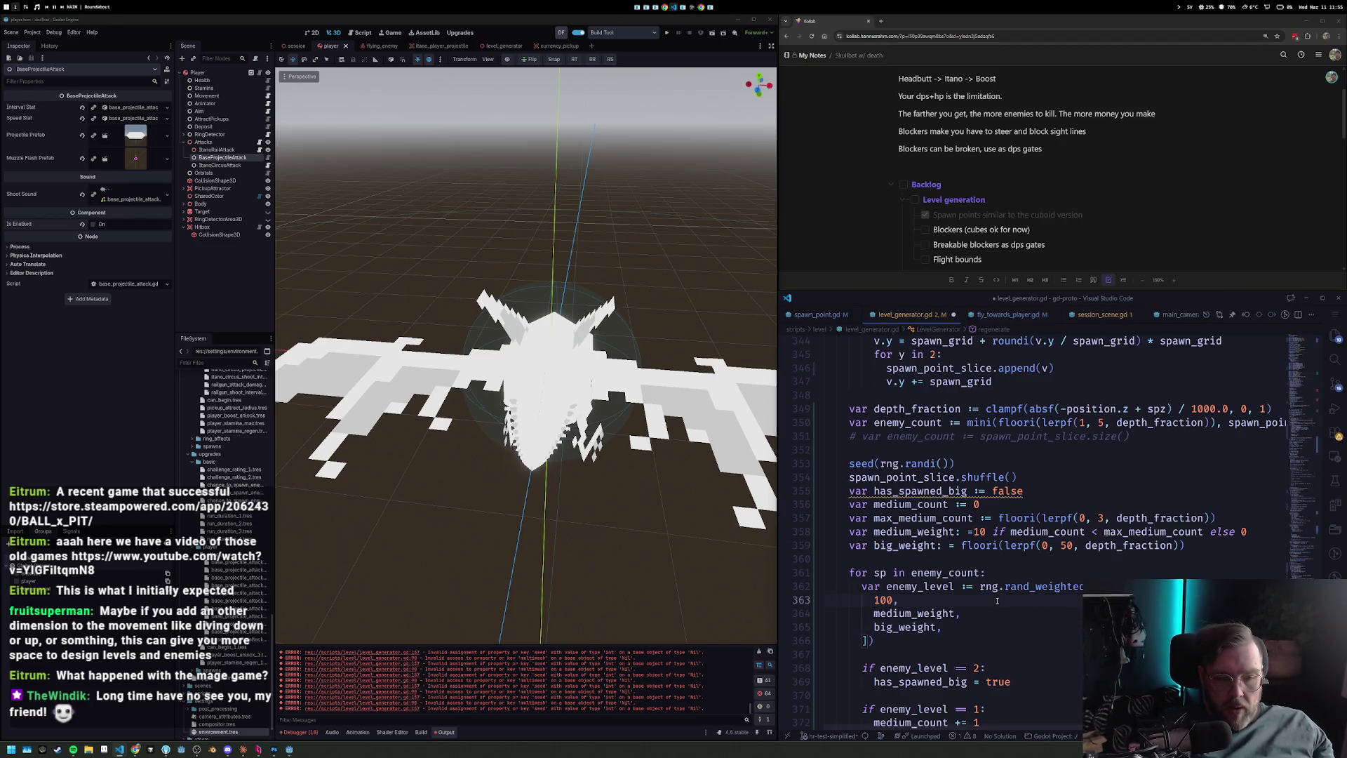
pyautogui.hotkey('ctrl', 's')
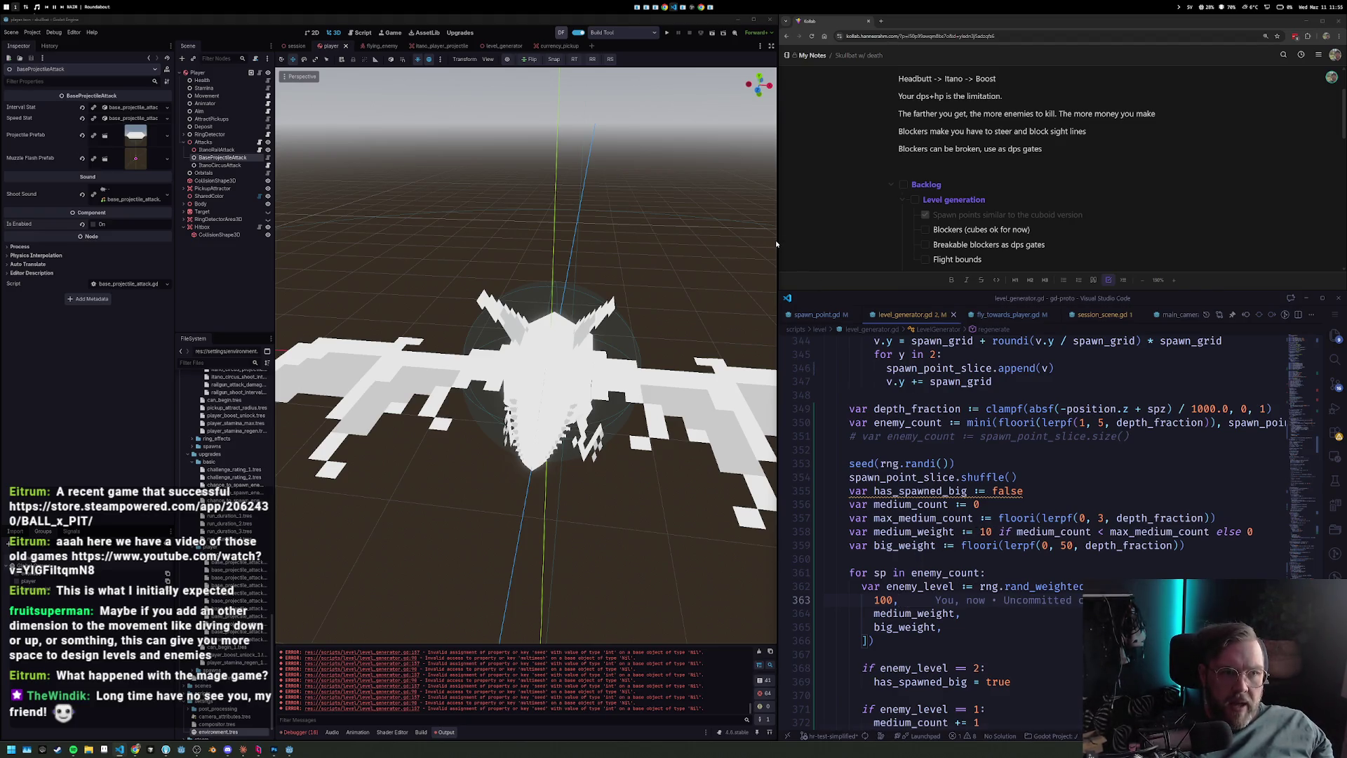
pyautogui.moveTo(776, 240); pyautogui.dragTo(853, 218)
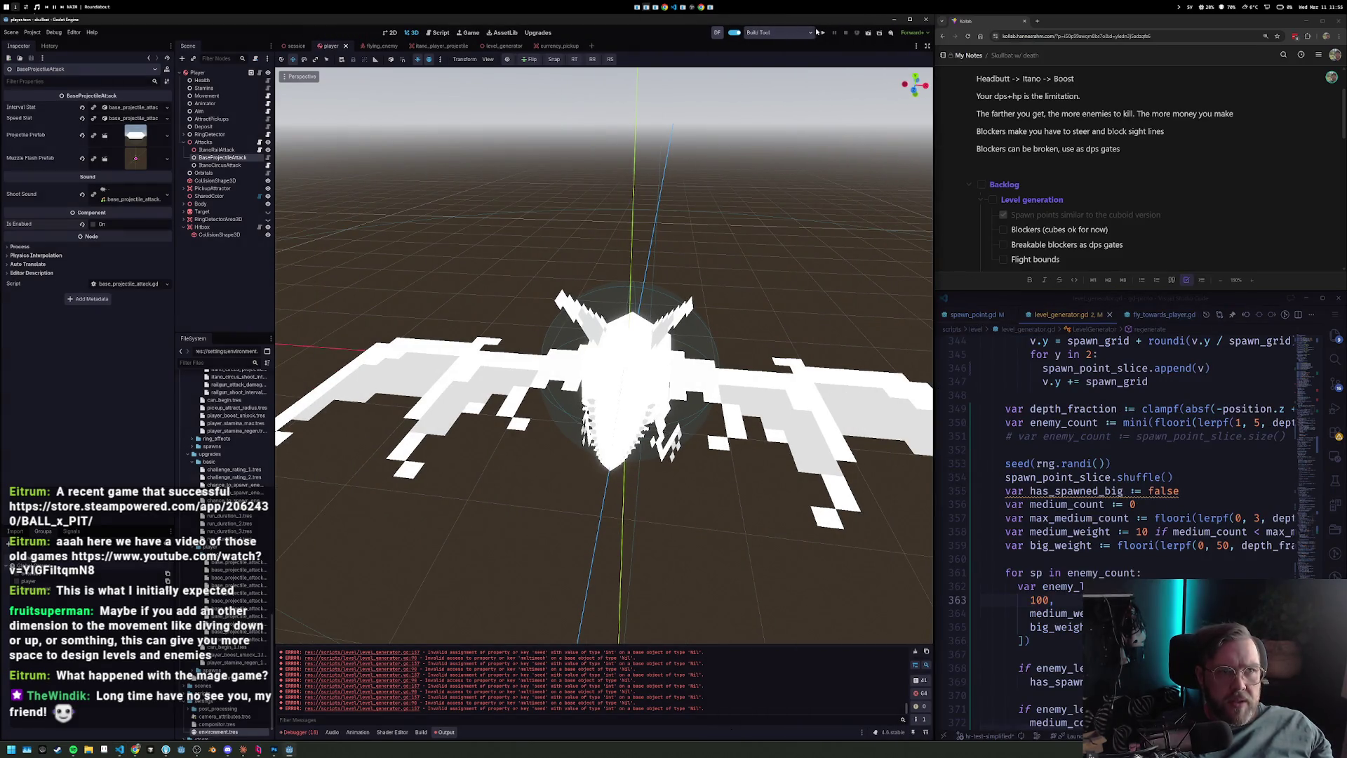
# Run the project, start a playtest from Upgrades, and open a new Backlog item in notes.
pyautogui.click(822, 33)
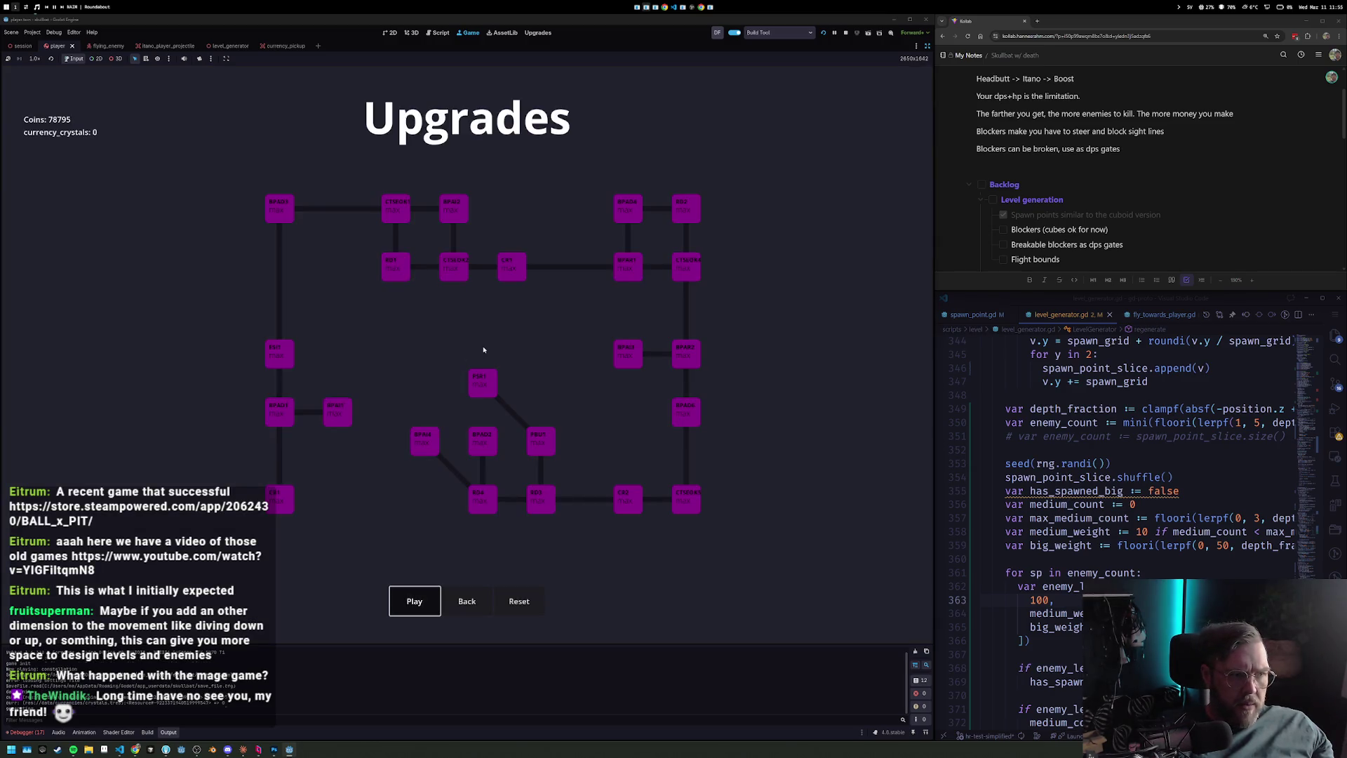
pyautogui.press('Return')
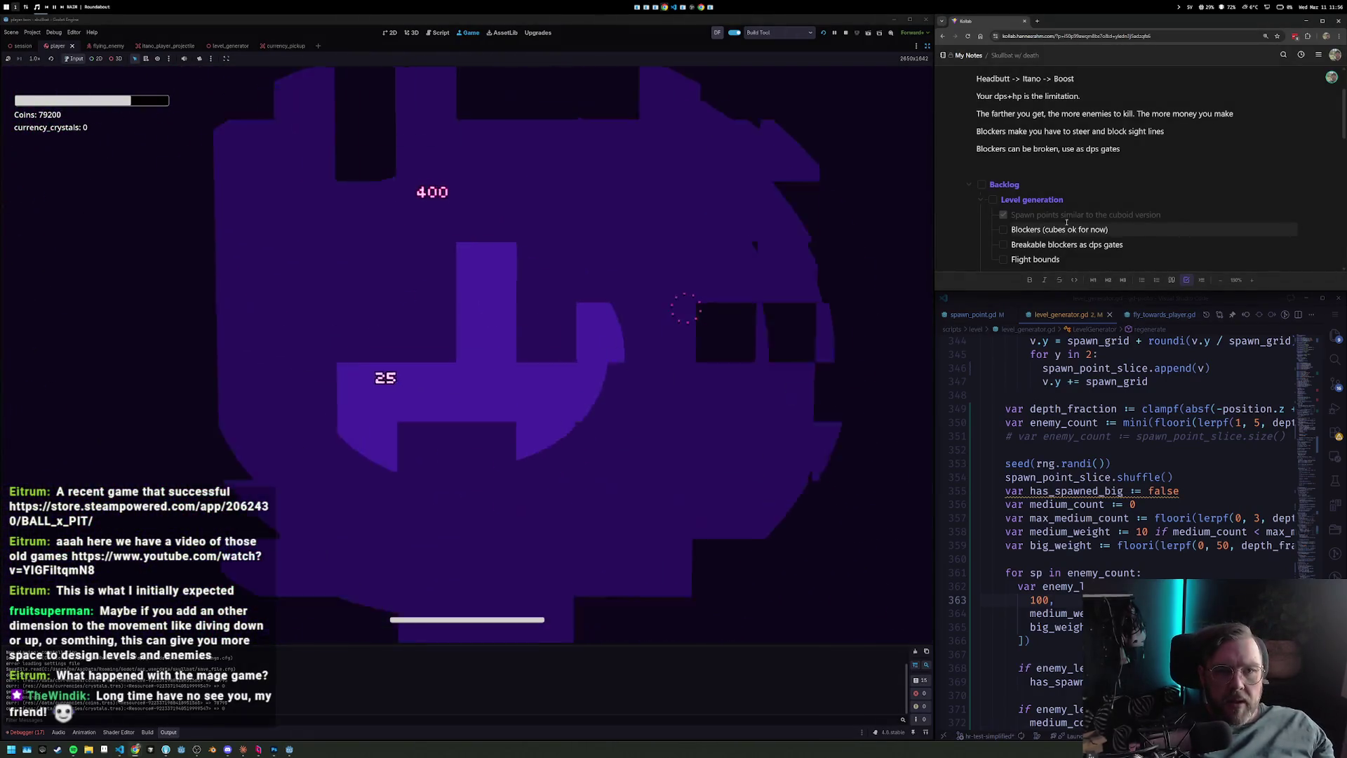
pyautogui.press('Return')
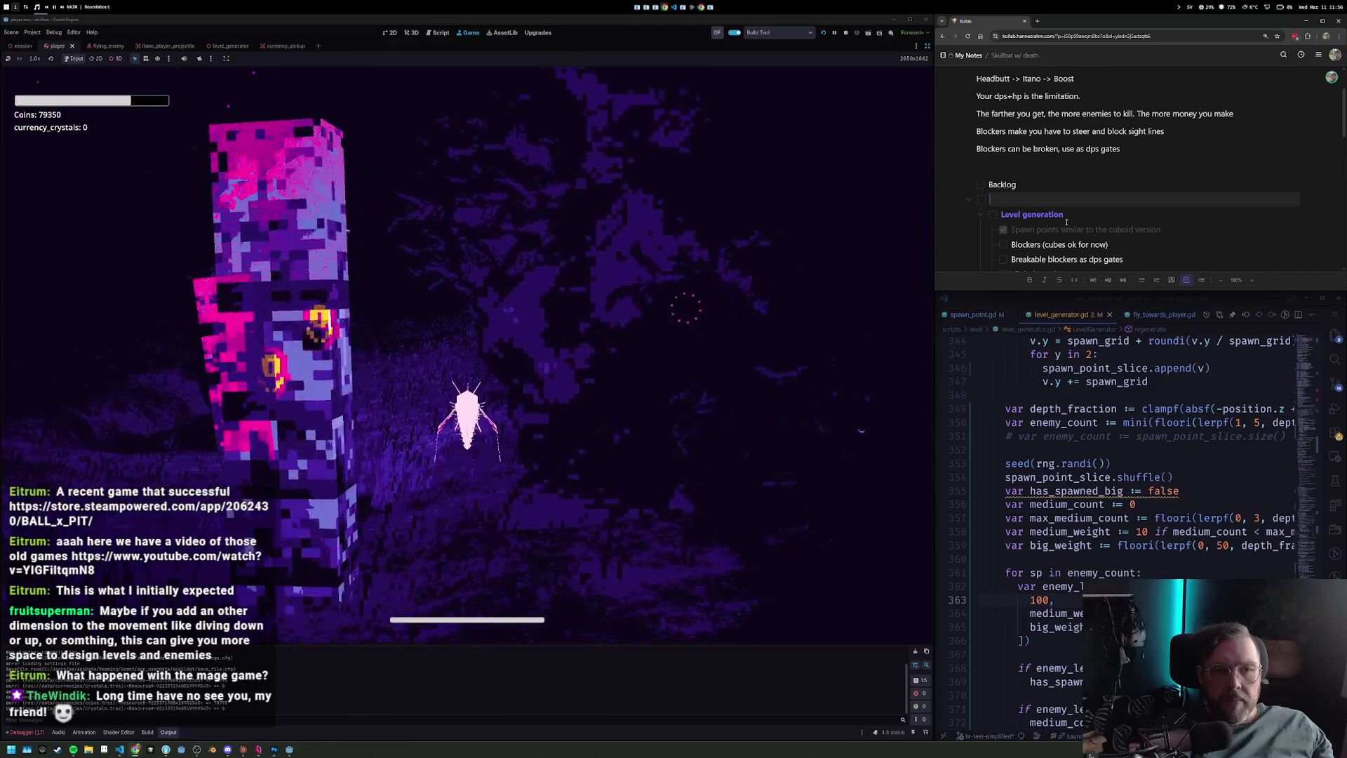
pyautogui.press('Delete')
pyautogui.press('Return')
pyautogui.write('Line of sight target a')
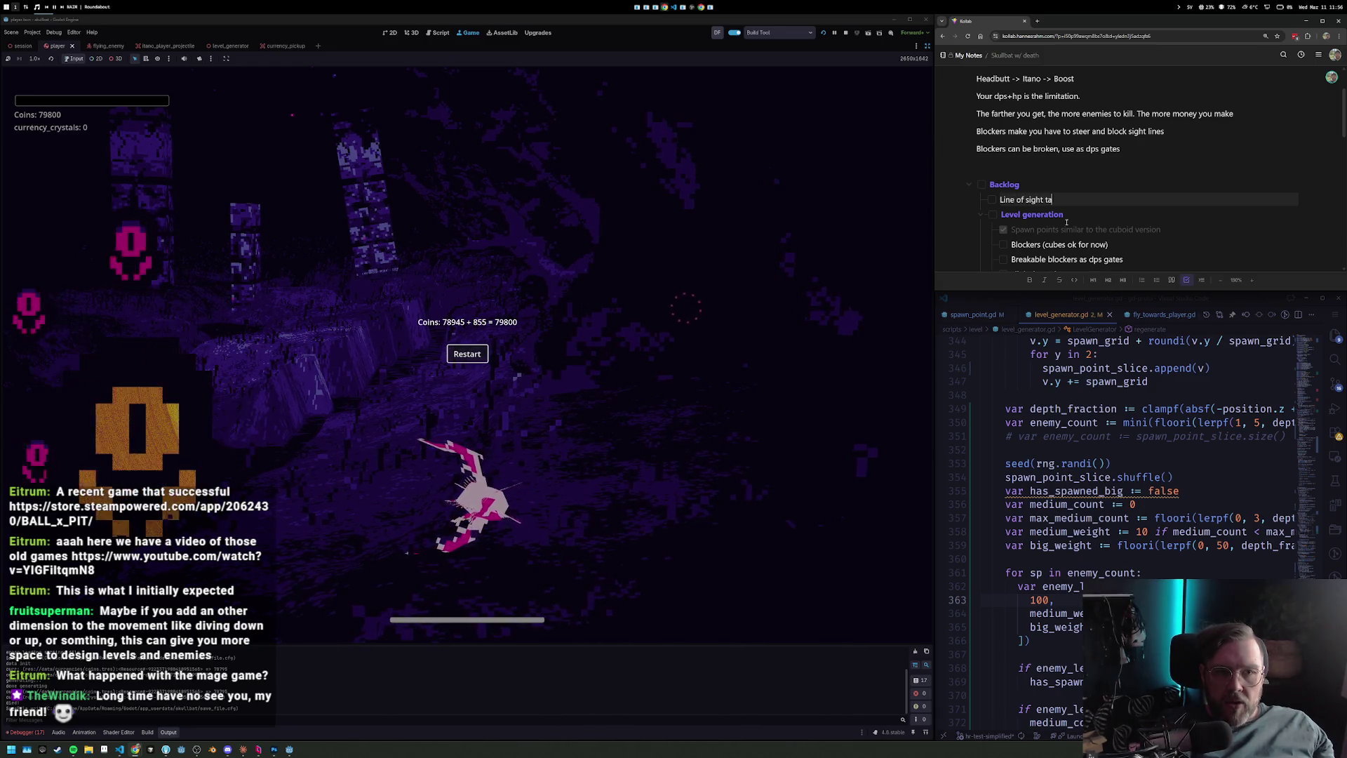
# Complete the Backlog item 'Line of sight target aquisition', then restart the game and play again.
pyautogui.write('quisition')
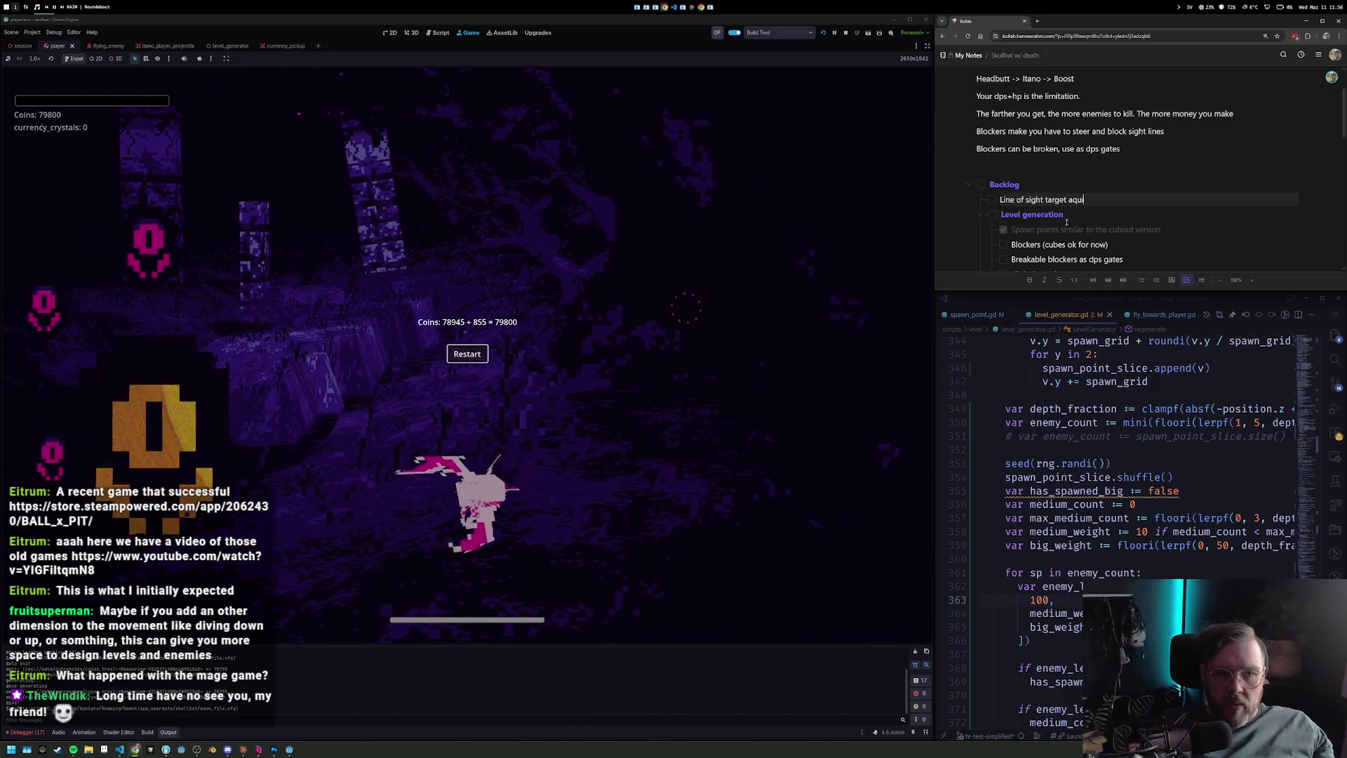
pyautogui.click(476, 356)
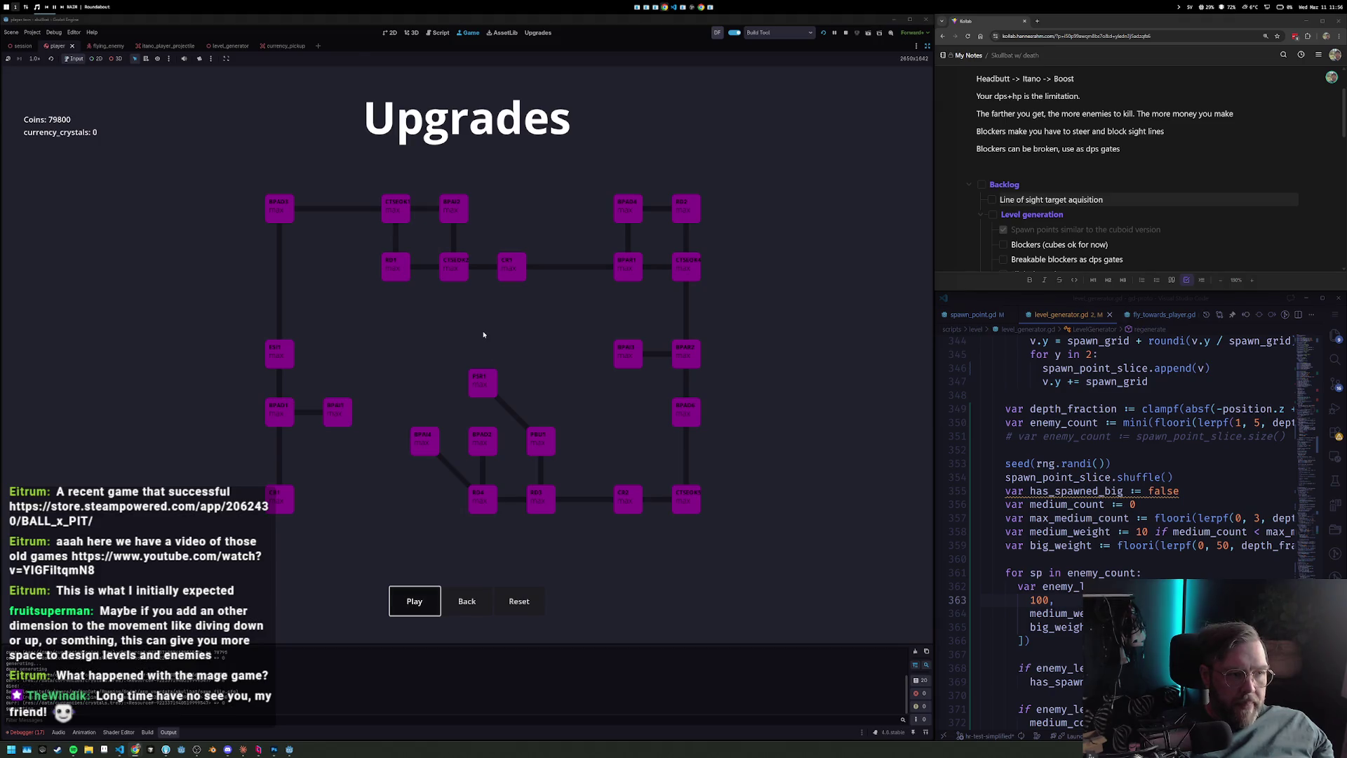
pyautogui.press('Return')
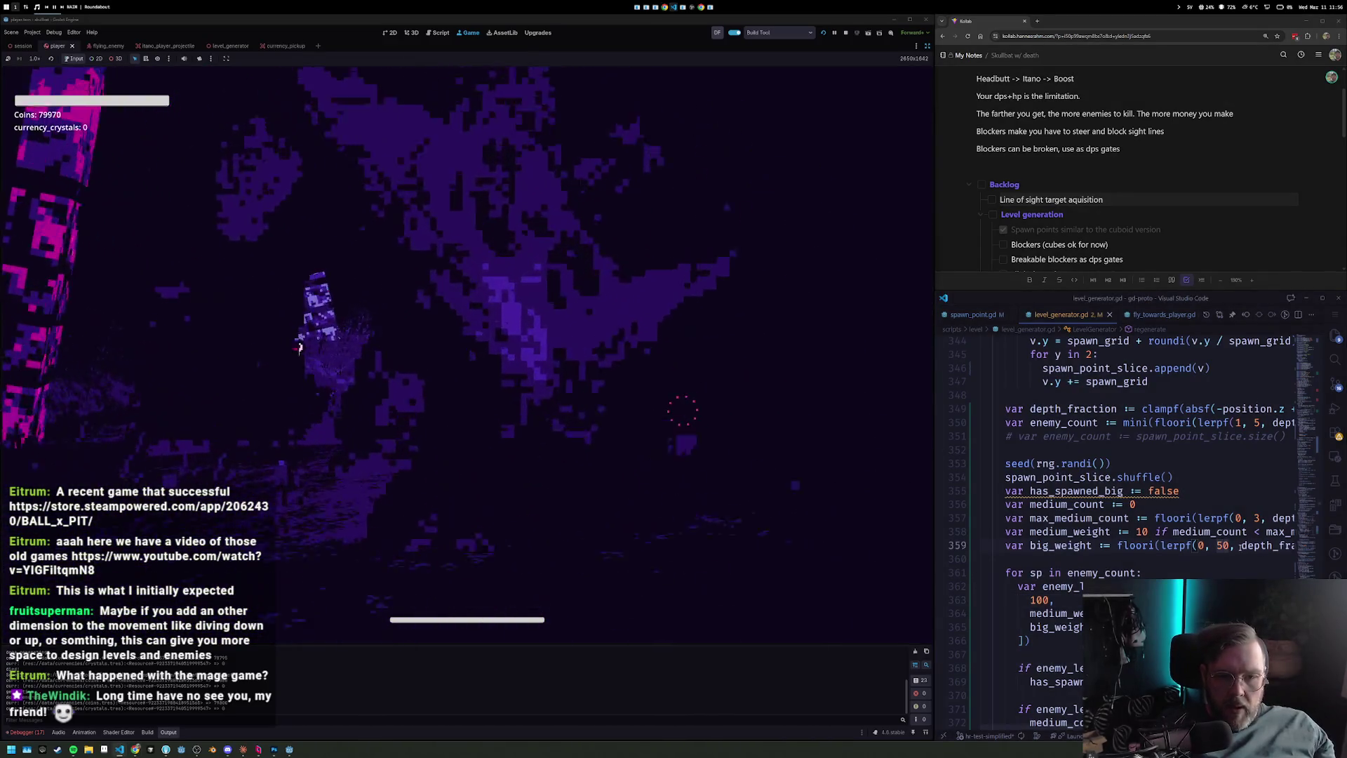
# Change big_weight to lerpf(0, 10, depth_fraction) and save the script.
pyautogui.write('ction')
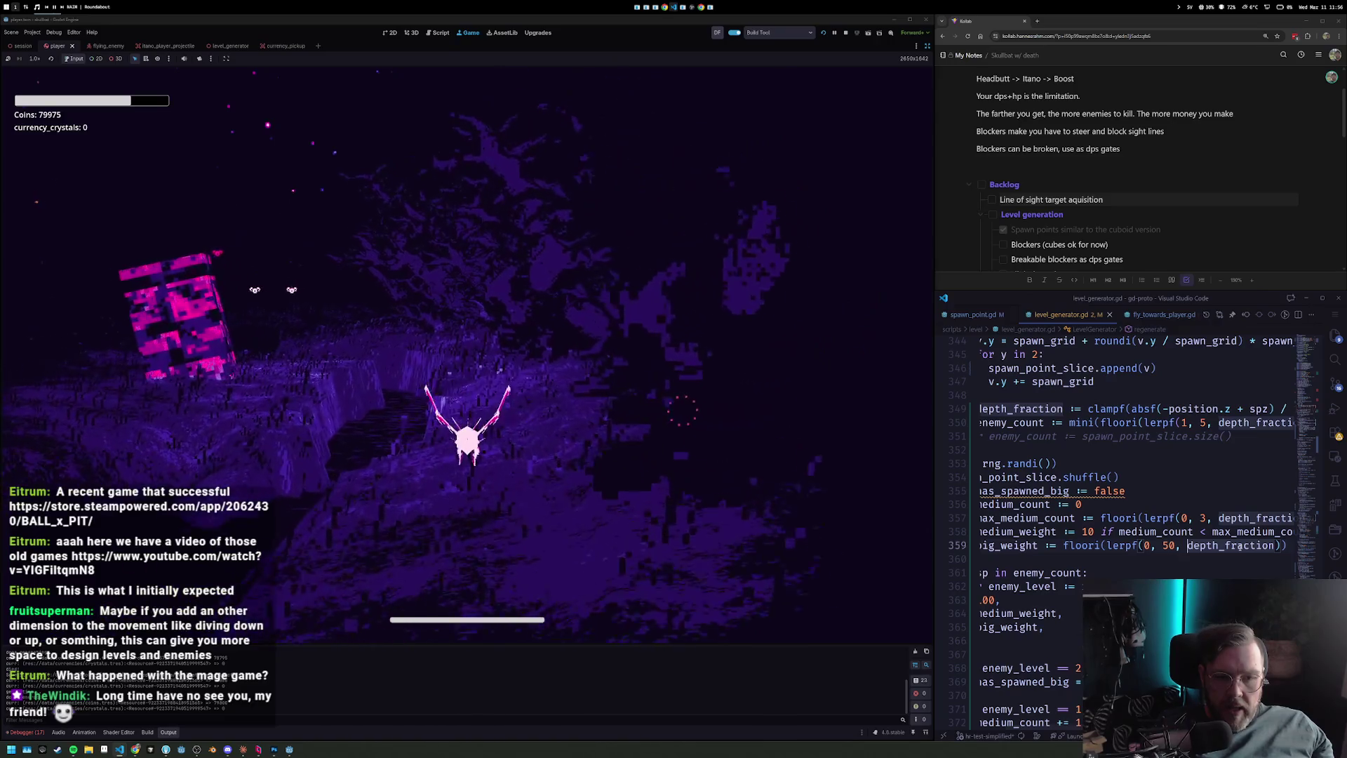
pyautogui.press('Home')
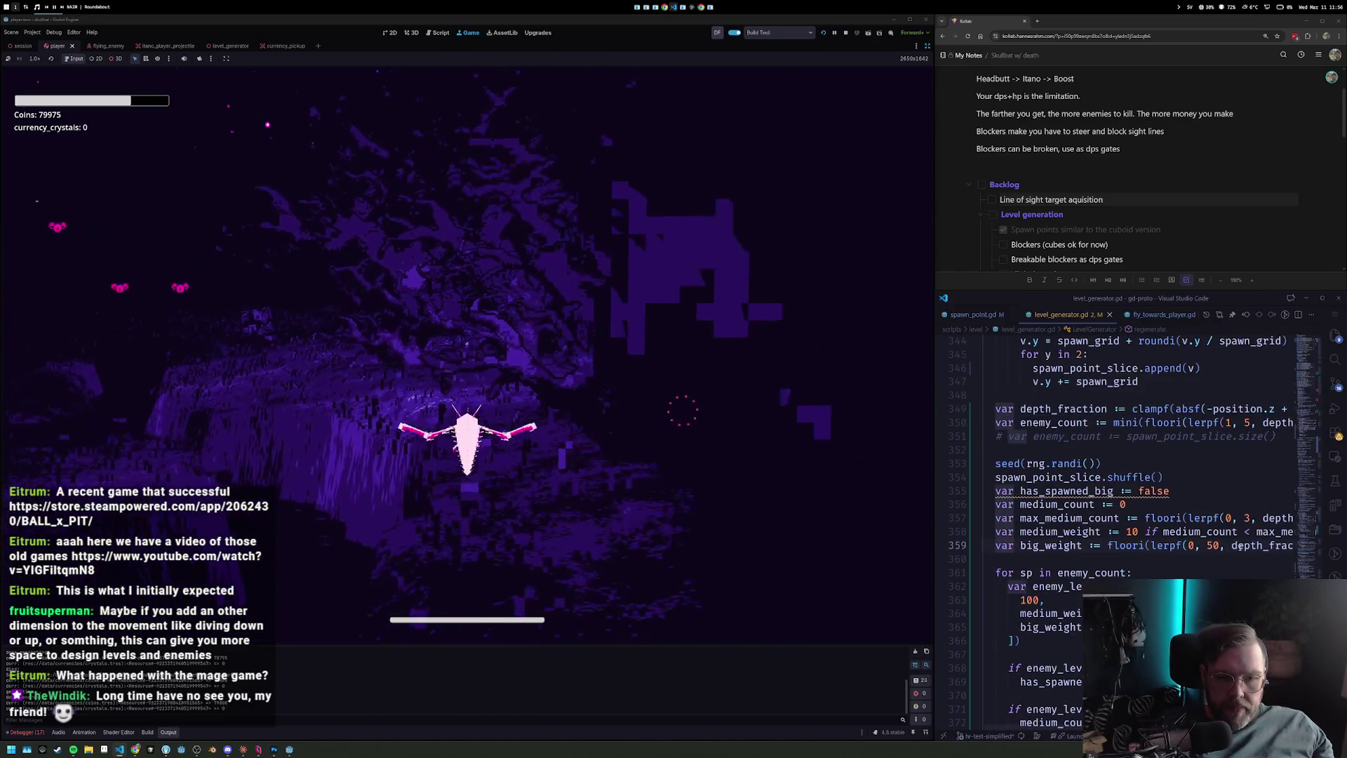
pyautogui.hotkey('ctrl', 'Right')
pyautogui.hotkey('ctrl', 'Right')
pyautogui.hotkey('ctrl', 'Right')
pyautogui.hotkey('ctrl', 'Right')
pyautogui.hotkey('ctrl', 'Right')
pyautogui.hotkey('ctrl', 'Right')
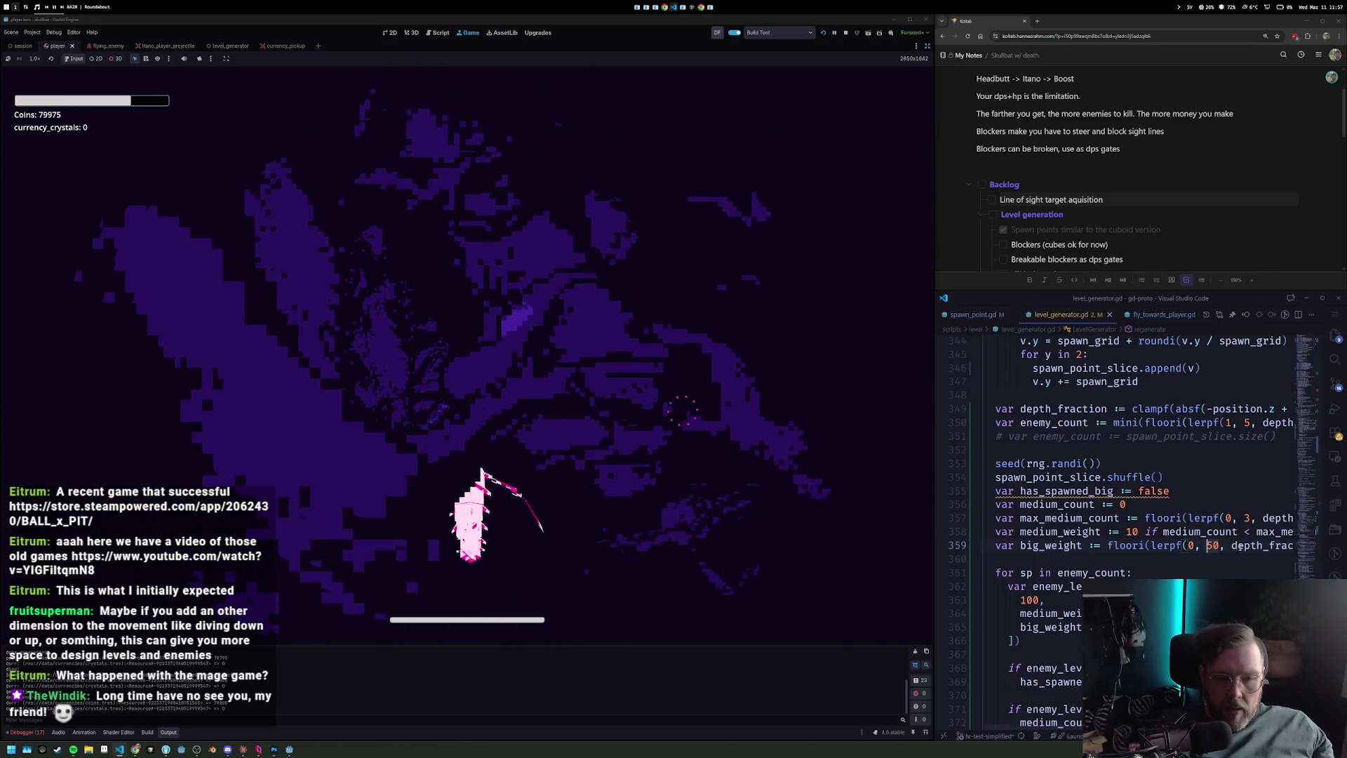
pyautogui.write('0')
pyautogui.hotkey('ctrl', 's')
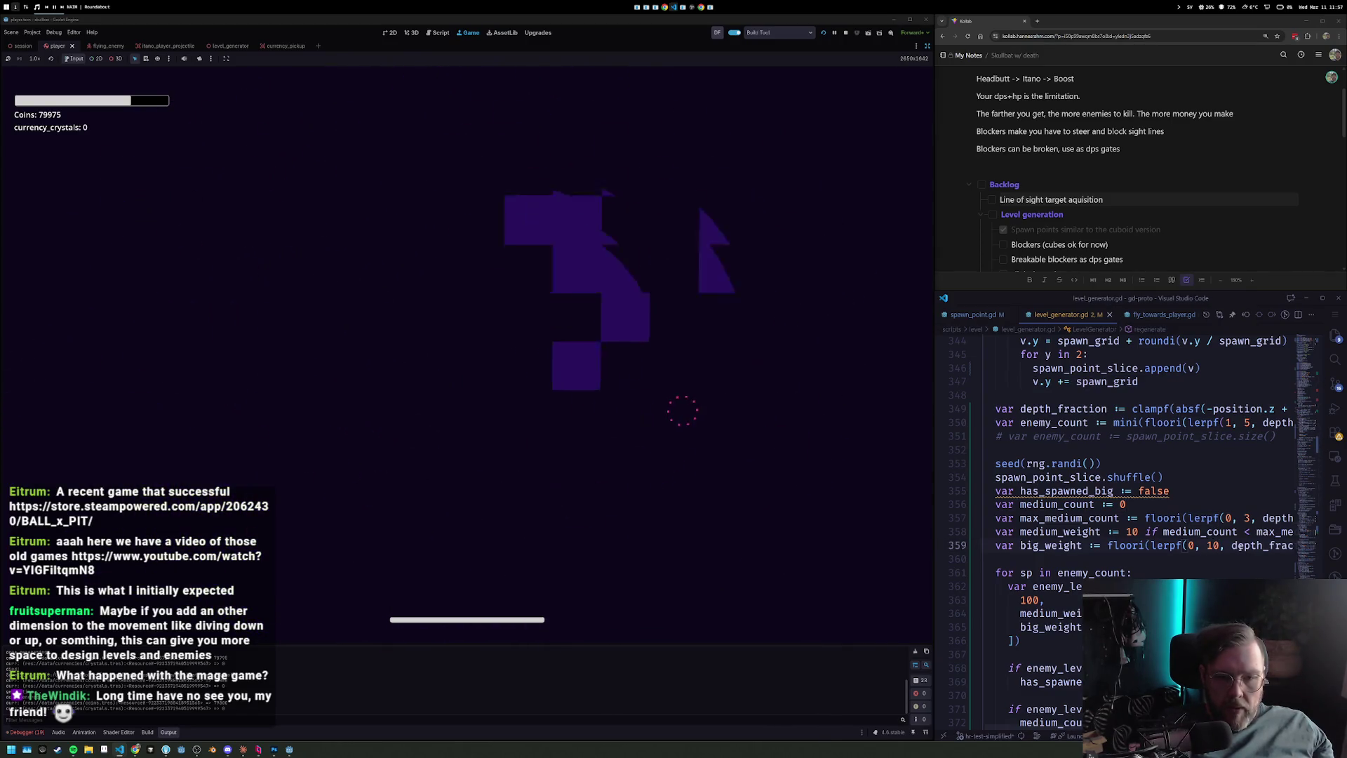
# Leave the game's death screen for Upgrades and start a new run.
pyautogui.click(373, 380)
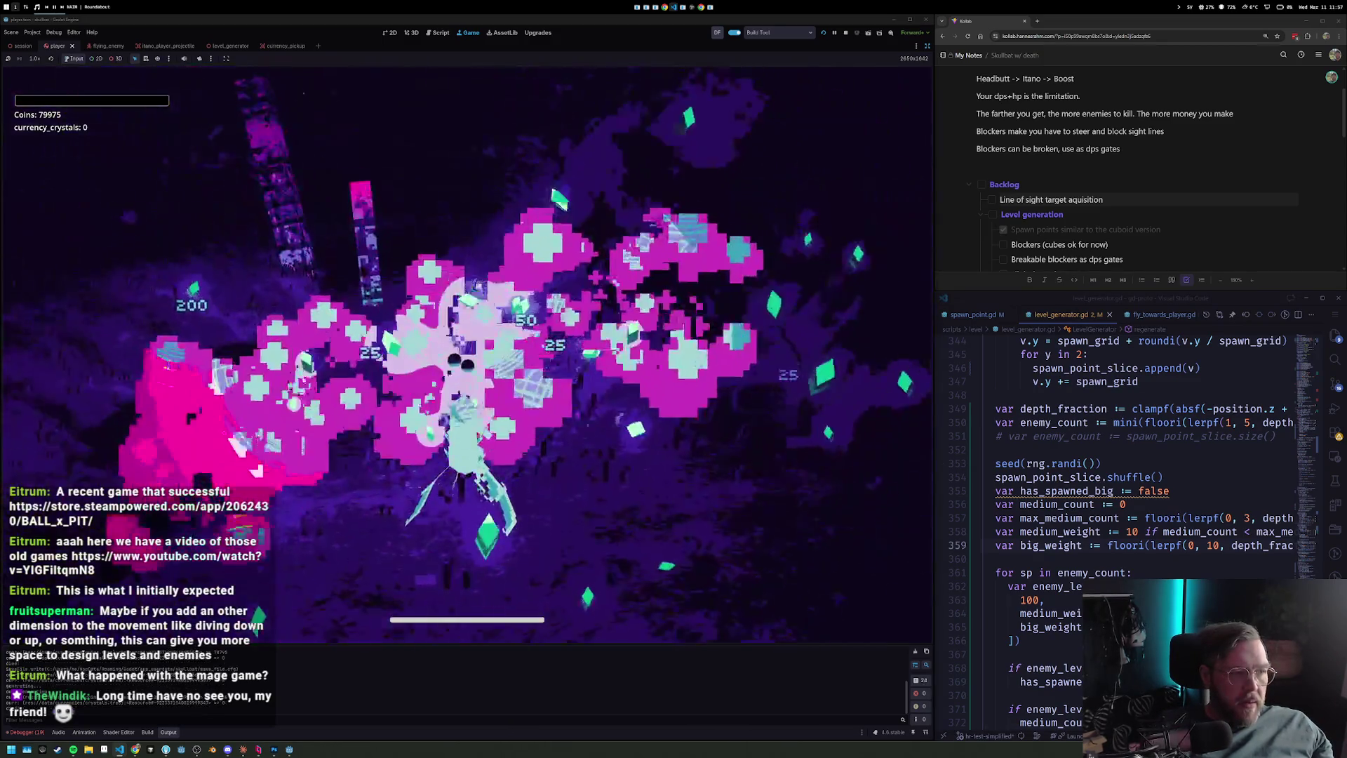
pyautogui.click(474, 350)
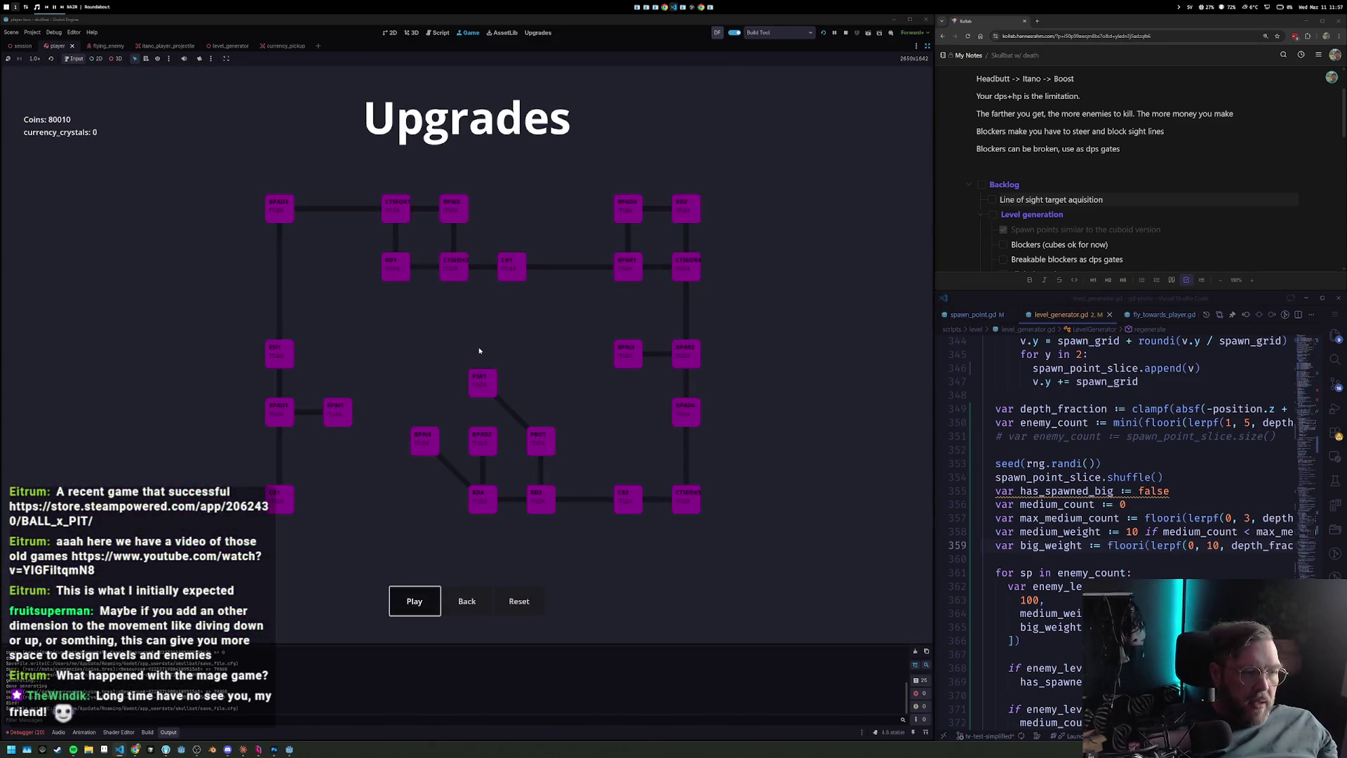
pyautogui.press('space')
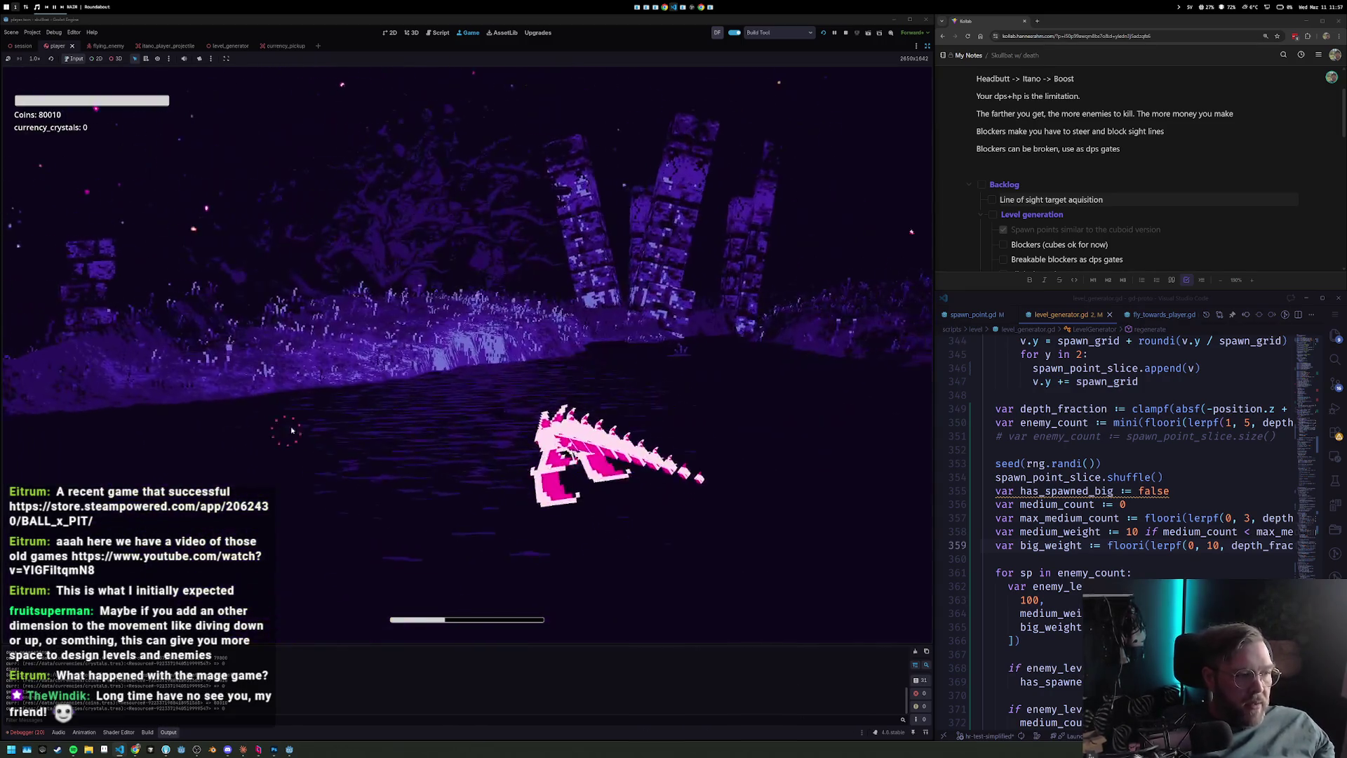
# Collapse the bottom Output panel to enlarge the game view during the playtest.
pyautogui.click(169, 732)
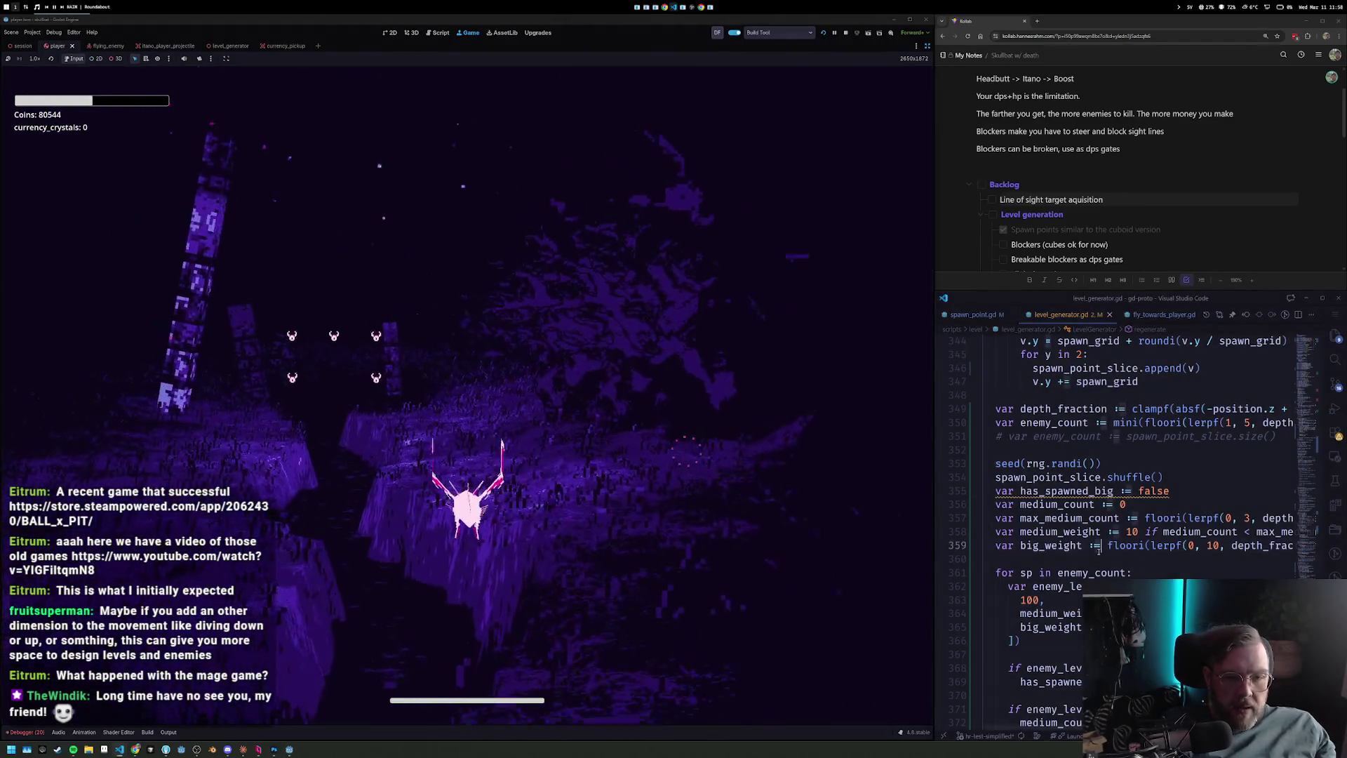
# Append 'if depth_fraction > 0.25 else 0.0' to big_weight, enlarge the editor, and return the game to Upgrades.
pyautogui.press('End')
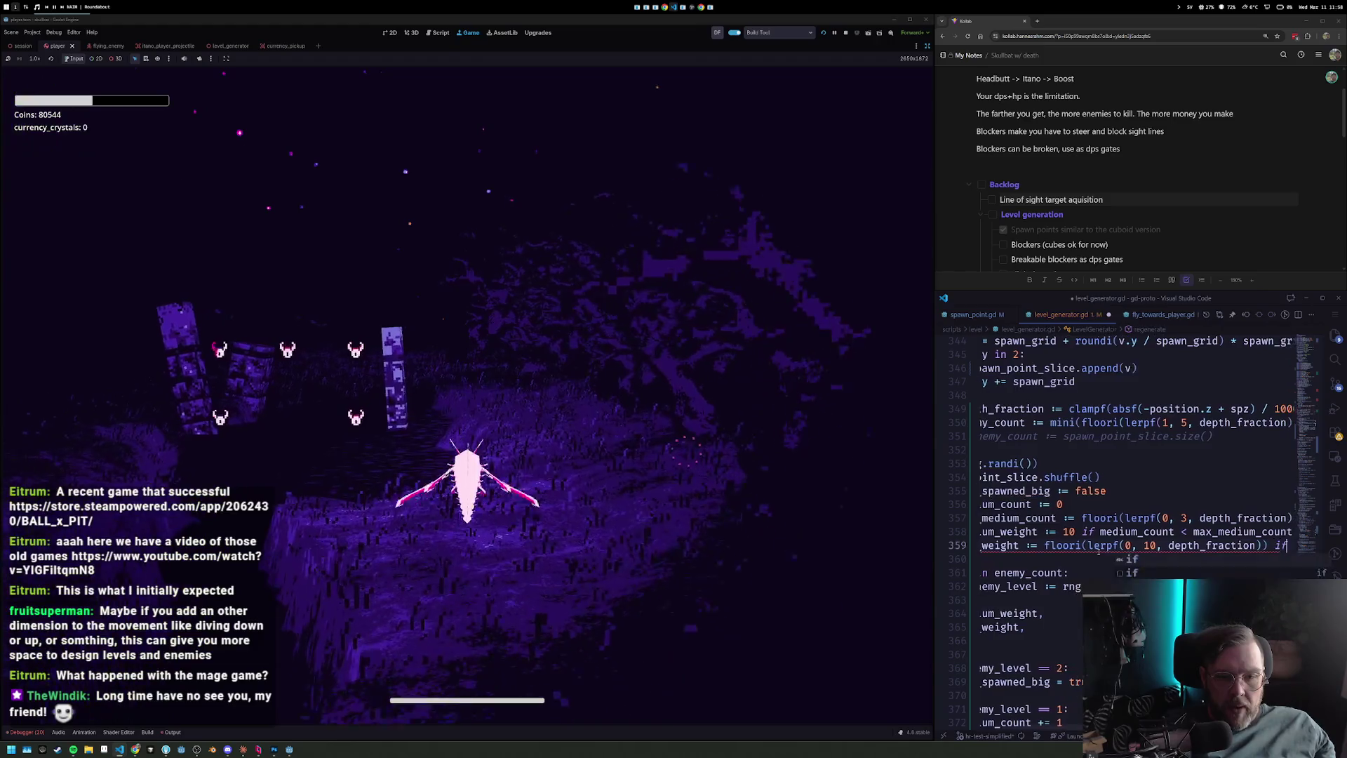
pyautogui.write('if ')
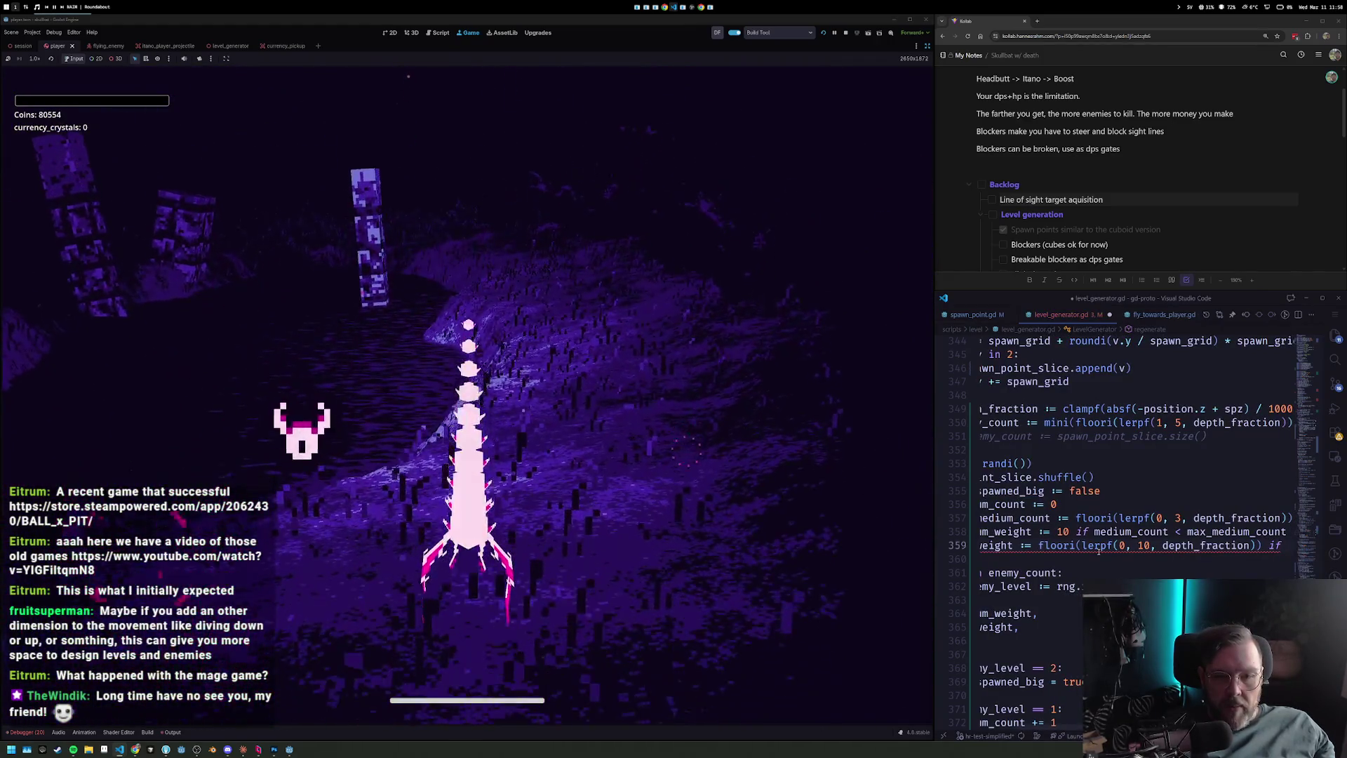
pyautogui.write('frac')
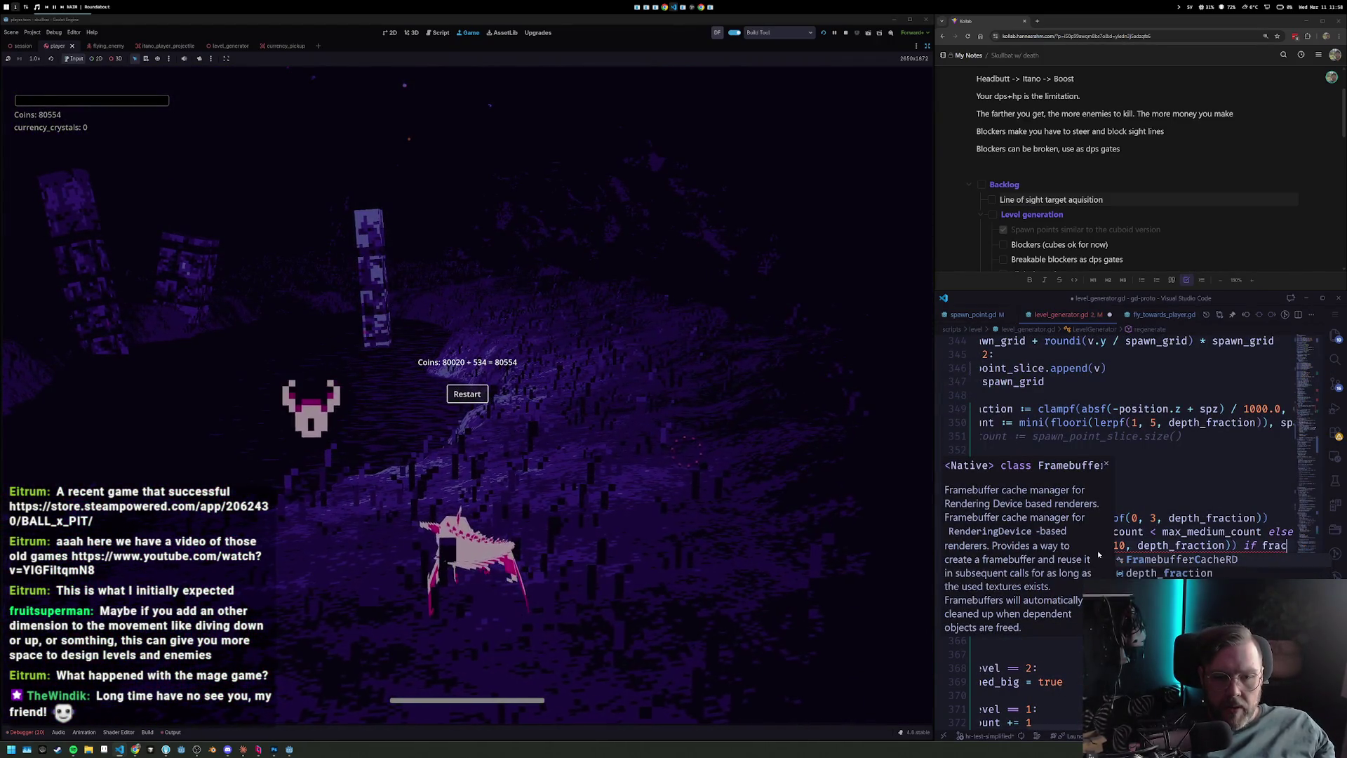
pyautogui.press('BackSpace')
pyautogui.press('BackSpace')
pyautogui.press('BackSpace')
pyautogui.write('depth')
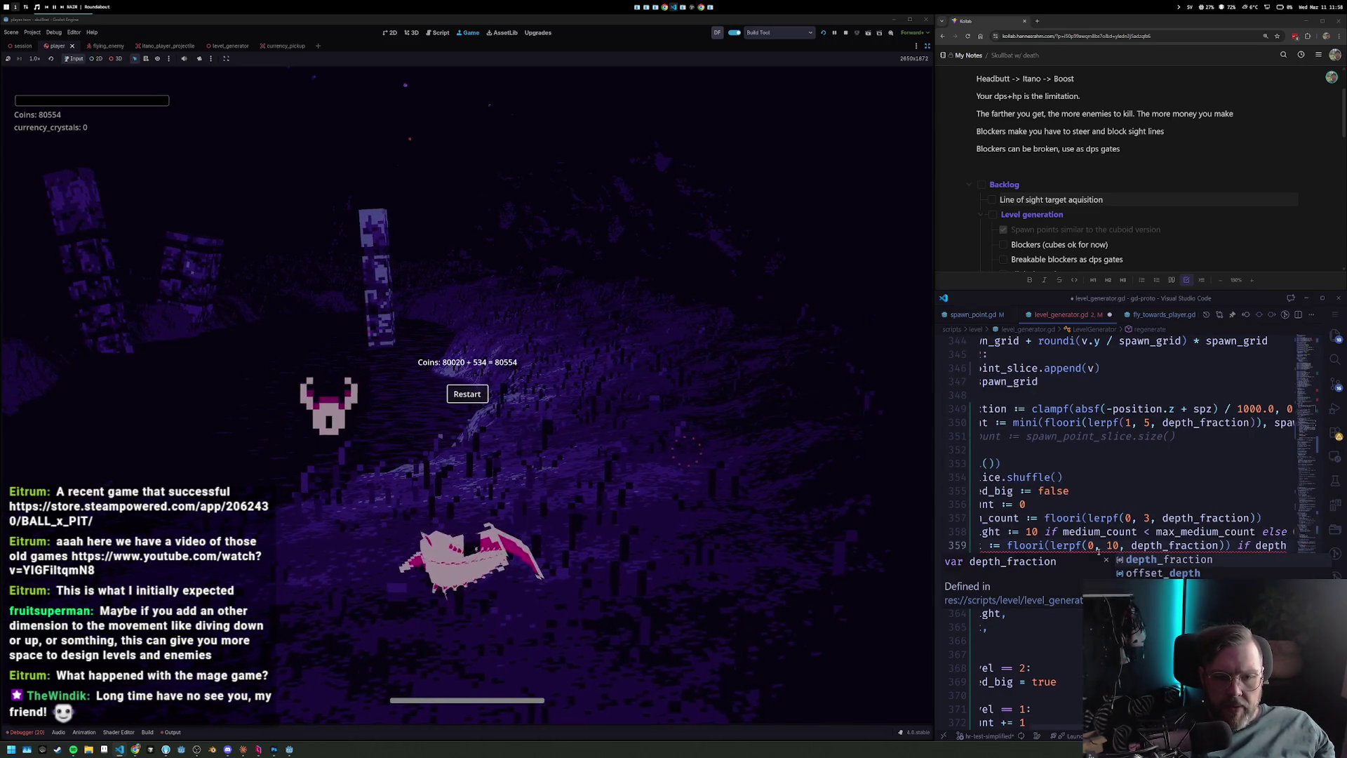
pyautogui.press('Tab')
pyautogui.click(938, 200)
pyautogui.moveTo(934, 205); pyautogui.dragTo(775, 204)
pyautogui.moveTo(939, 292); pyautogui.dragTo(960, 182)
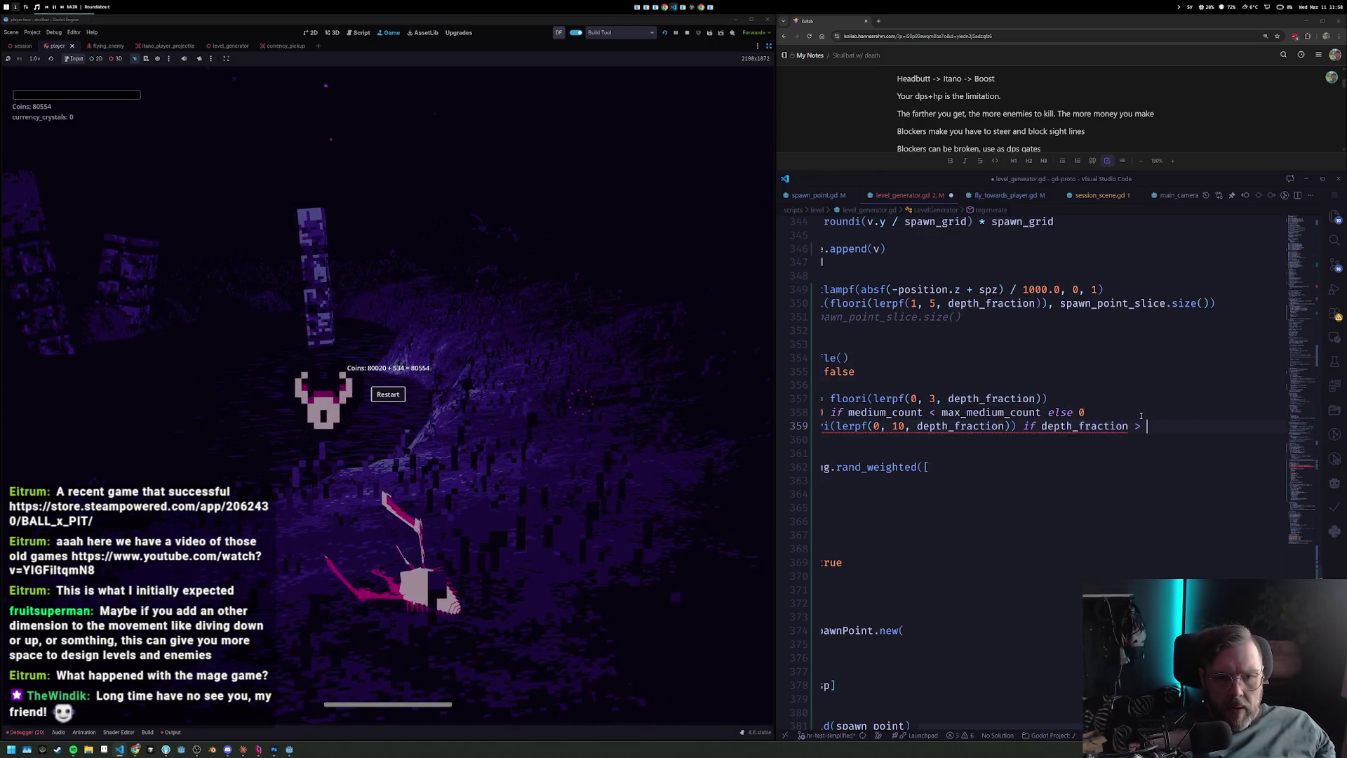
pyautogui.write('0.25 else 0.0')
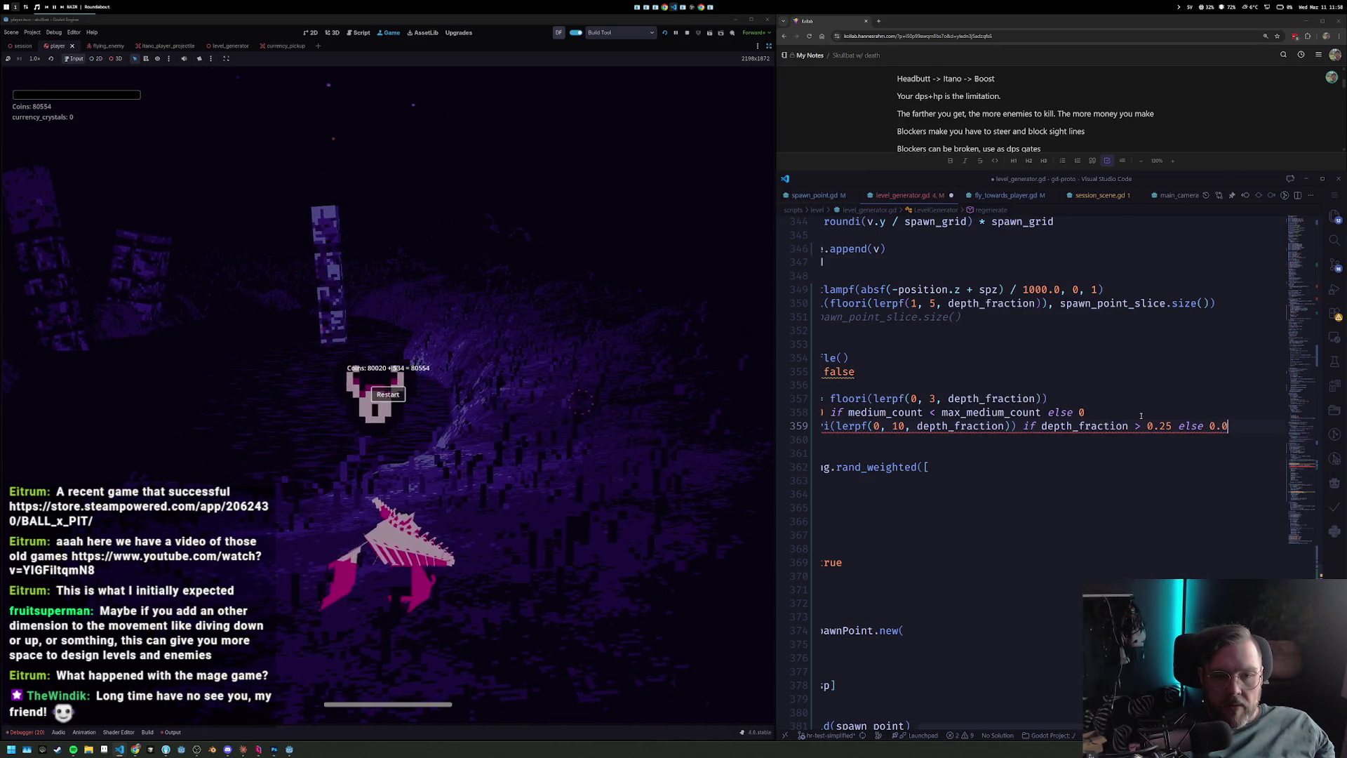
pyautogui.hscroll(-3, 1141, 416)
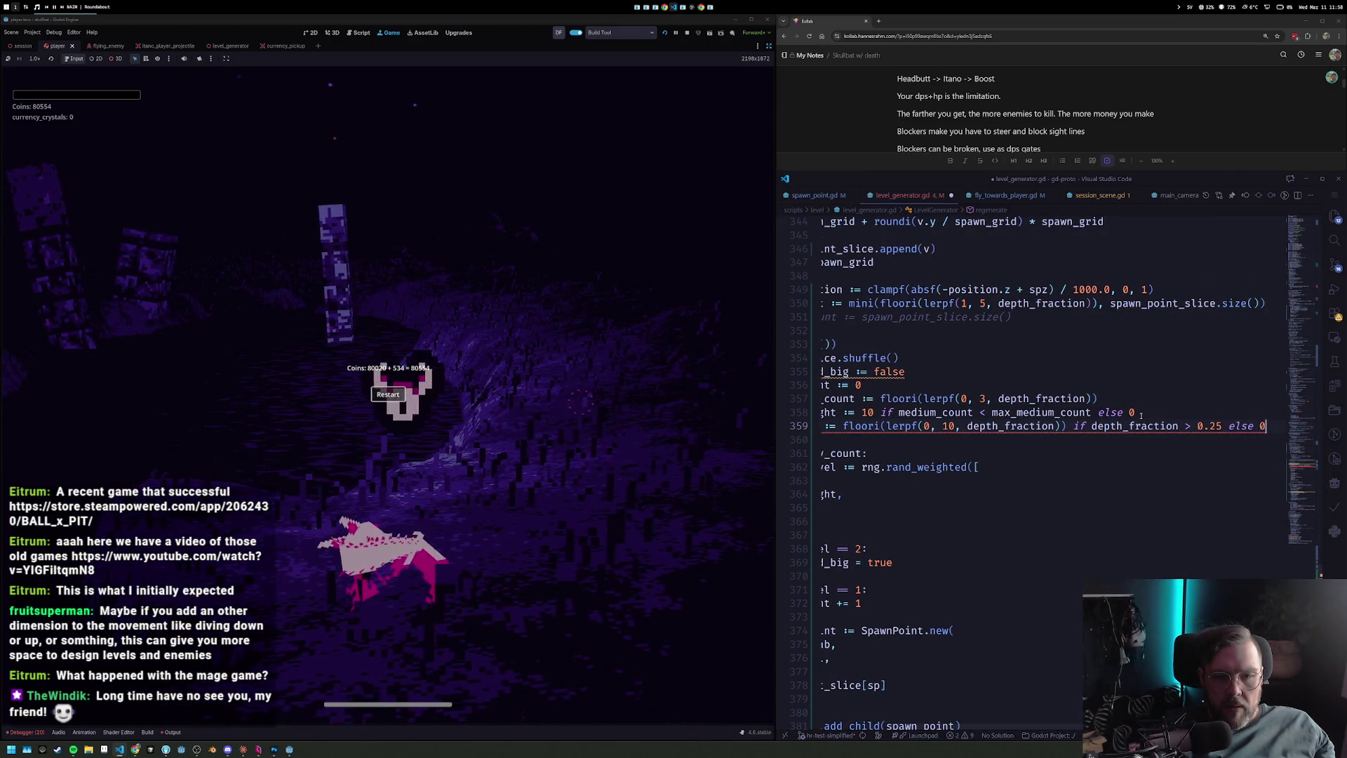
pyautogui.press('Home')
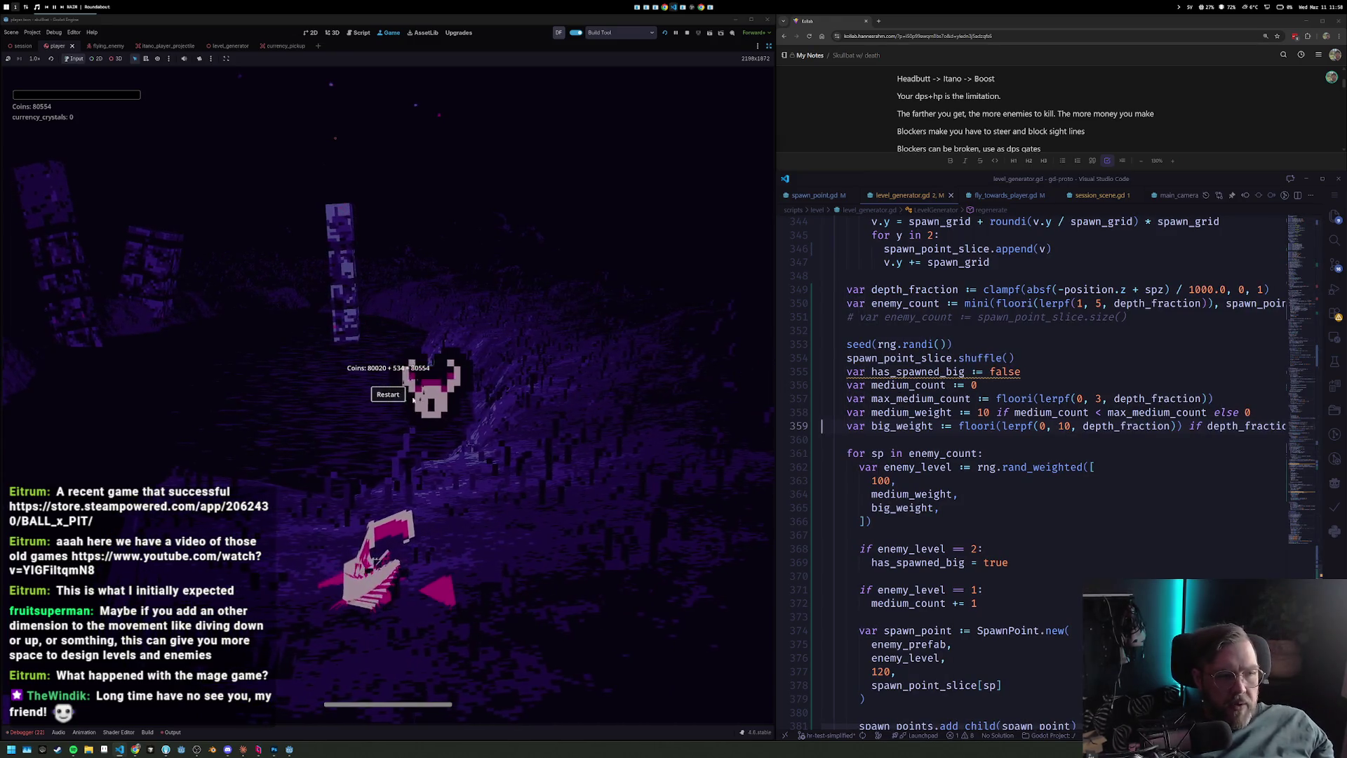
pyautogui.click(397, 395)
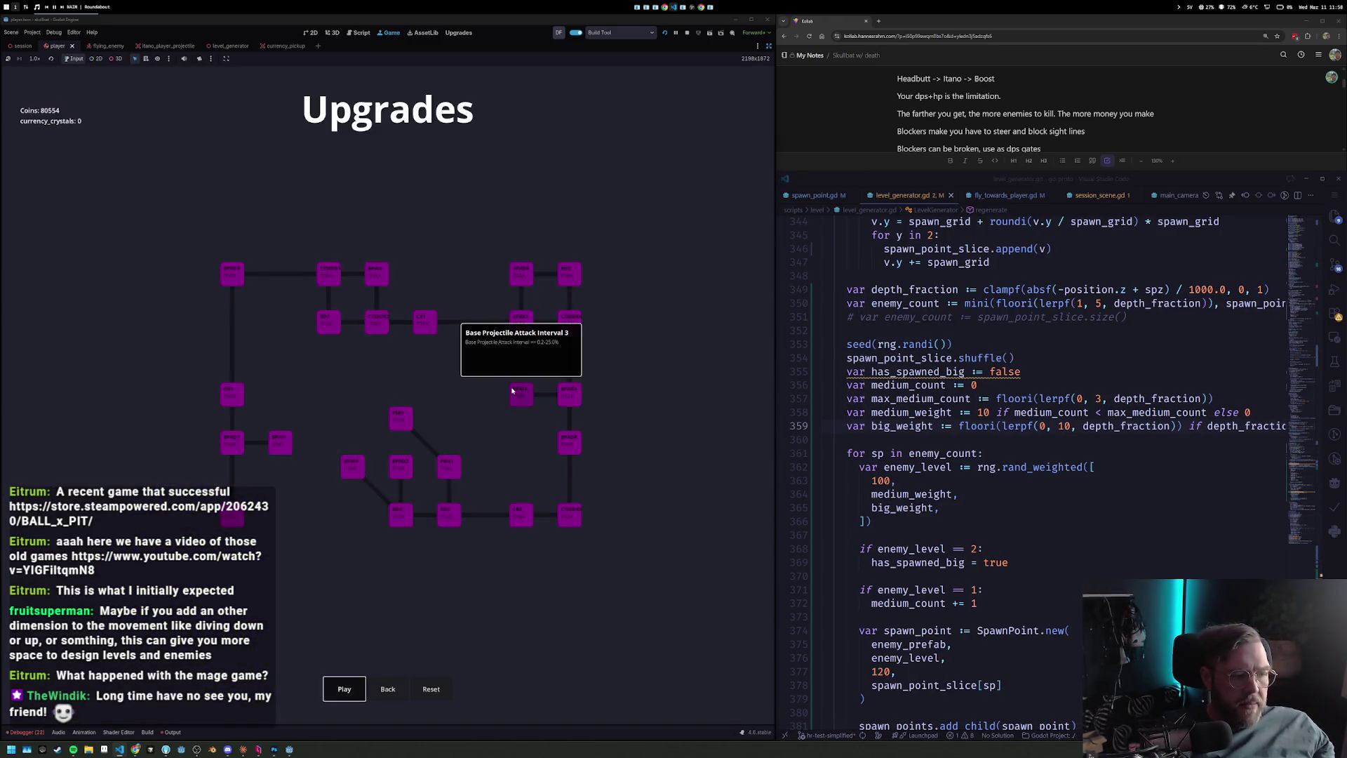
# Start a new run from the Upgrades screen to test depth-gated big enemies.
pyautogui.press('Return')
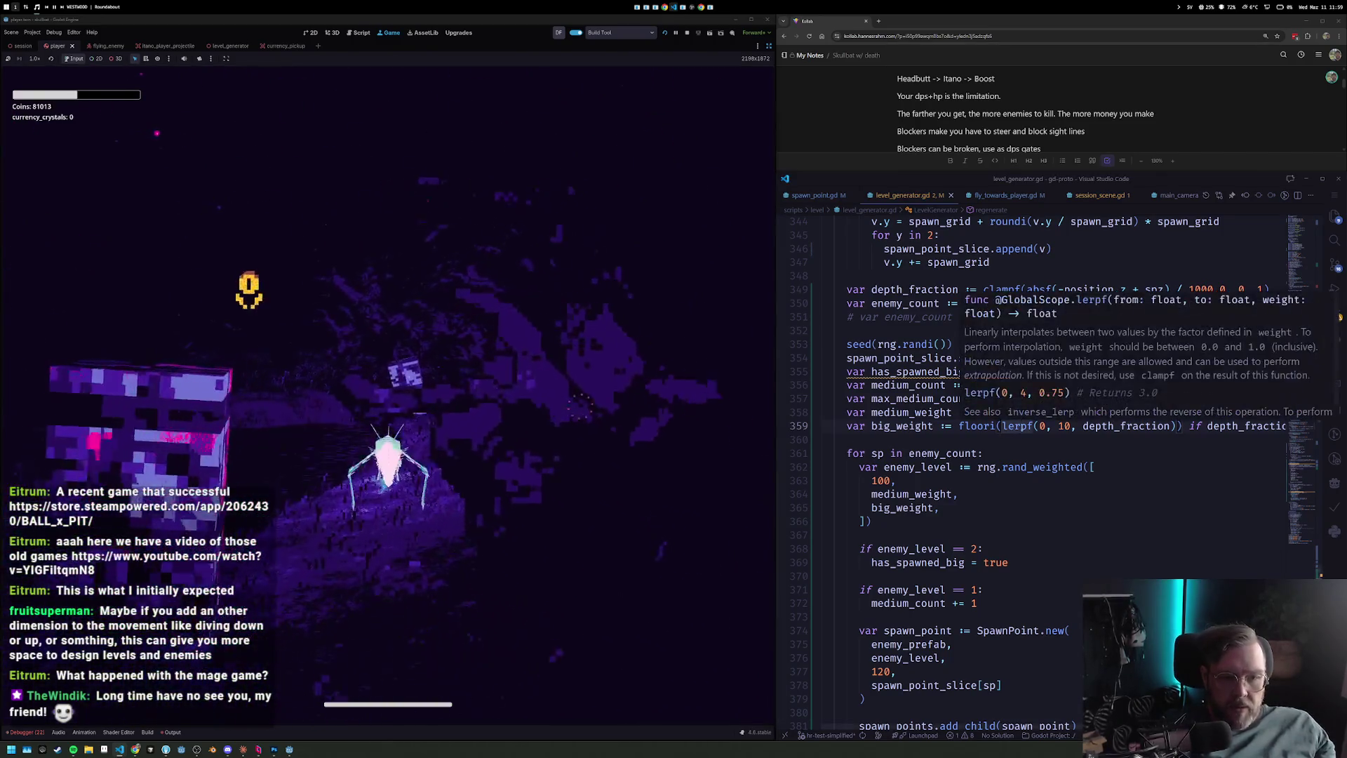
# Add 'and not has_spawned_big' to the big_weight condition.
pyautogui.click(1023, 466)
pyautogui.click(1023, 426)
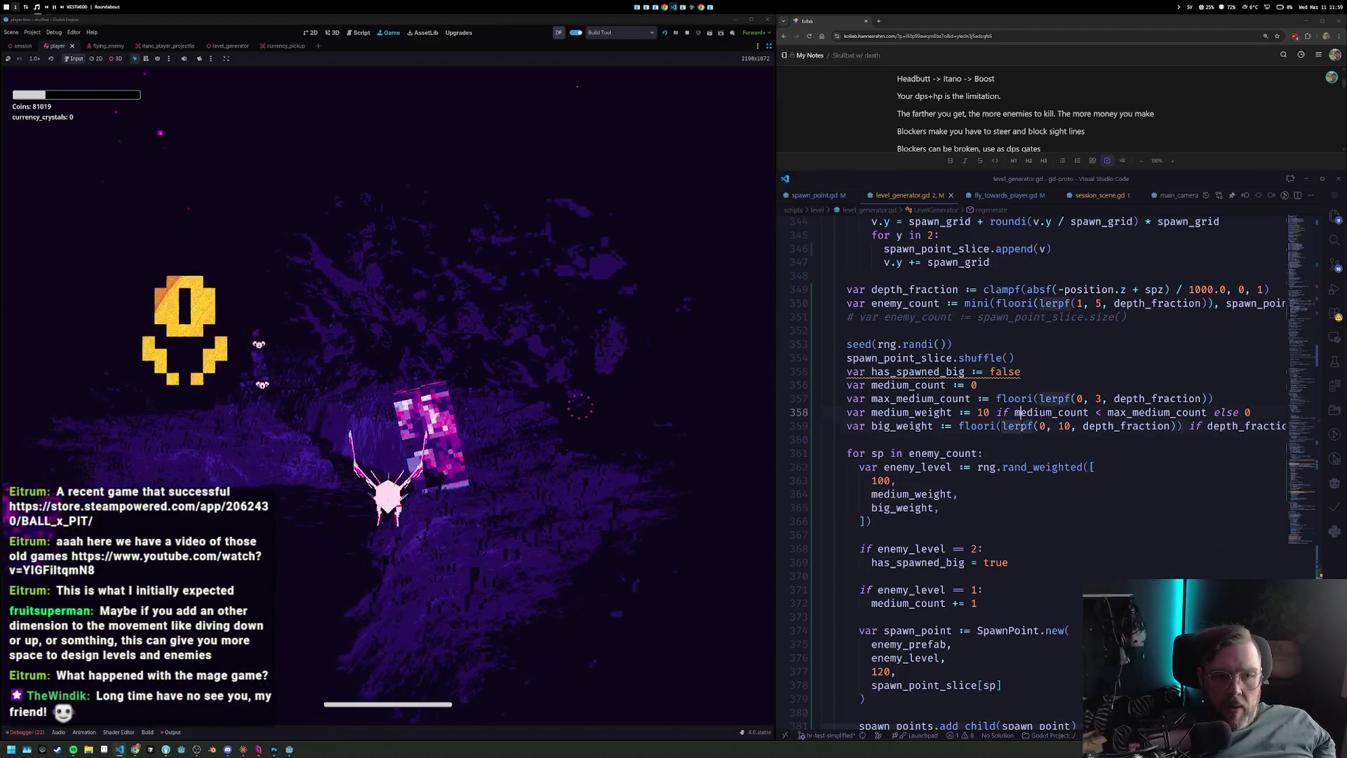
pyautogui.press('End')
pyautogui.press('Left')
pyautogui.hotkey('shift', 'End')
pyautogui.write('and not has')
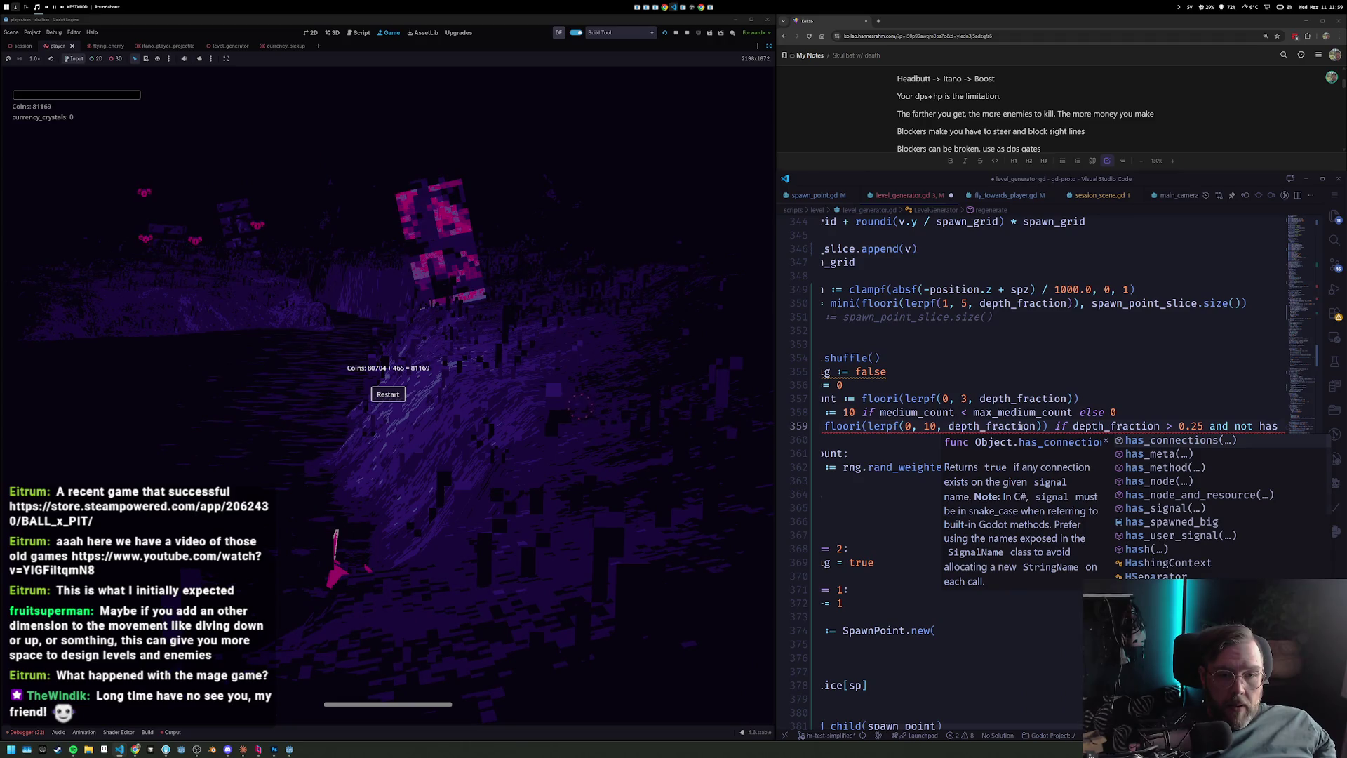
pyautogui.write('_s')
pyautogui.press('Return')
# Spread the big_weight expression over several parenthesised lines and relaunch the game with F5.
pyautogui.press('Home')
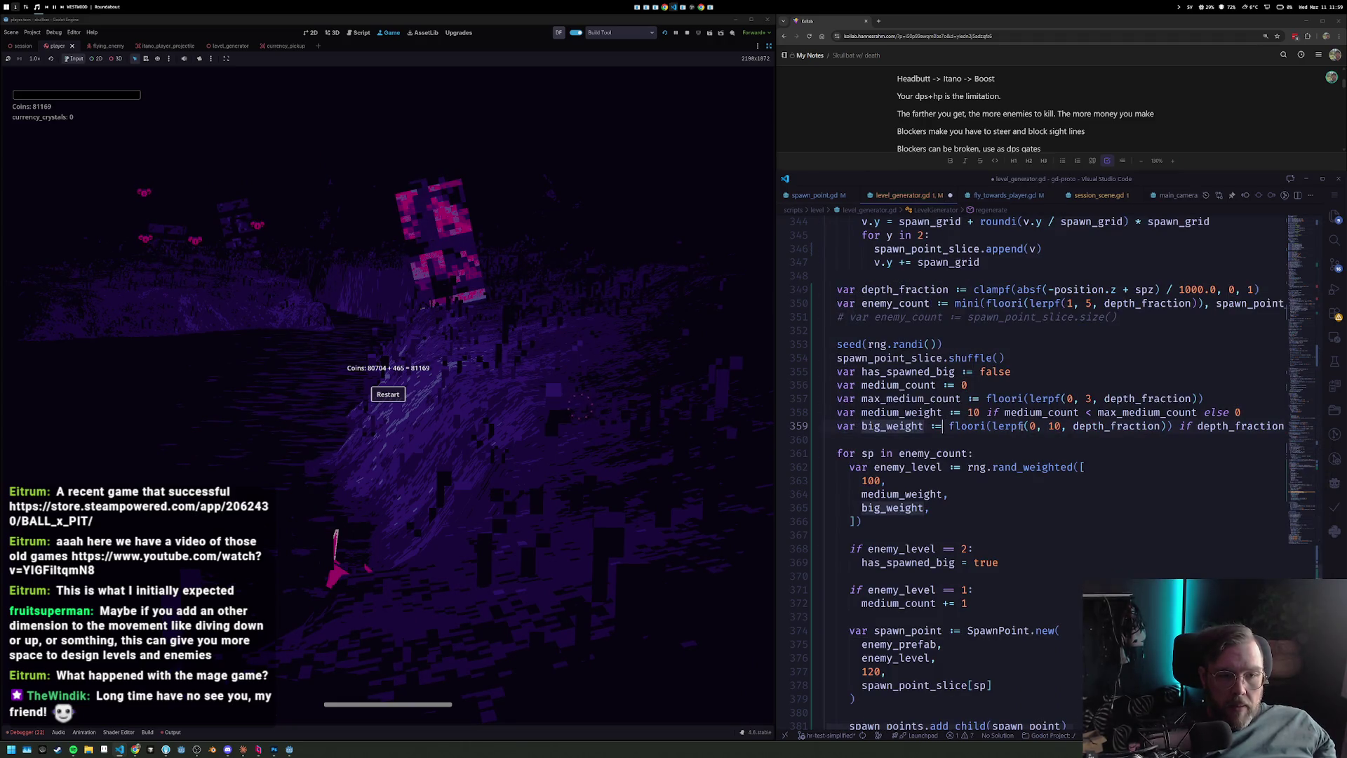
pyautogui.press('Return')
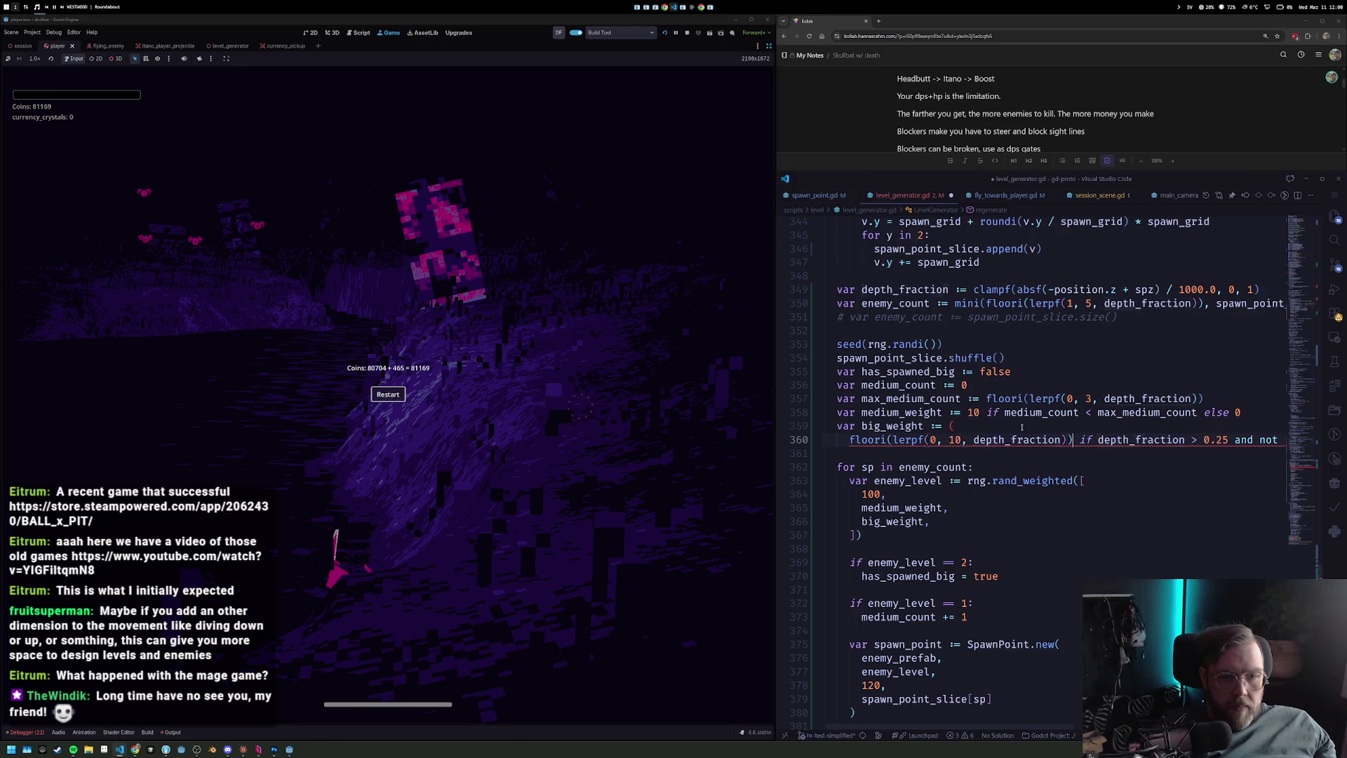
pyautogui.press('Return')
pyautogui.hotkey('ctrl', 'Right')
pyautogui.hotkey('ctrl', 'Right')
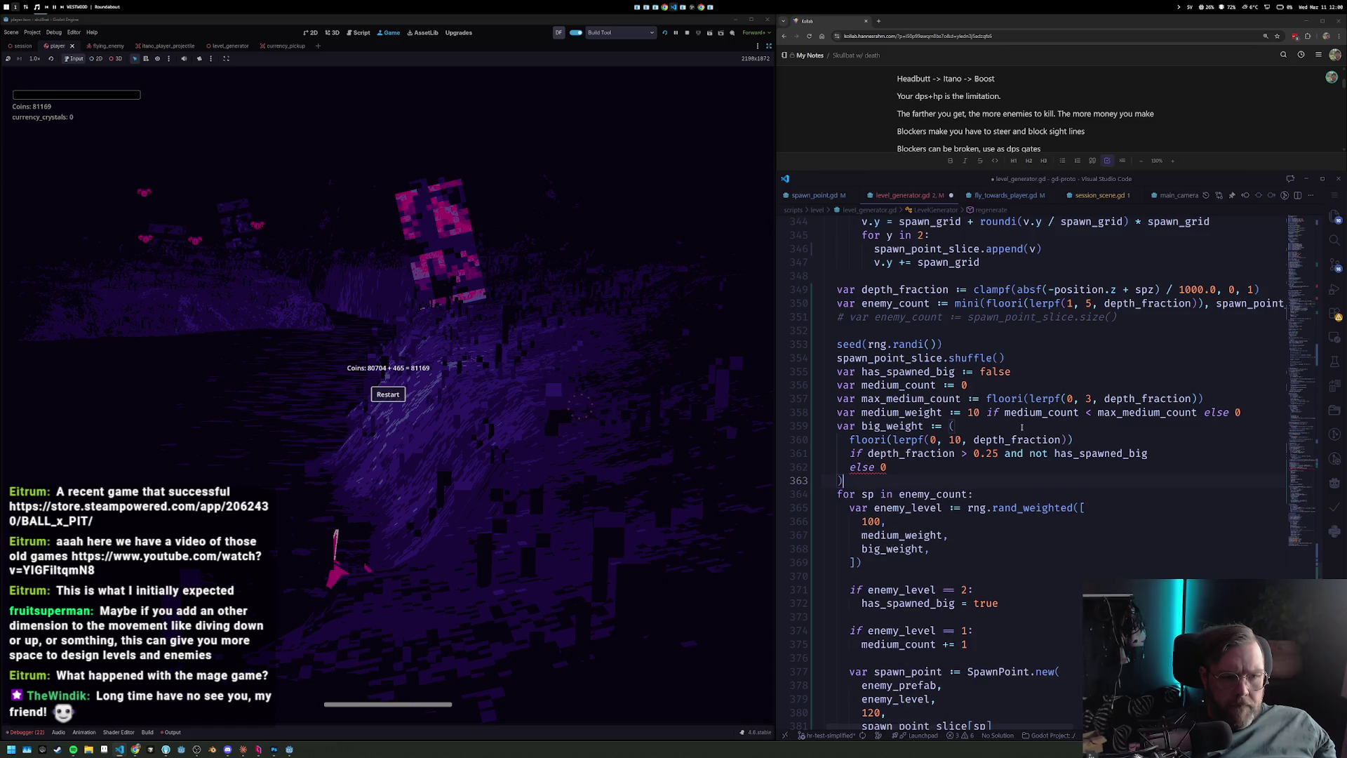
pyautogui.press('Return')
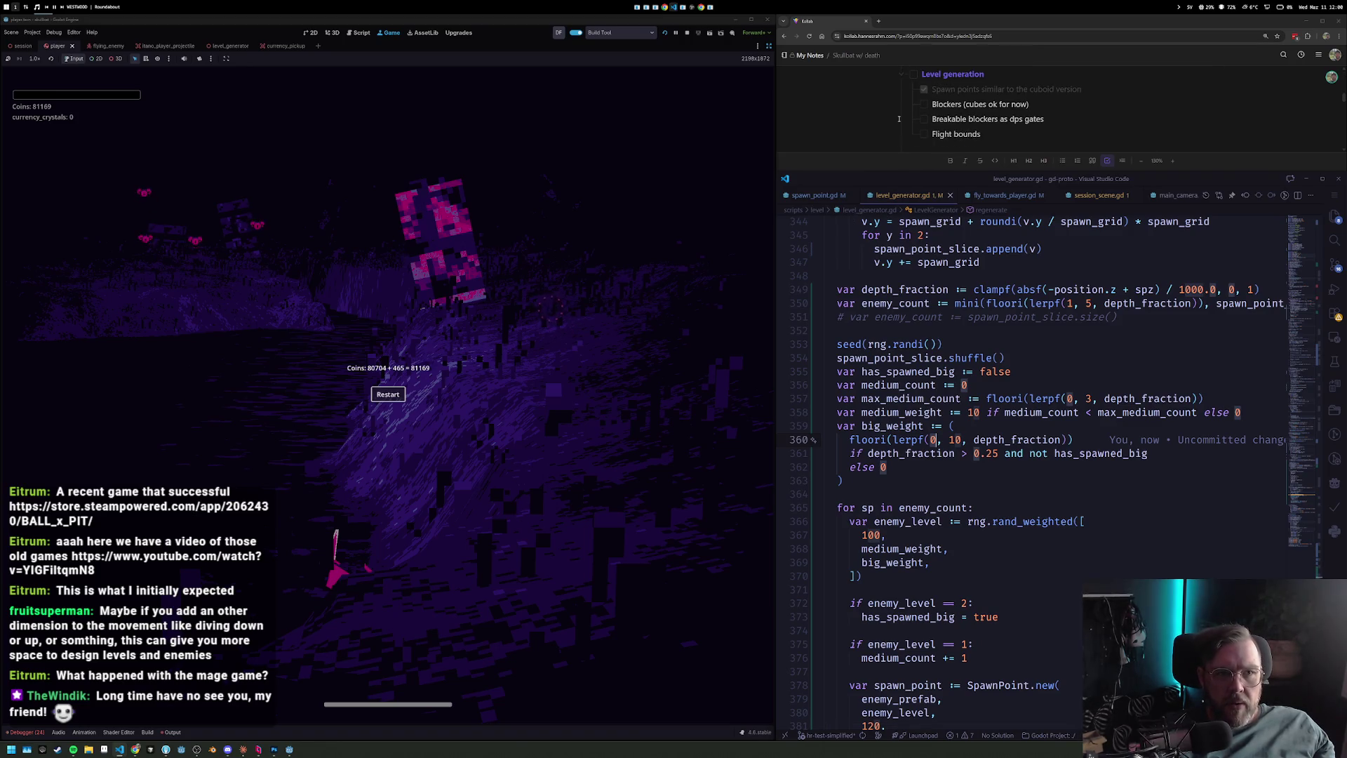
pyautogui.press('F5')
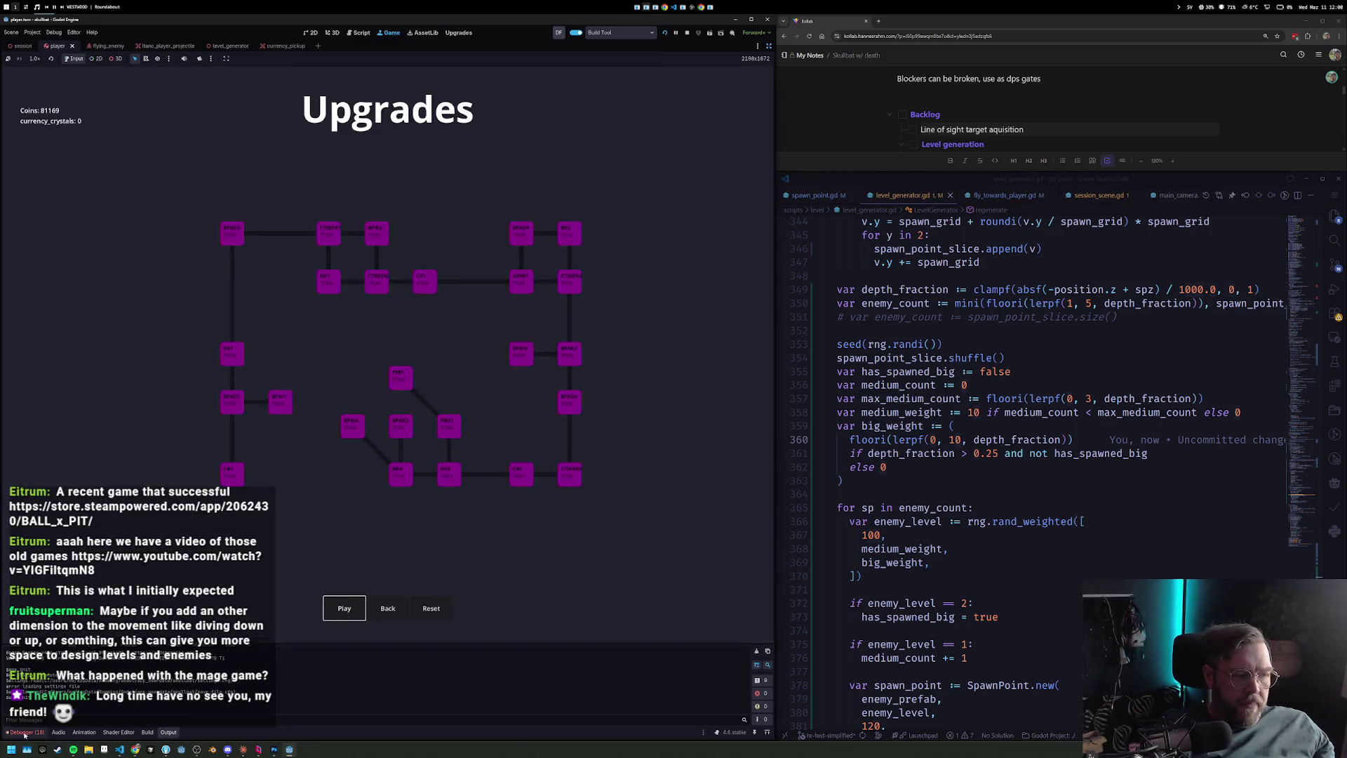
# Show the debugger, playtest a run, raise the big_weight threshold to 0.5, and stop the game.
pyautogui.click(25, 732)
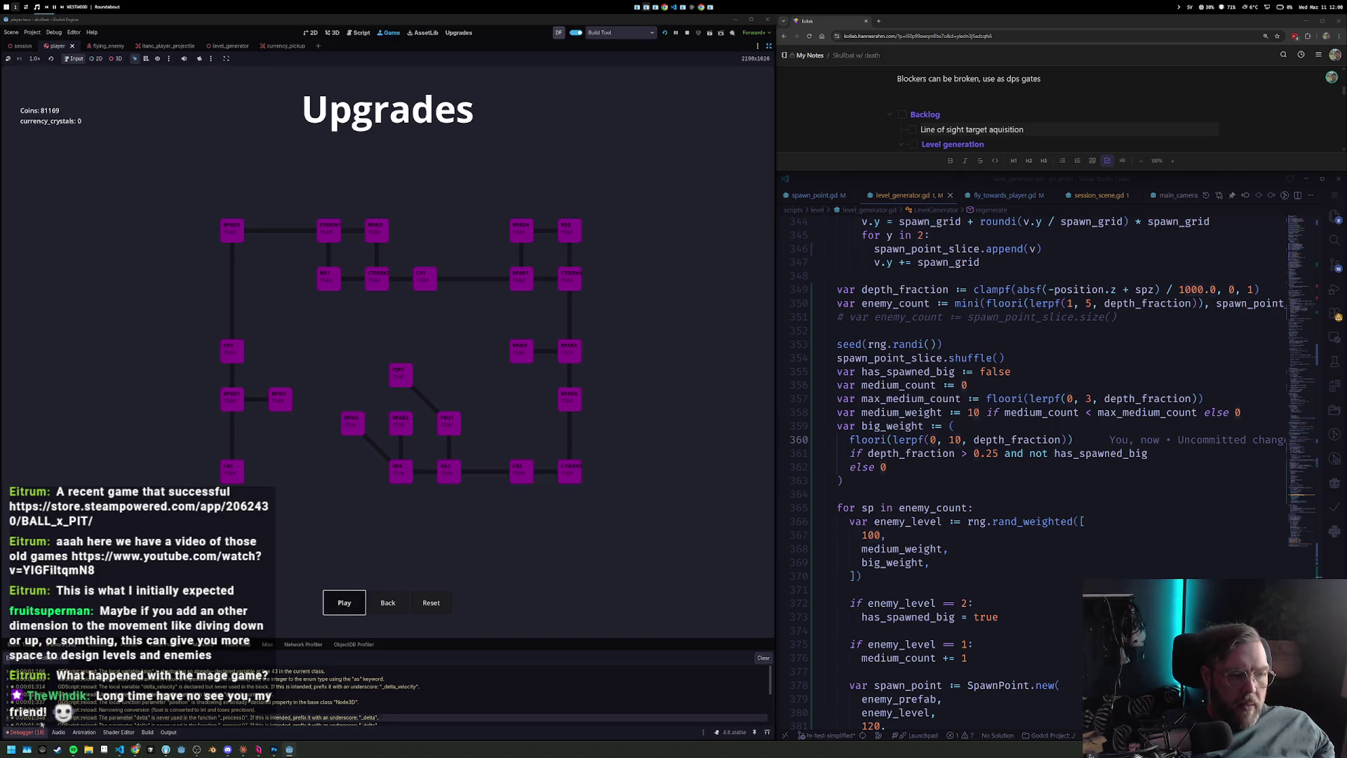
pyautogui.press('Return')
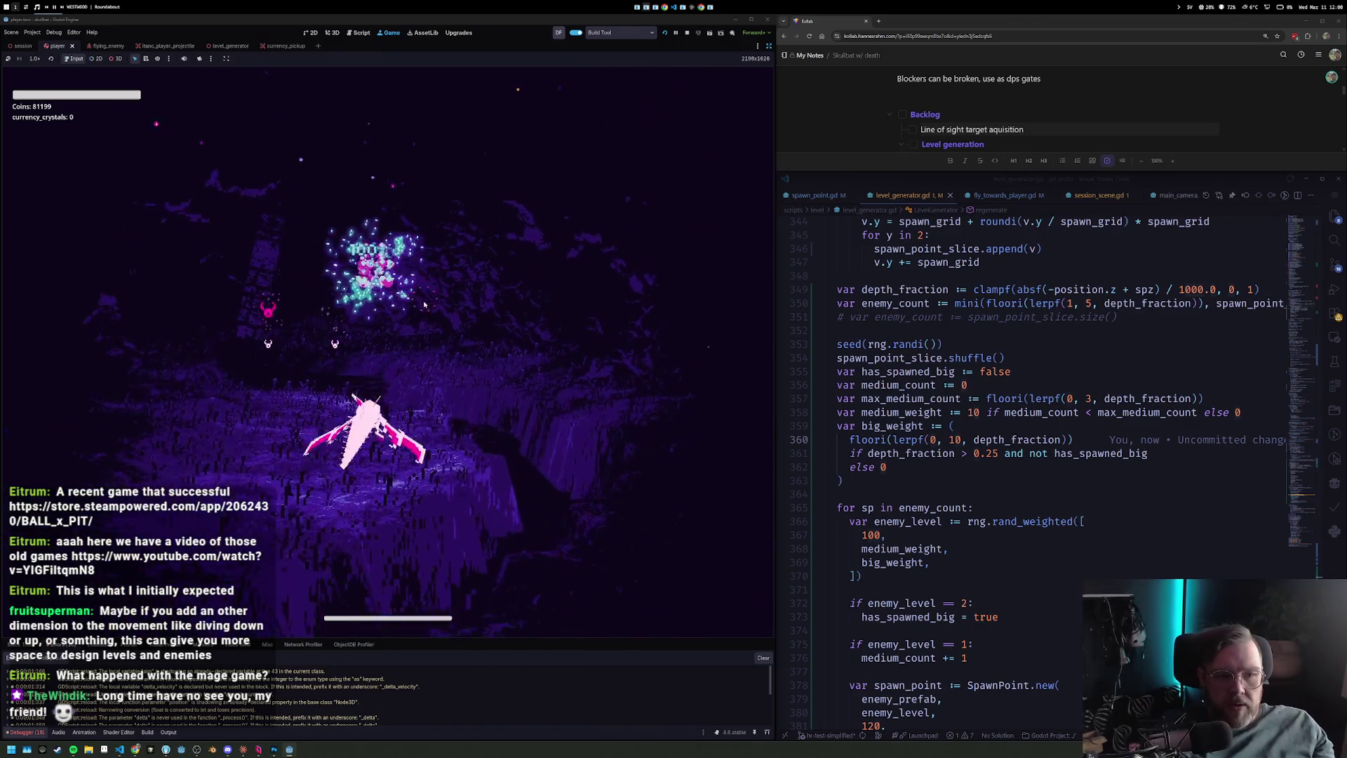
pyautogui.doubleClick(991, 454)
pyautogui.write('5')
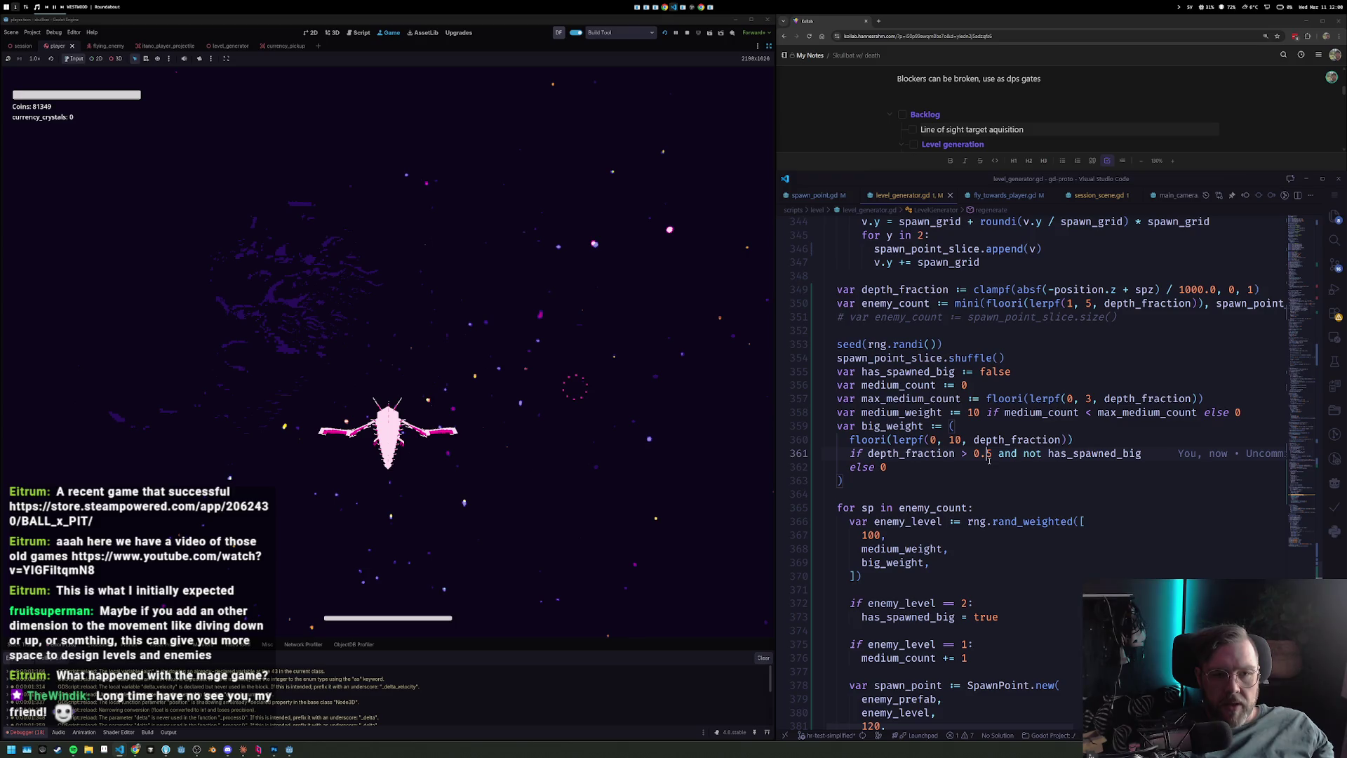
pyautogui.click(687, 33)
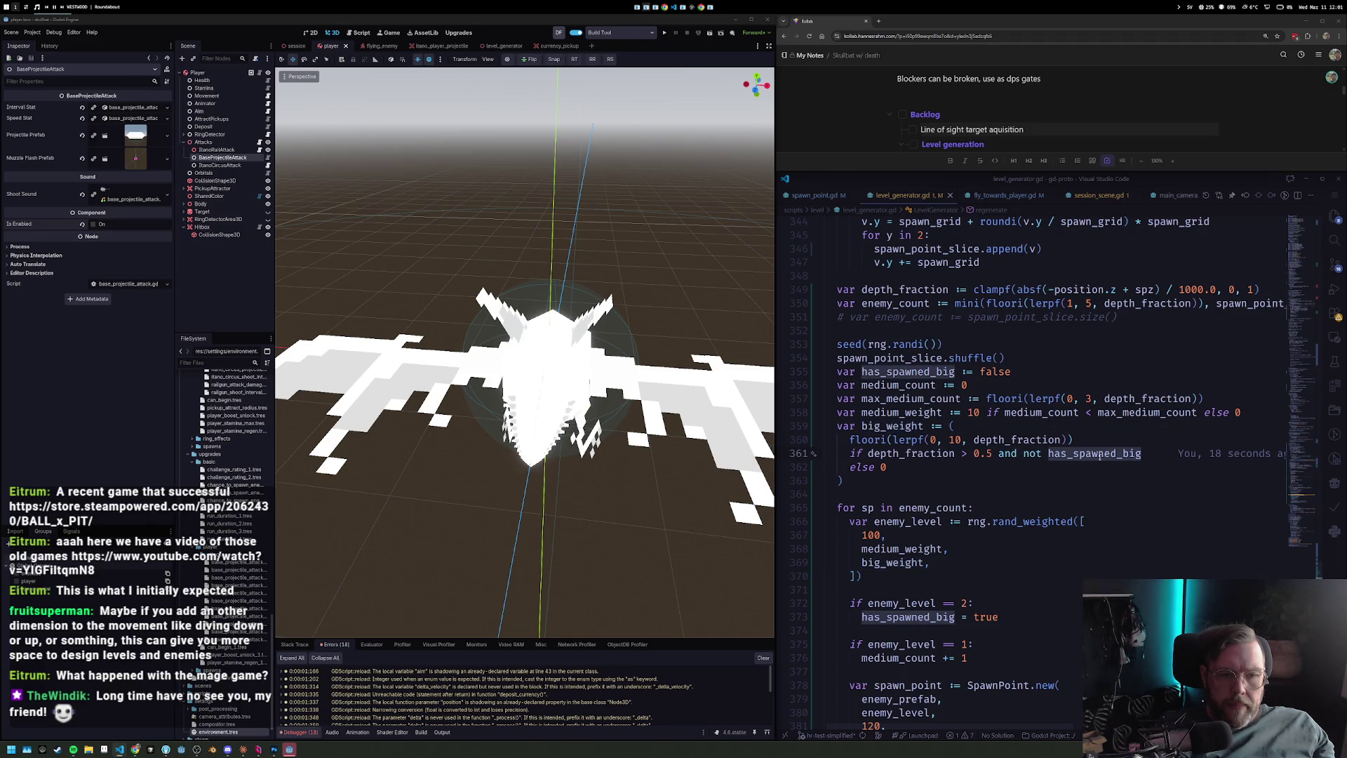
# Move the max_medium_count, medium_weight and big_weight calculations into the 'for sp in enemy_count:' loop body.
pyautogui.press('Down')
pyautogui.press('Down')
pyautogui.press('Down')
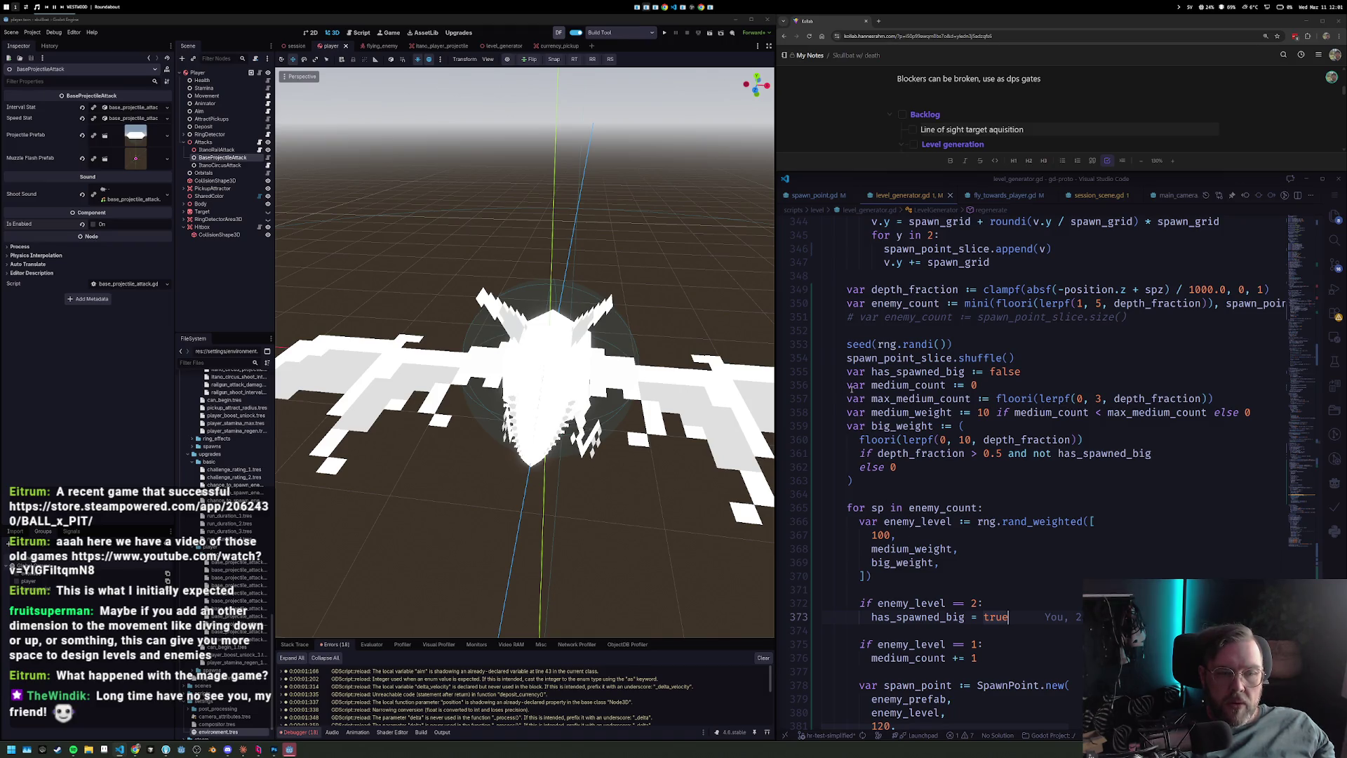
pyautogui.scroll(-2, 957, 478)
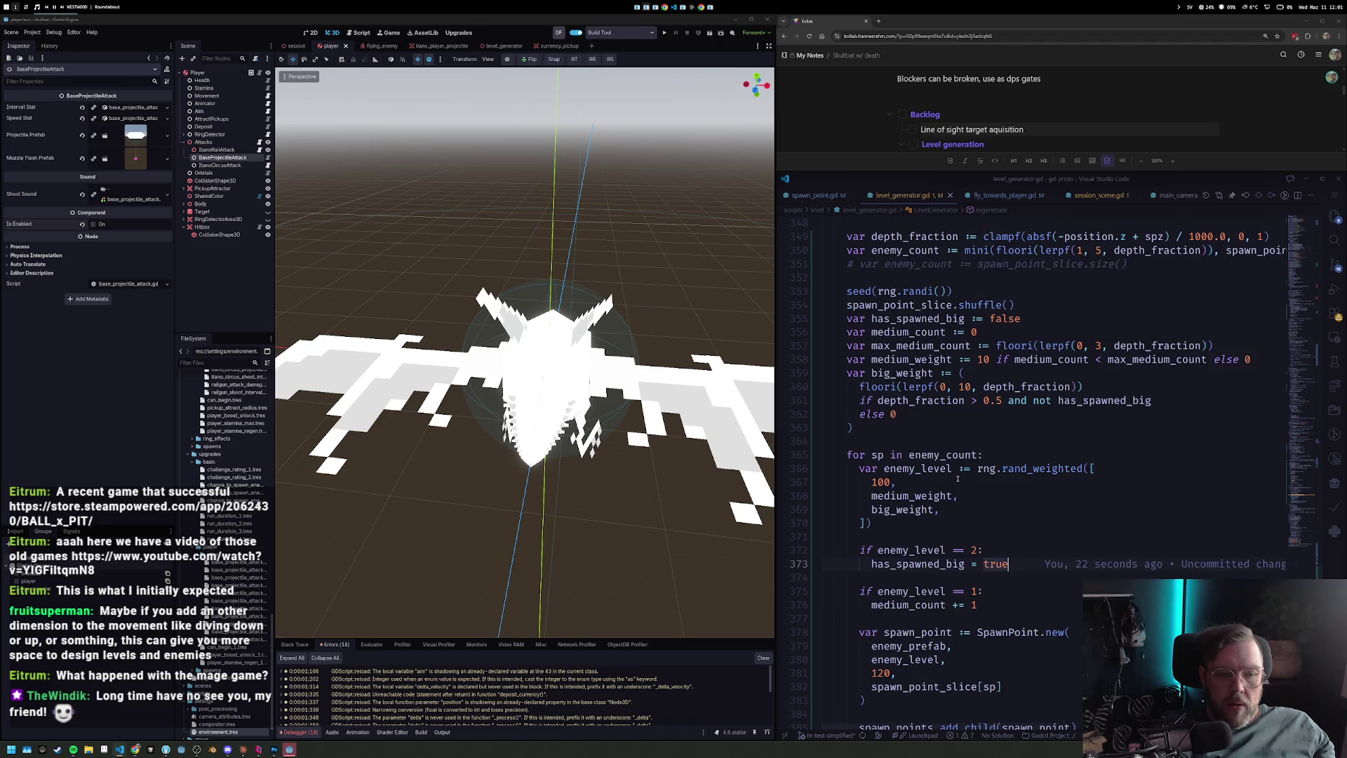
pyautogui.scroll(-1, 957, 479)
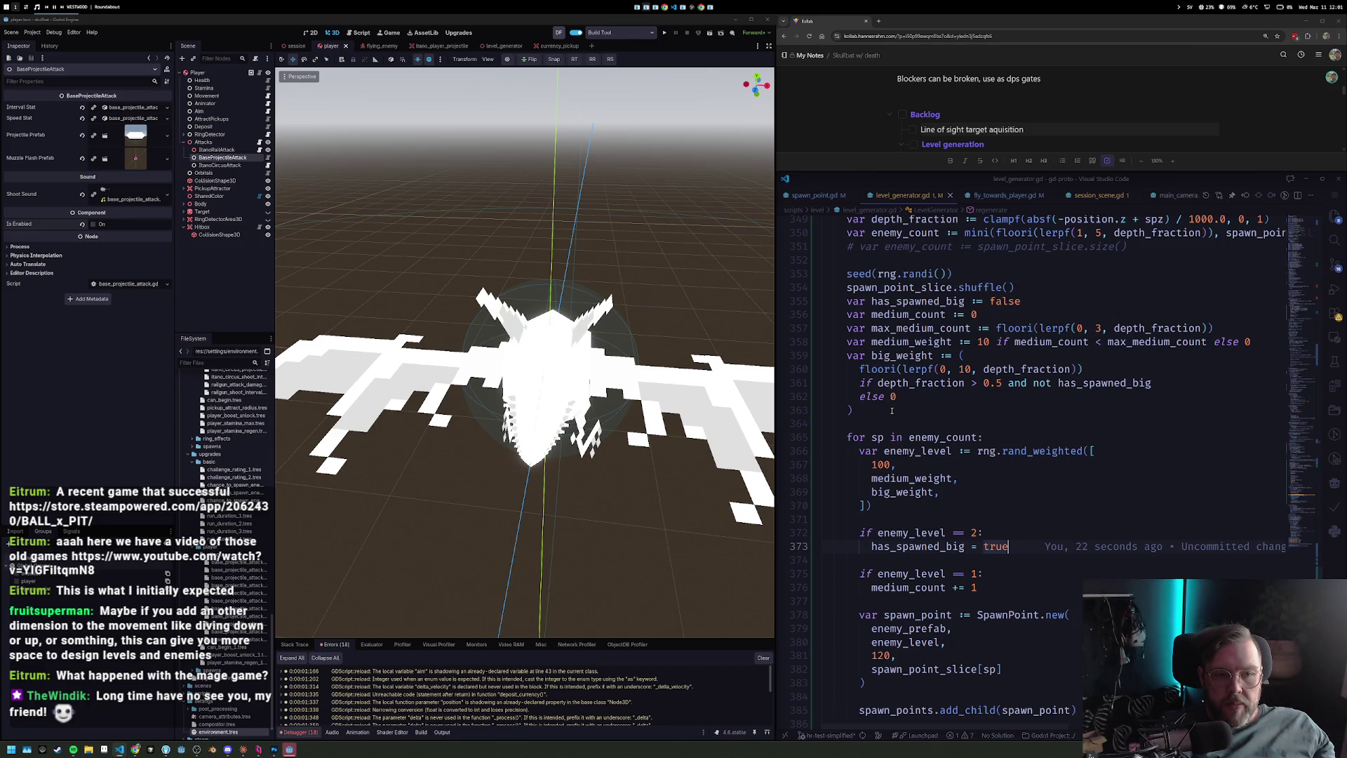
pyautogui.moveTo(892, 411); pyautogui.dragTo(842, 333)
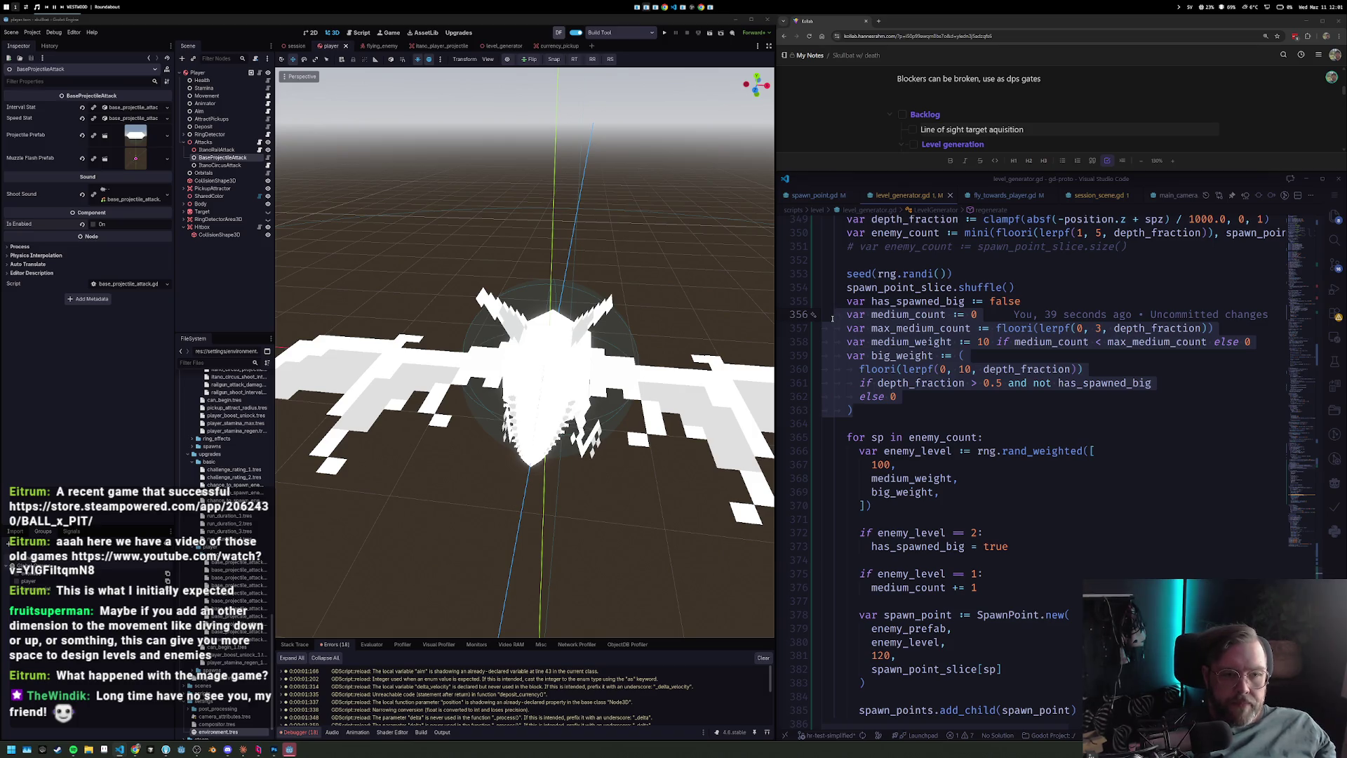
pyautogui.hotkey('alt', 'Down')
pyautogui.hotkey('alt', 'Down')
pyautogui.press('Tab')
pyautogui.press('Escape')
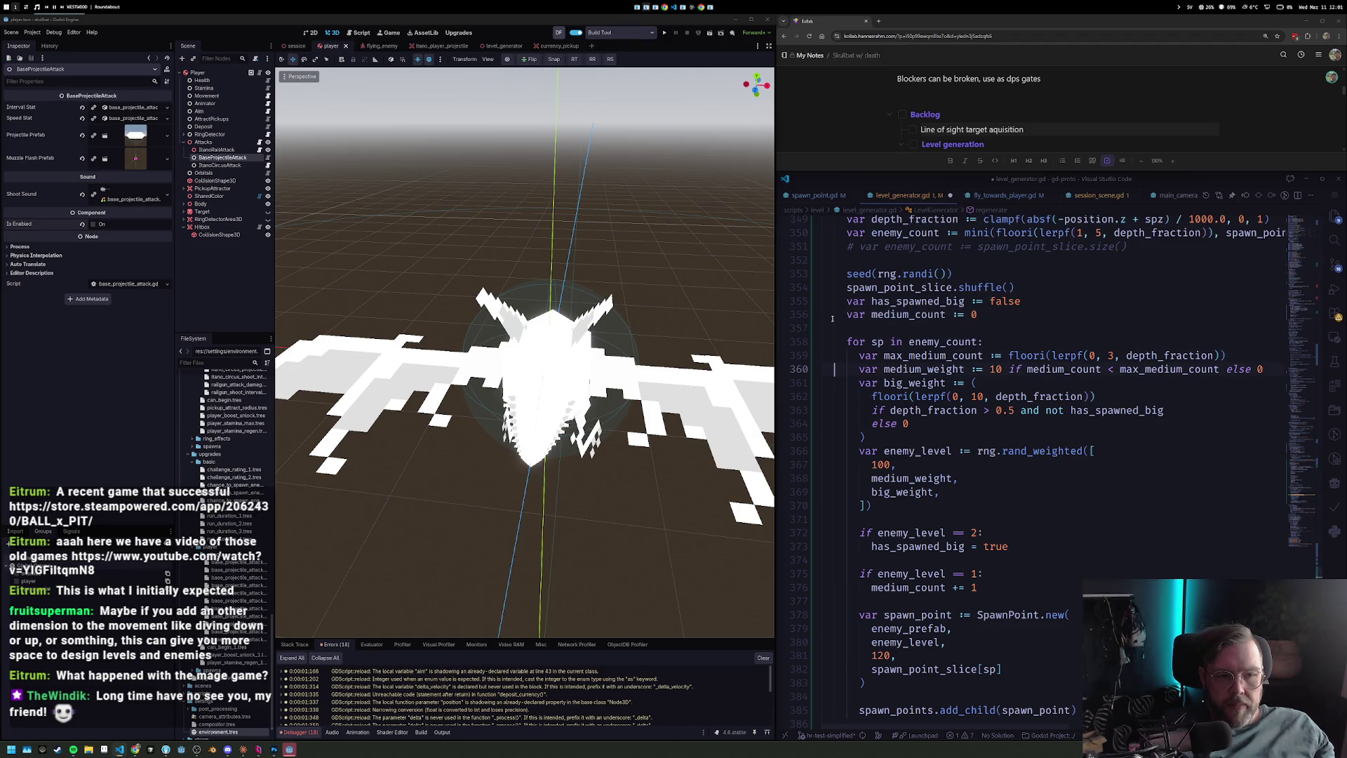
# Tidy the spacing after the big_weight block and run the project.
pyautogui.press('Return')
pyautogui.press('Return')
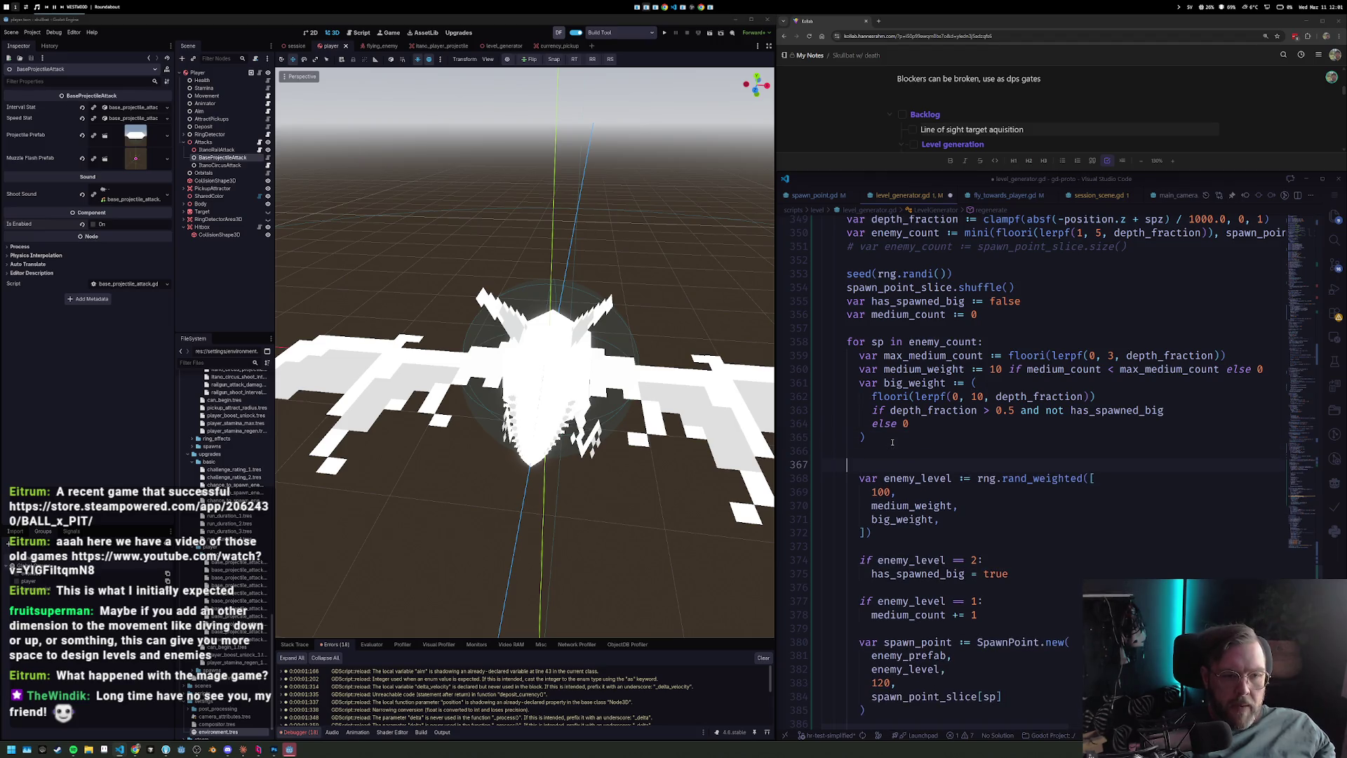
pyautogui.press('BackSpace')
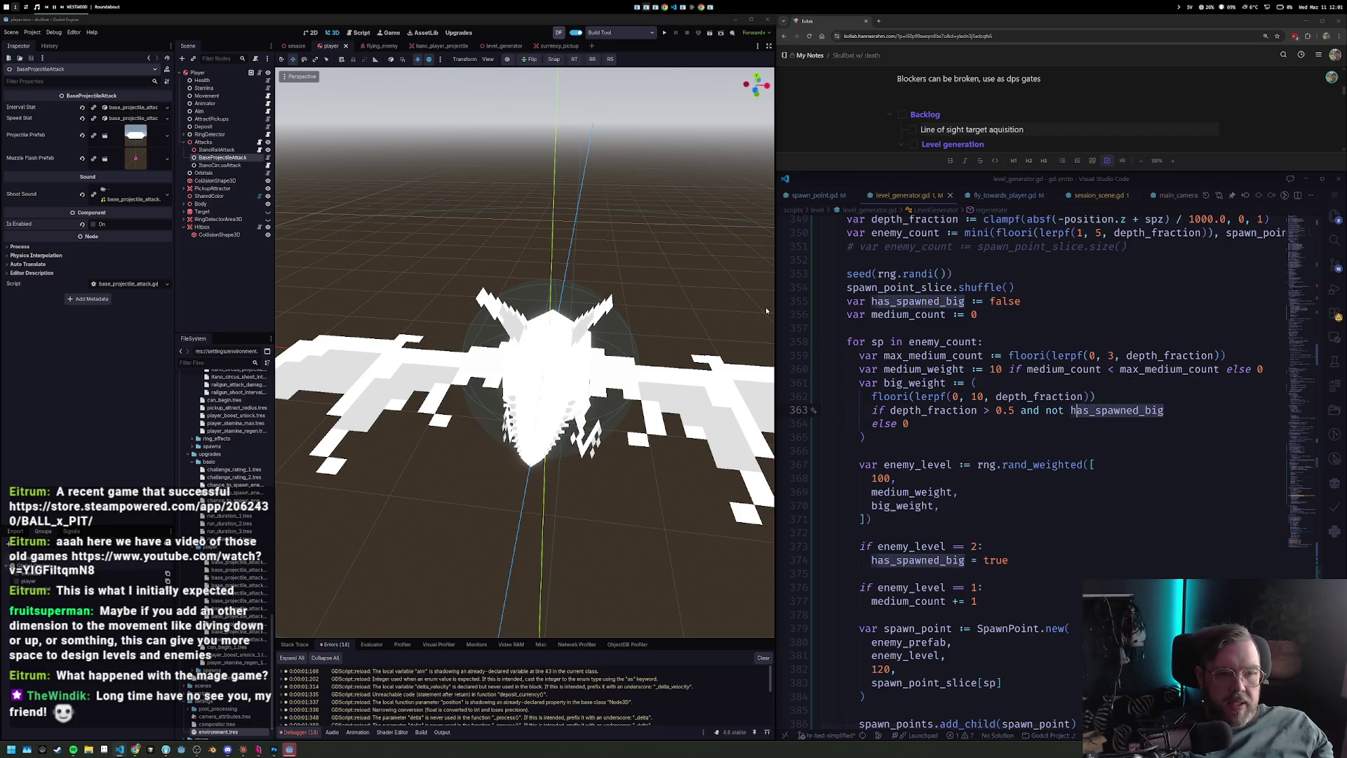
pyautogui.click(664, 32)
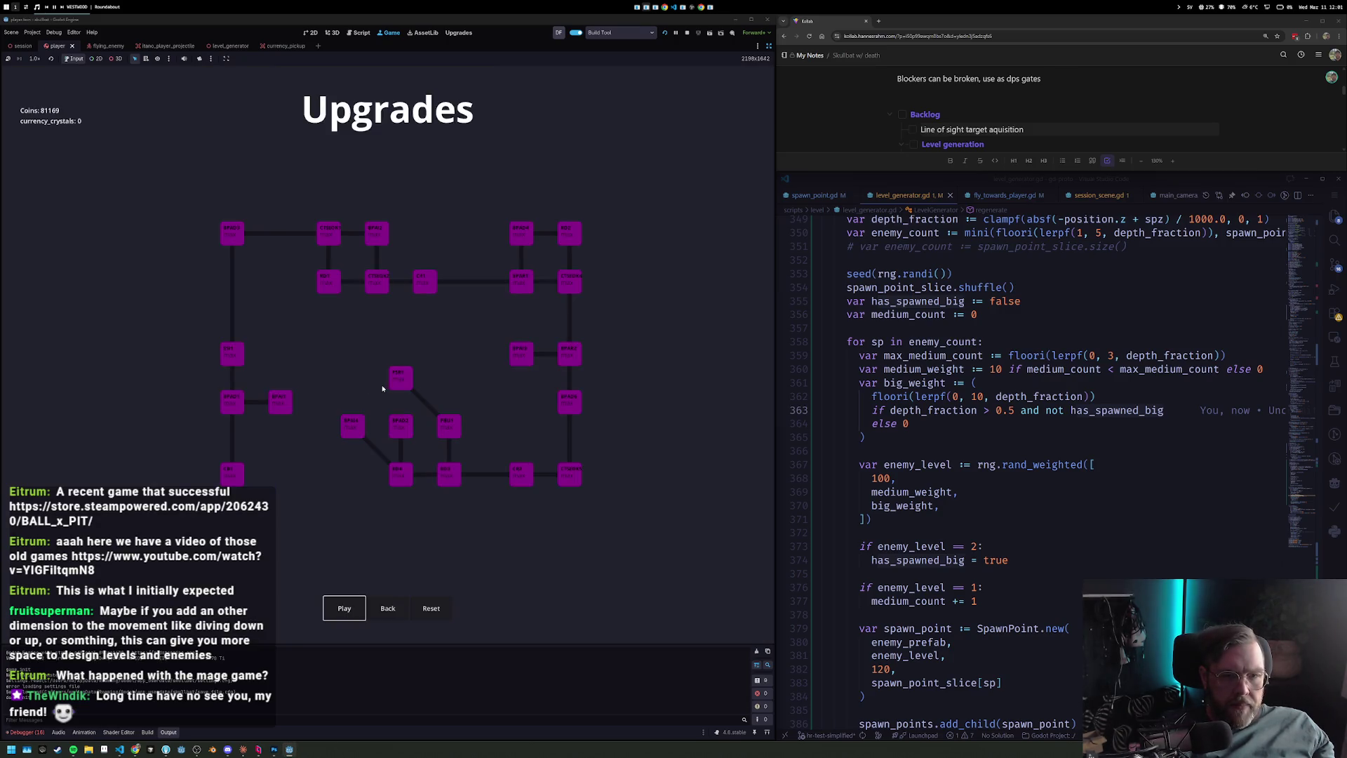
# Play a run, restart from Upgrades after dying, then fly another run.
pyautogui.press('space')
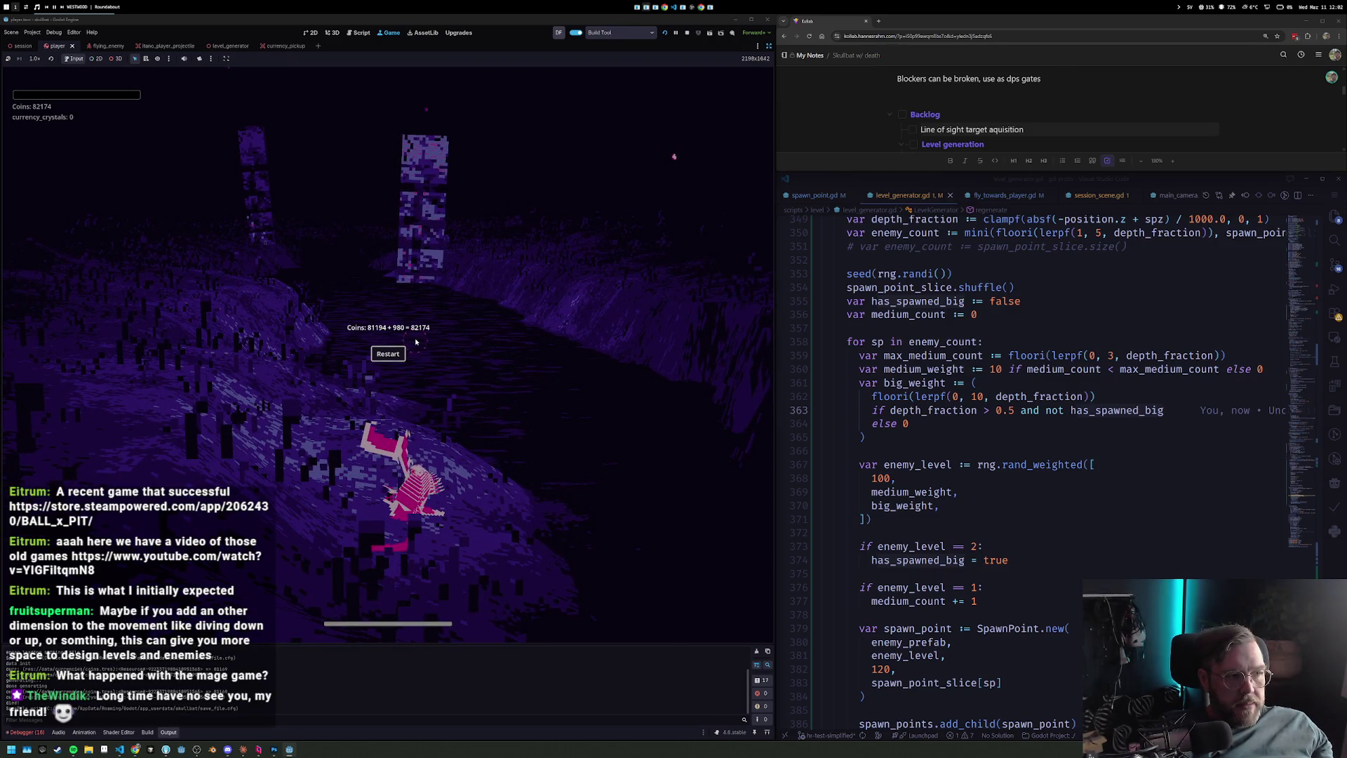
pyautogui.click(416, 342)
pyautogui.press('Return')
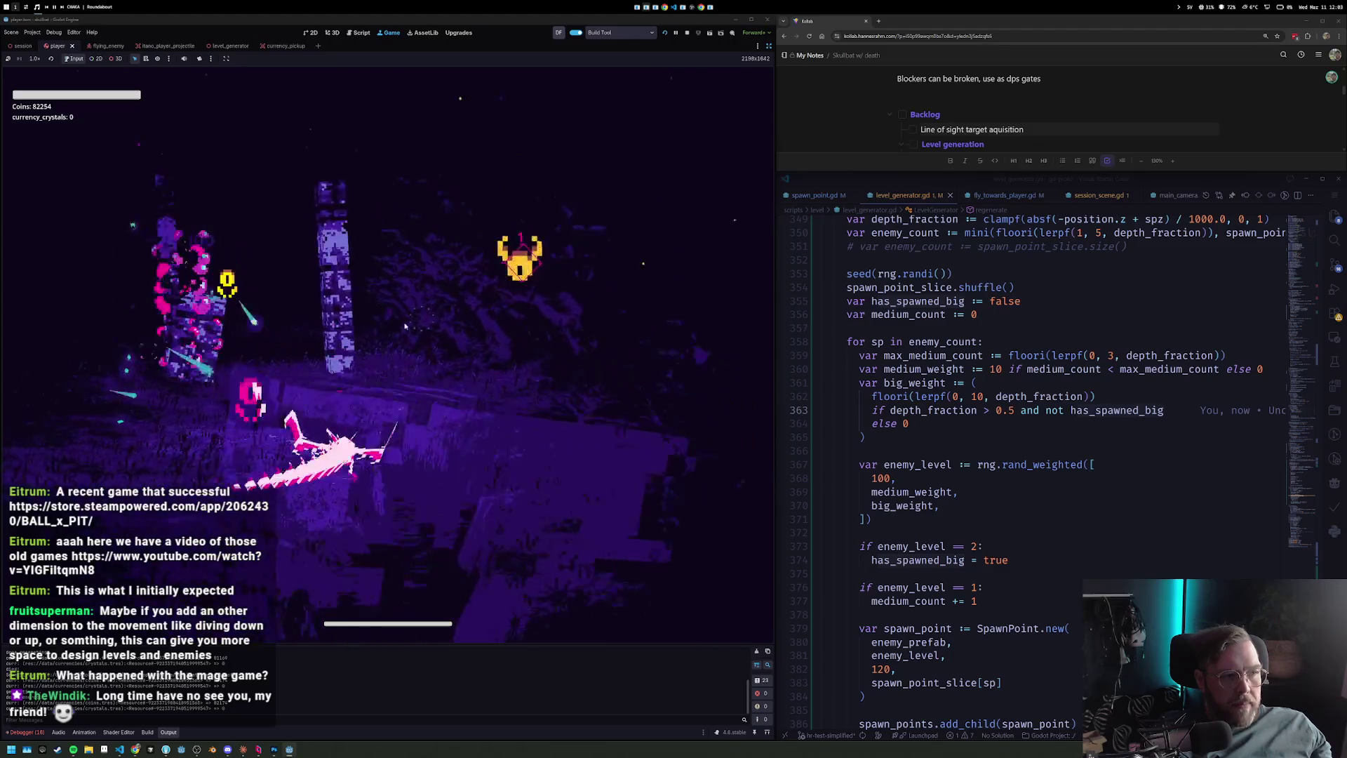
pyautogui.click(860, 423)
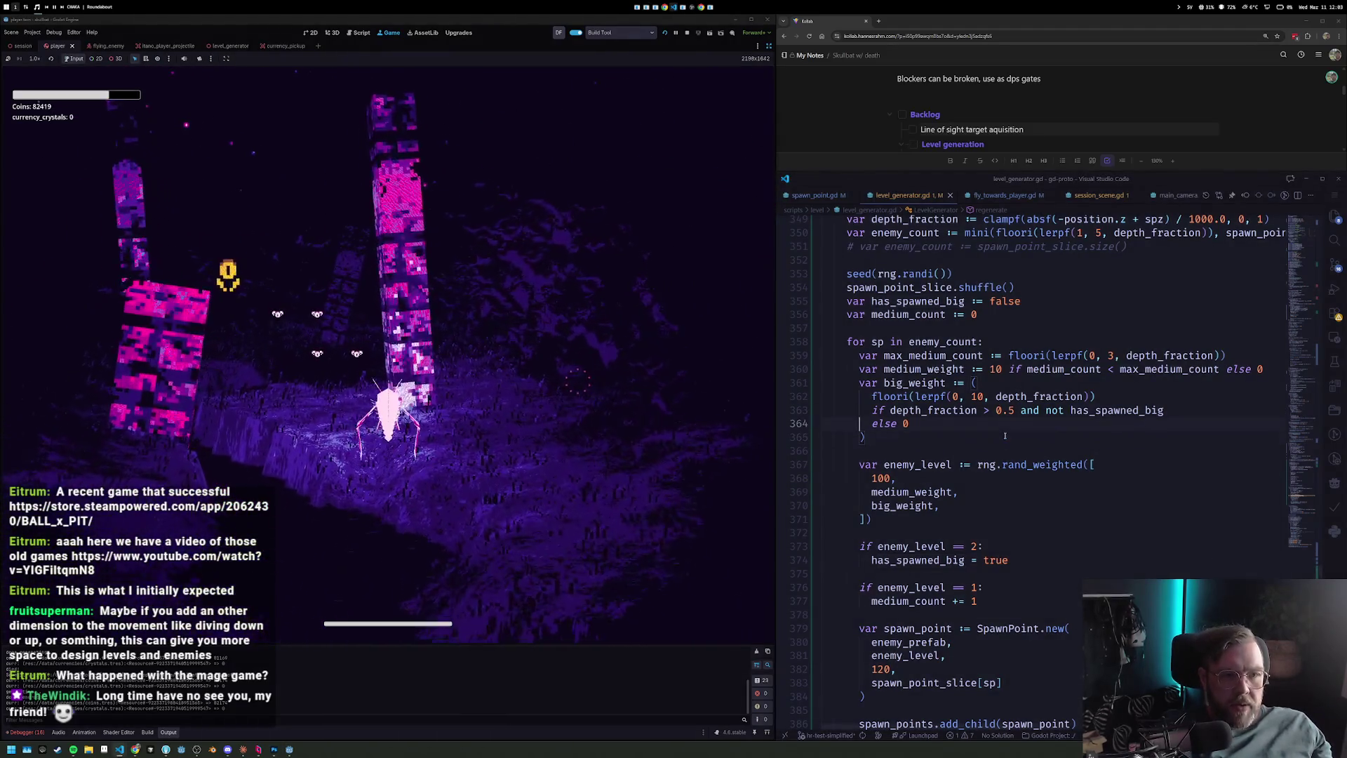
# Add print("depth_fraction: ", depth_fraction) after medium_count, then send the game back to Upgrades.
pyautogui.press('Up')
pyautogui.press('Up')
pyautogui.press('Up')
pyautogui.press('End')
pyautogui.press('Return')
pyautogui.write('print')
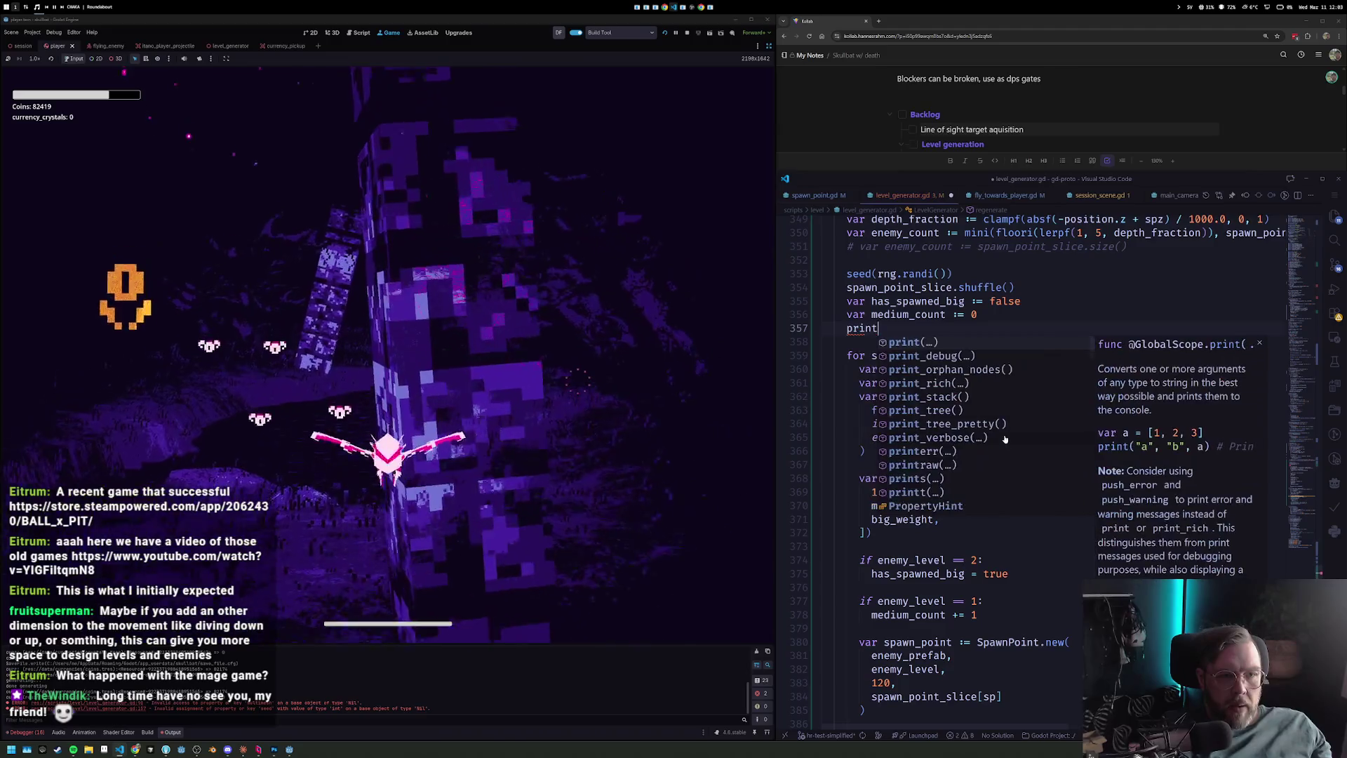
pyautogui.write('(')
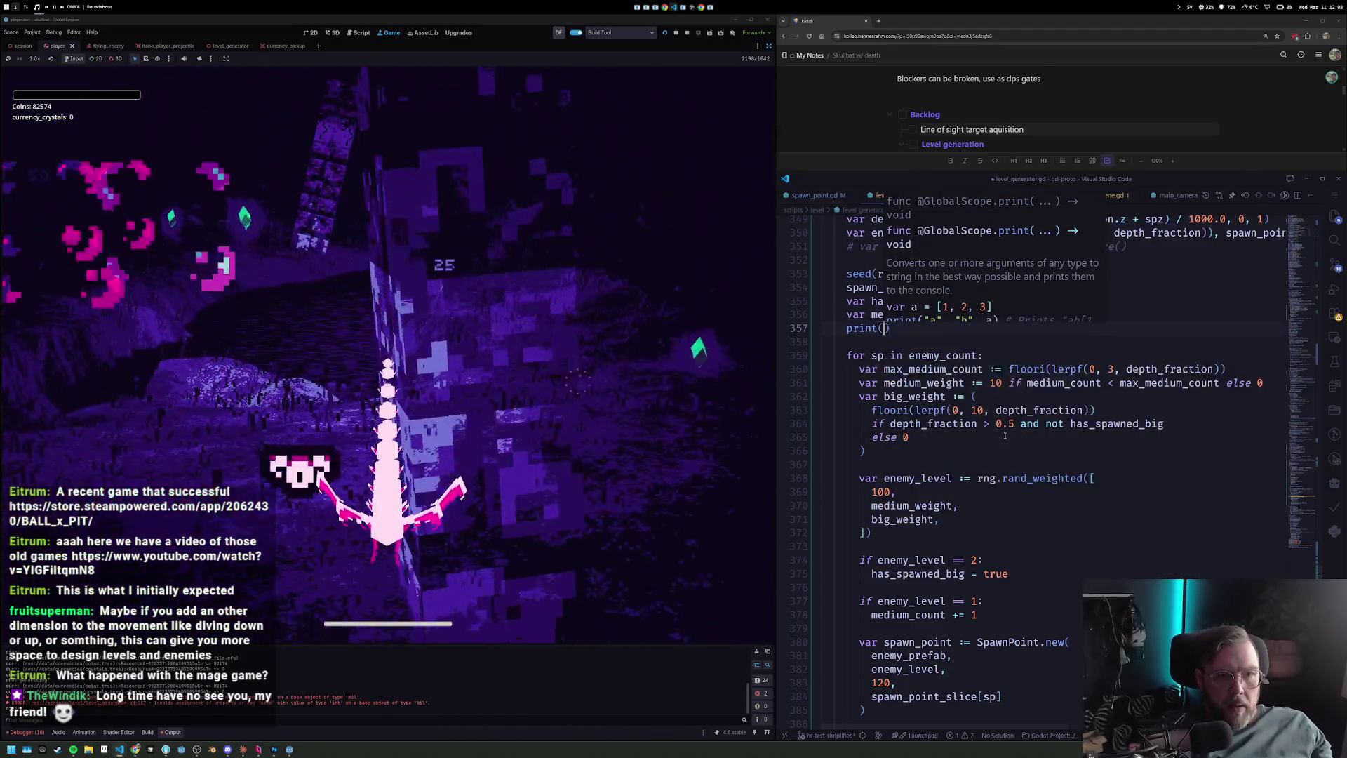
pyautogui.press('Escape')
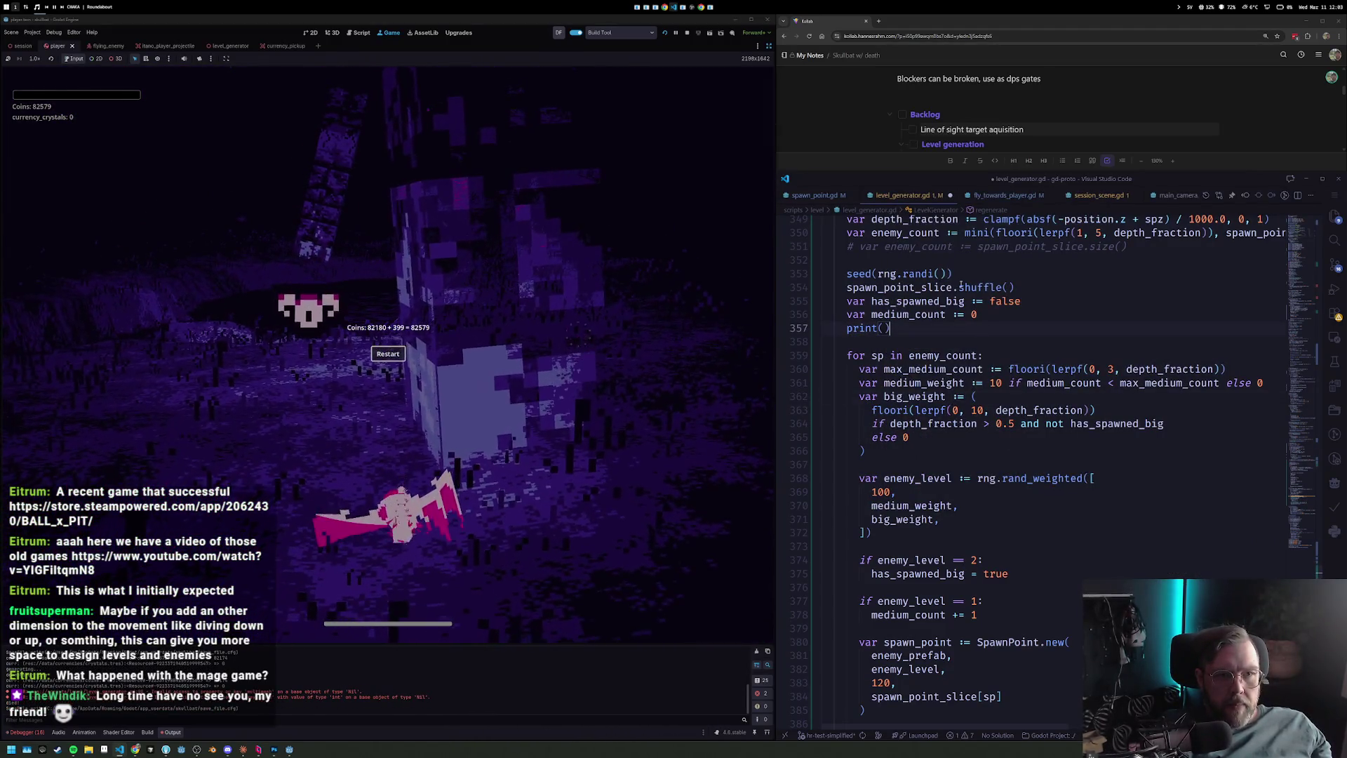
pyautogui.scroll(1, 884, 246)
pyautogui.write('depth_fraction')
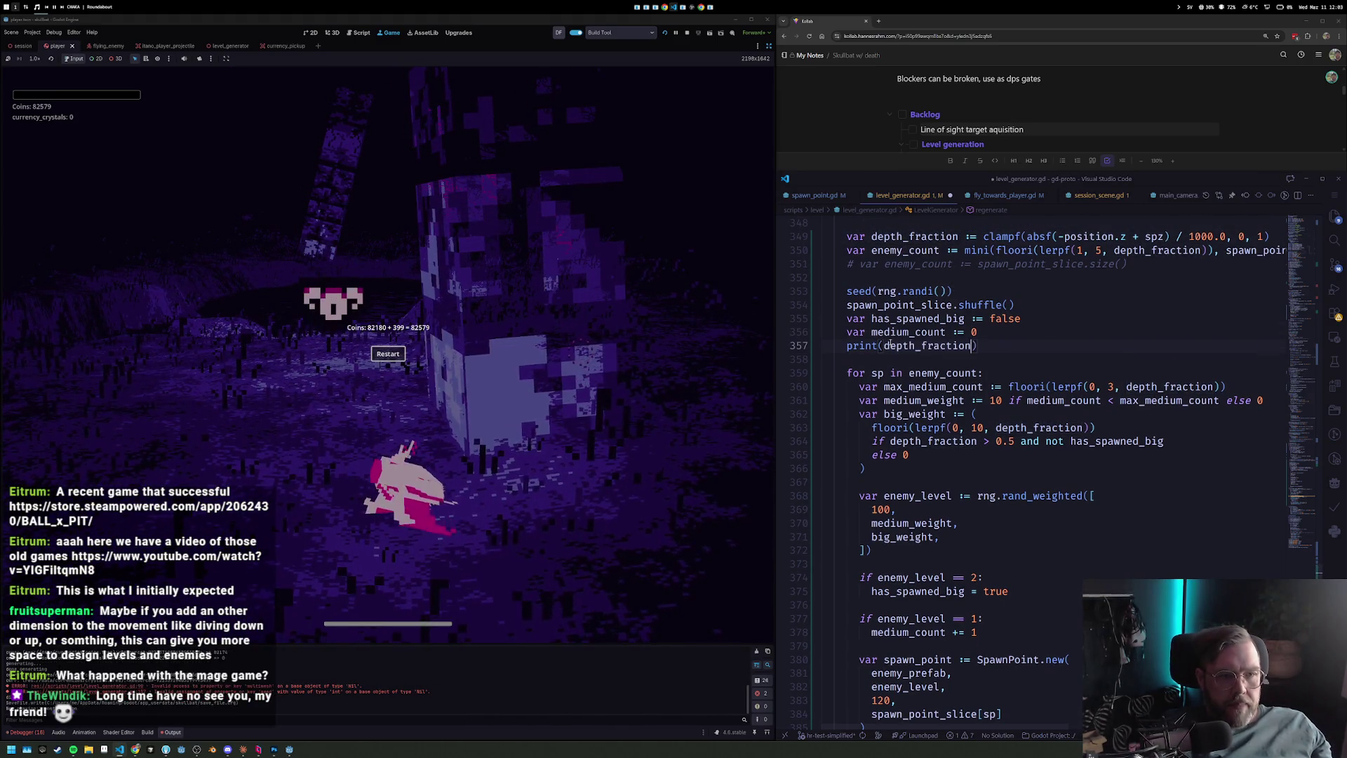
pyautogui.click(884, 345)
pyautogui.write('"')
pyautogui.write('",')
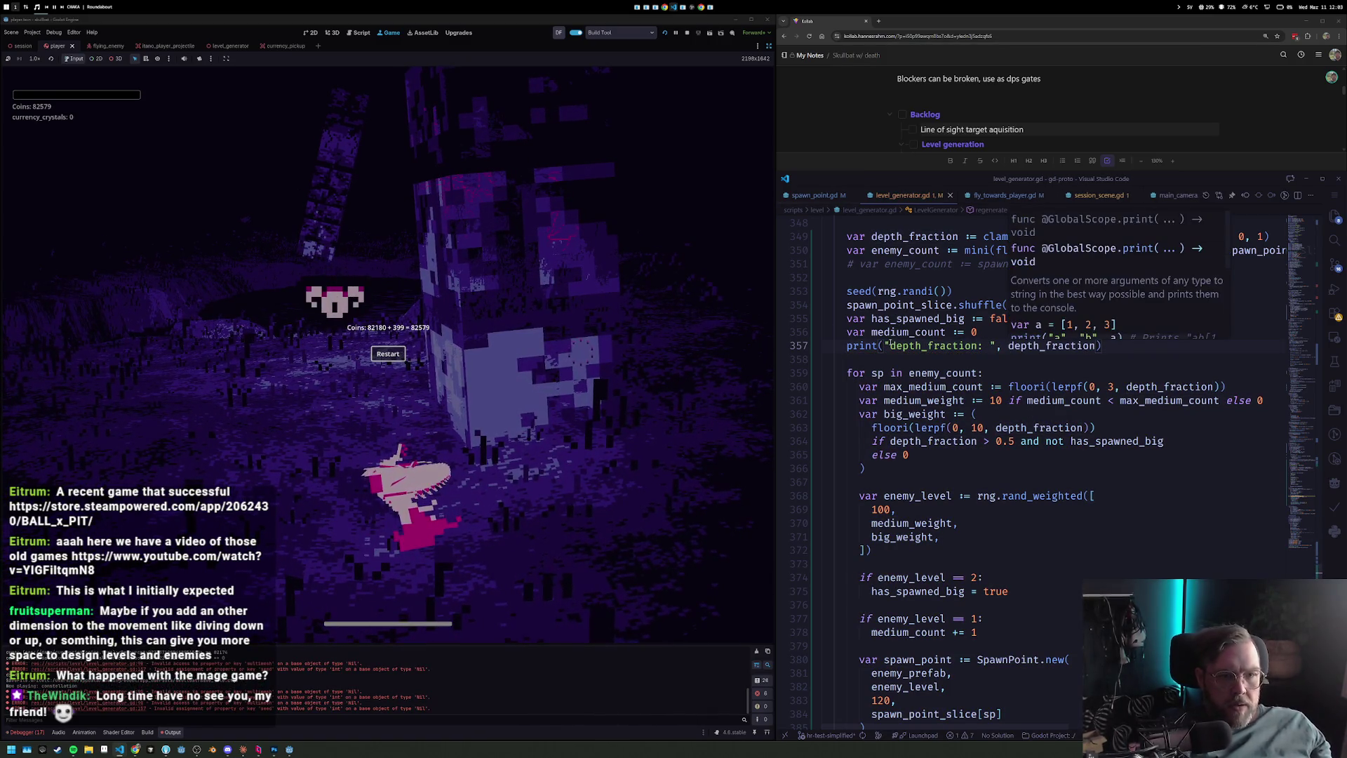
pyautogui.click(396, 353)
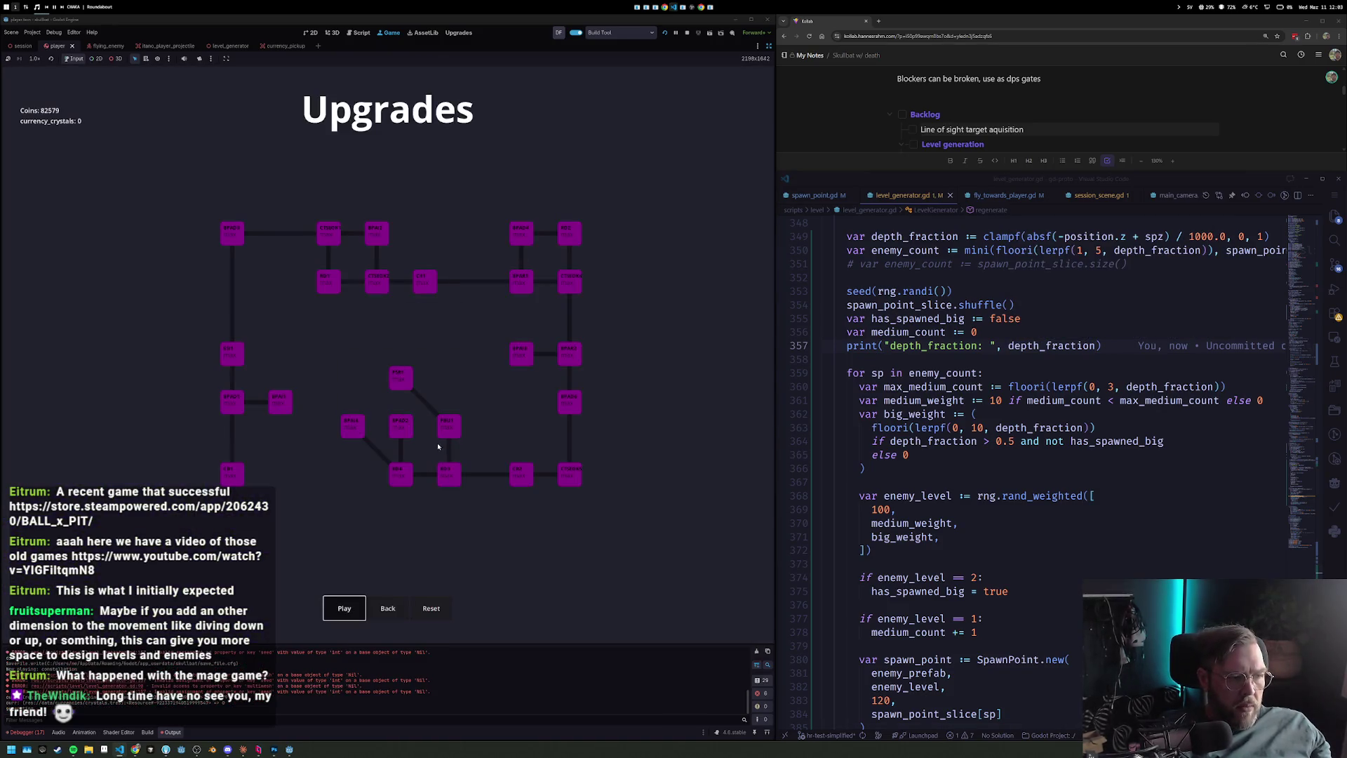
# Change the depth divisor from 1000.0 to 2000.0, save, and restart the game into a new run.
pyautogui.press('Return')
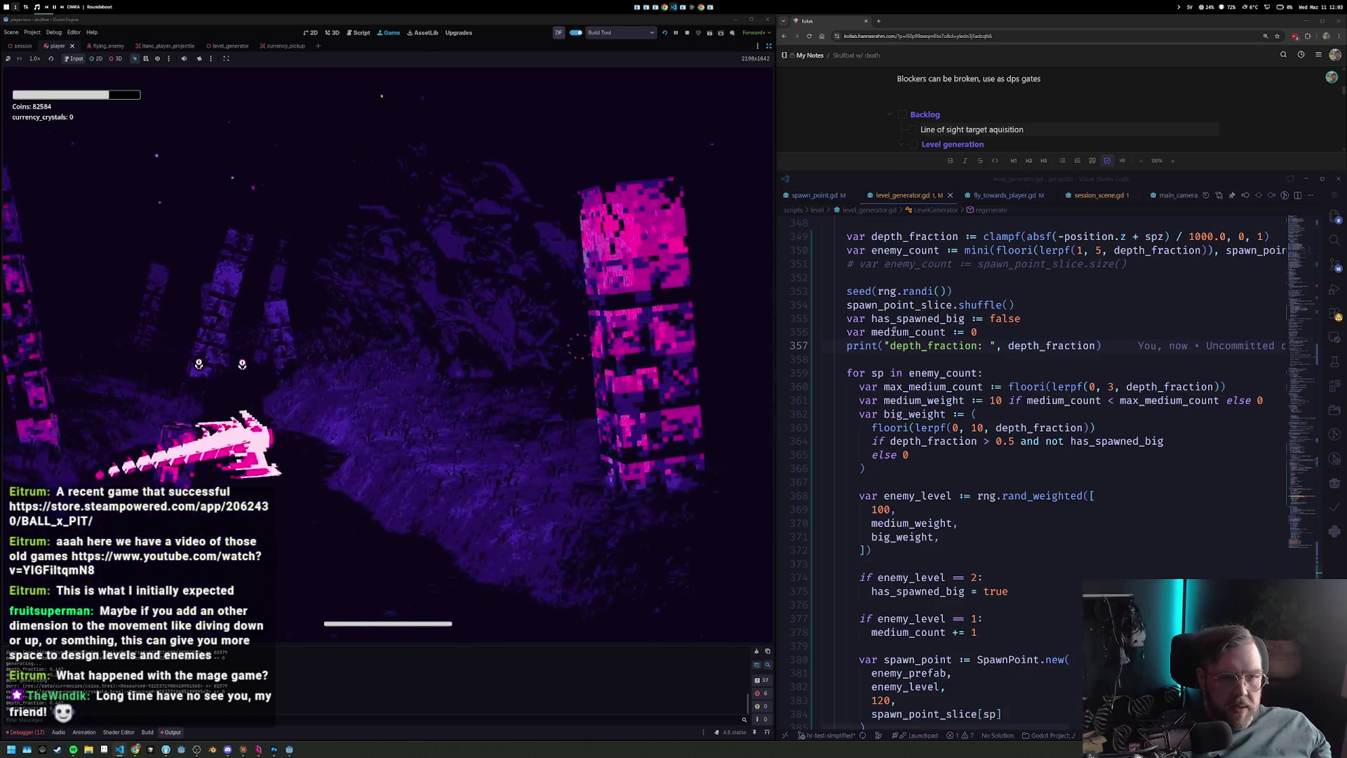
pyautogui.click(1195, 236)
pyautogui.press('BackSpace')
pyautogui.write('2')
pyautogui.scroll(1, 1184, 243)
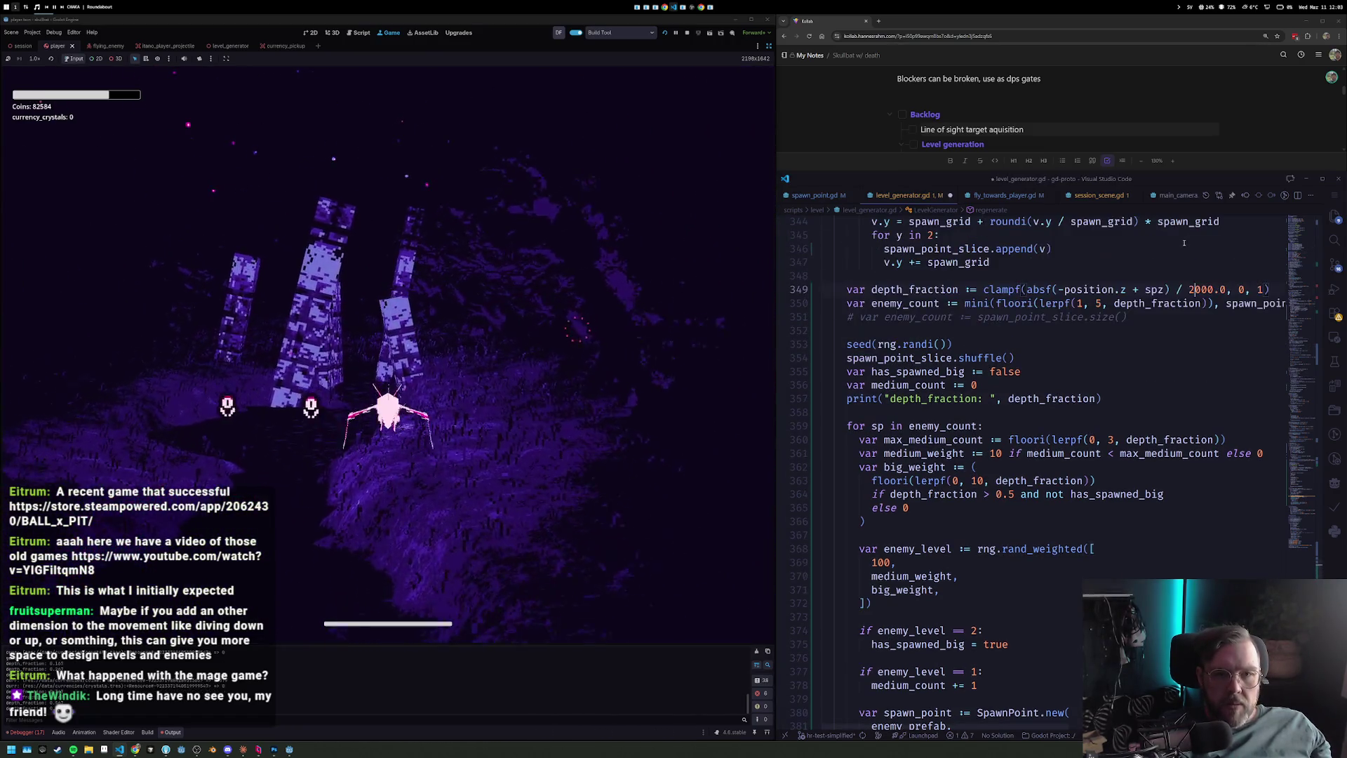
pyautogui.hotkey('ctrl', 's')
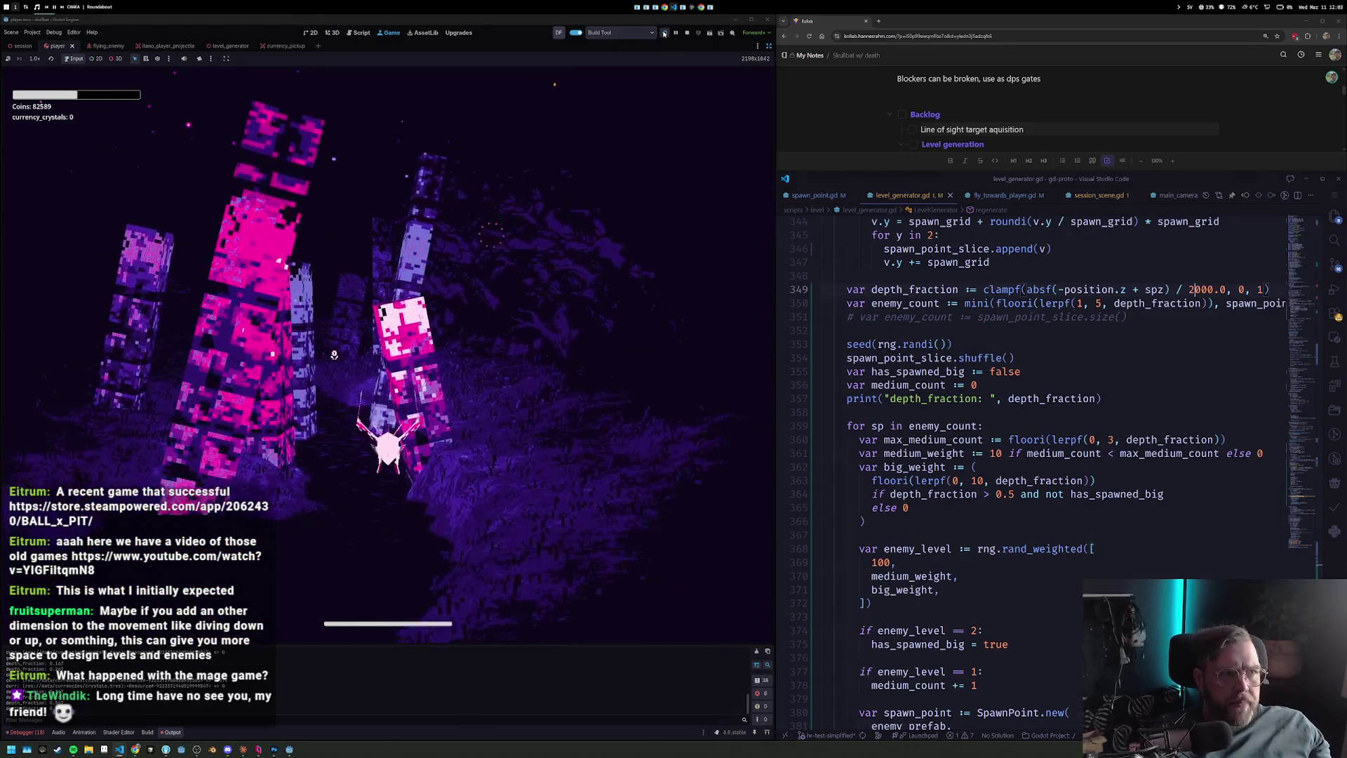
pyautogui.click(665, 34)
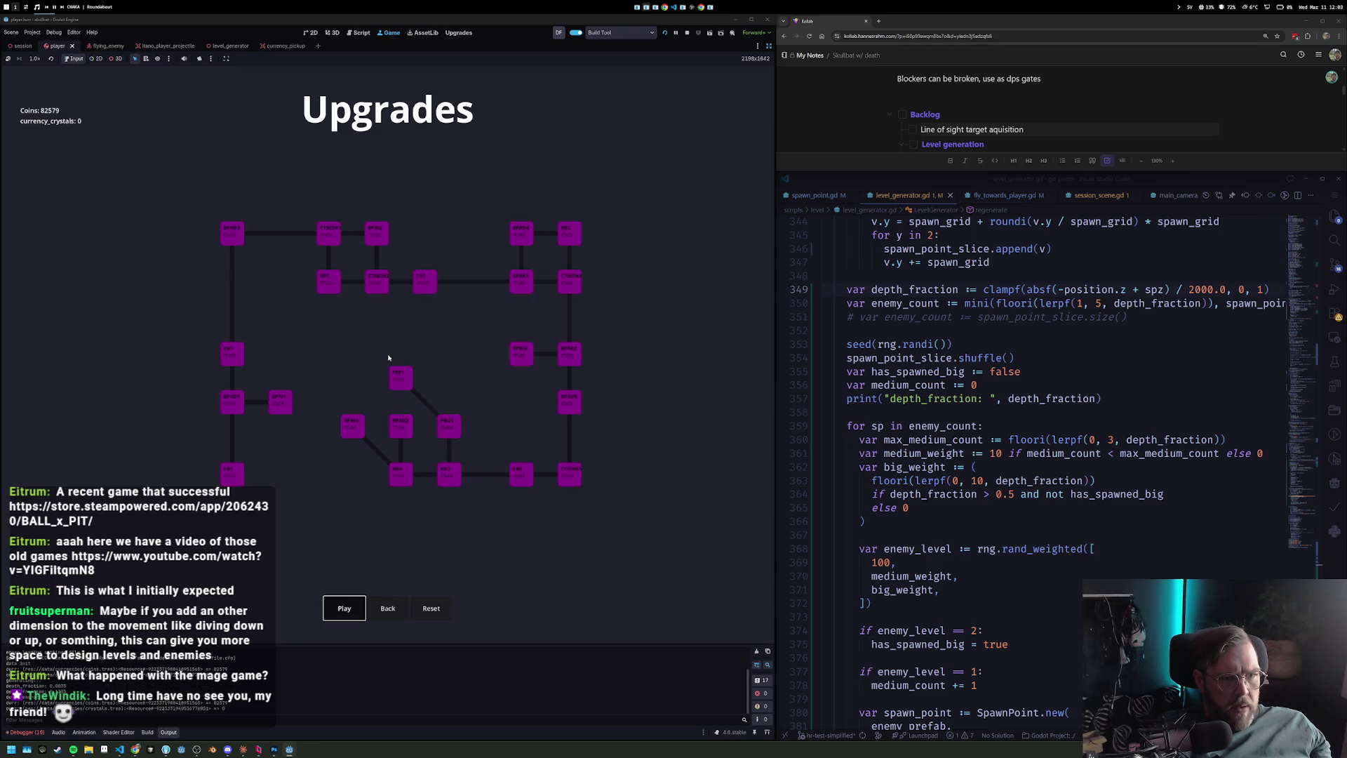
pyautogui.press('Return')
# Extend the depth_fraction print to also output position.z and save the script.
pyautogui.click(1099, 397)
pyautogui.press('BackSpace')
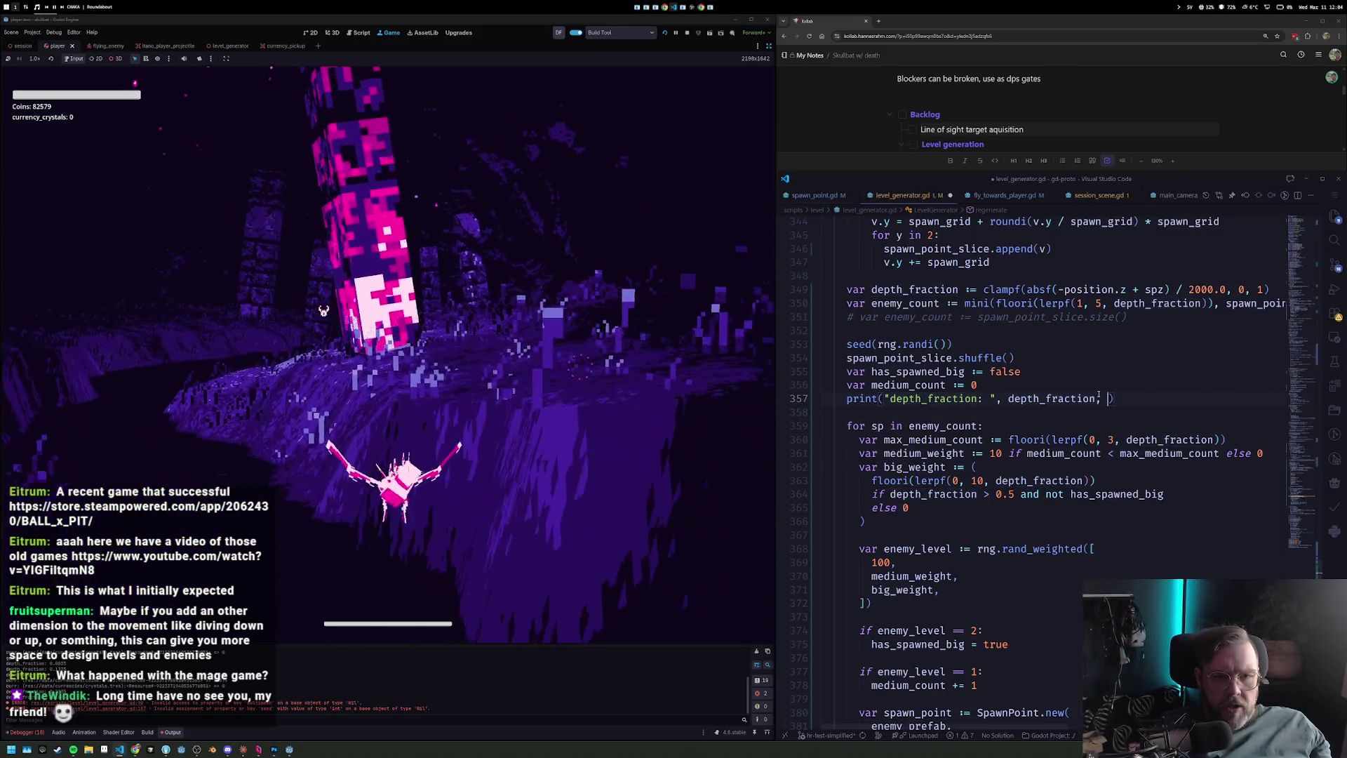
pyautogui.write('" => ", ')
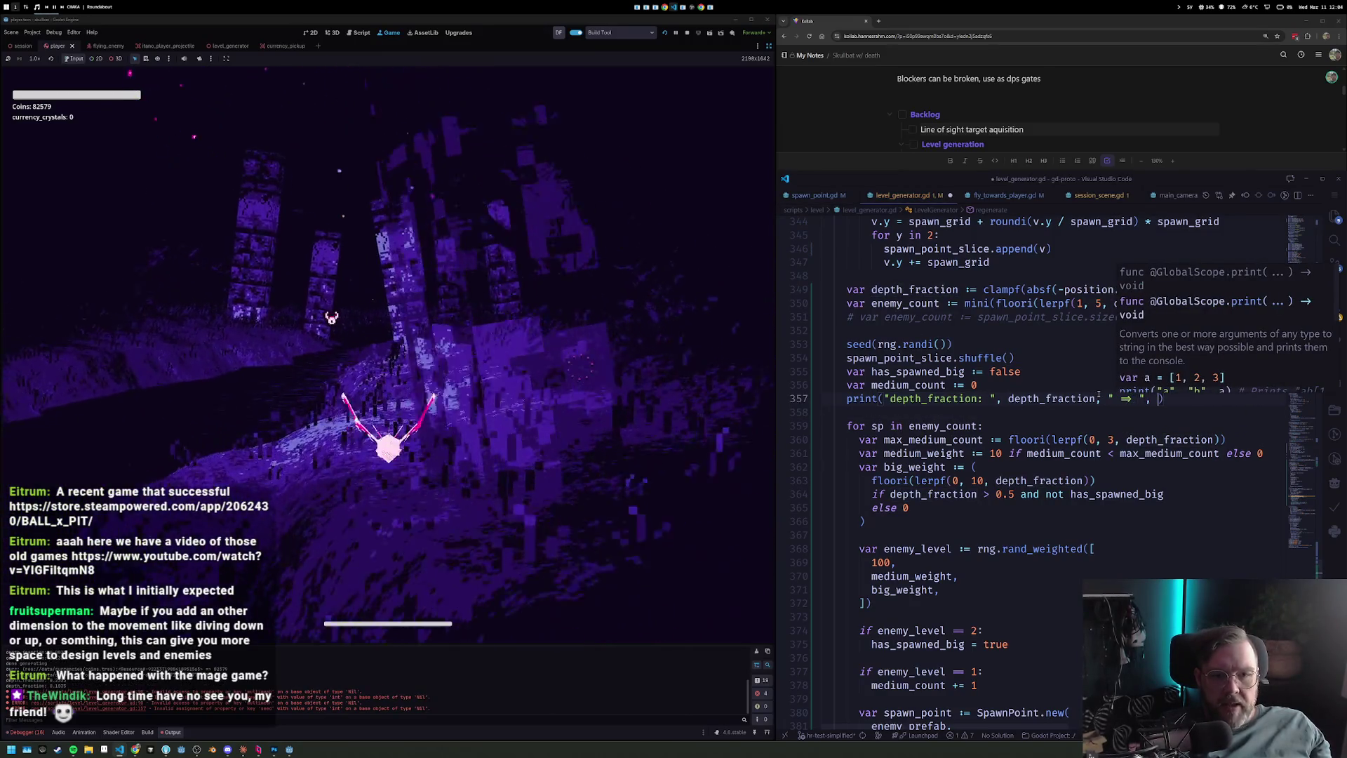
pyautogui.write('z')
pyautogui.press('BackSpace')
pyautogui.write('position.z')
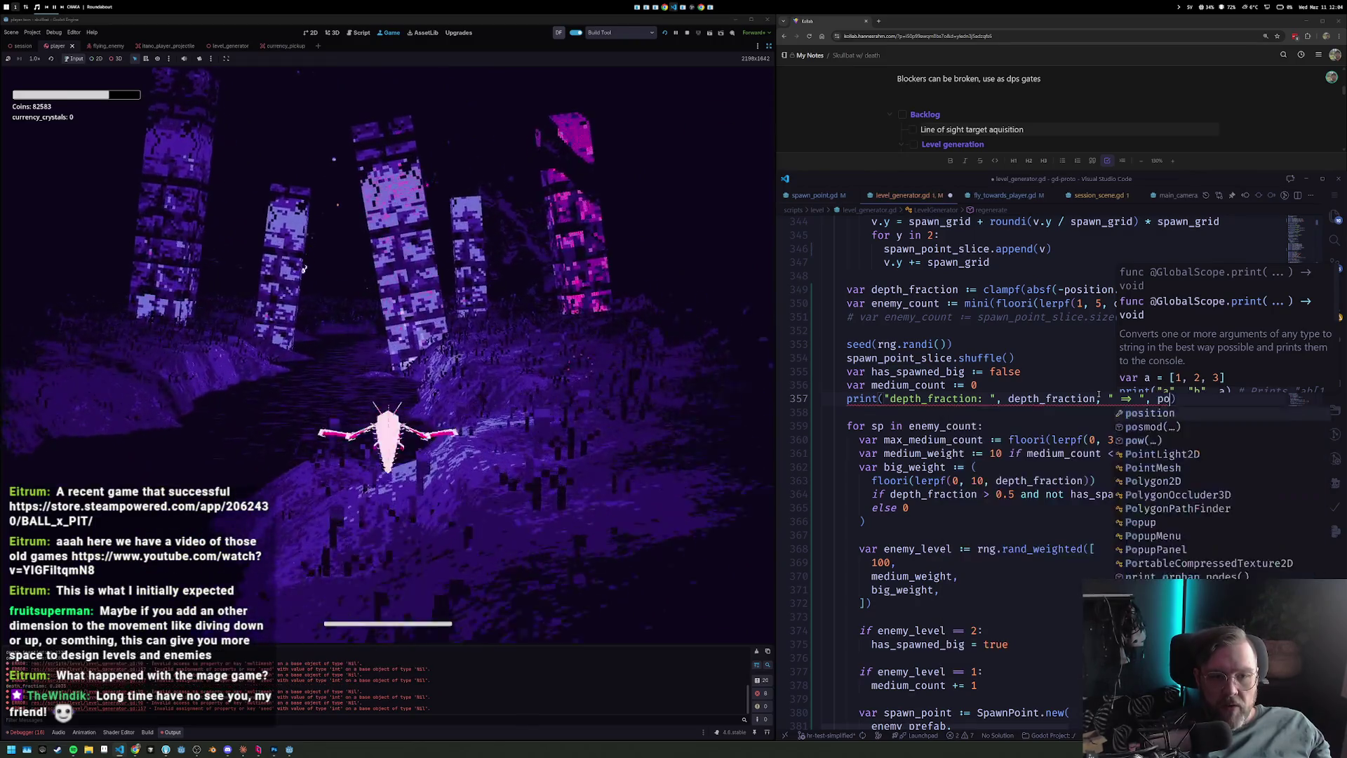
pyautogui.hotkey('ctrl', 's')
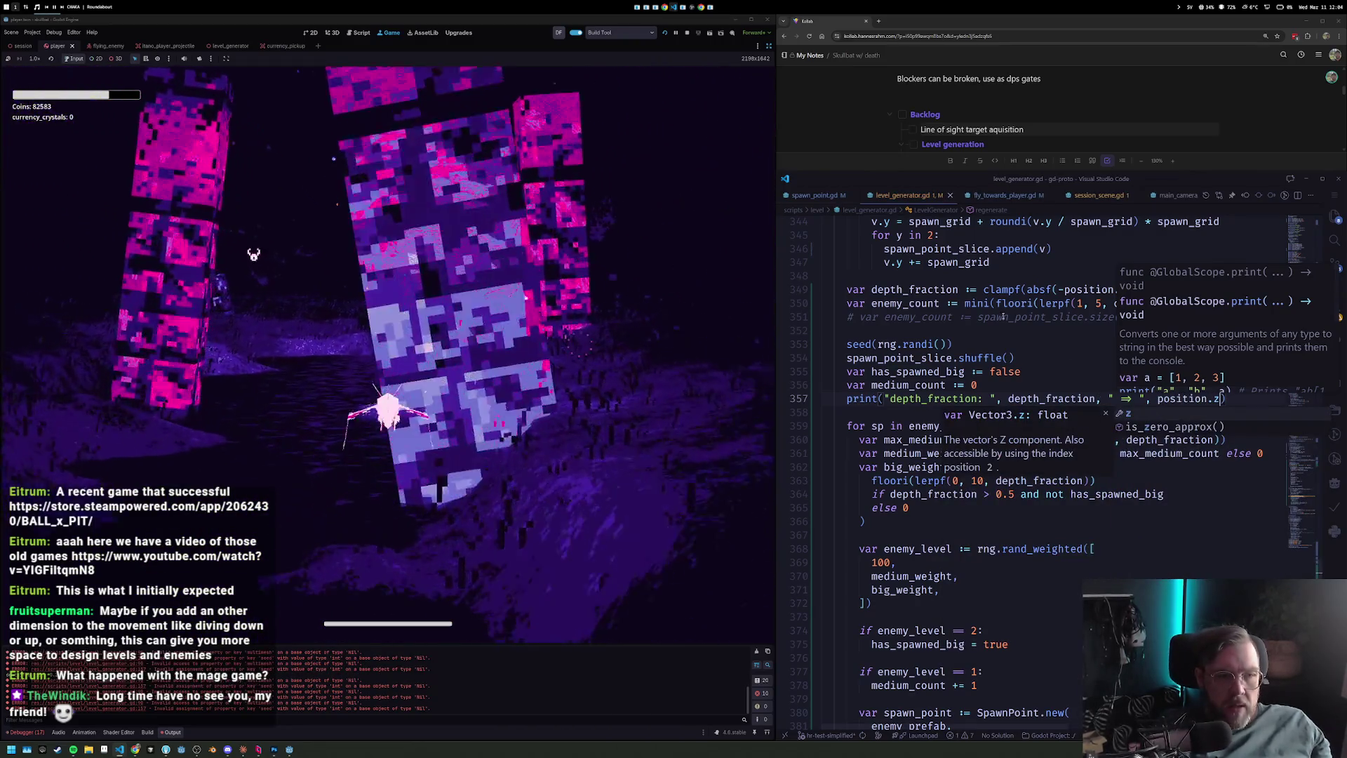
pyautogui.click(294, 347)
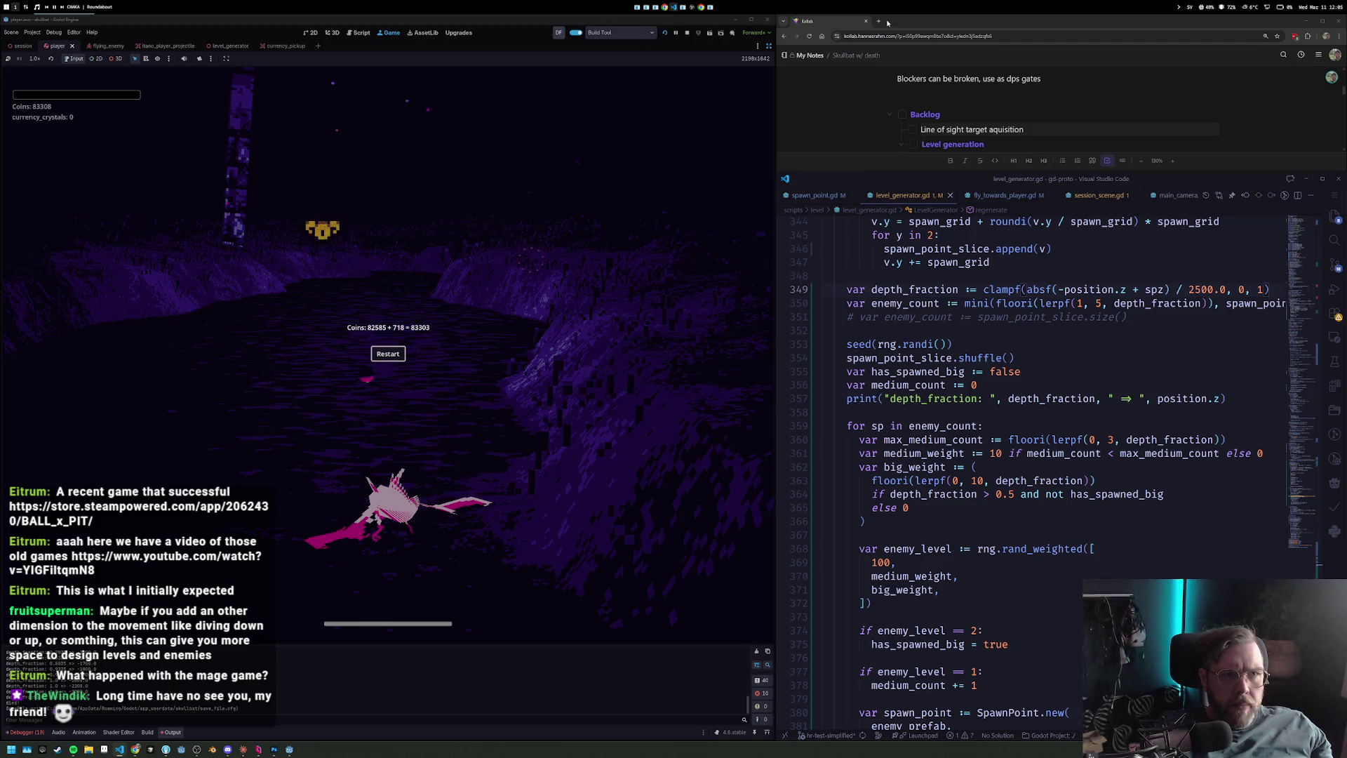
# Play the run through to game over, then close the notes browser tab.
pyautogui.middleClick(820, 20)
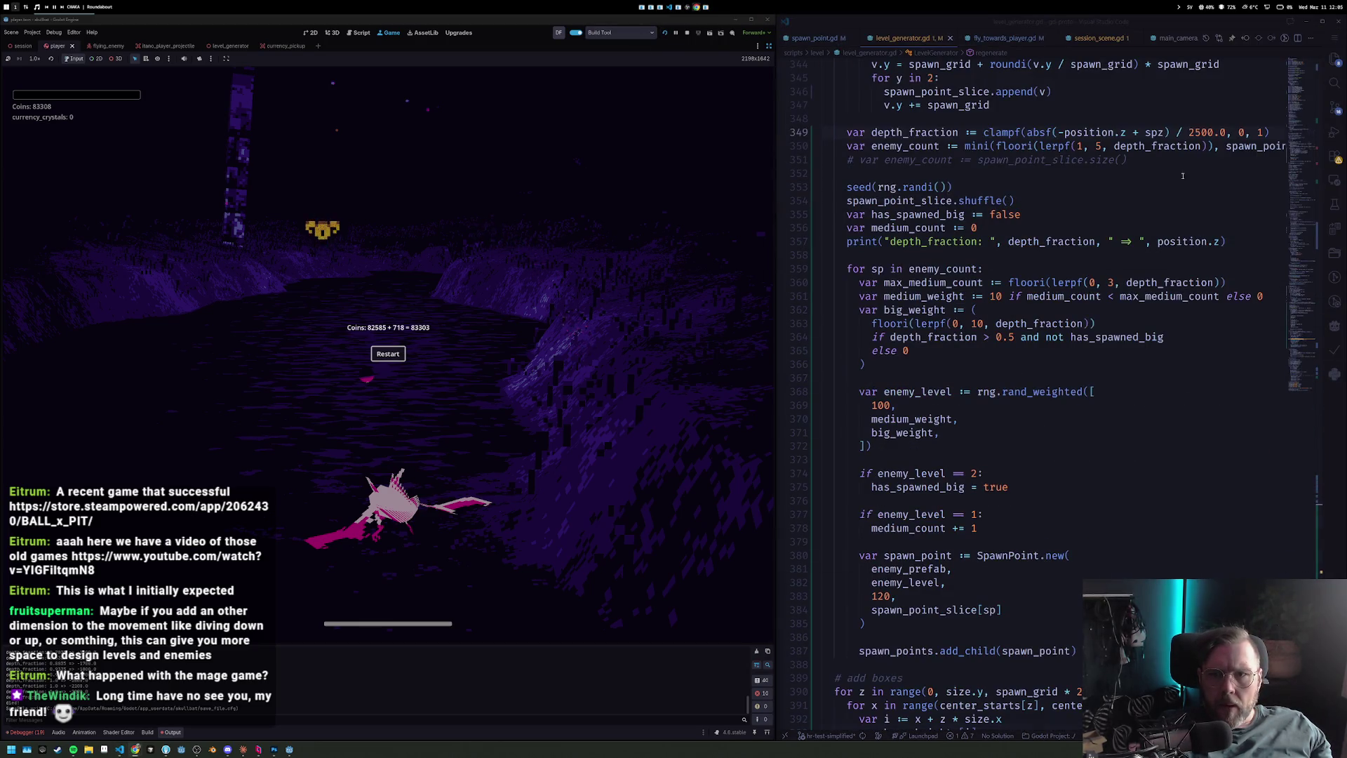
# Restart the game with the updated code and start another playtest run.
pyautogui.click(666, 33)
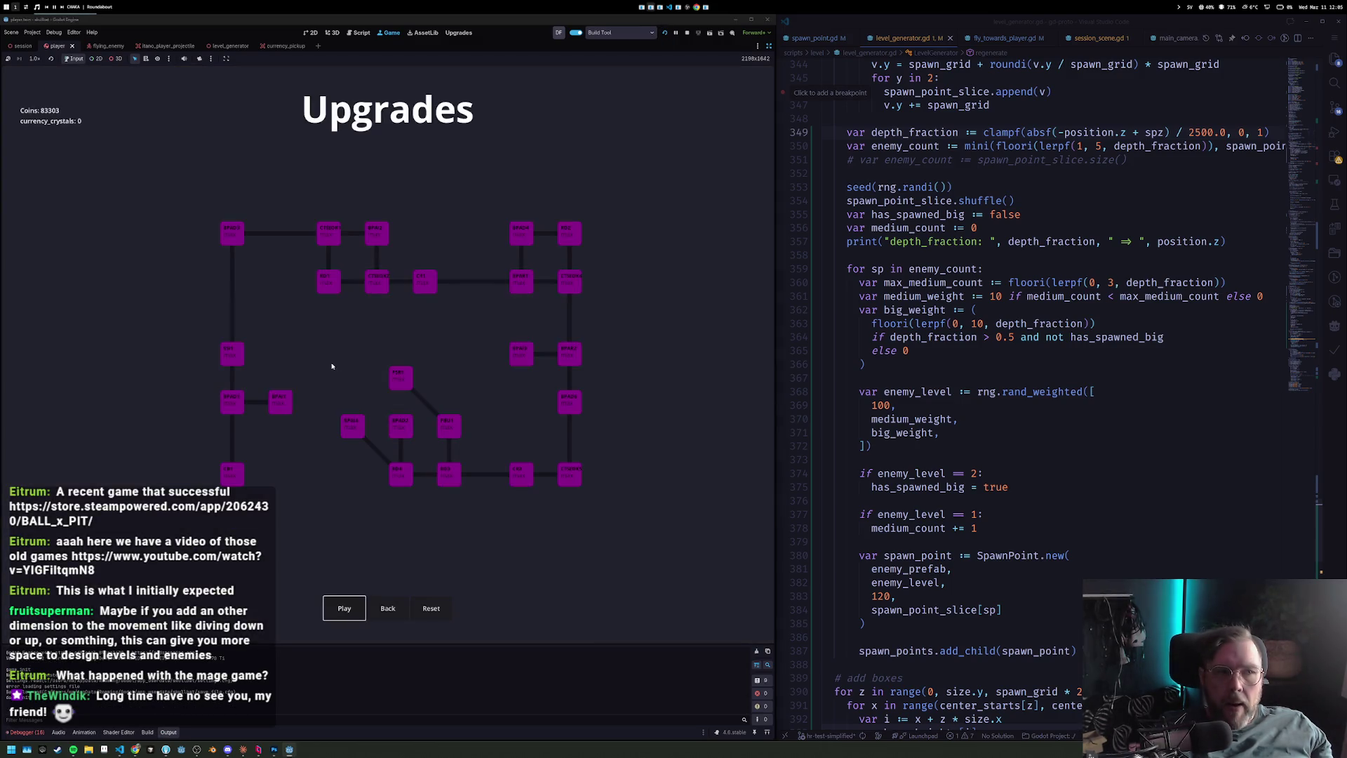
pyautogui.press('Return')
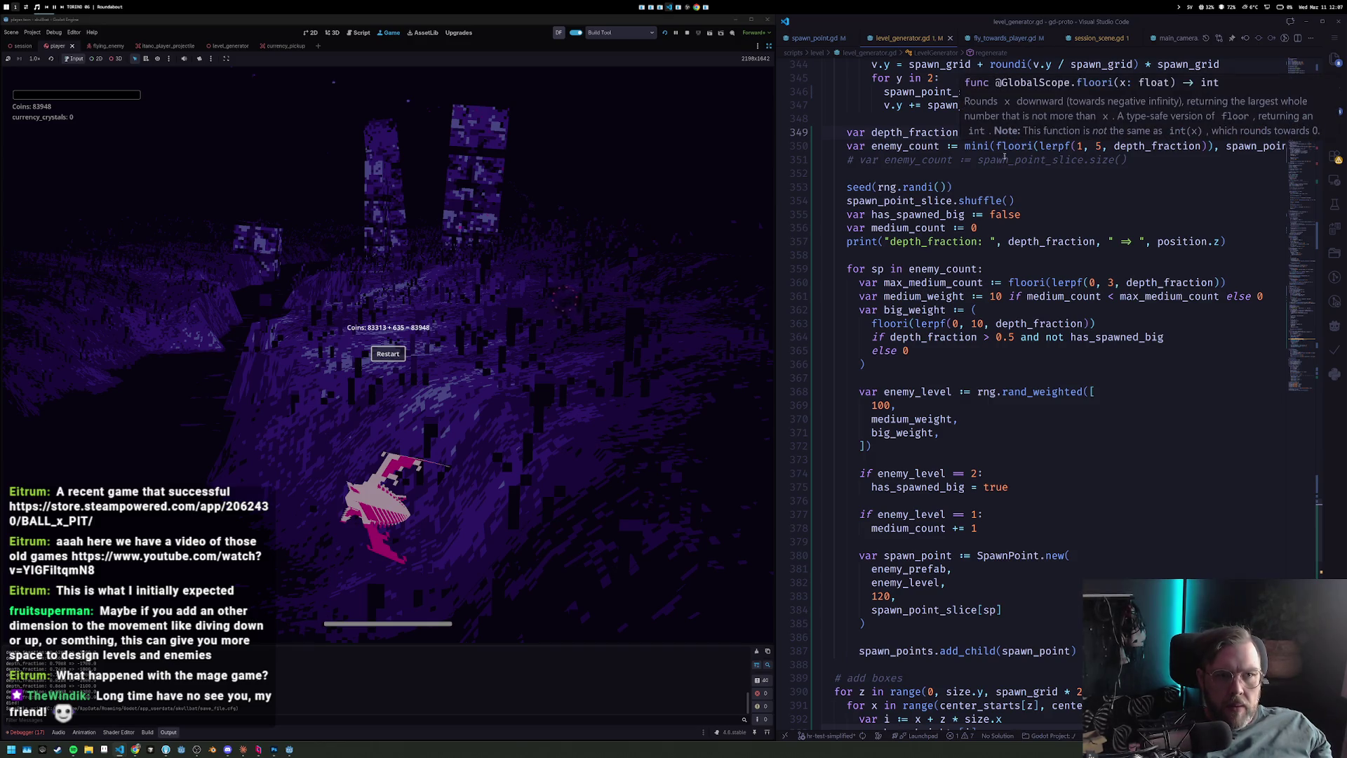
# Return from game over to Upgrades and start a new run.
pyautogui.moveTo(1030, 245)
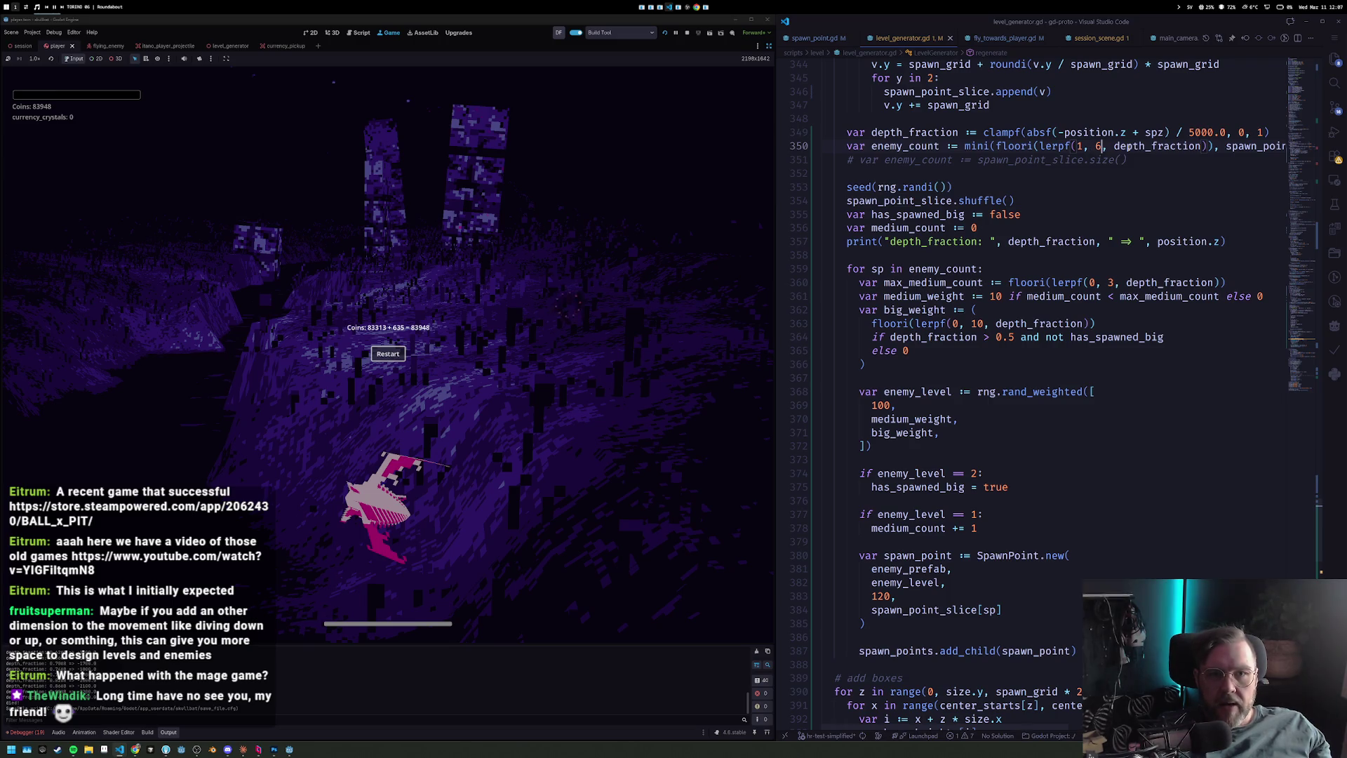
pyautogui.click(405, 353)
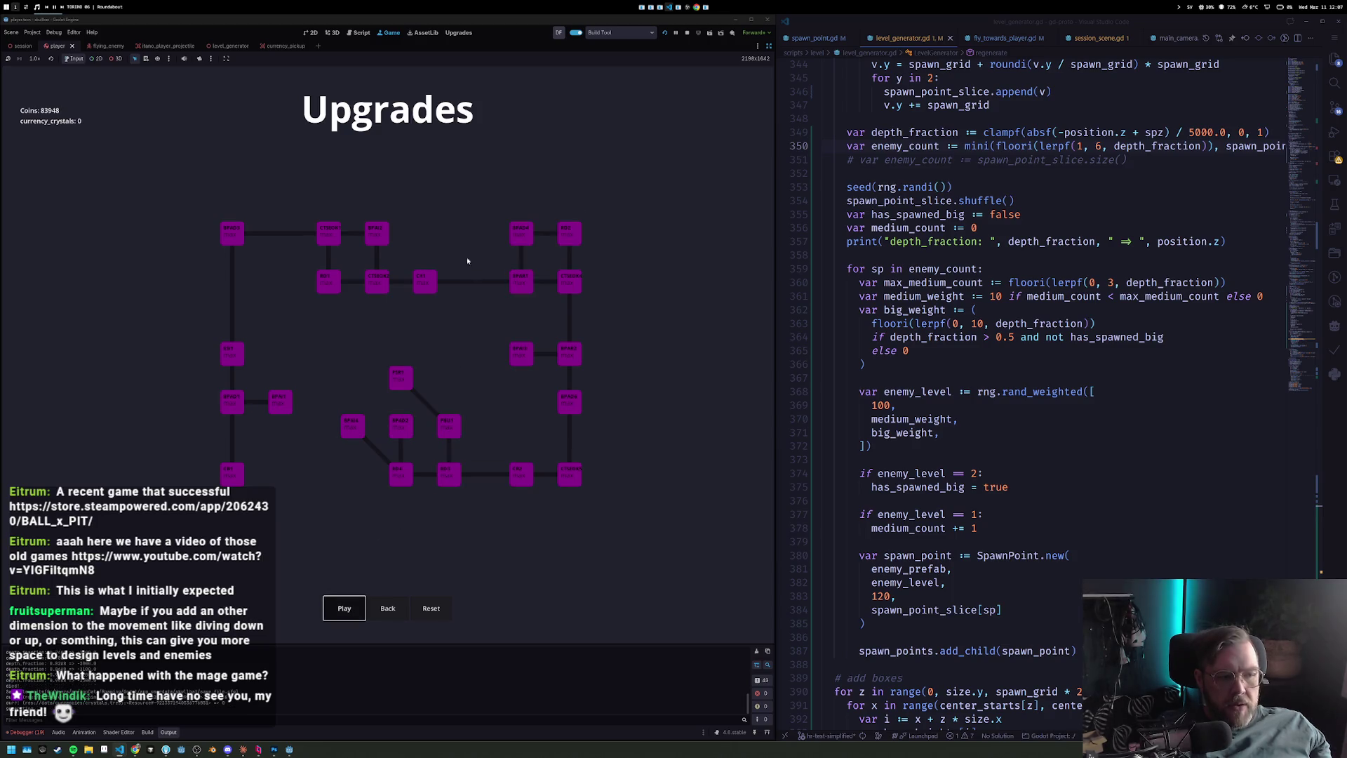
pyautogui.press('Return')
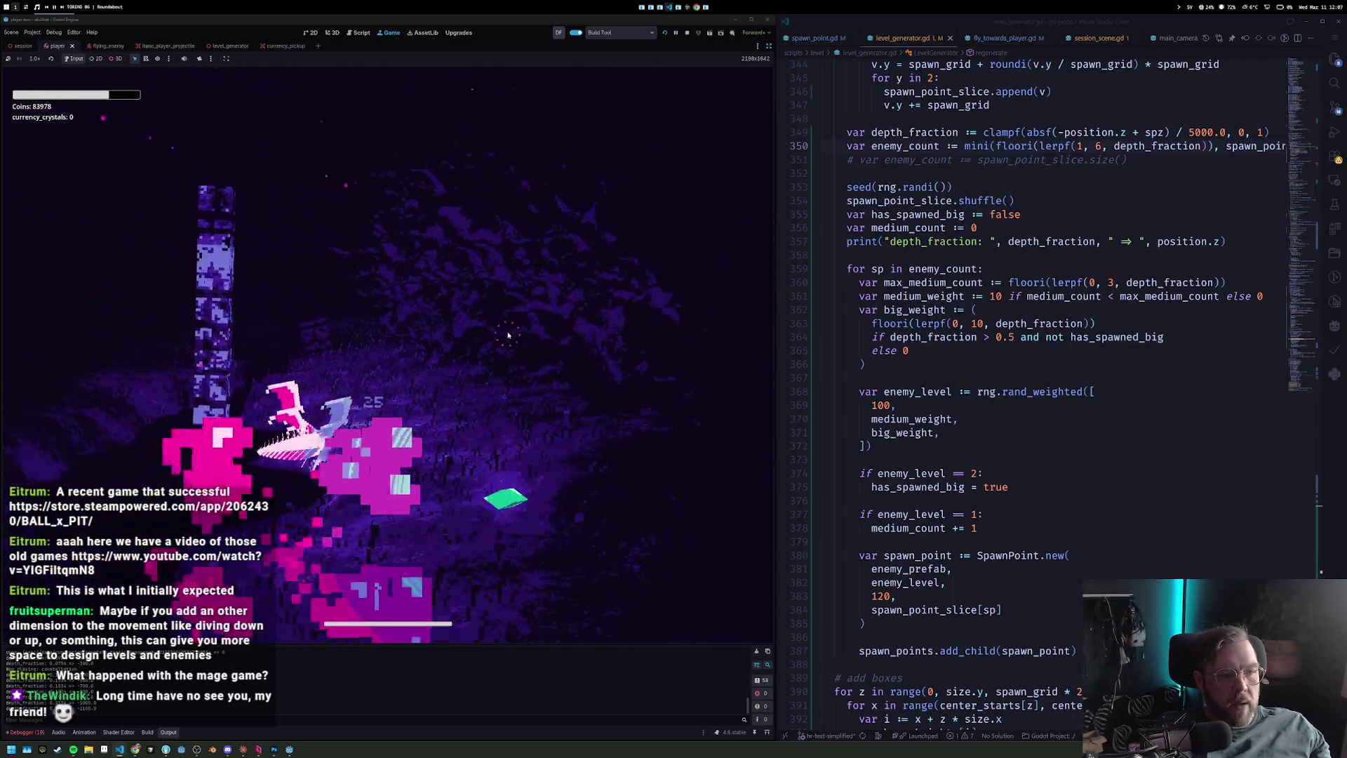
# Change the enemy count to lerpf(2, 6, depth_fraction), save, and restart the game.
pyautogui.click(1074, 296)
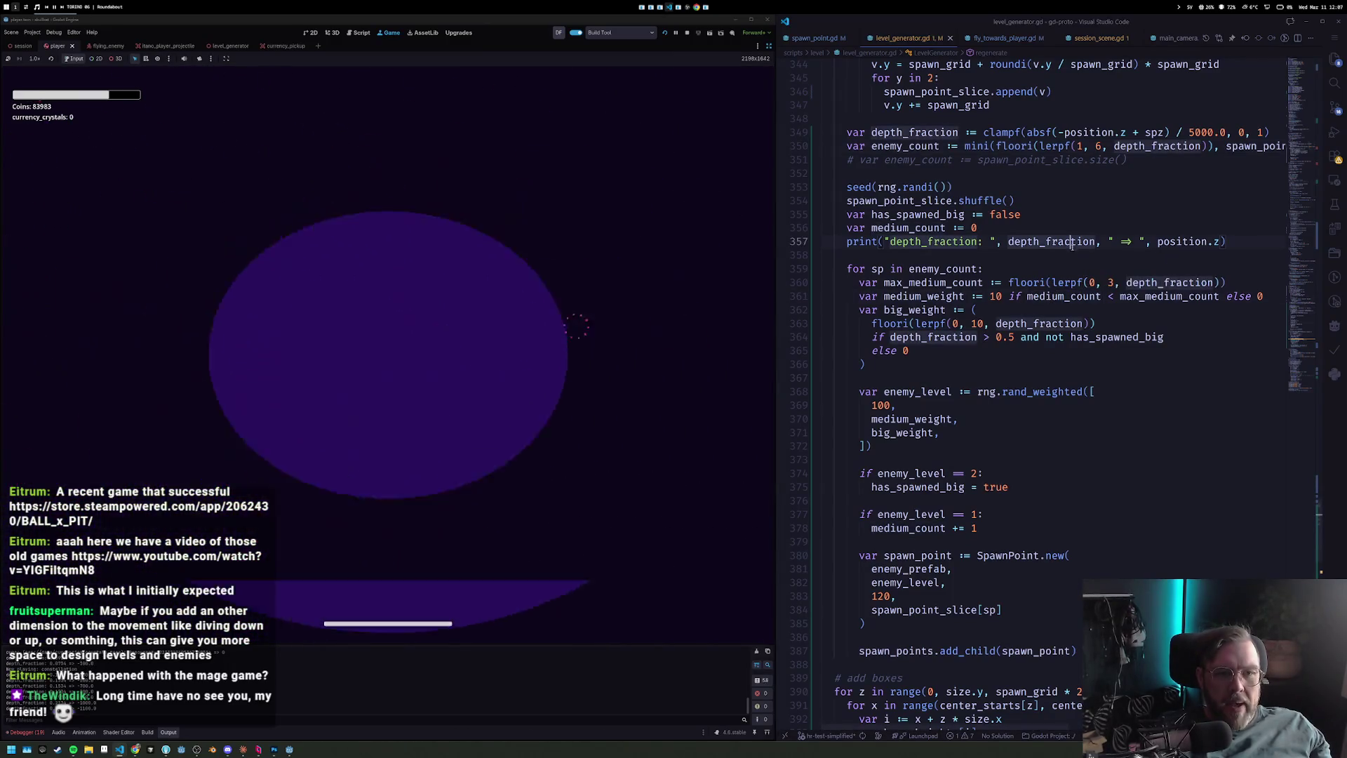
pyautogui.click(1081, 146)
pyautogui.press('BackSpace')
pyautogui.write('2')
pyautogui.hotkey('ctrl', 's')
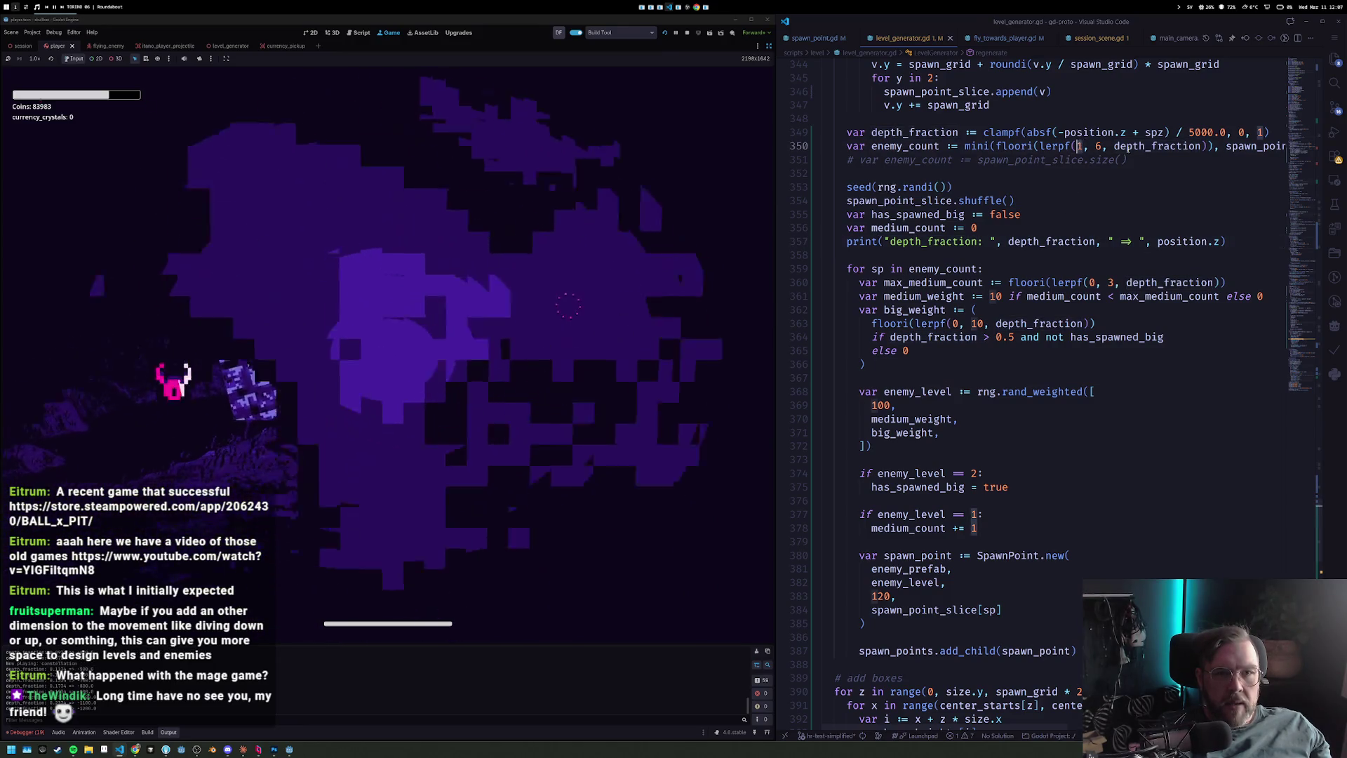
pyautogui.click(277, 315)
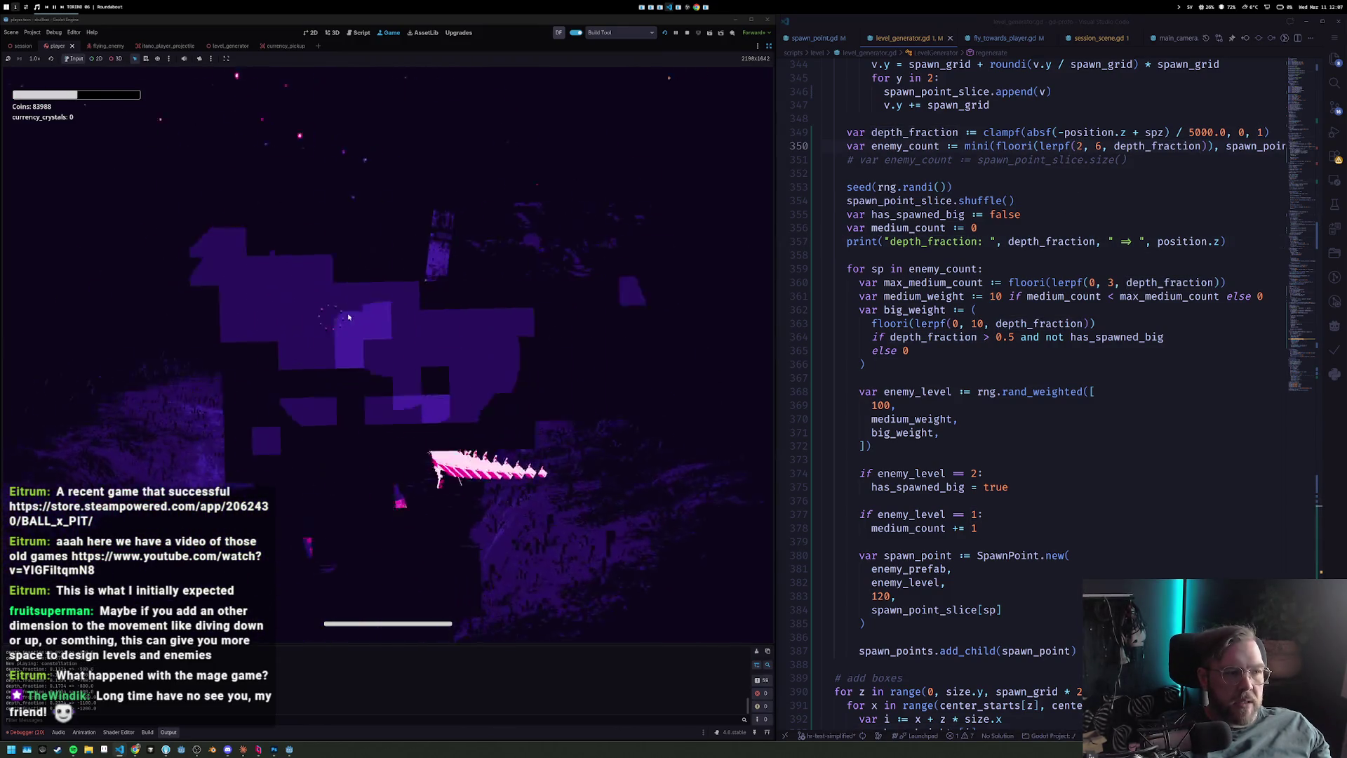
pyautogui.click(664, 33)
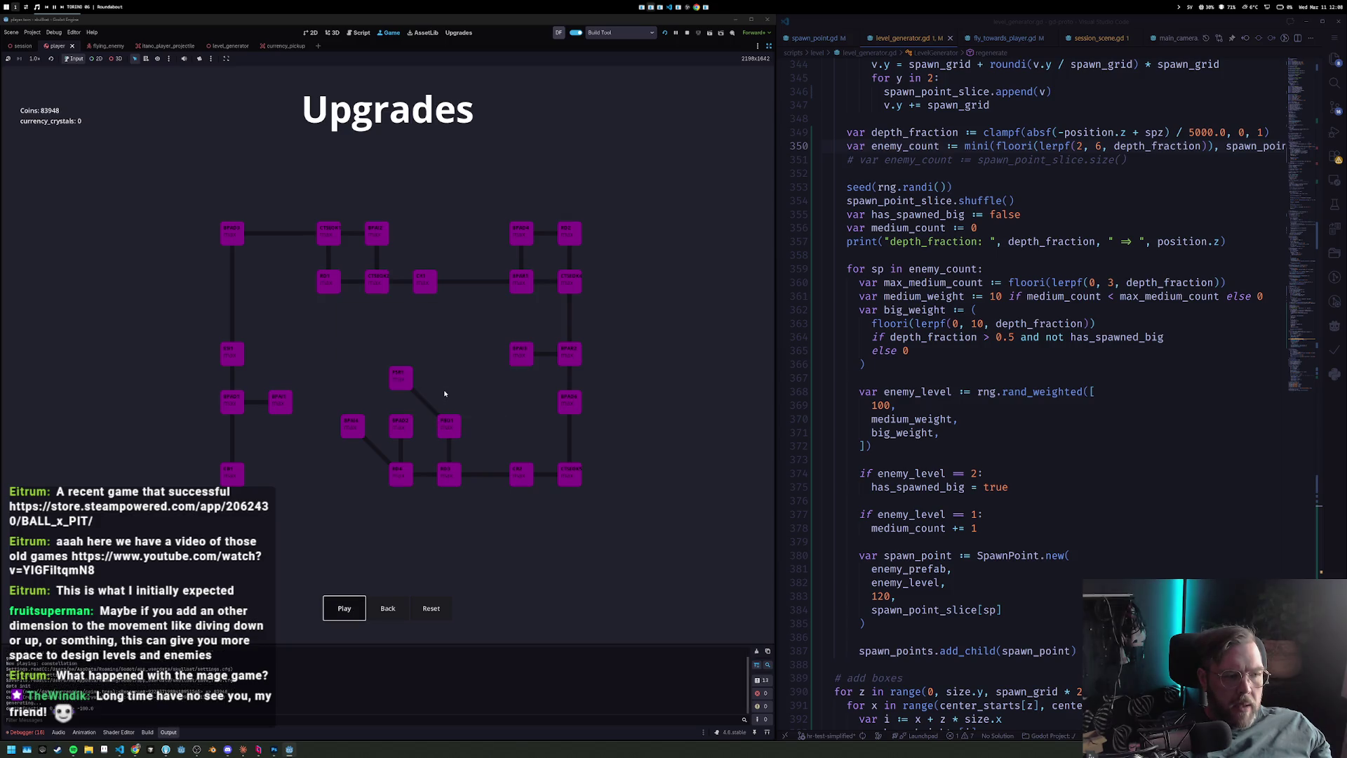
# Start a new run with the lerpf(2, 6) enemy count and fly the level.
pyautogui.press('Return')
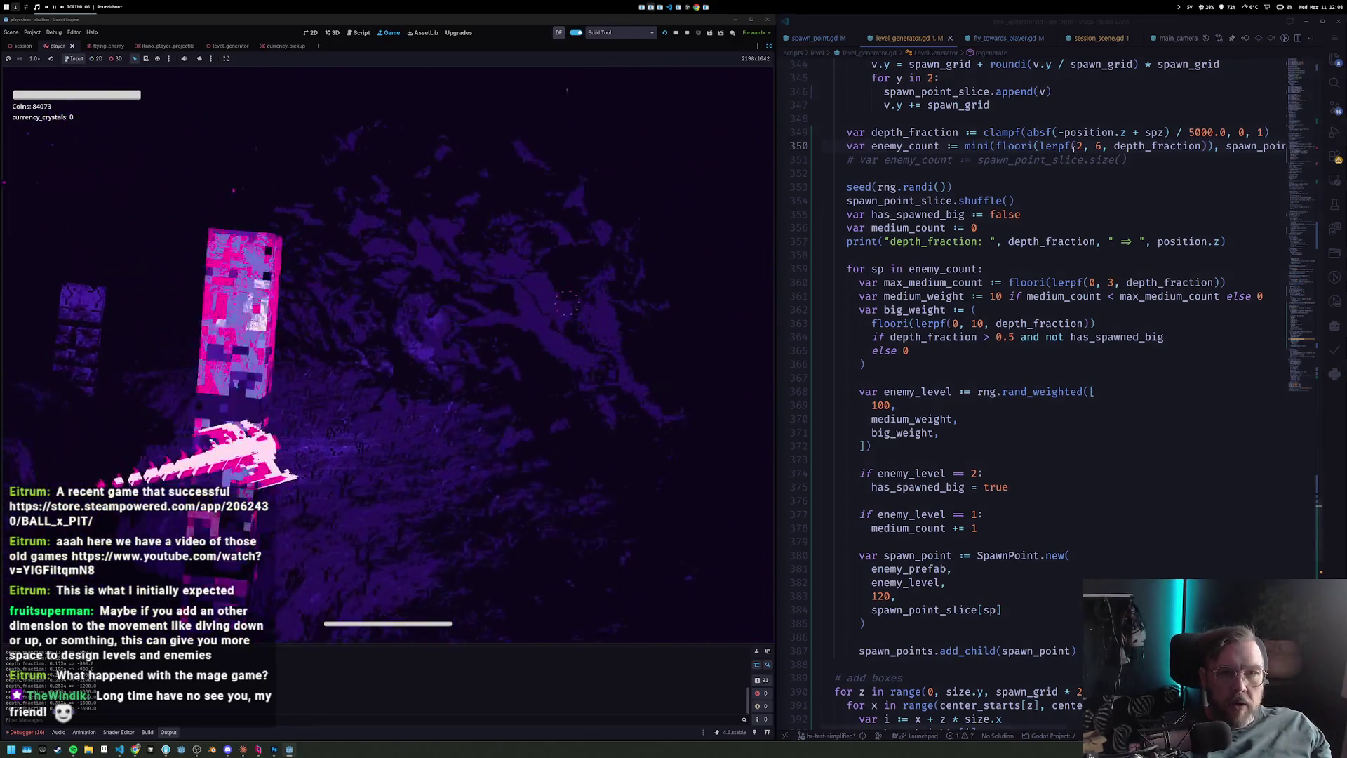
pyautogui.hotkey('ctrl', 'z')
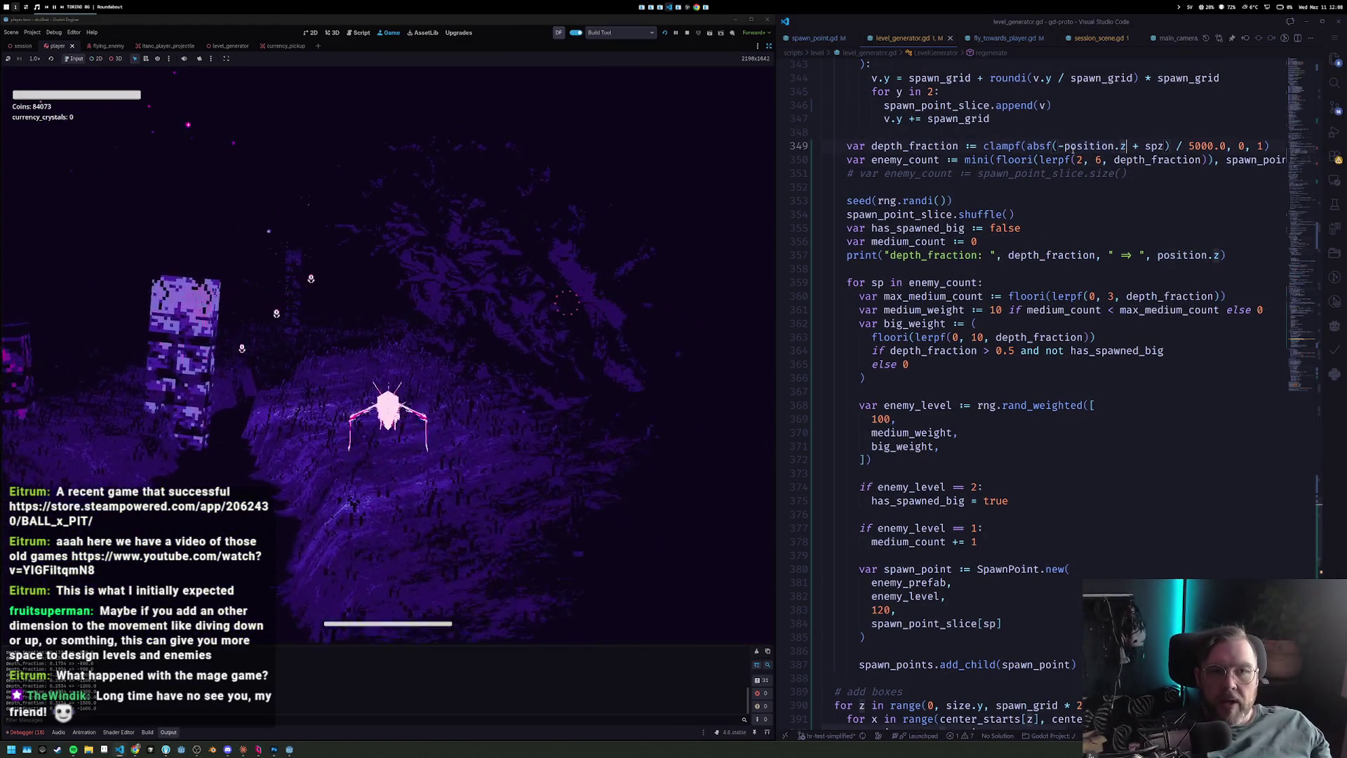
# Revert the enemy minimum to 1 and add an 'if rng.randf() < 0.25:' bonus check on enemy_count.
pyautogui.hotkey('ctrl', 'z')
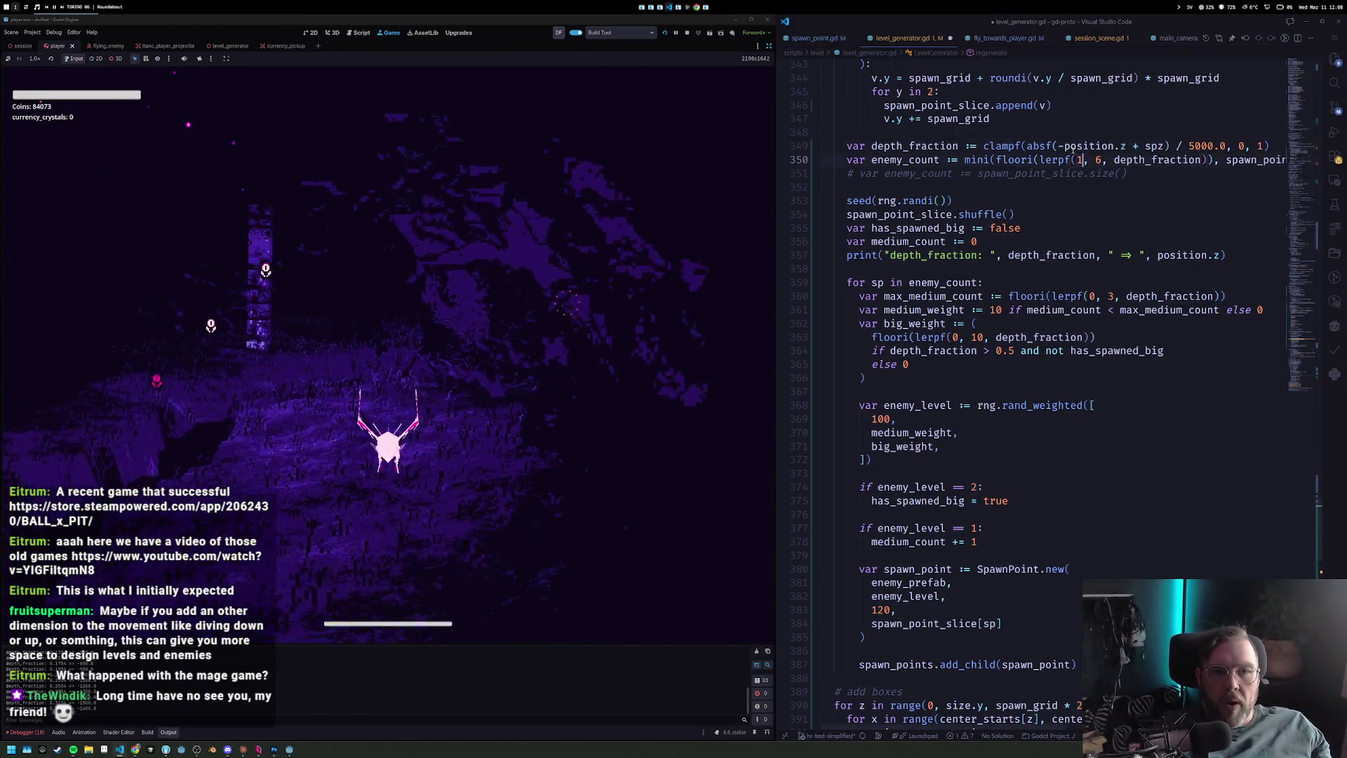
pyautogui.press('Down')
pyautogui.press('Down')
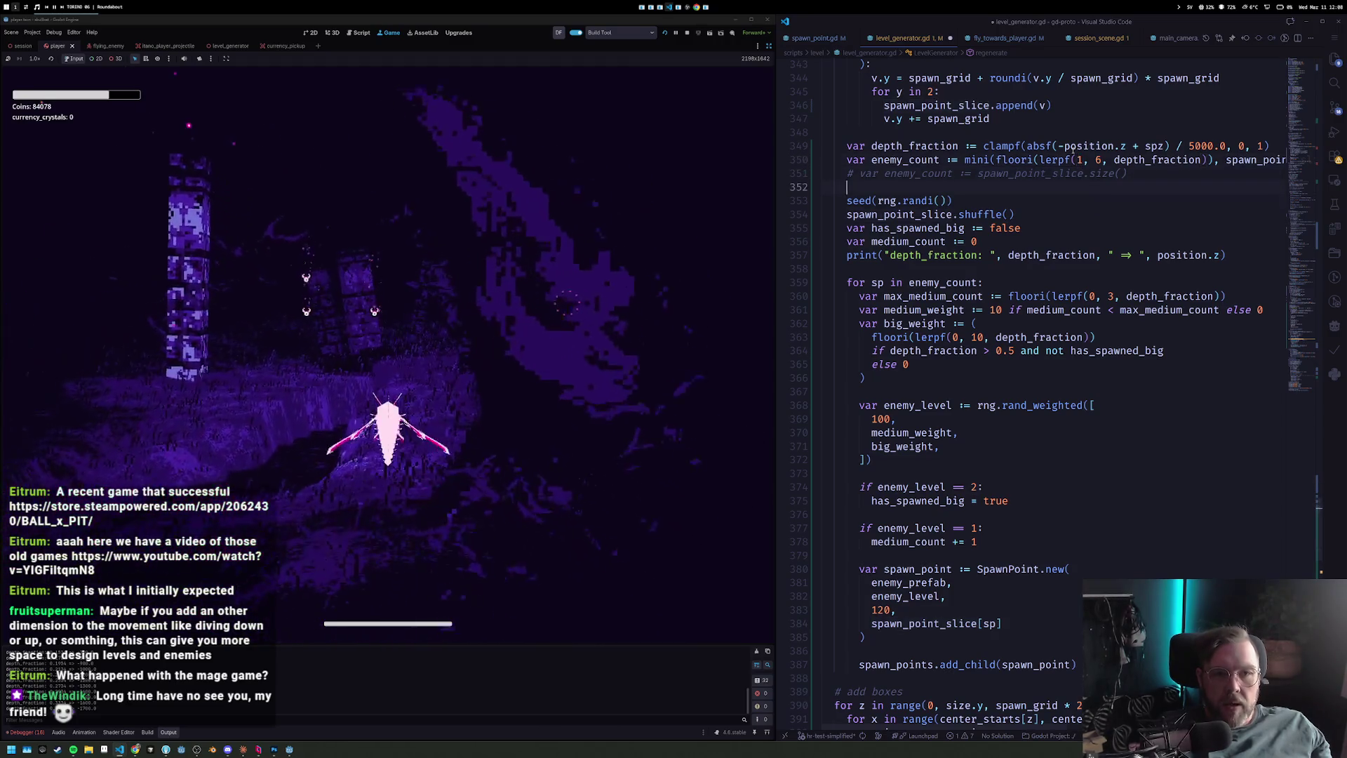
pyautogui.hotkey('alt', 'Up')
pyautogui.press('Return')
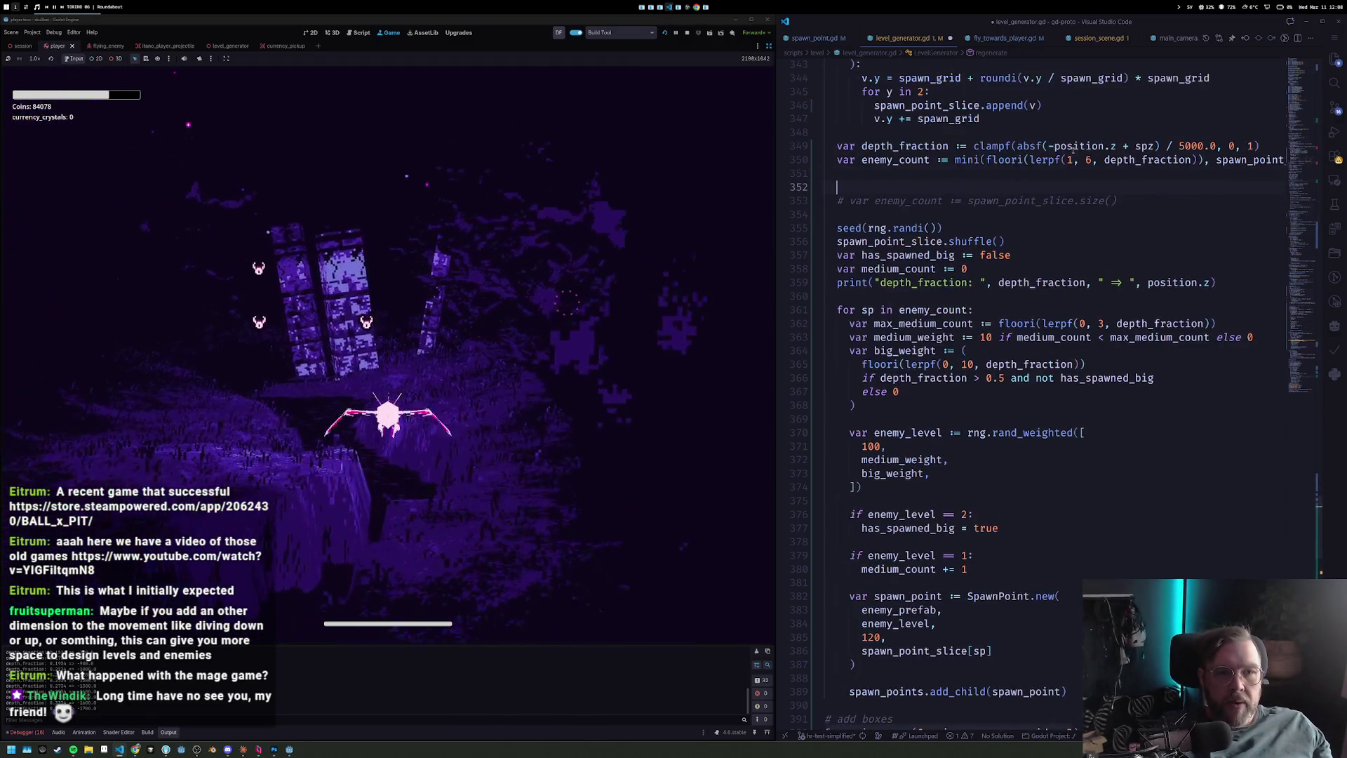
pyautogui.write('if rnad')
pyautogui.hotkey('ctrl', 'Left')
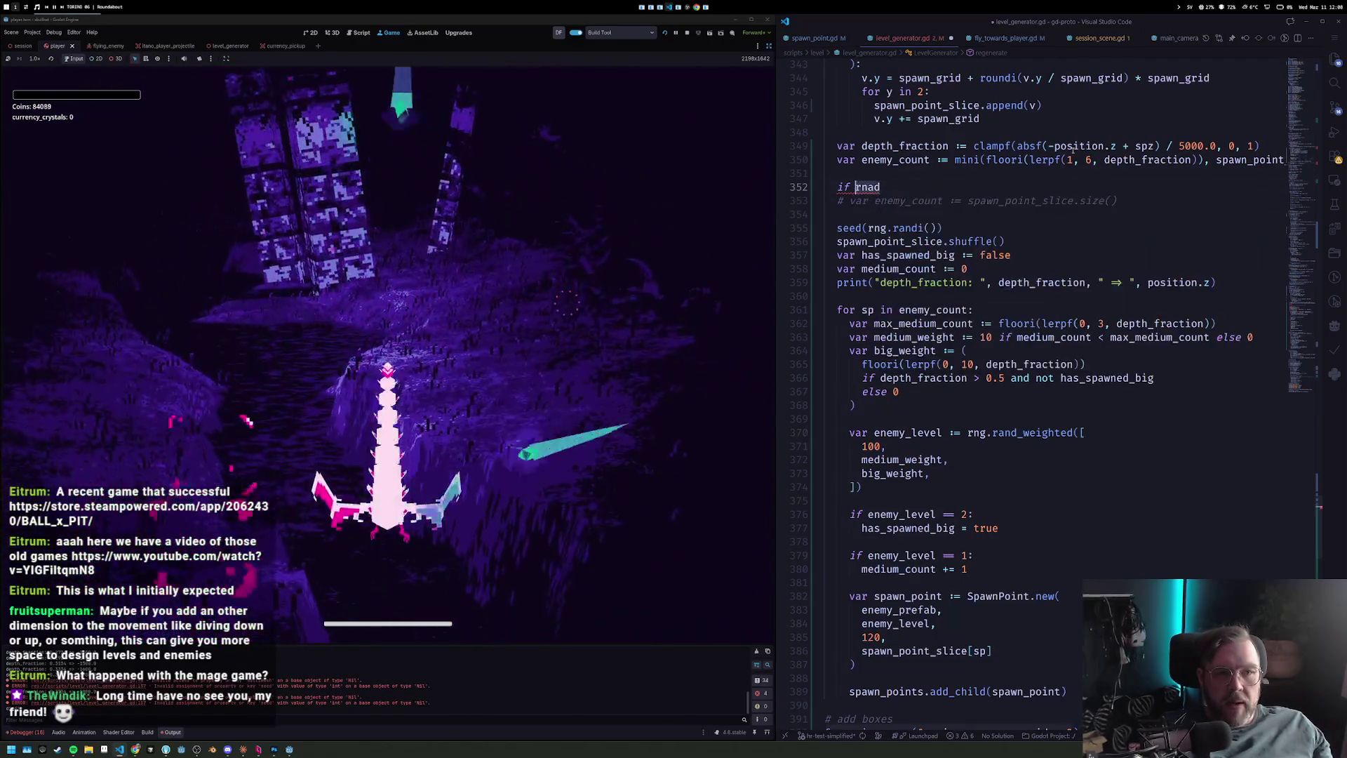
pyautogui.hotkey('ctrl', 'Delete')
pyautogui.write('rng.f')
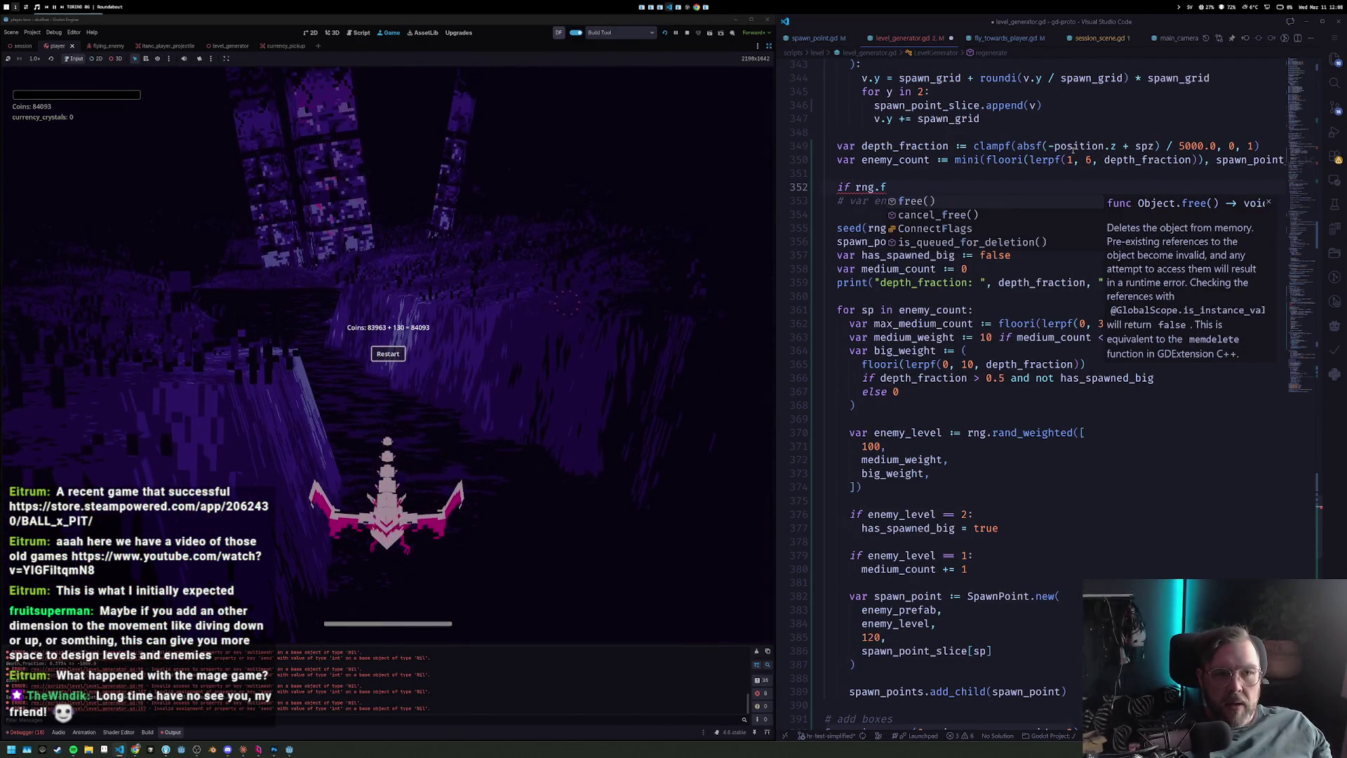
pyautogui.press('BackSpace')
pyautogui.write('randf() < 0.25:')
pyautogui.press('Return')
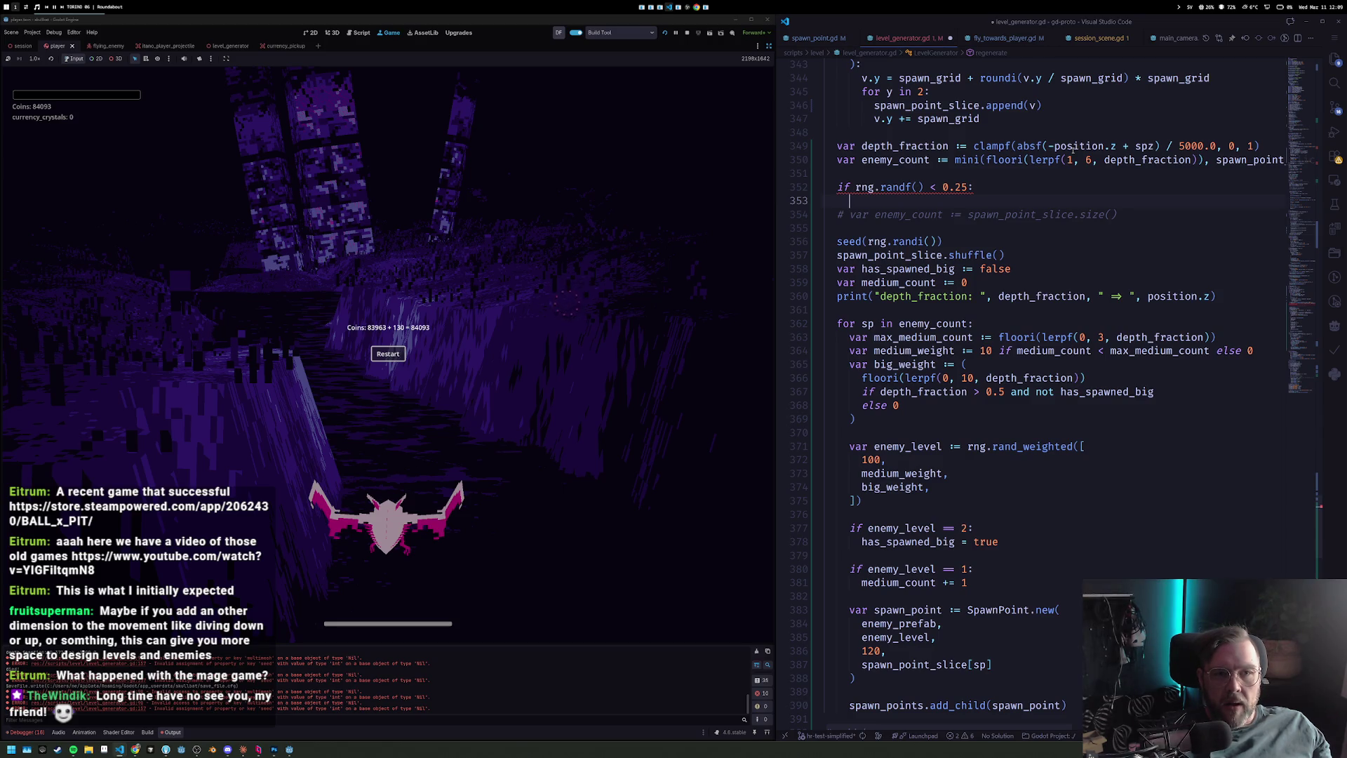
pyautogui.write('enemy_count += 1')
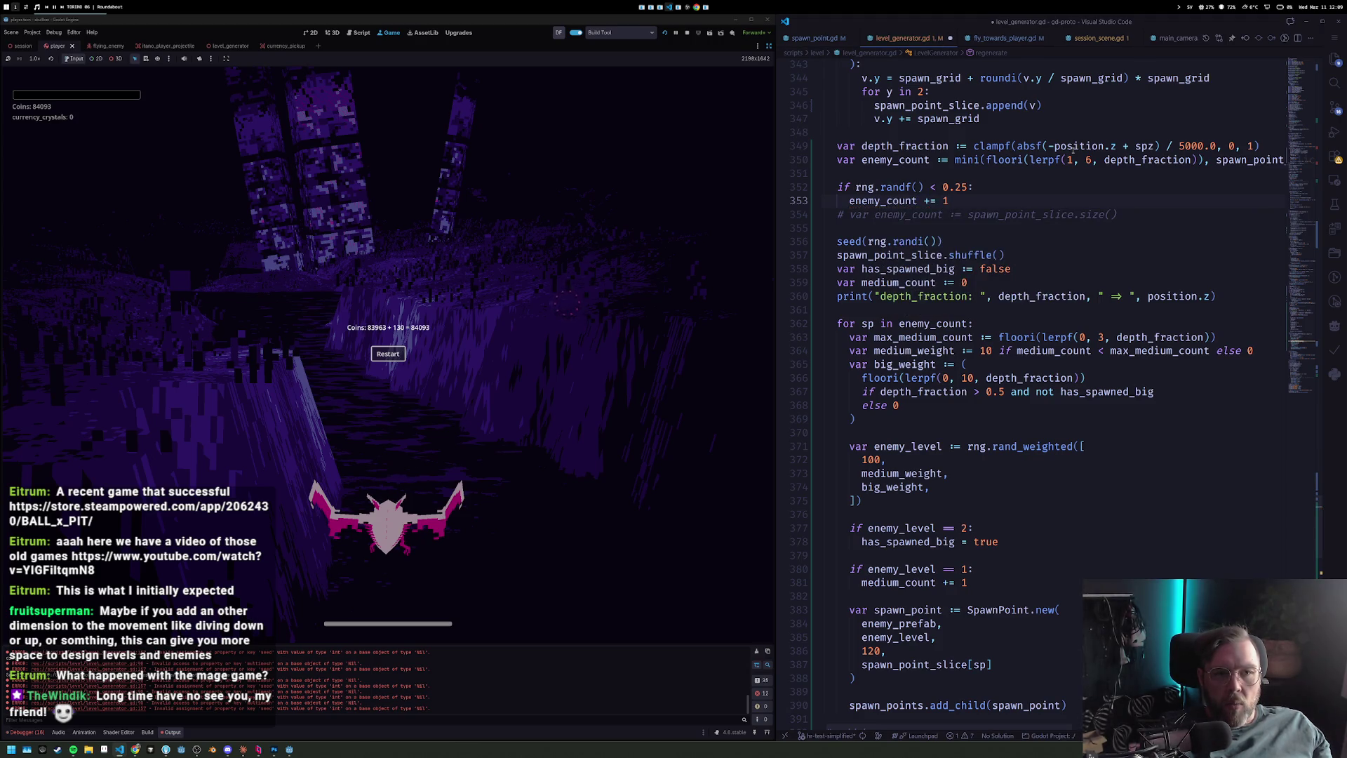
pyautogui.press('Return')
# Move the spawn-point cap on enemy_count out of the declaration to its own line below the bonus check.
pyautogui.press('Up')
pyautogui.press('Up')
pyautogui.press('Up')
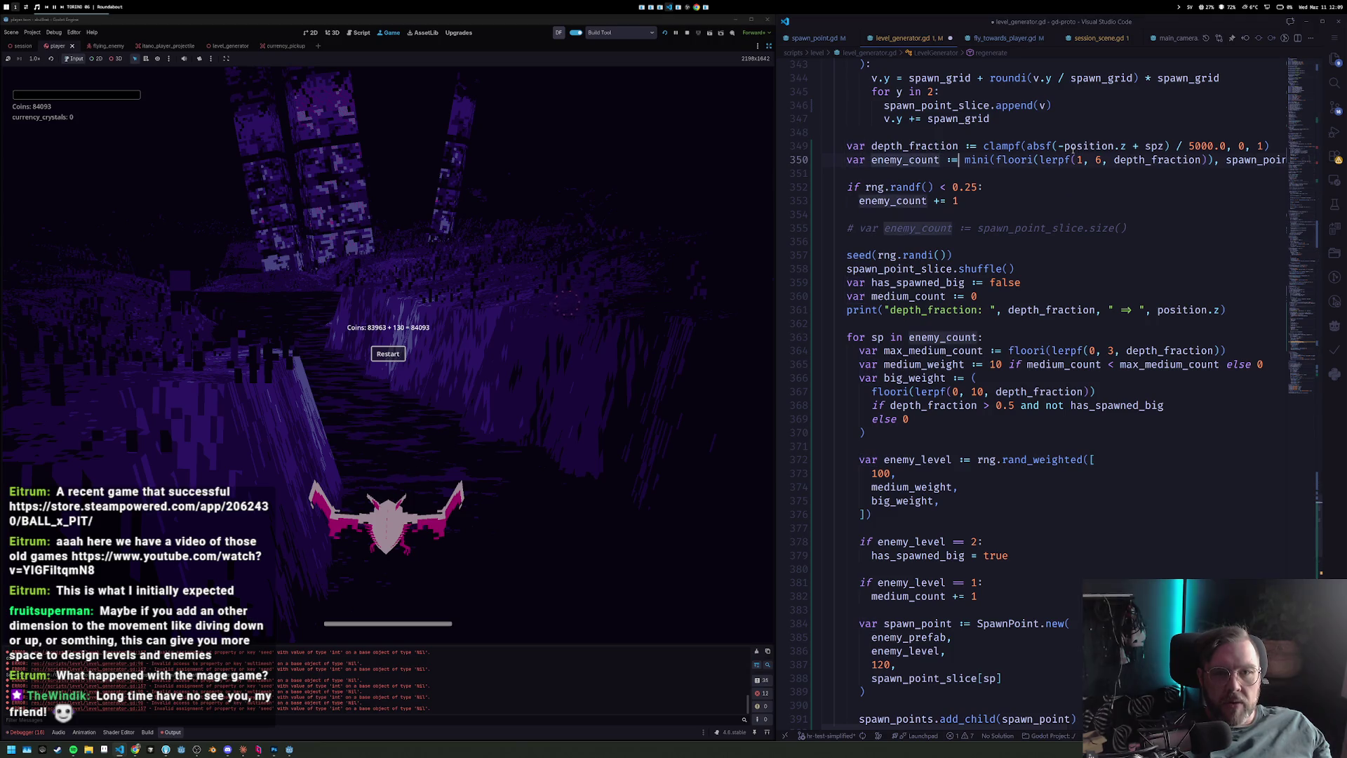
pyautogui.press('End')
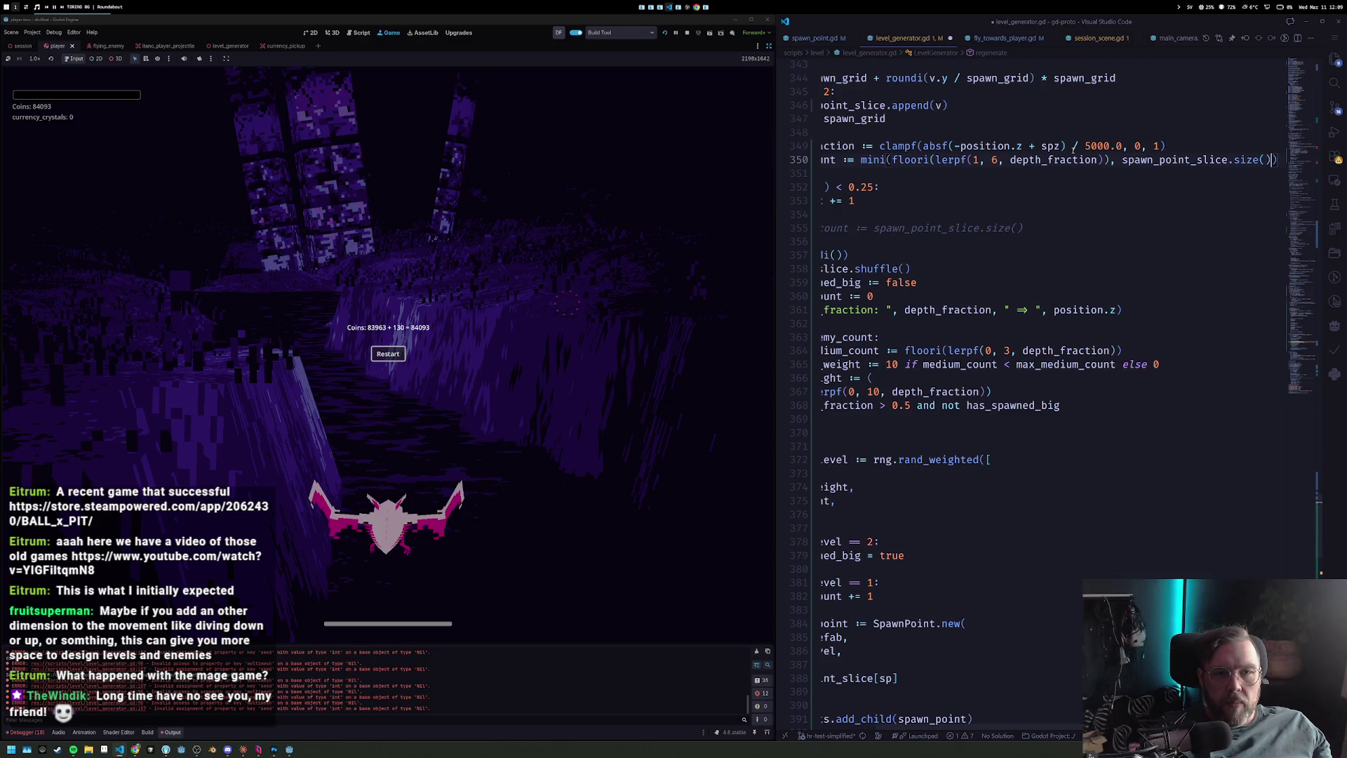
pyautogui.hotkey('ctrl', 'u')
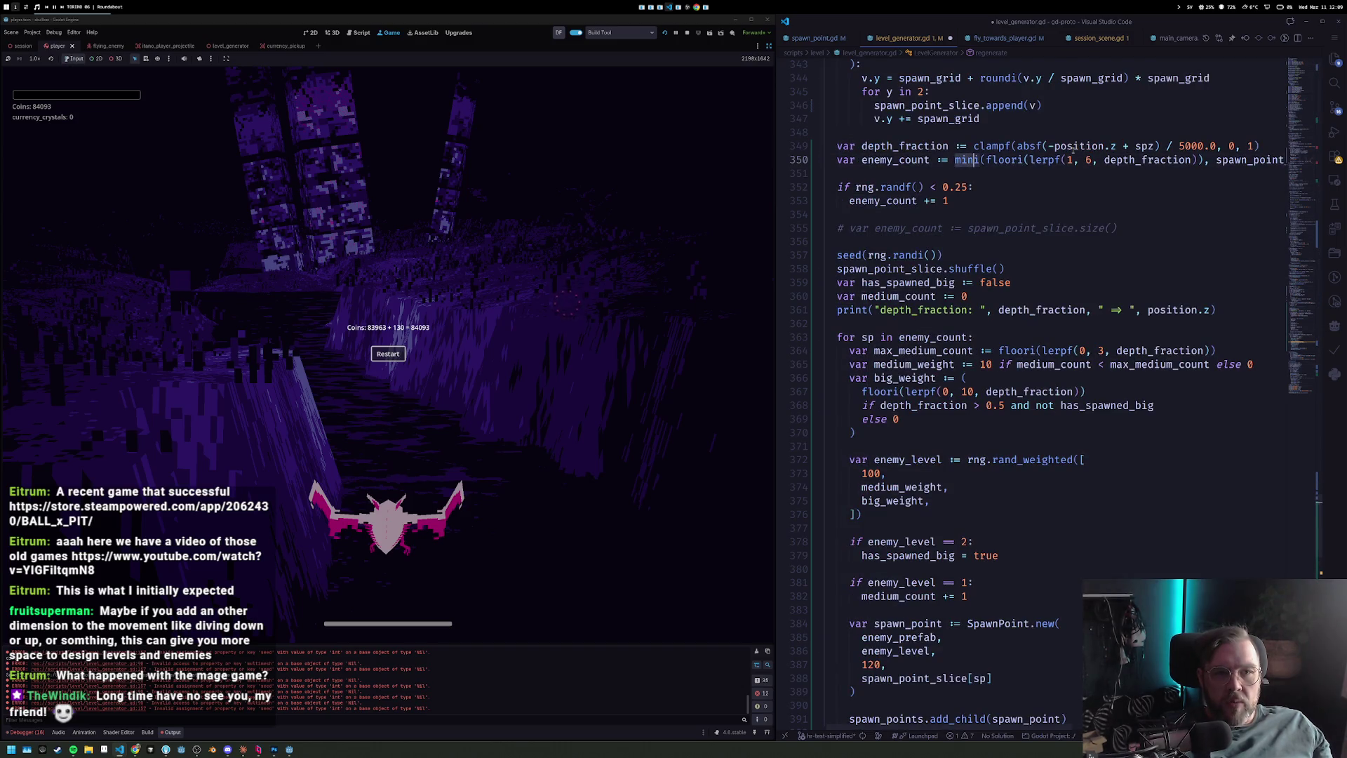
pyautogui.press('Delete')
pyautogui.press('Delete')
pyautogui.press('End')
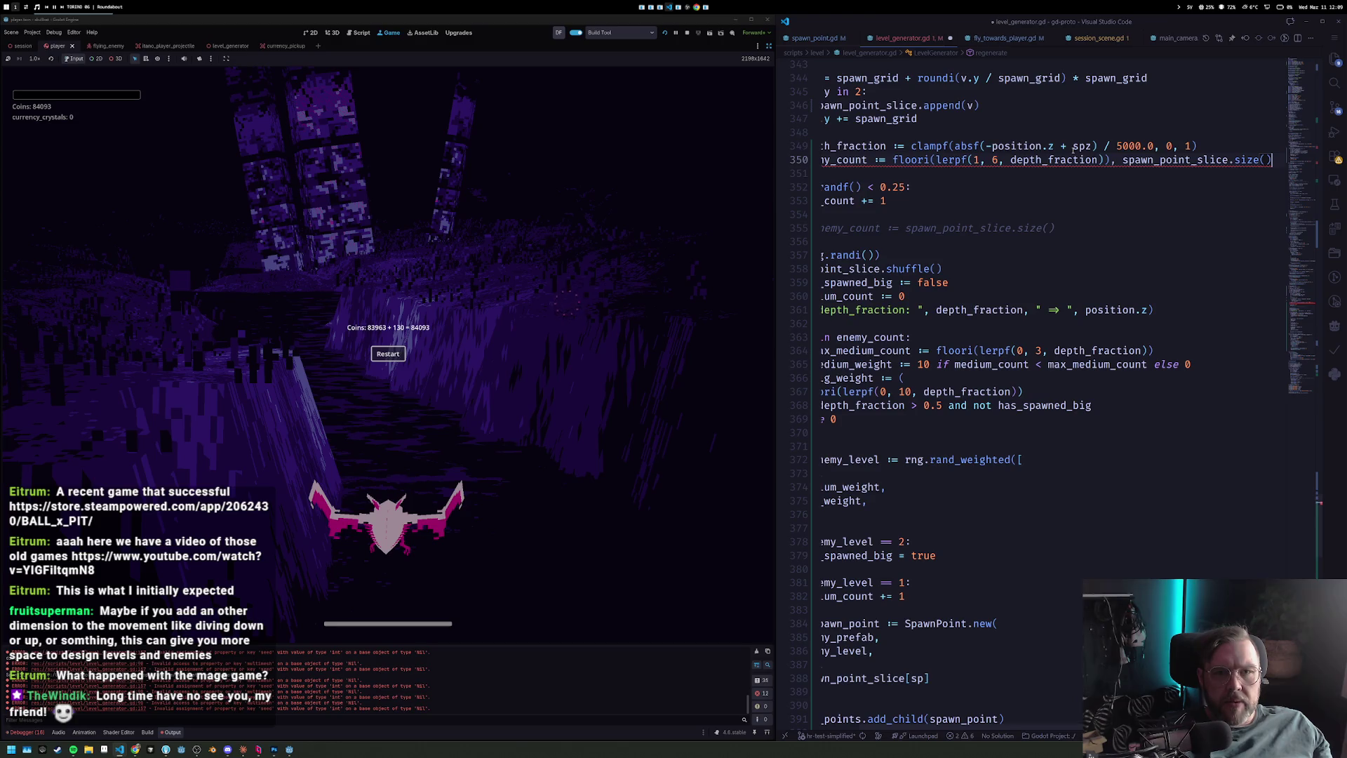
pyautogui.hotkey('ctrl', 'Left')
pyautogui.hotkey('ctrl', 'Left')
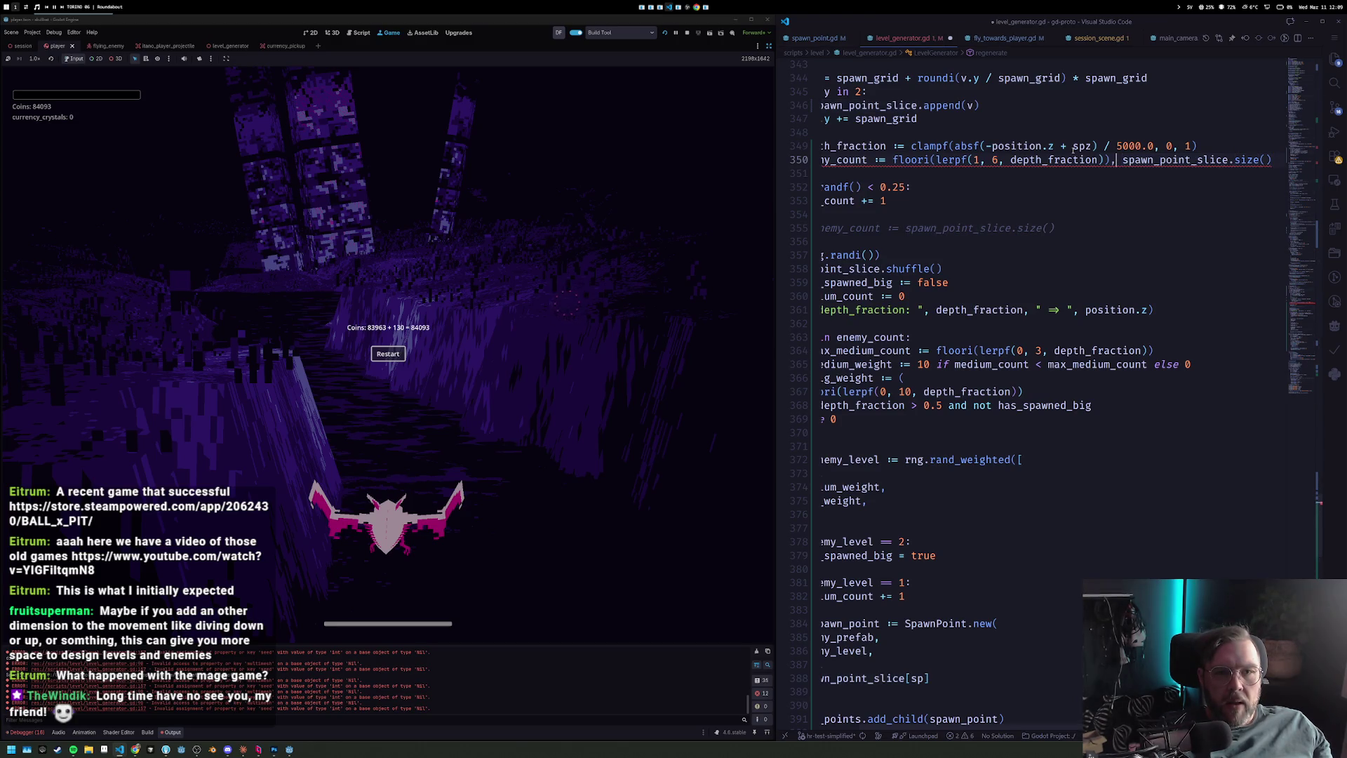
pyautogui.press('Return')
pyautogui.press('Return')
pyautogui.press('Return')
pyautogui.hotkey('alt', 'Down')
pyautogui.hotkey('alt', 'Down')
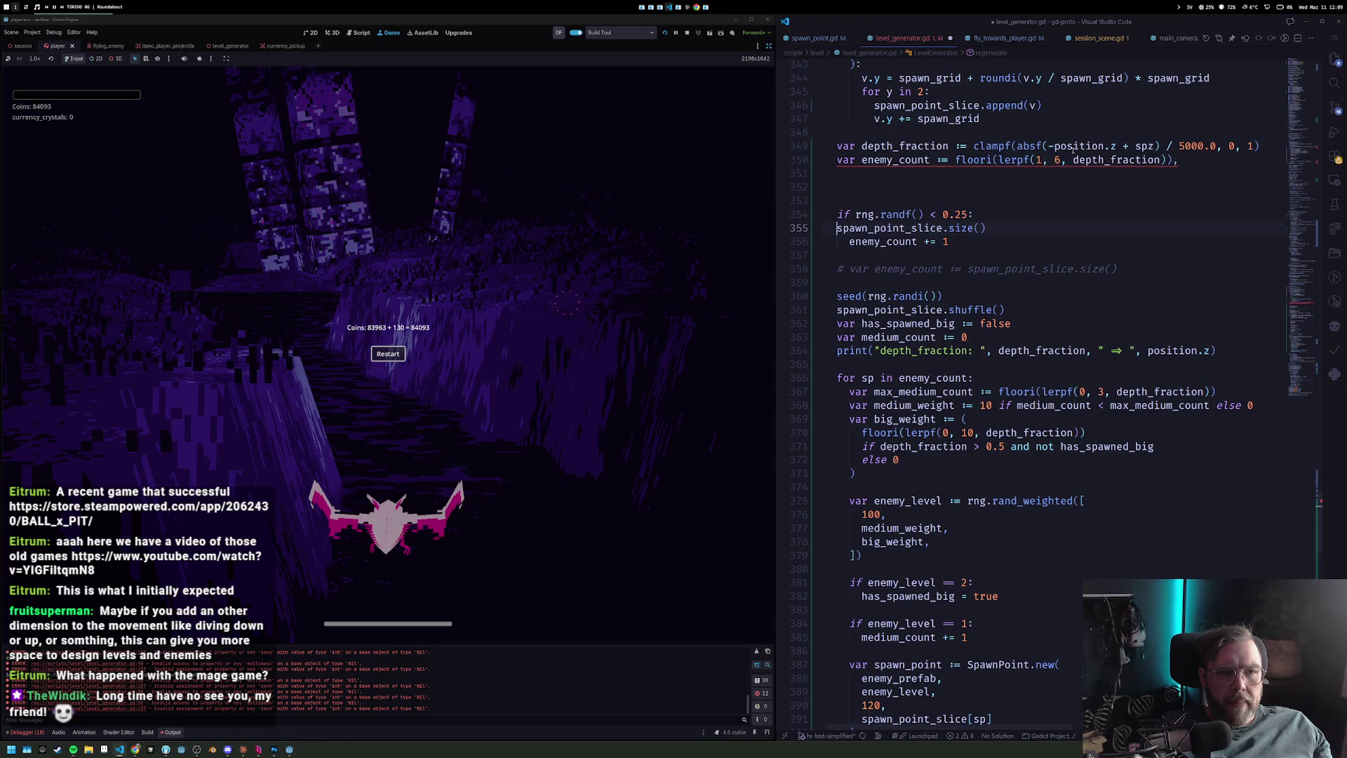
pyautogui.write('enemy_count = mini(')
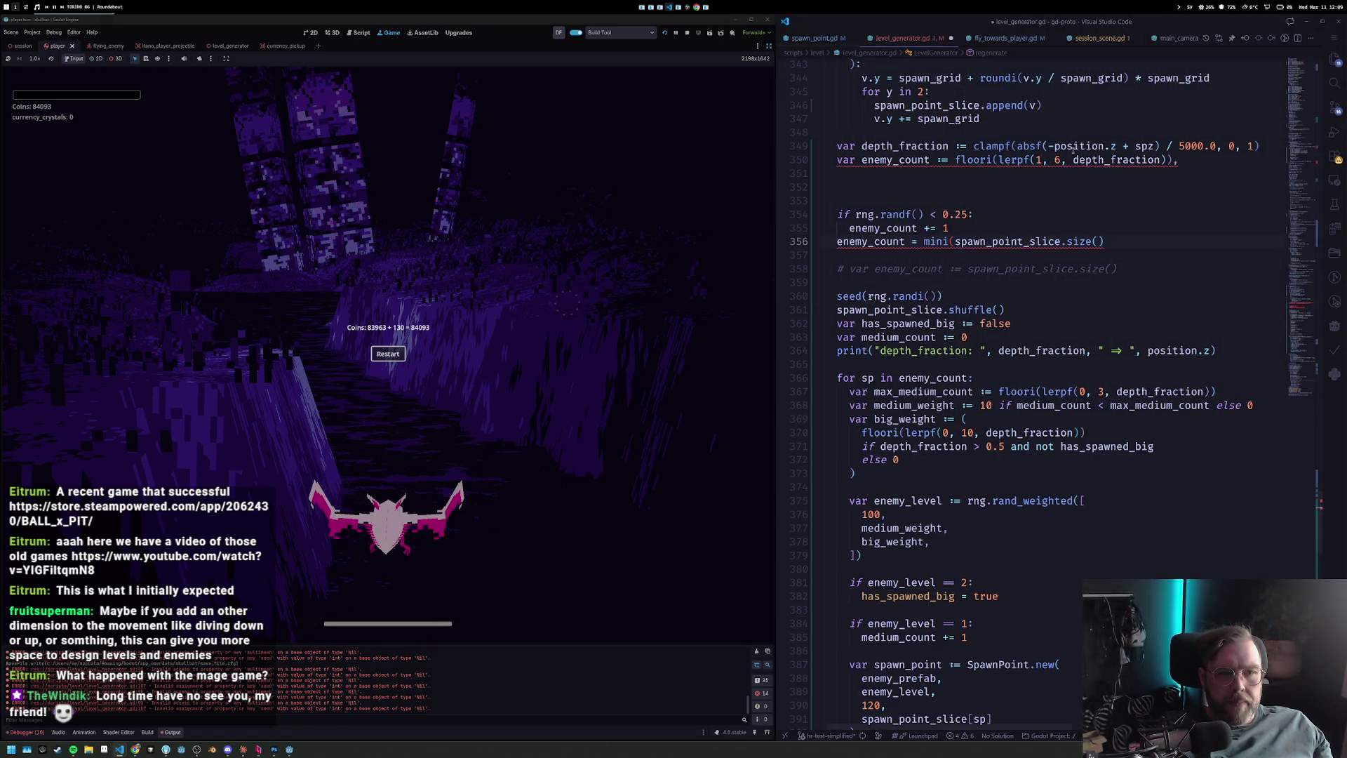
pyautogui.write('EnemyChallengeManager')
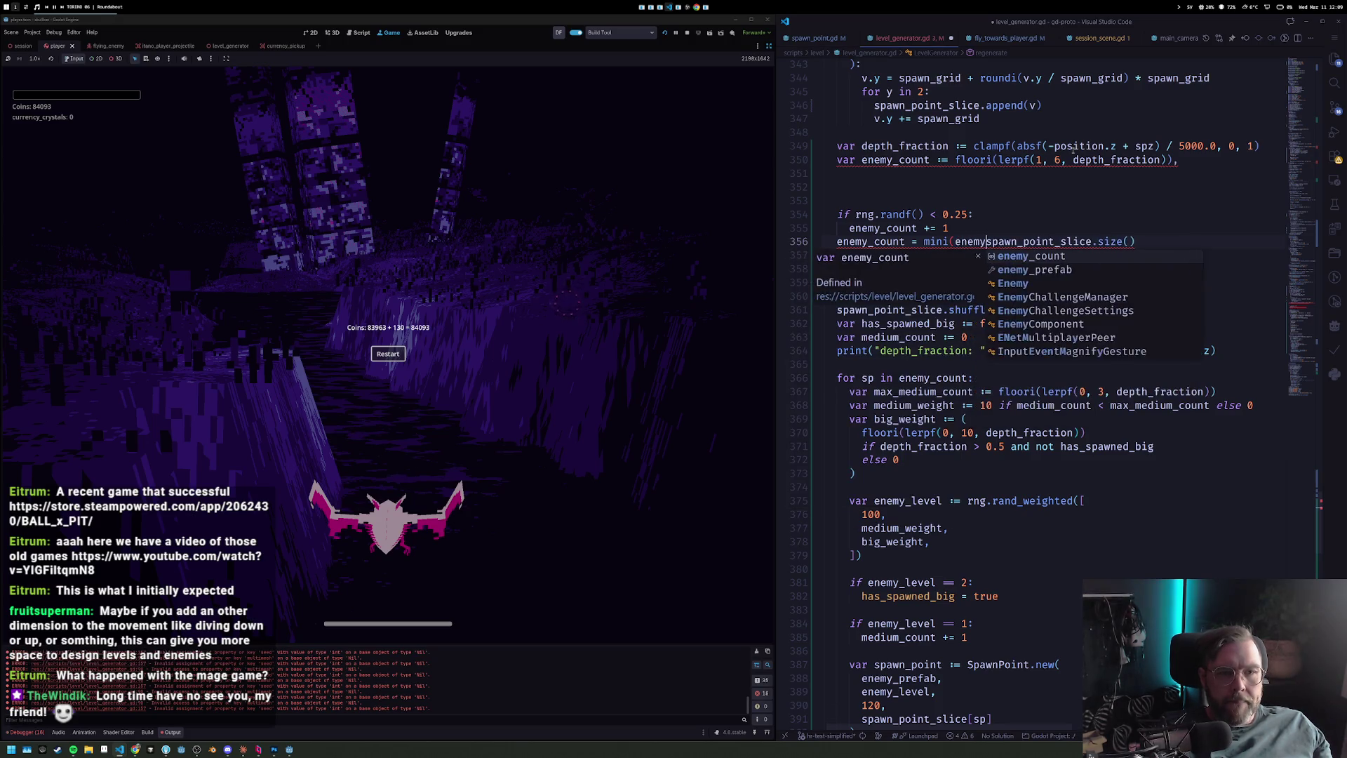
pyautogui.write('enemy_count,')
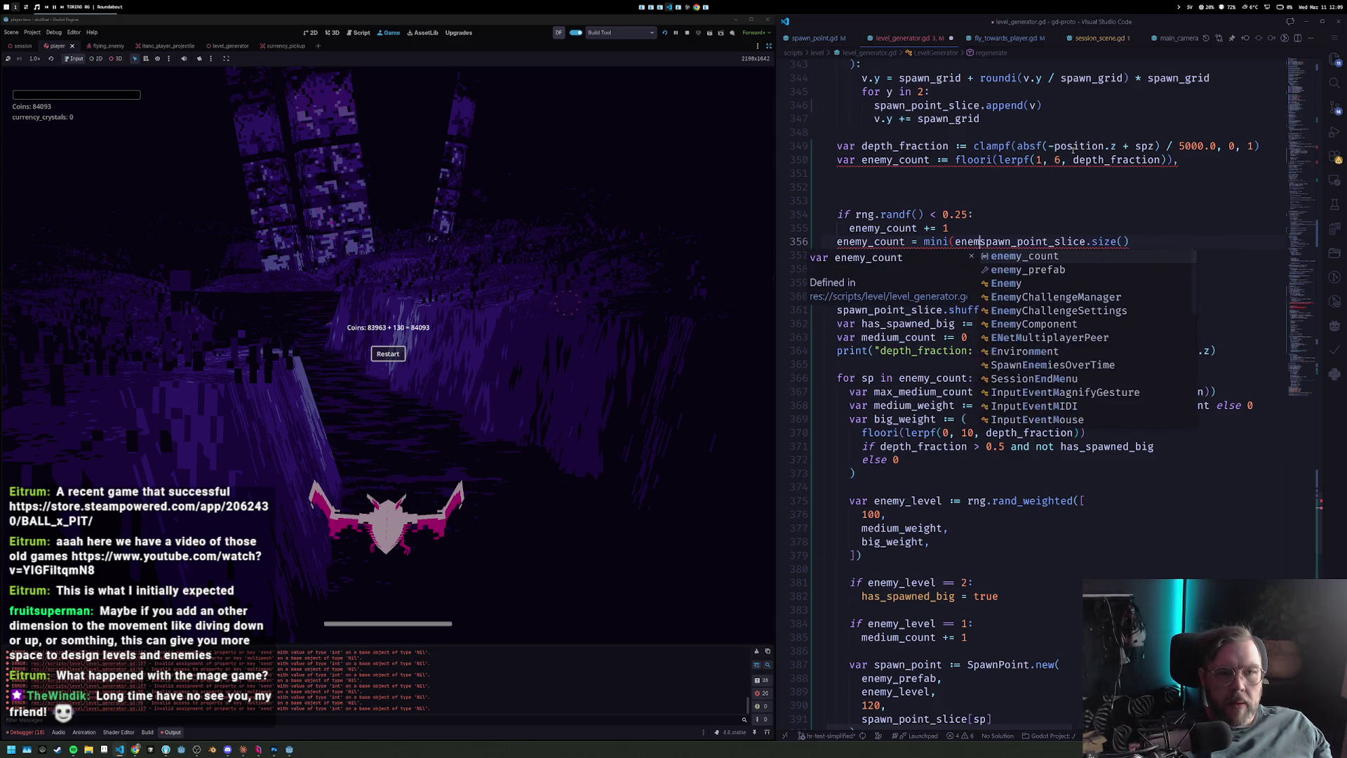
pyautogui.press('End')
pyautogui.write(')')
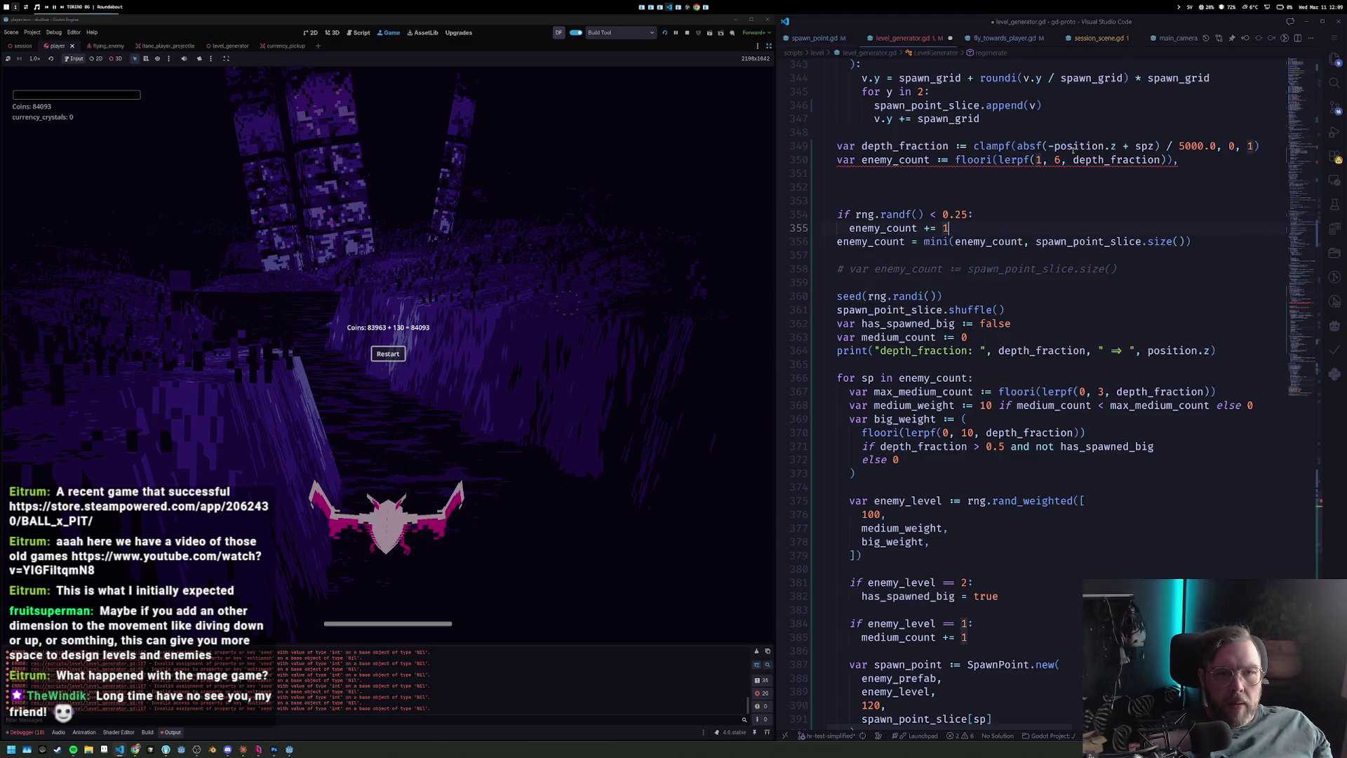
pyautogui.hotkey('alt', 'Up')
pyautogui.hotkey('alt', 'Up')
pyautogui.press('Up')
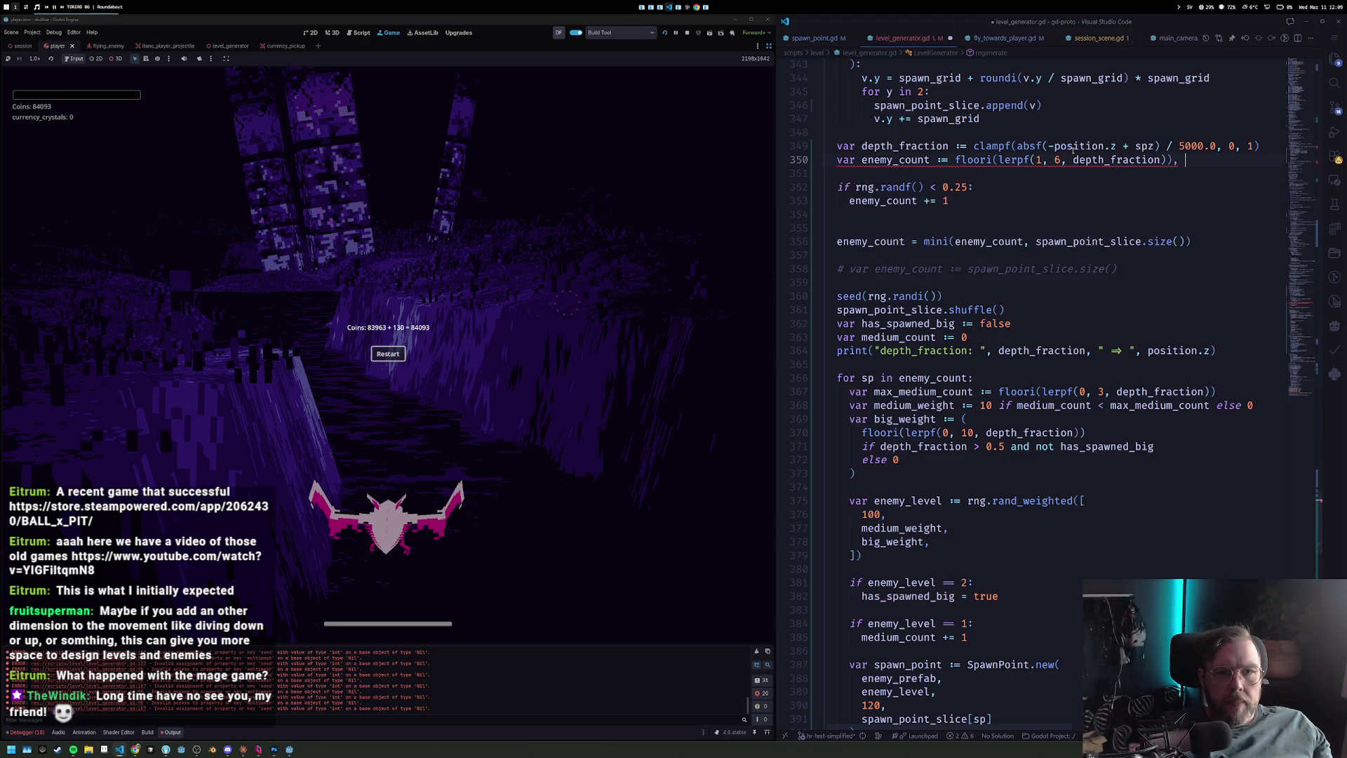
pyautogui.write(')')
pyautogui.press('Down')
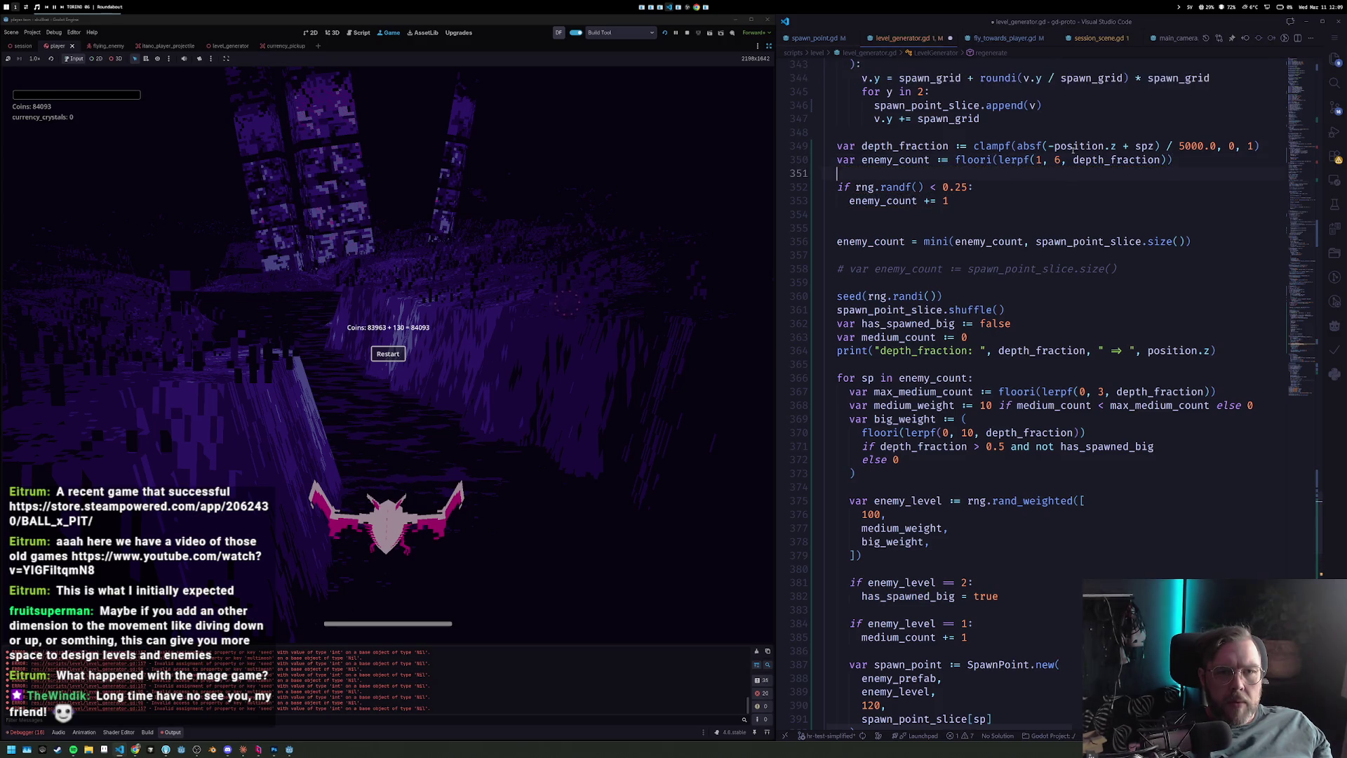
# Make the bonus add randi_range(1, 2) enemies and delete the leftover blank lines.
pyautogui.write('rand')
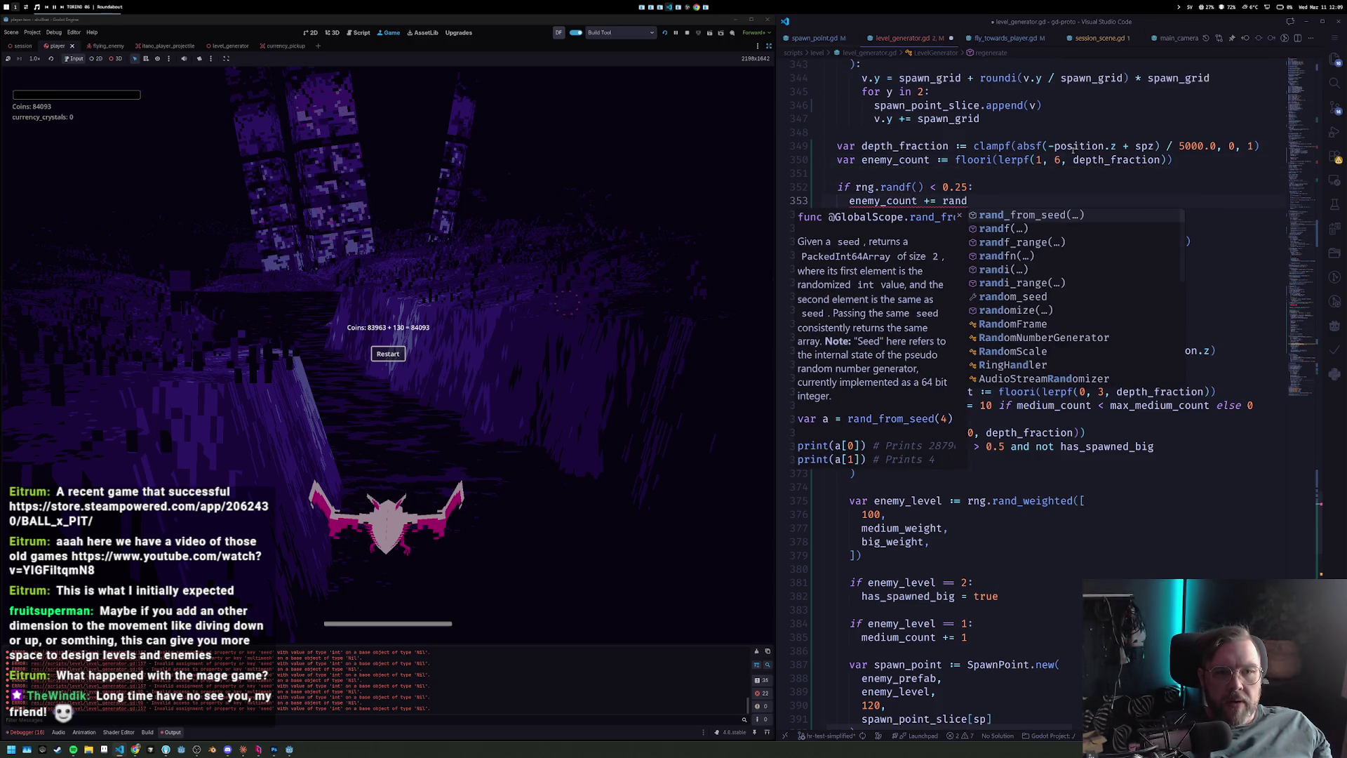
pyautogui.press('Down')
pyautogui.press('Down')
pyautogui.press('Down')
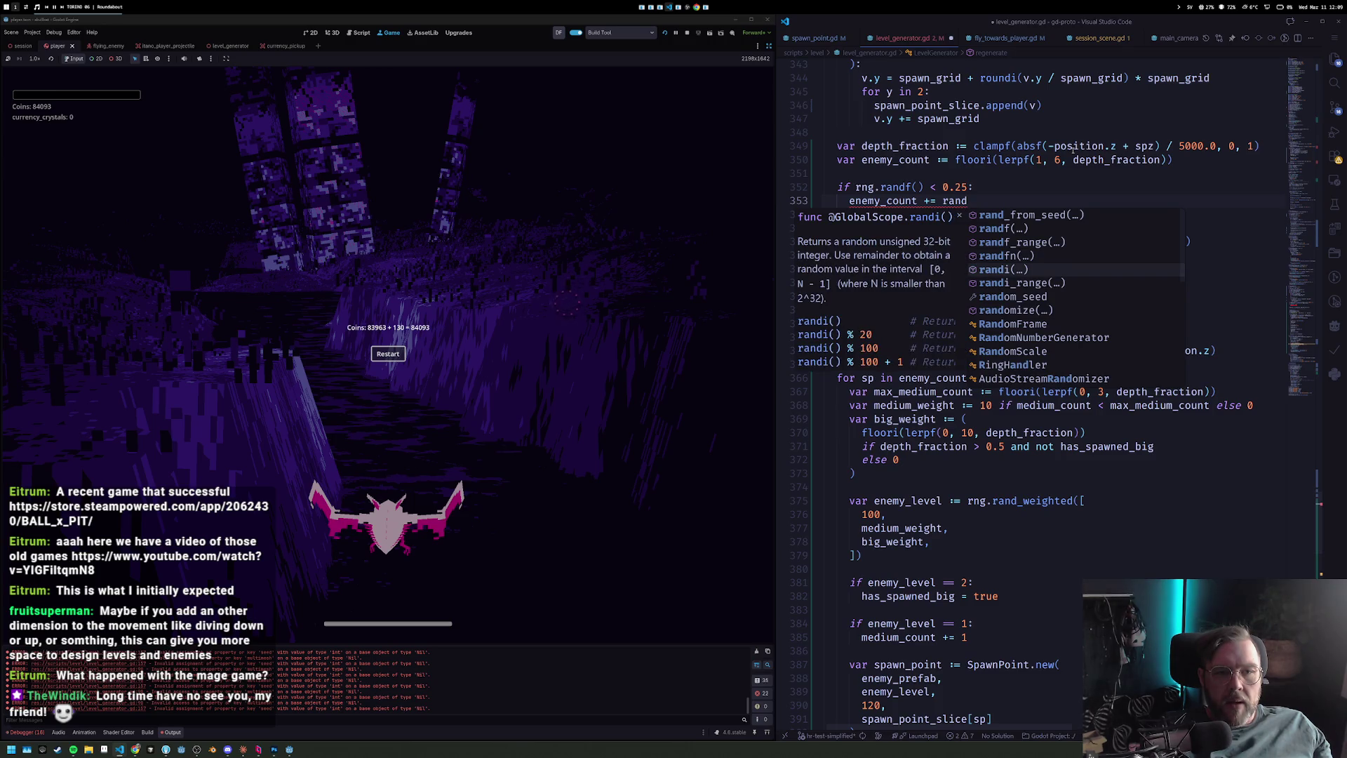
pyautogui.press('Down')
pyautogui.press('Return')
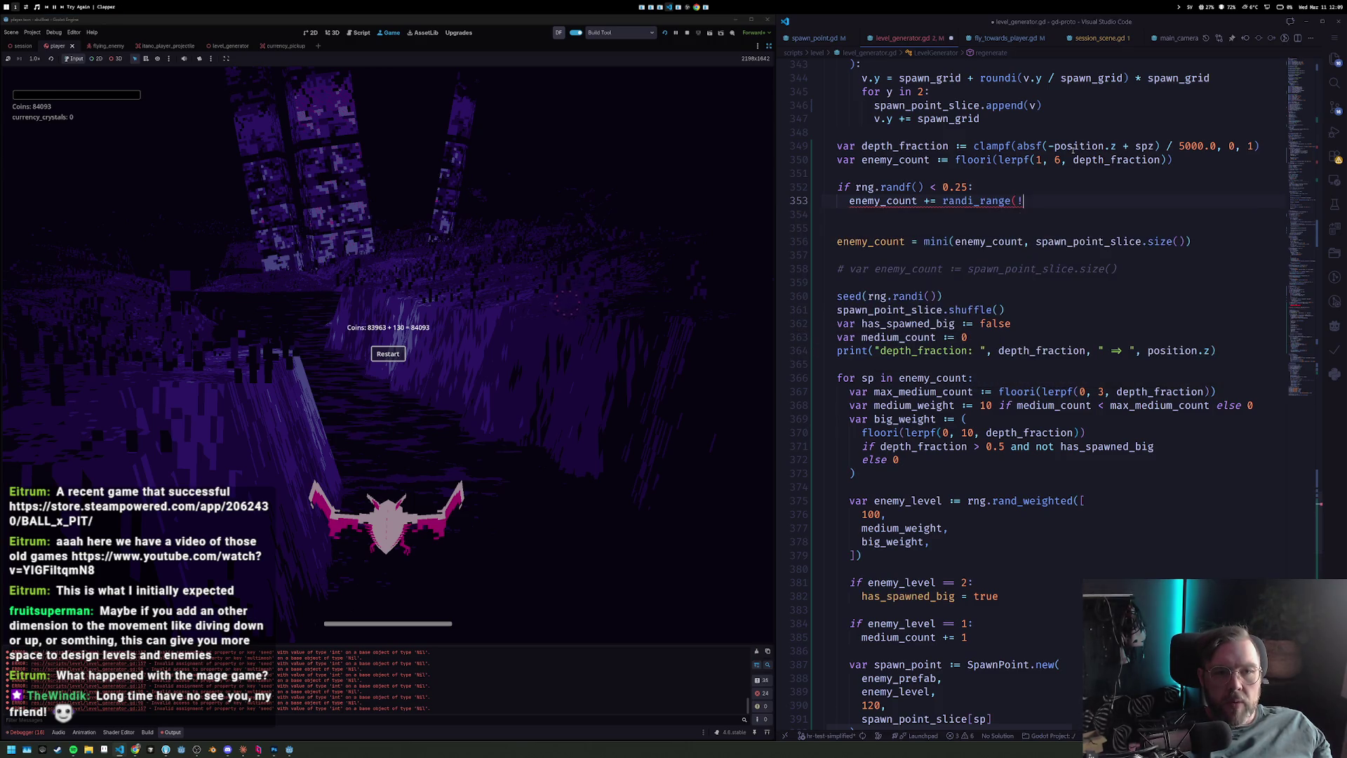
pyautogui.write(', 2)')
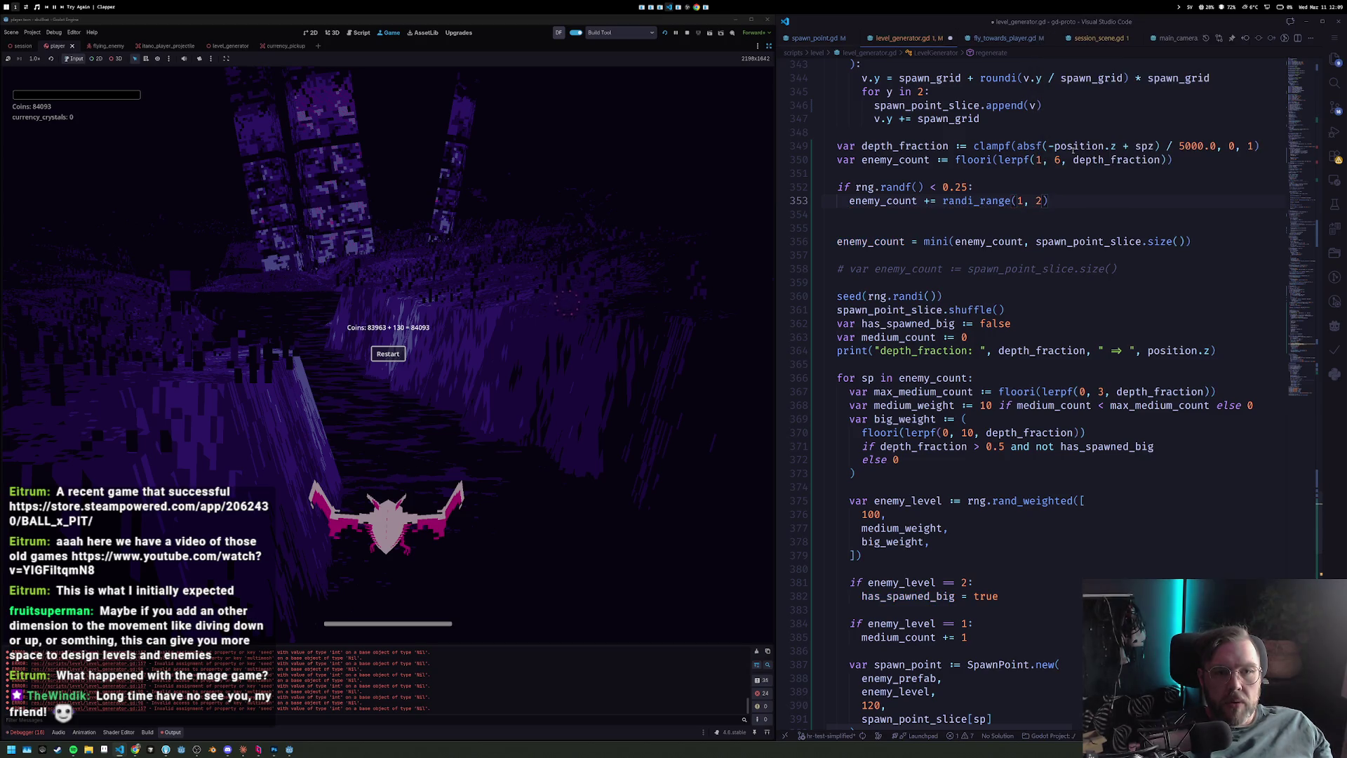
pyautogui.press('Delete')
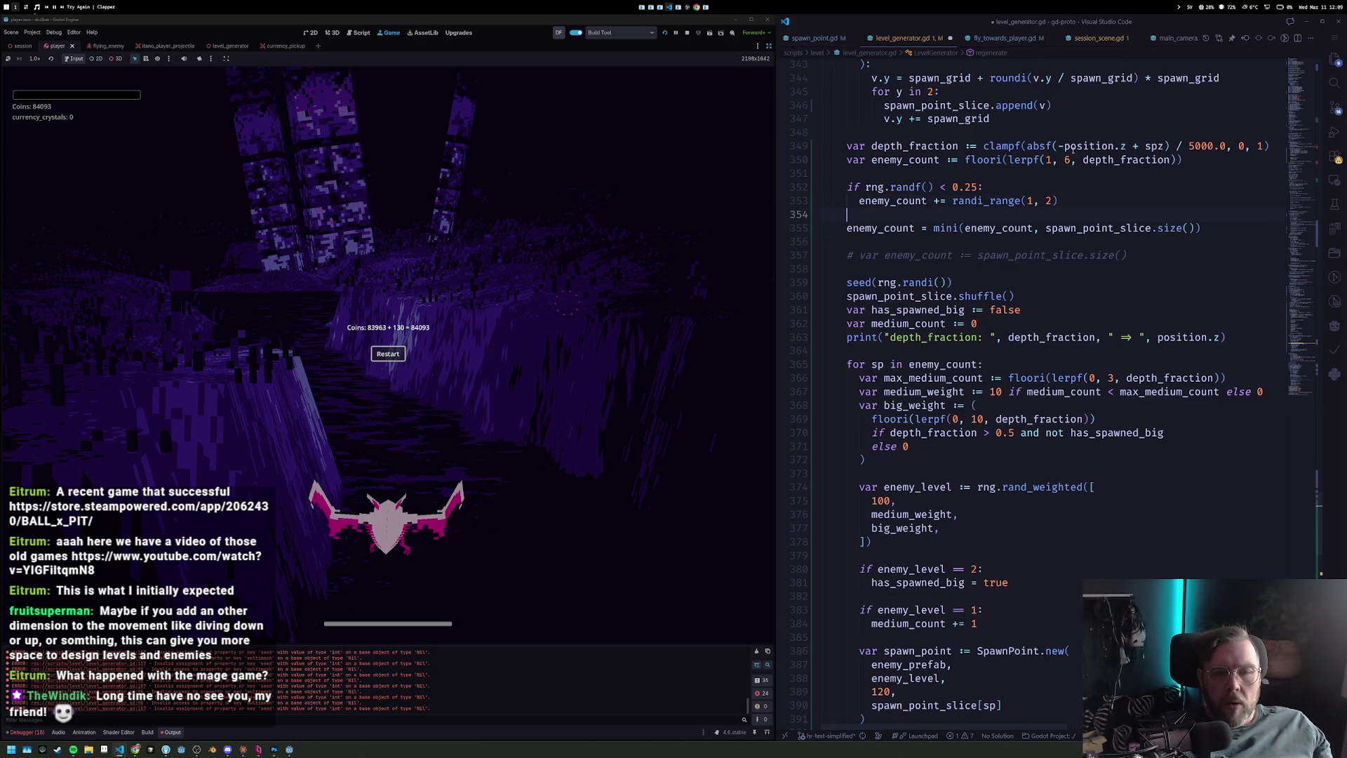
pyautogui.press('BackSpace')
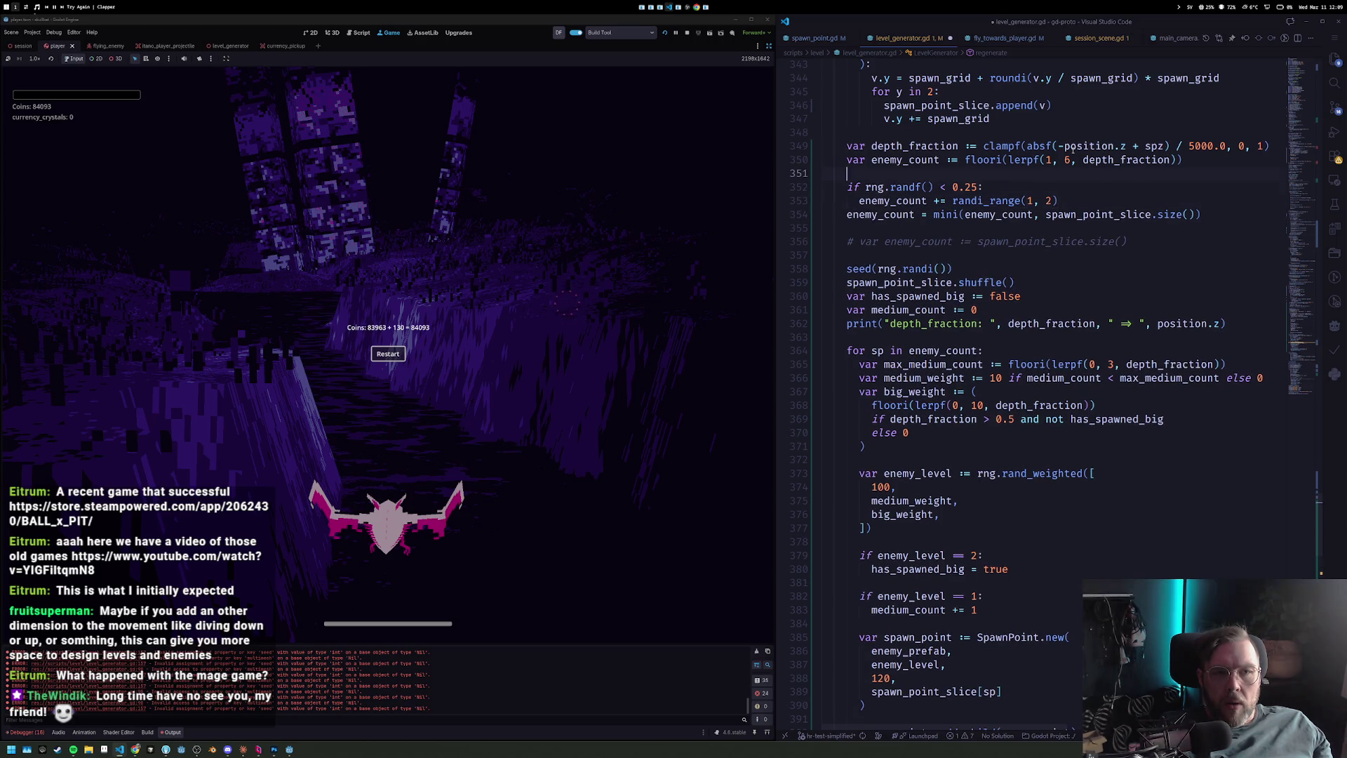
pyautogui.hotkey('alt', 'Up')
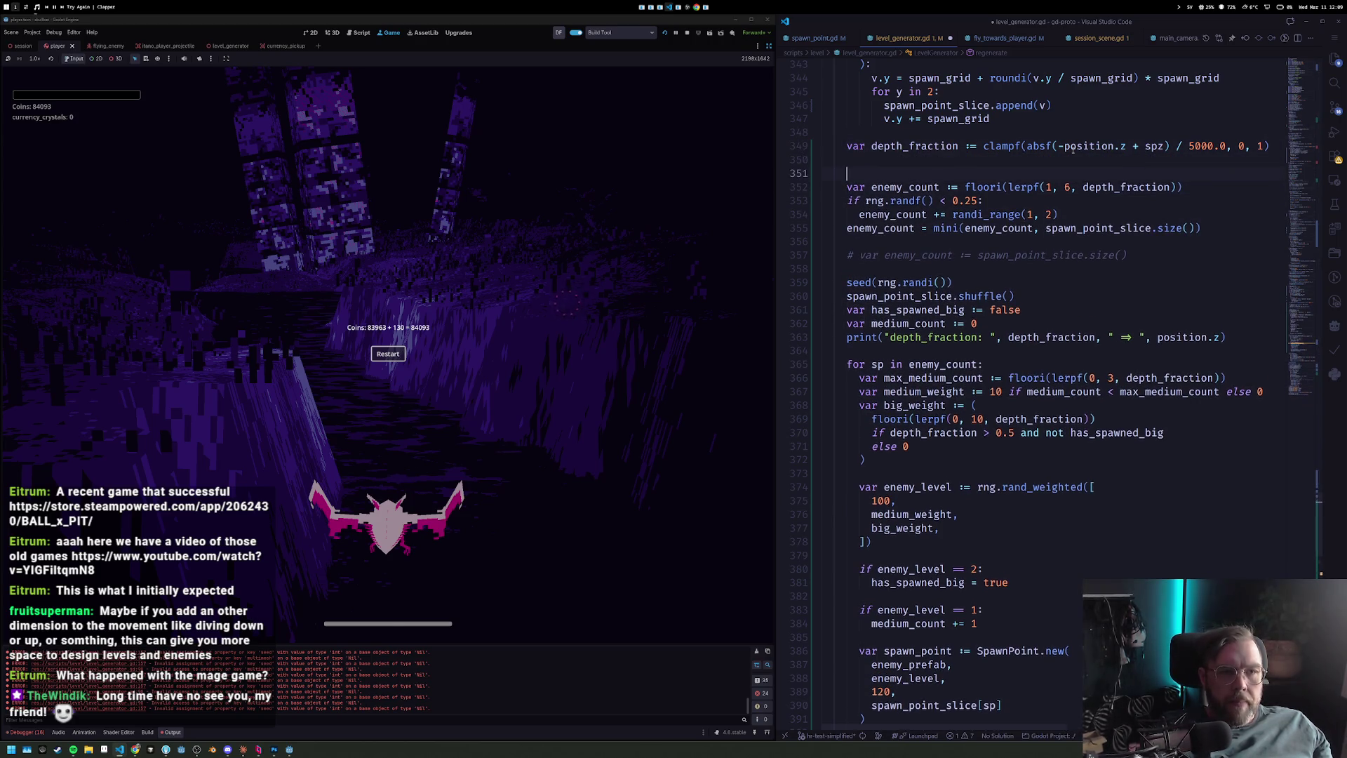
# Add the comment '# calculate number of enemies' above the enemy_count line.
pyautogui.press('Return')
pyautogui.write('# e')
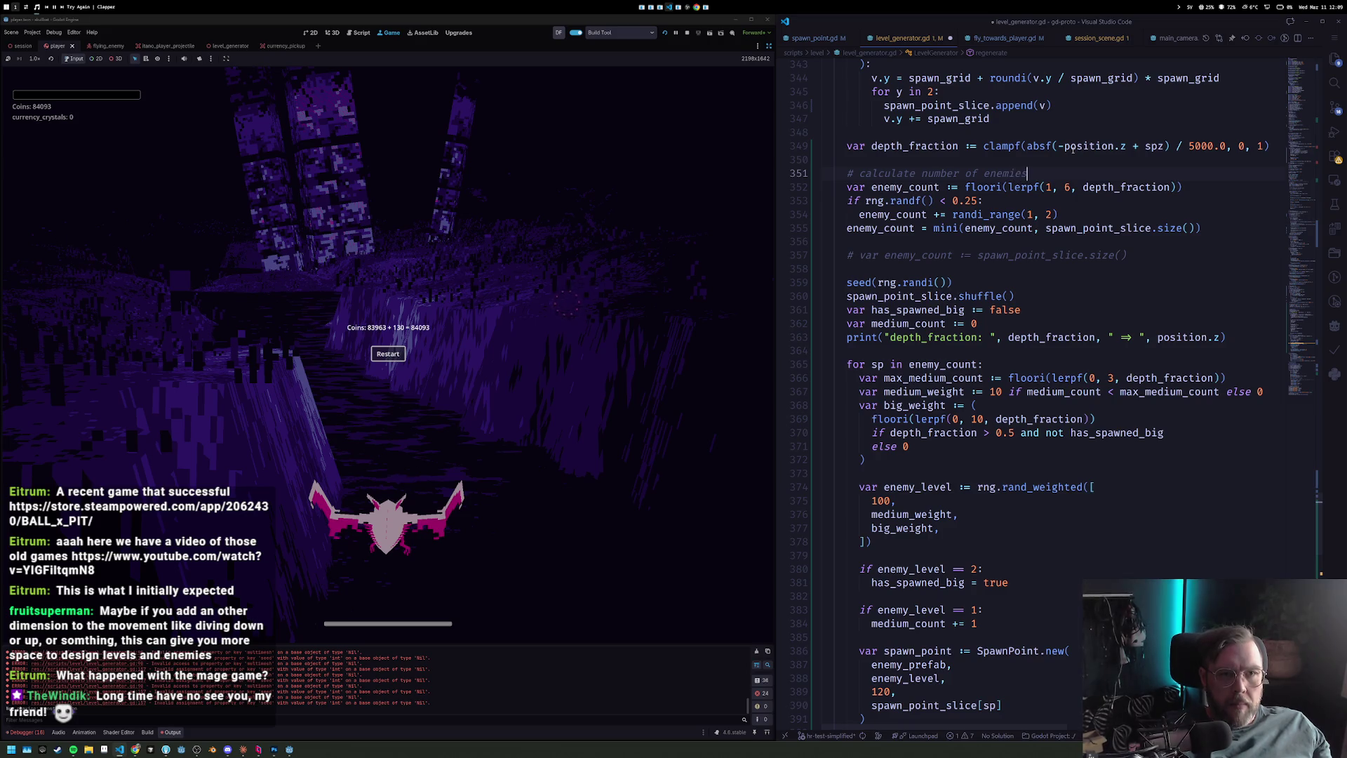
pyautogui.press('Down')
pyautogui.press('Down')
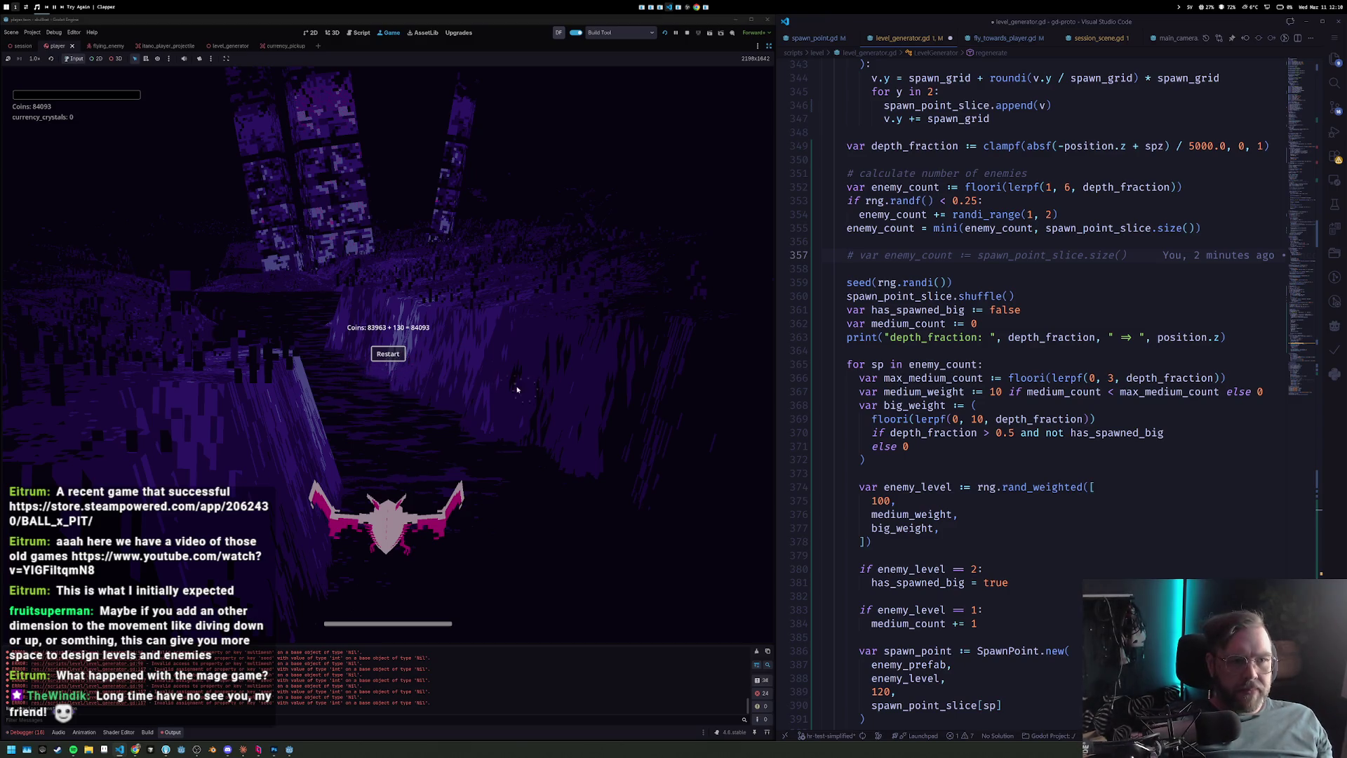
# Delete the old commented-out enemy_count line and add '# todo: shuffle using rng directly' after seed().
pyautogui.moveTo(1146, 249); pyautogui.dragTo(1238, 229)
pyautogui.press('BackSpace')
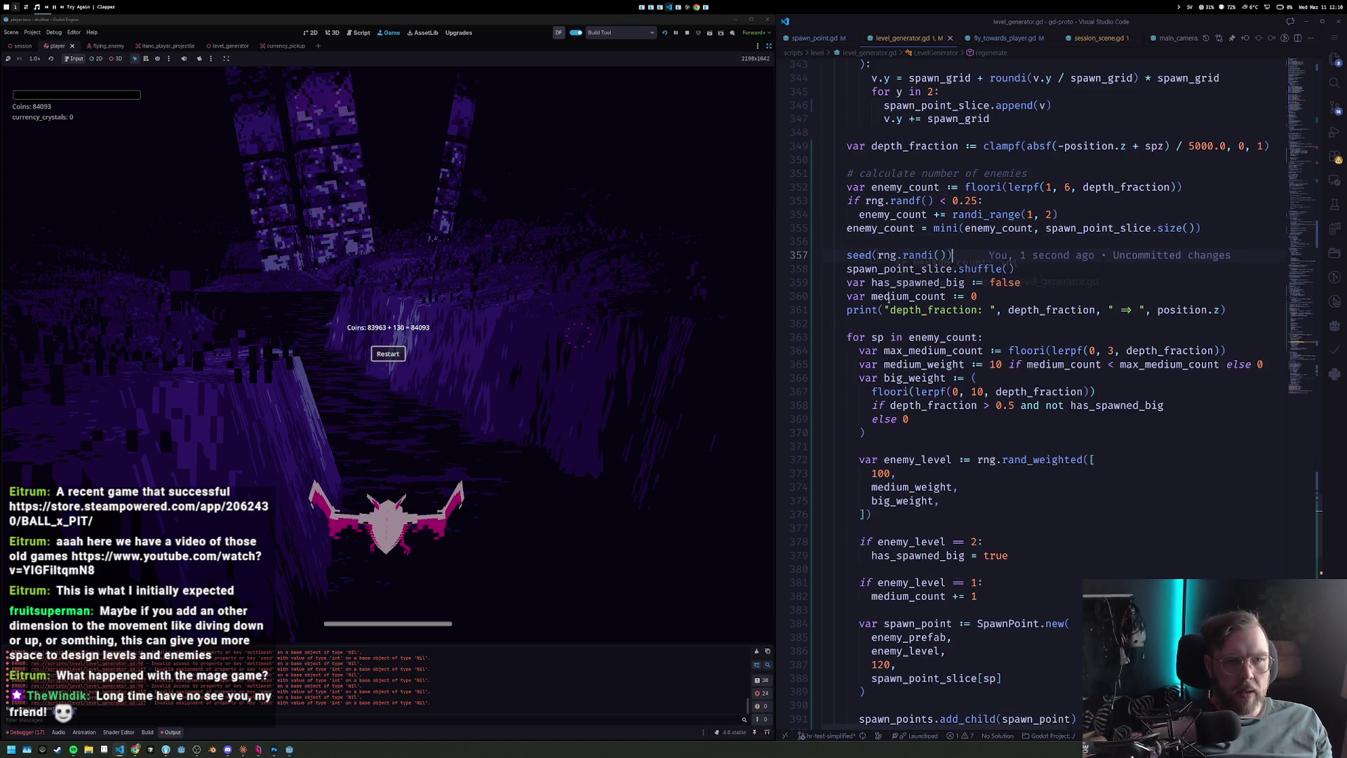
pyautogui.write(' #')
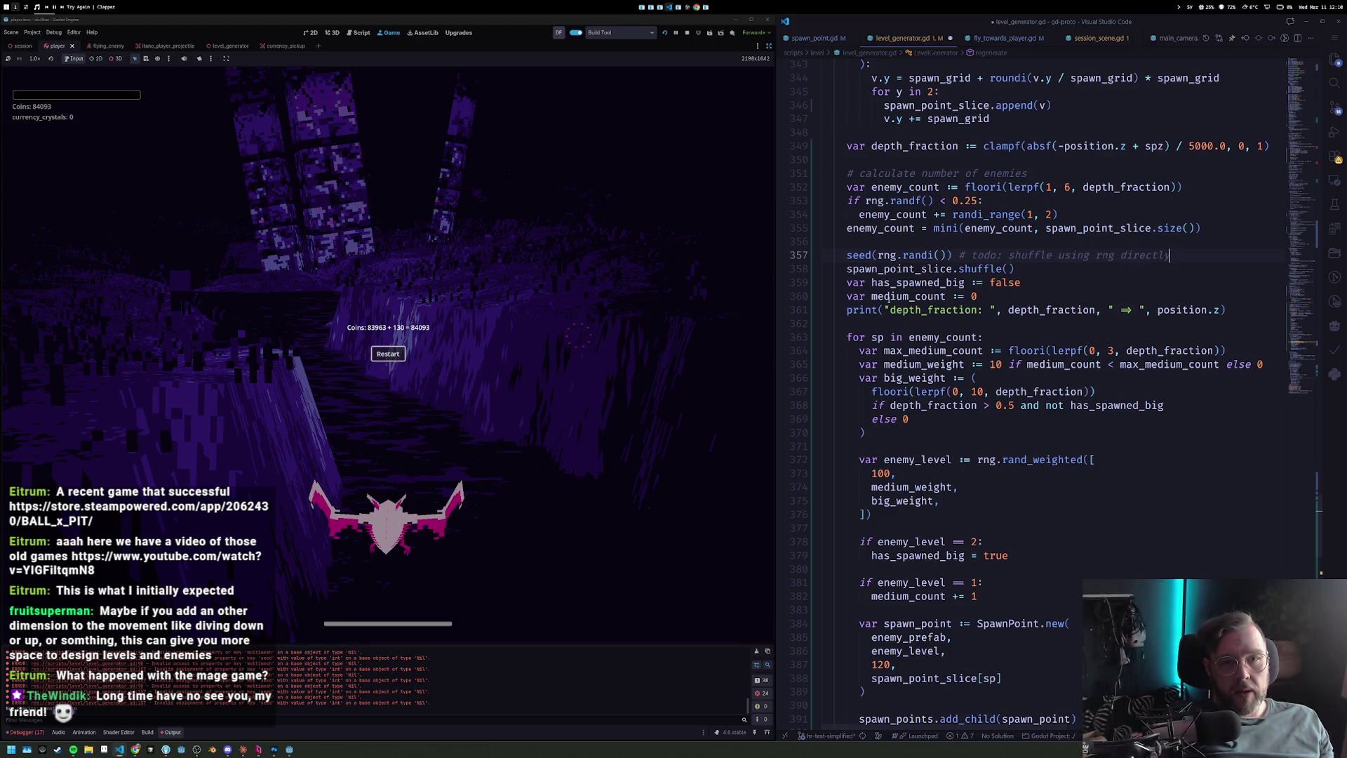
pyautogui.click(394, 355)
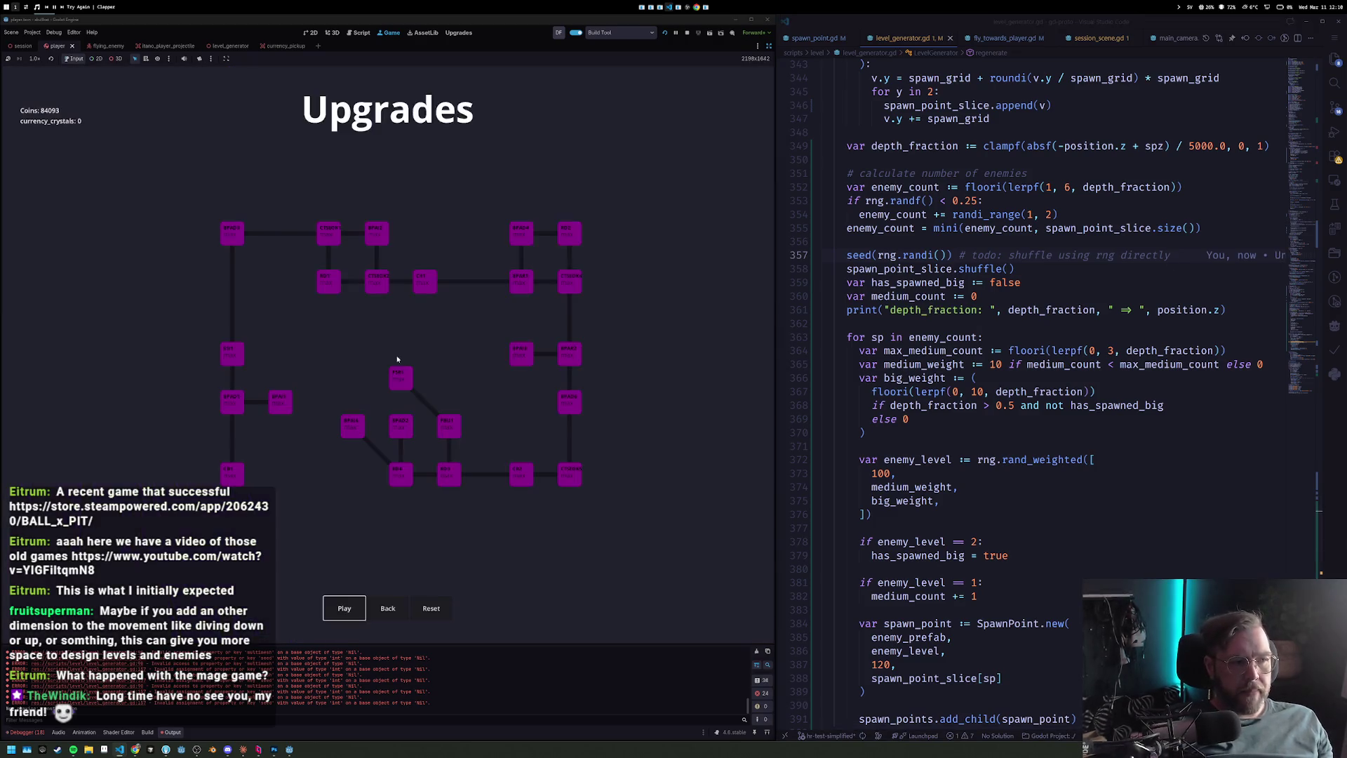
# Start a new playtest run, then delete the 25% chance condition so extra enemies always apply.
pyautogui.press('space')
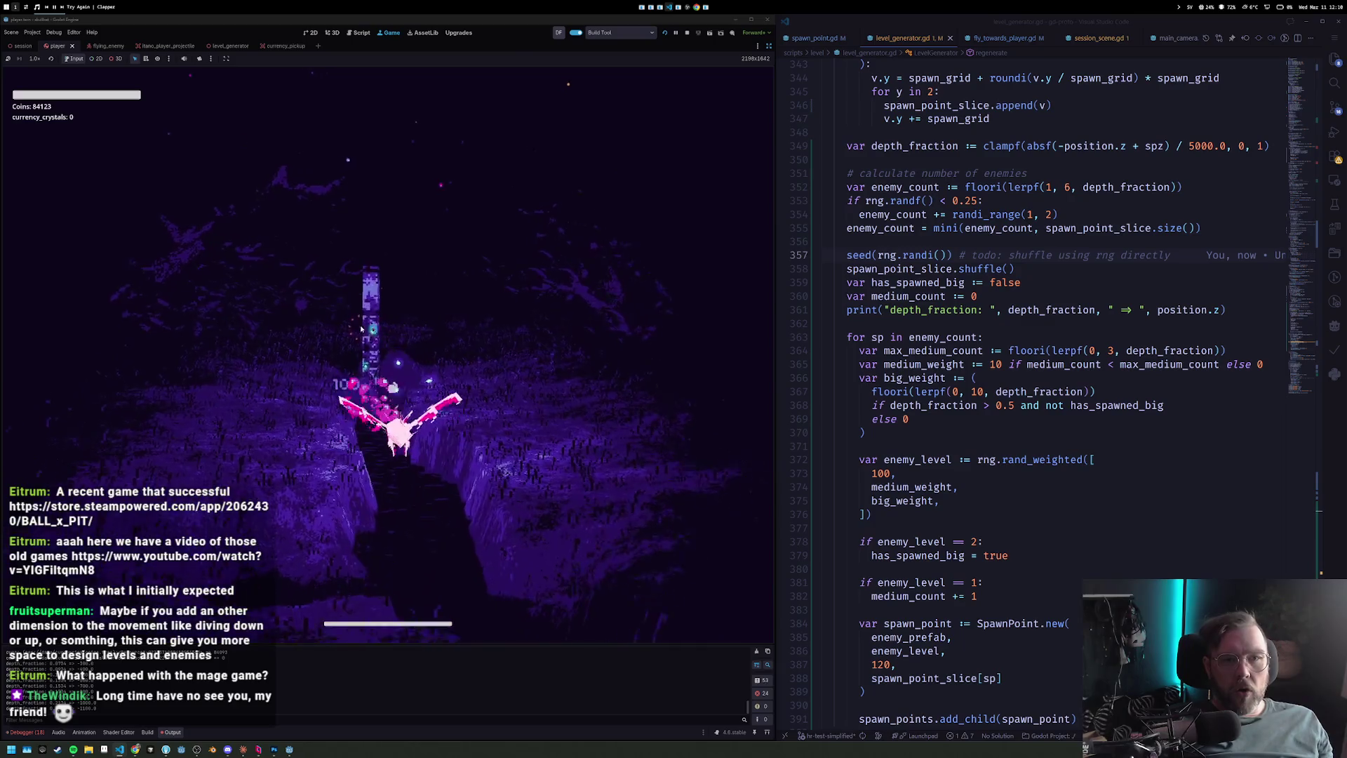
pyautogui.click(1095, 166)
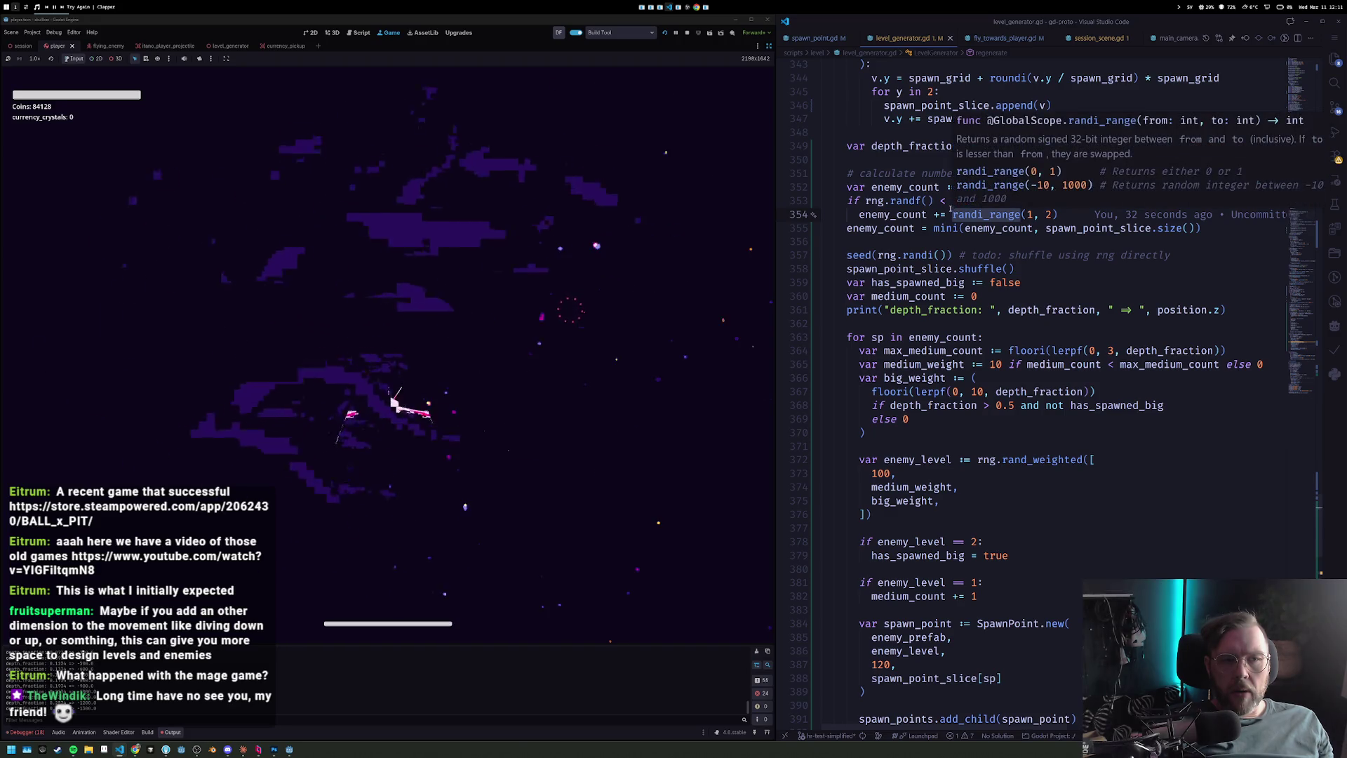
pyautogui.click(965, 201)
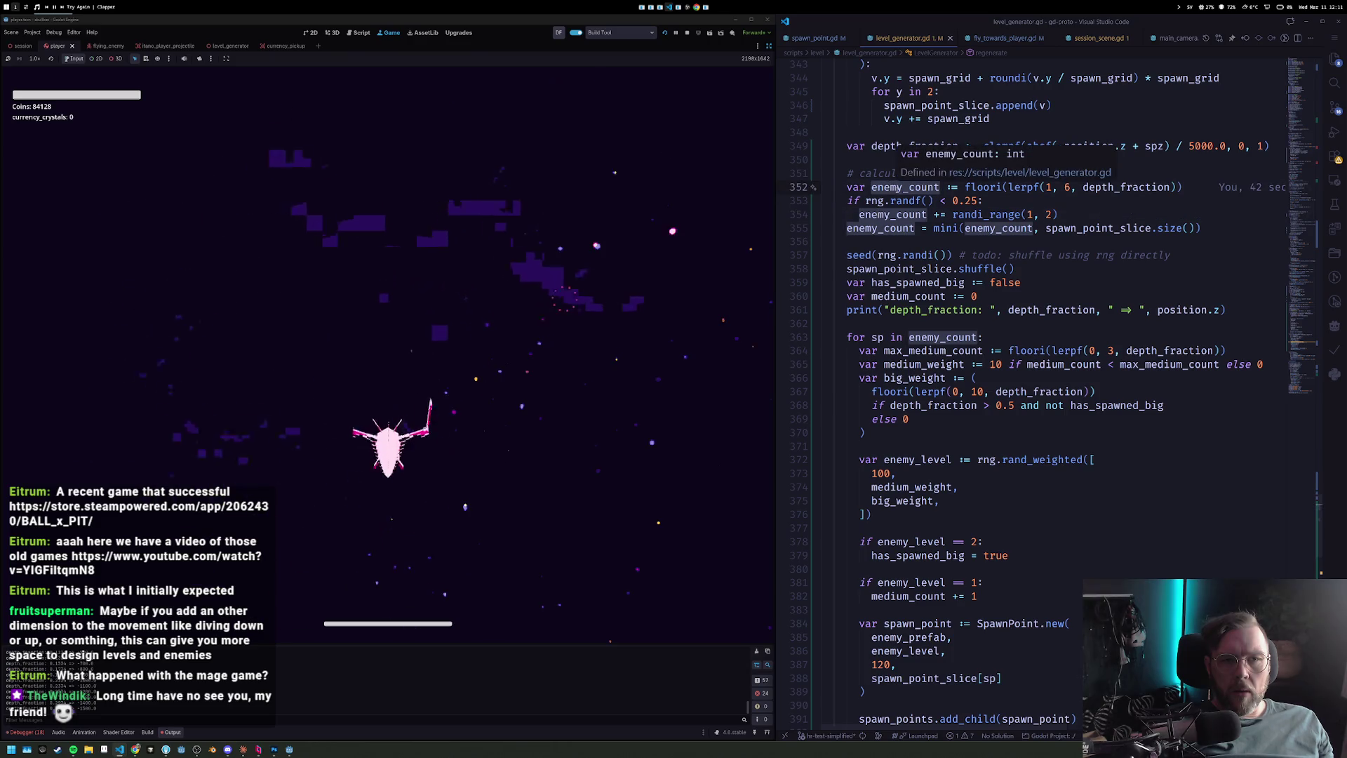
pyautogui.press('Down')
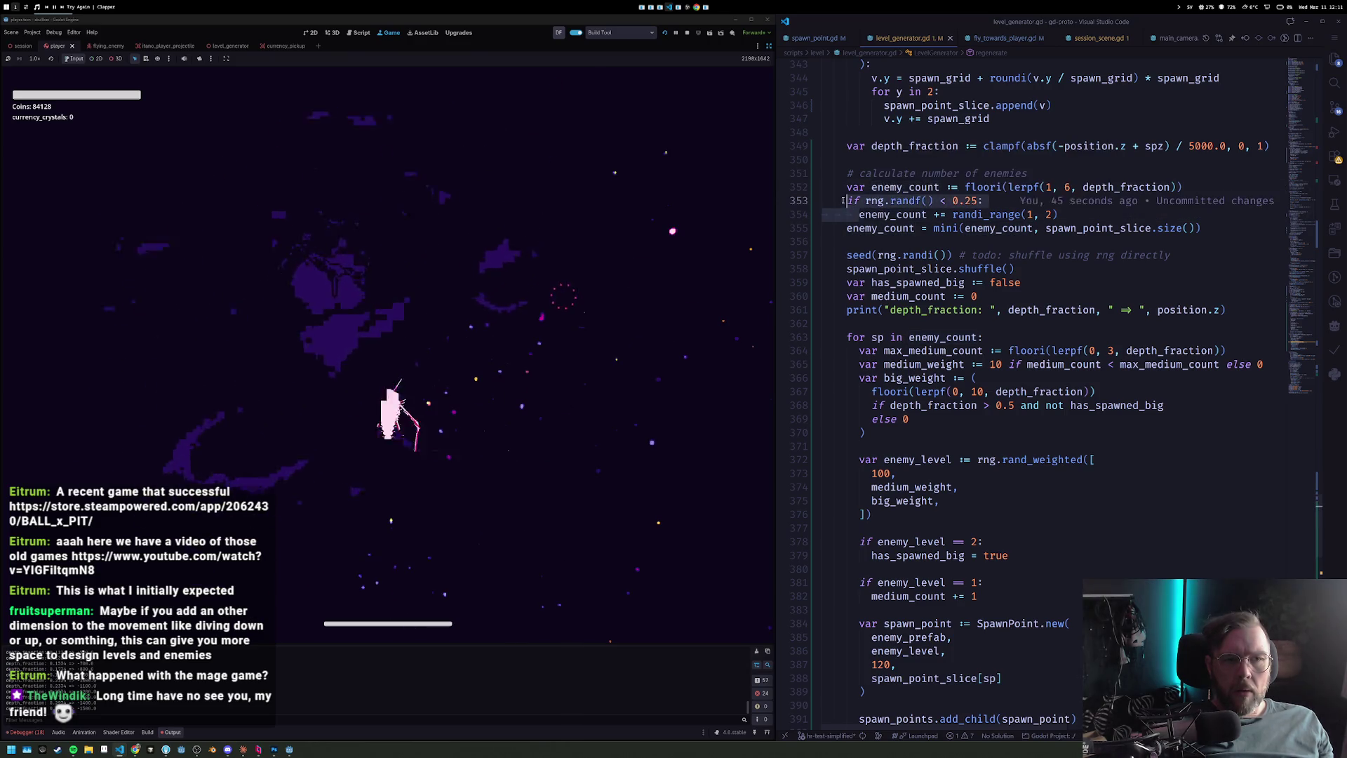
pyautogui.hotkey('ctrl', 'shift', 'k')
pyautogui.hotkey('shift', 'Tab')
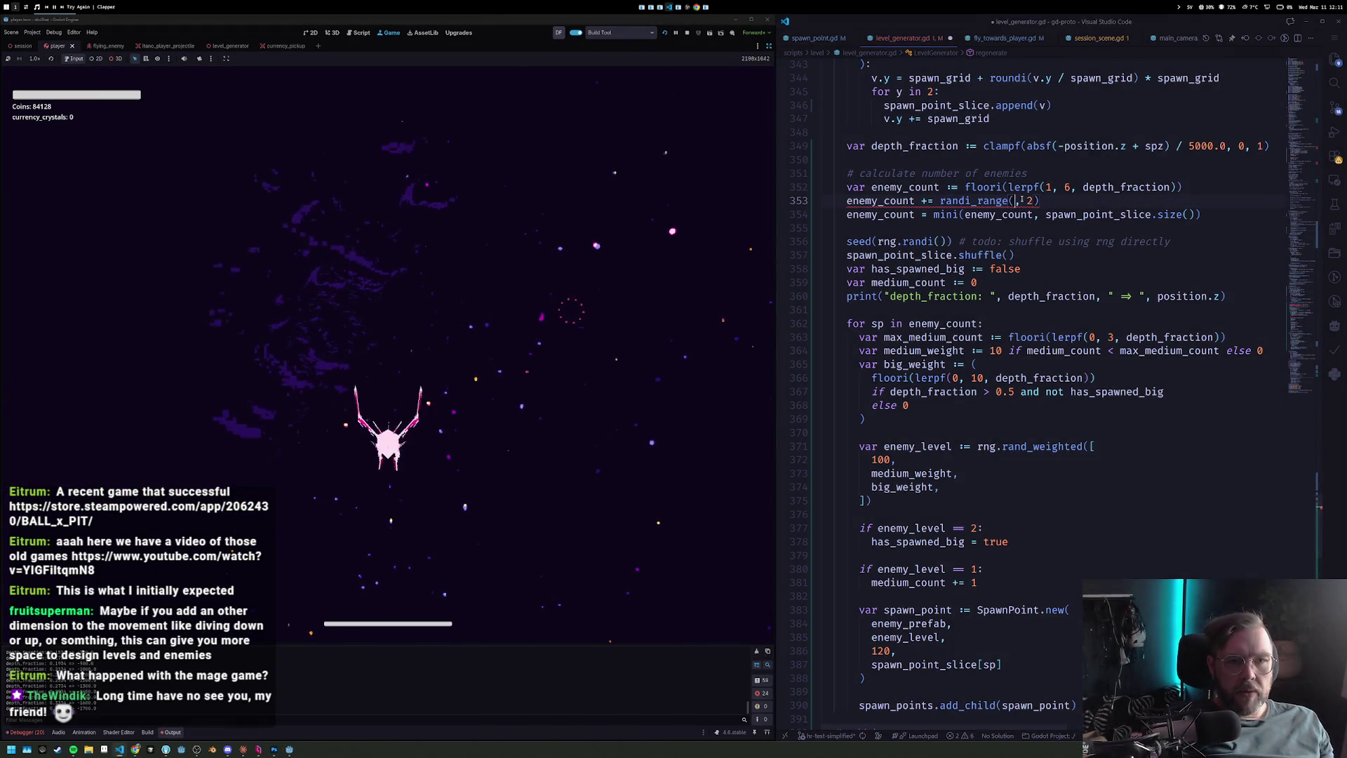
pyautogui.write('0')
# Save the script, start a new run, and change the depth divisor from 5000.0 to 3000.0.
pyautogui.hotkey('ctrl', 's')
pyautogui.moveTo(983, 203)
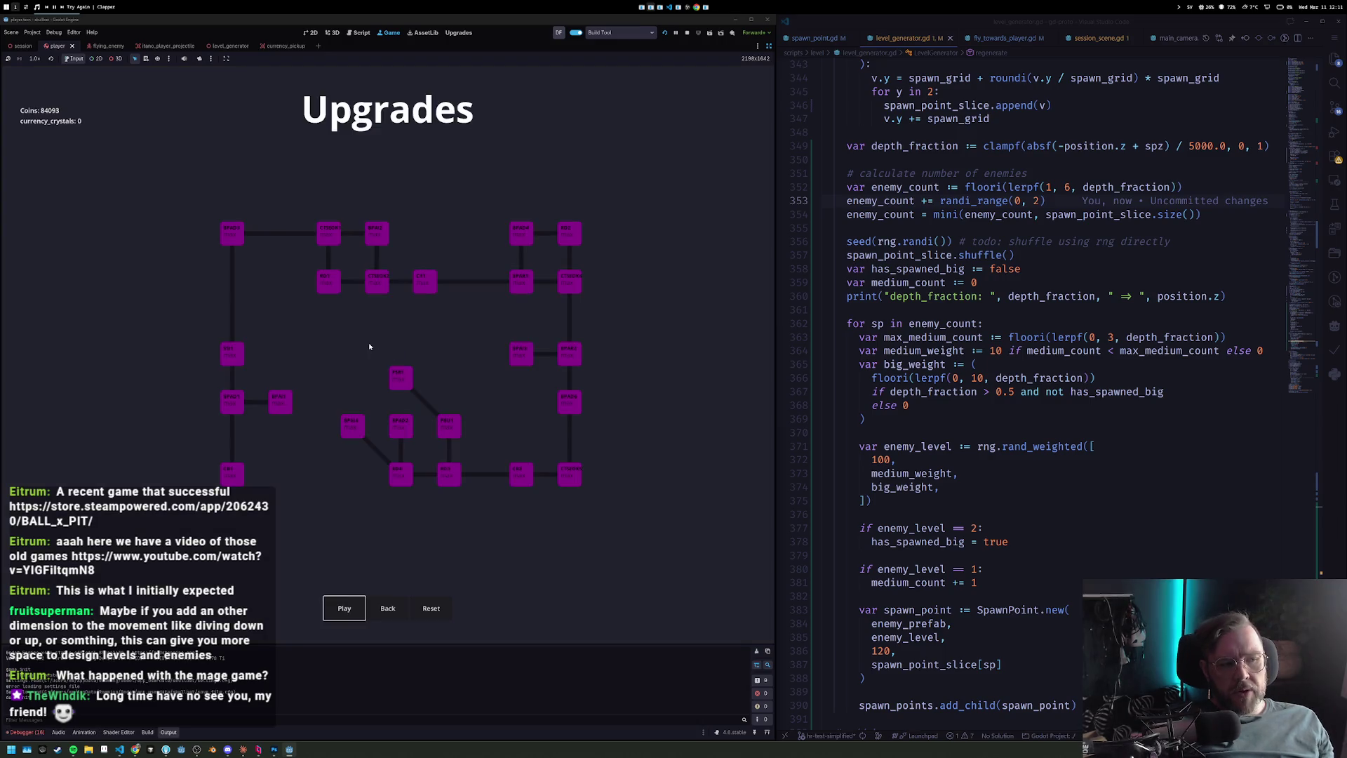
pyautogui.press('Return')
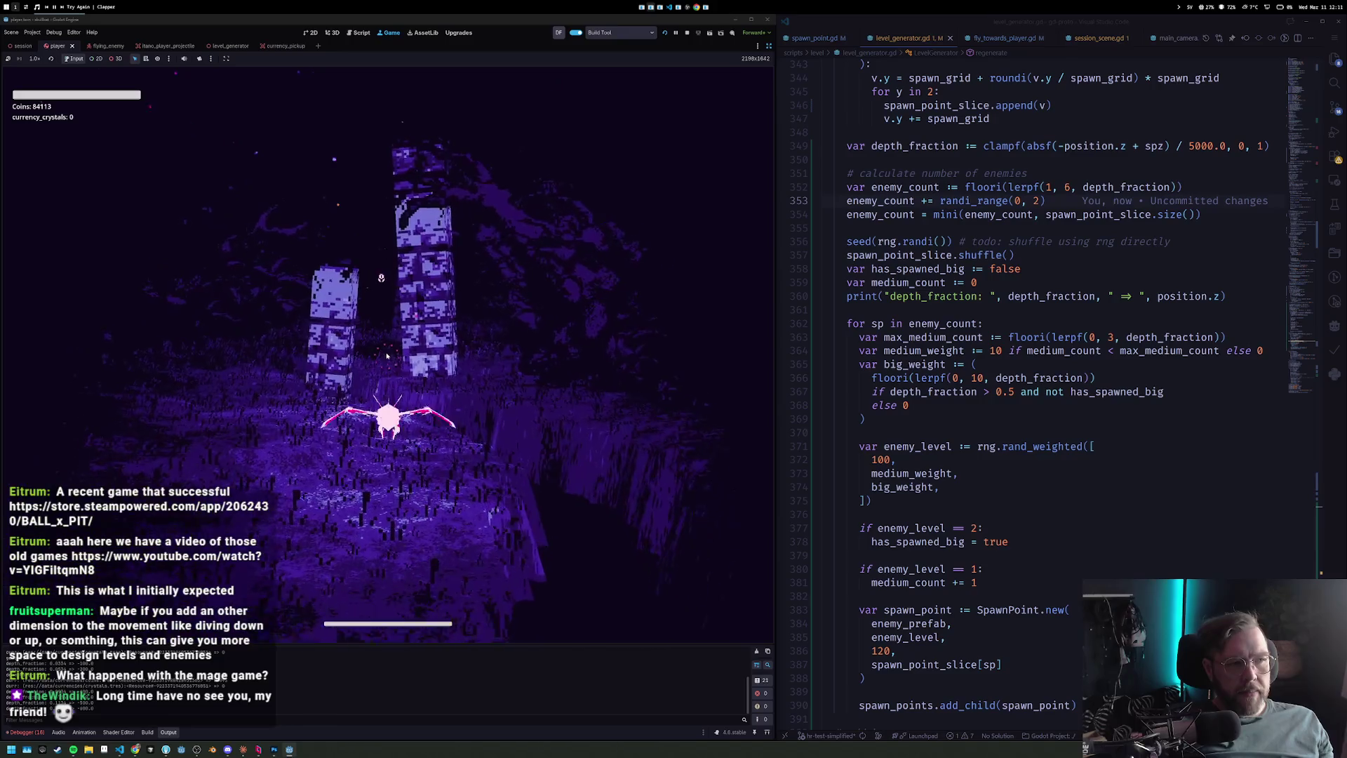
pyautogui.doubleClick(1201, 146)
pyautogui.write('4000')
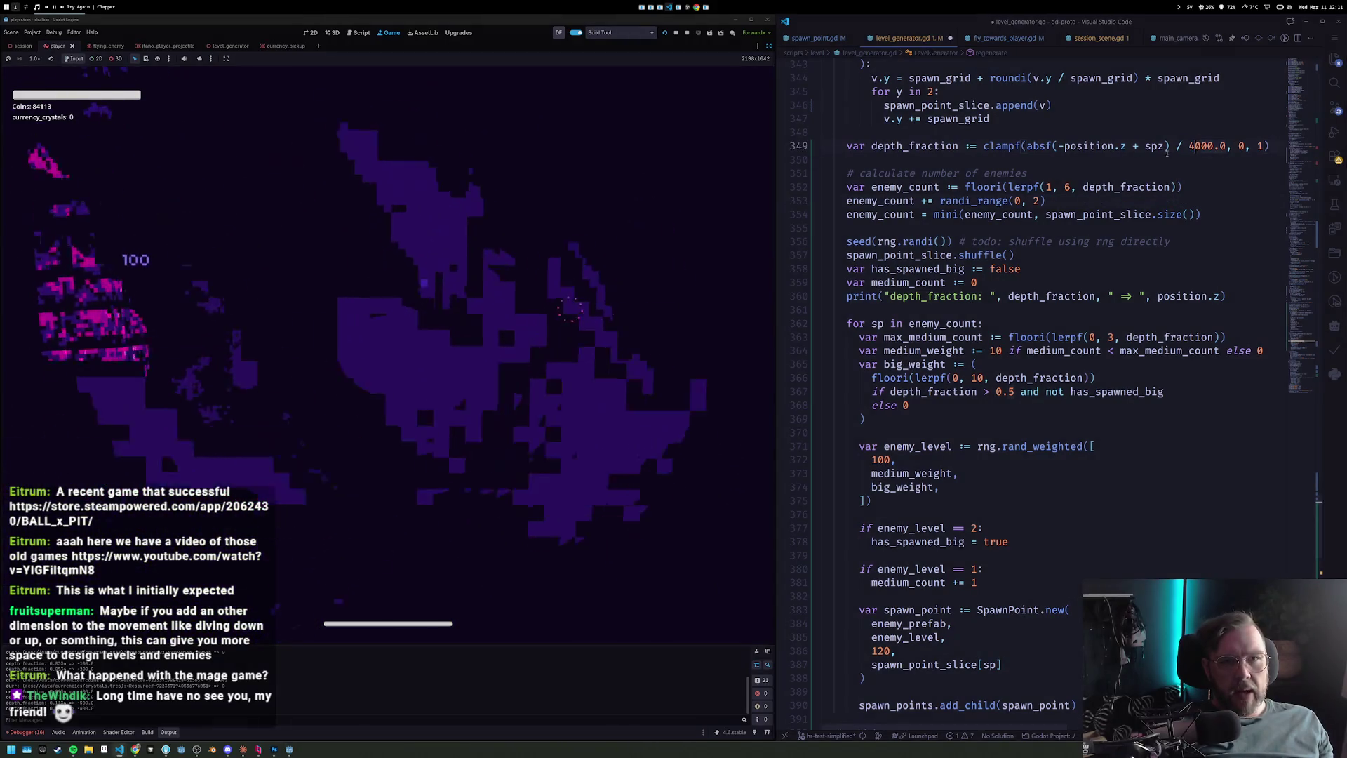
# Restart for a new playtest run, then go back to the medium and big weight lines.
pyautogui.click(665, 35)
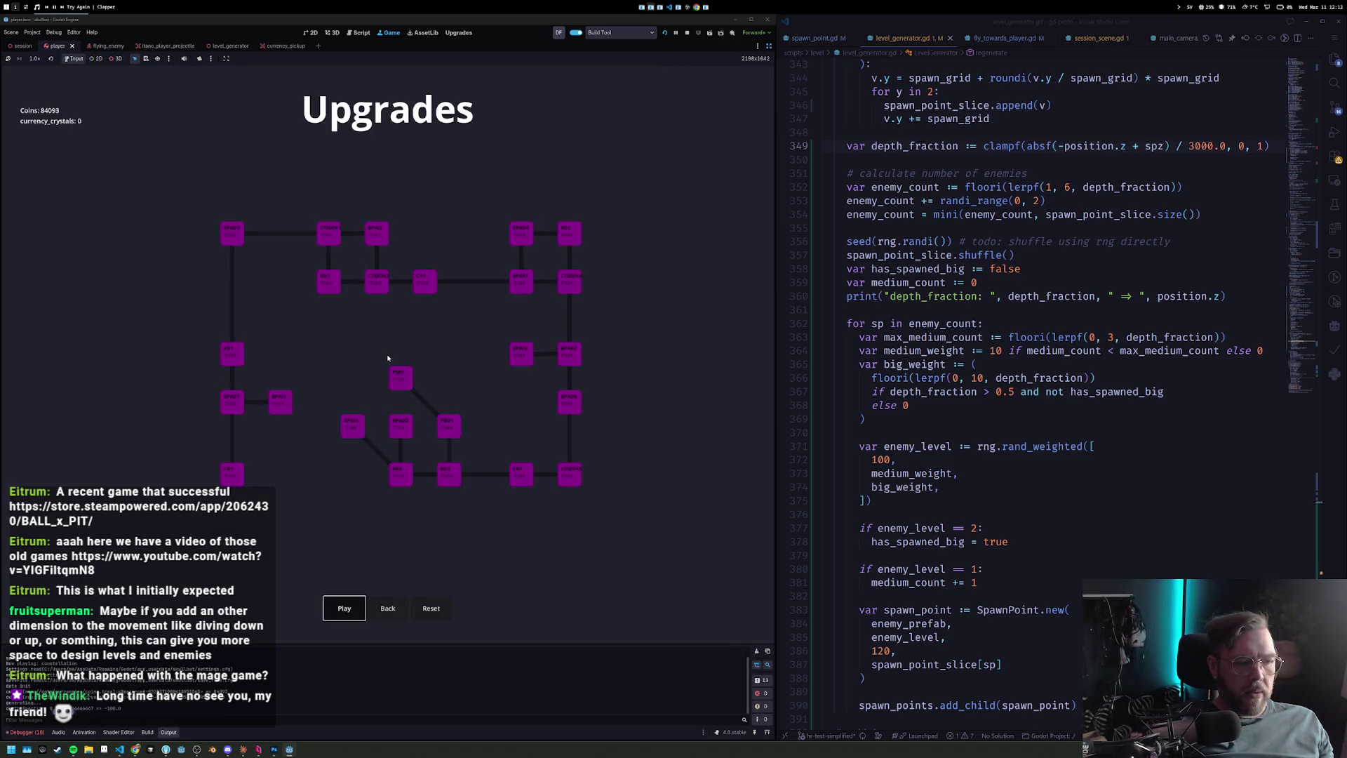
pyautogui.press('Return')
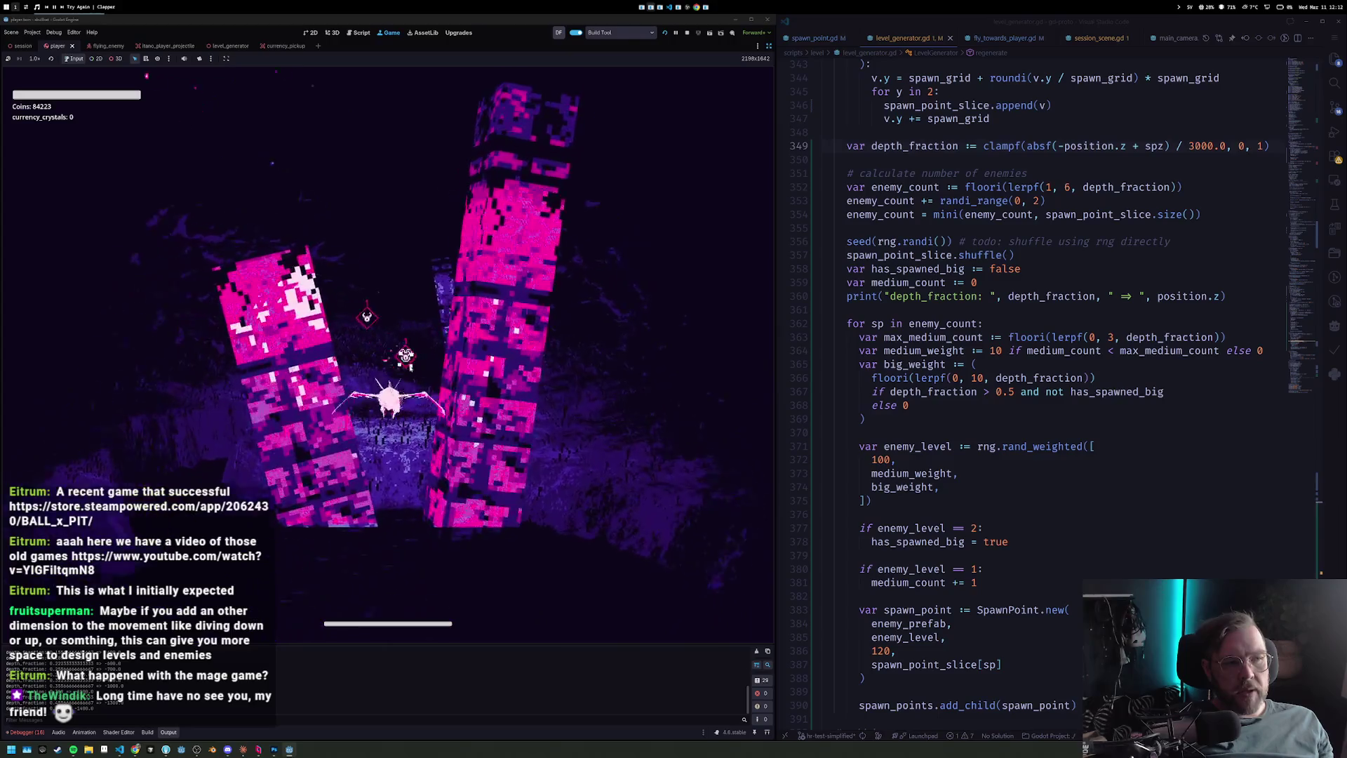
pyautogui.click(926, 351)
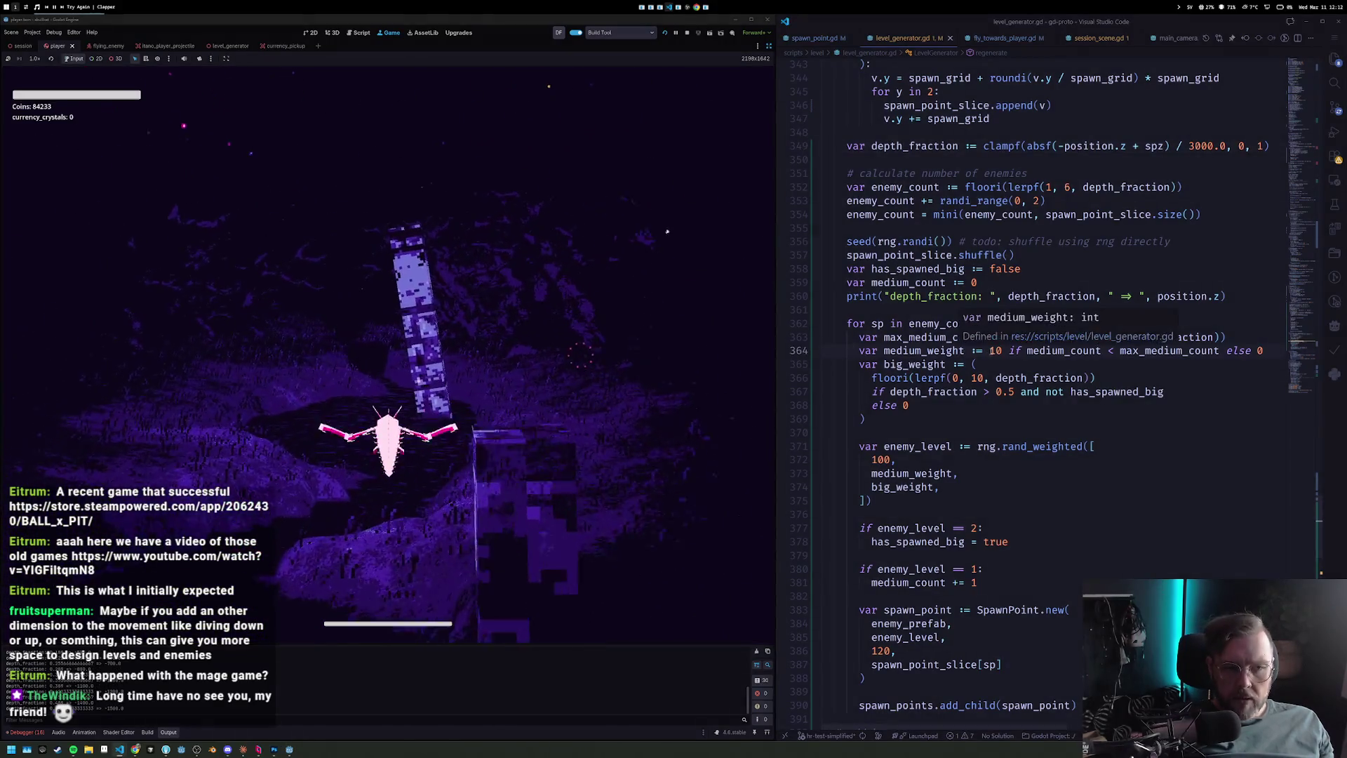
pyautogui.click(1002, 362)
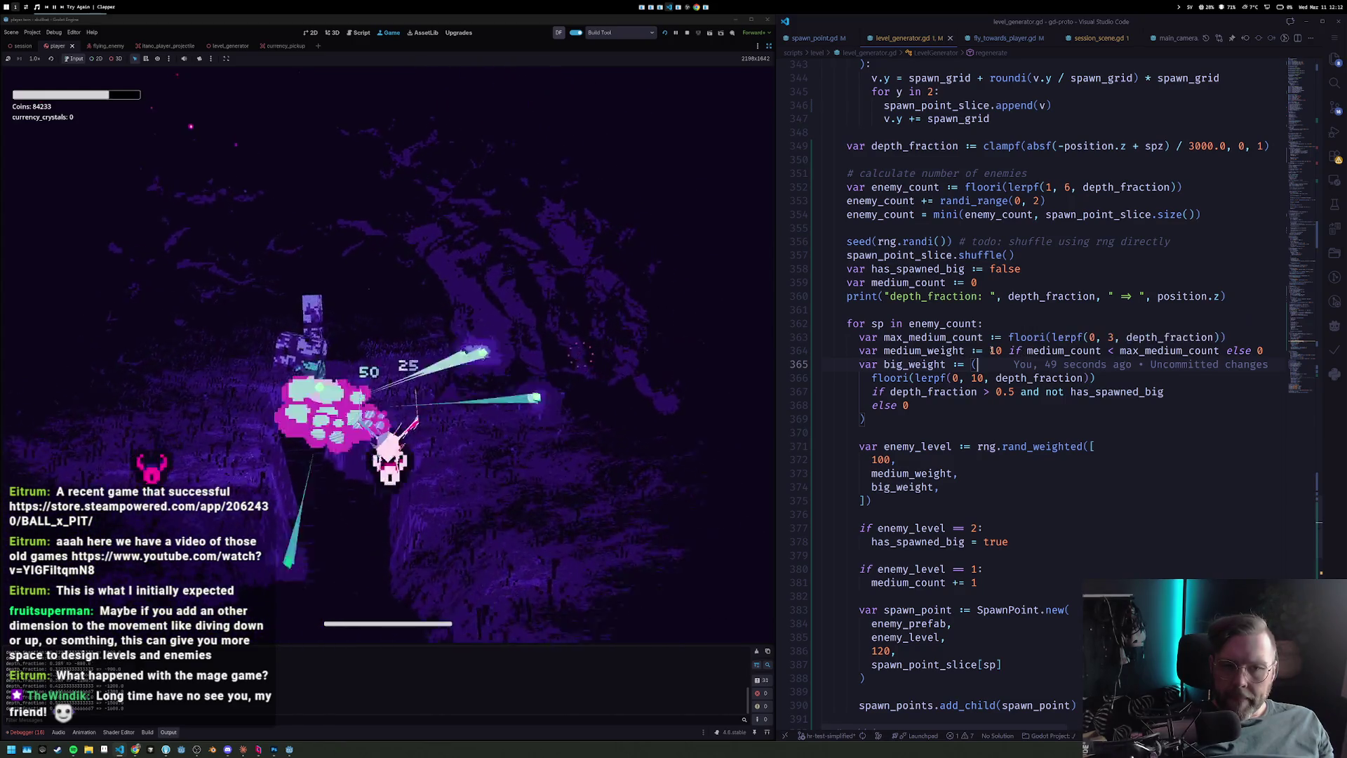
# Find medium_count's uses and declaration, and move the max_medium_count line above the spawn loop.
pyautogui.click(1102, 351)
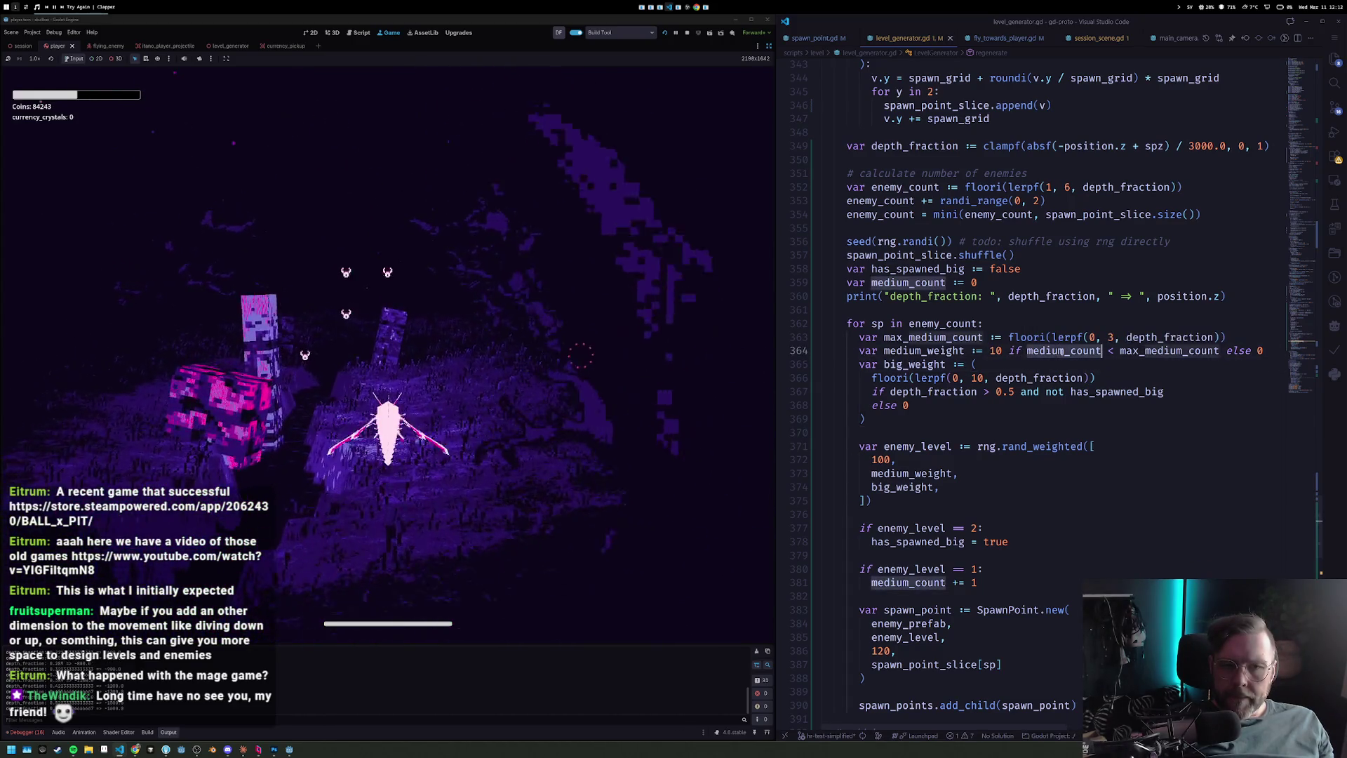
pyautogui.press('F12')
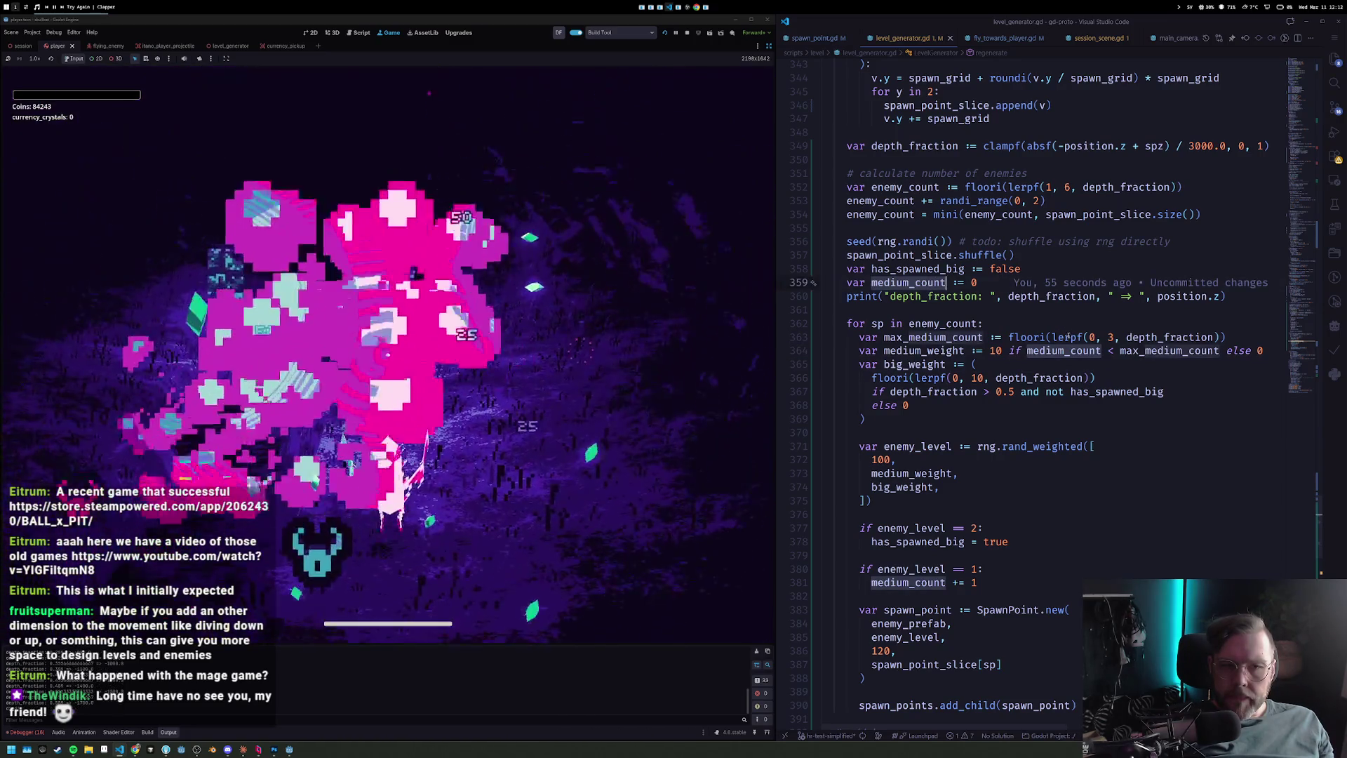
pyautogui.click(1068, 336)
pyautogui.hotkey('alt', 'Up')
pyautogui.hotkey('alt', 'Up')
pyautogui.write('1')
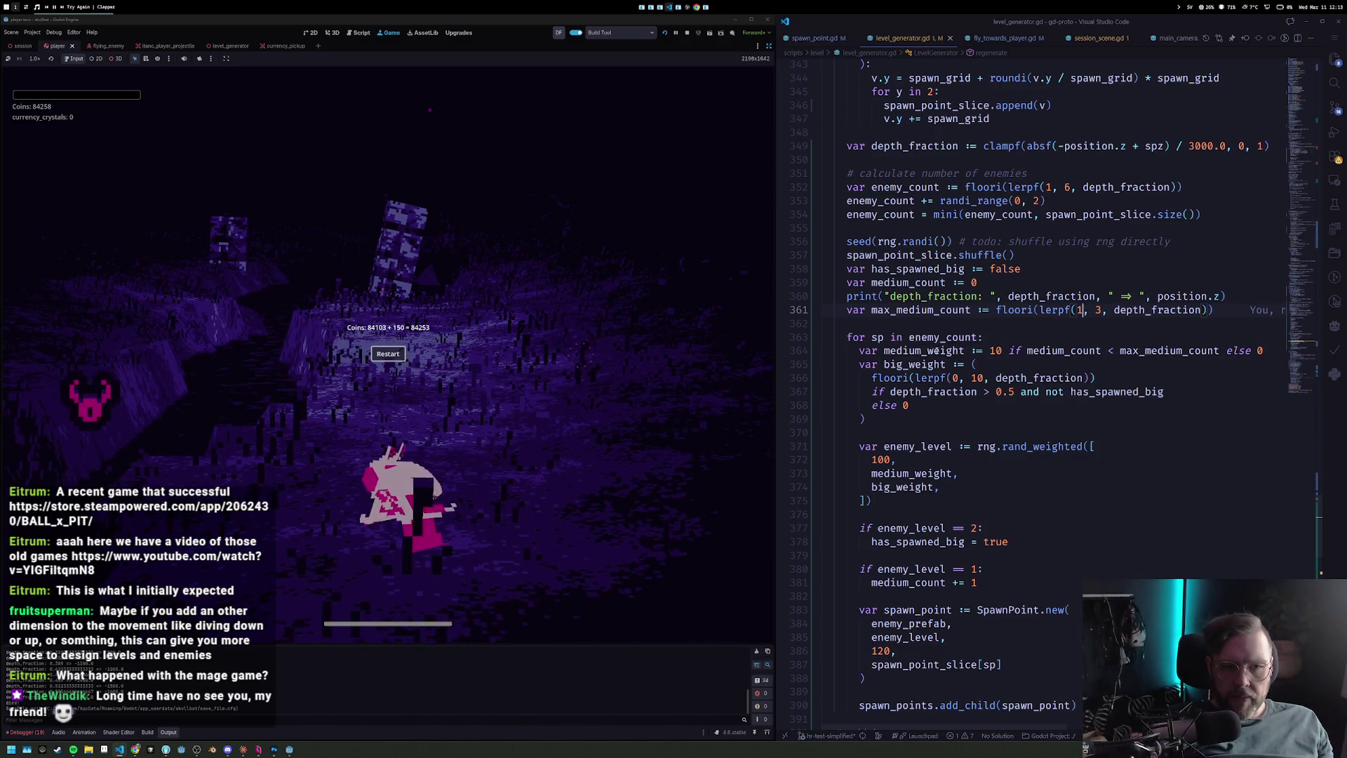
# Leave the game-over screen for Upgrades and start a new run with 84258 coins.
pyautogui.click(401, 354)
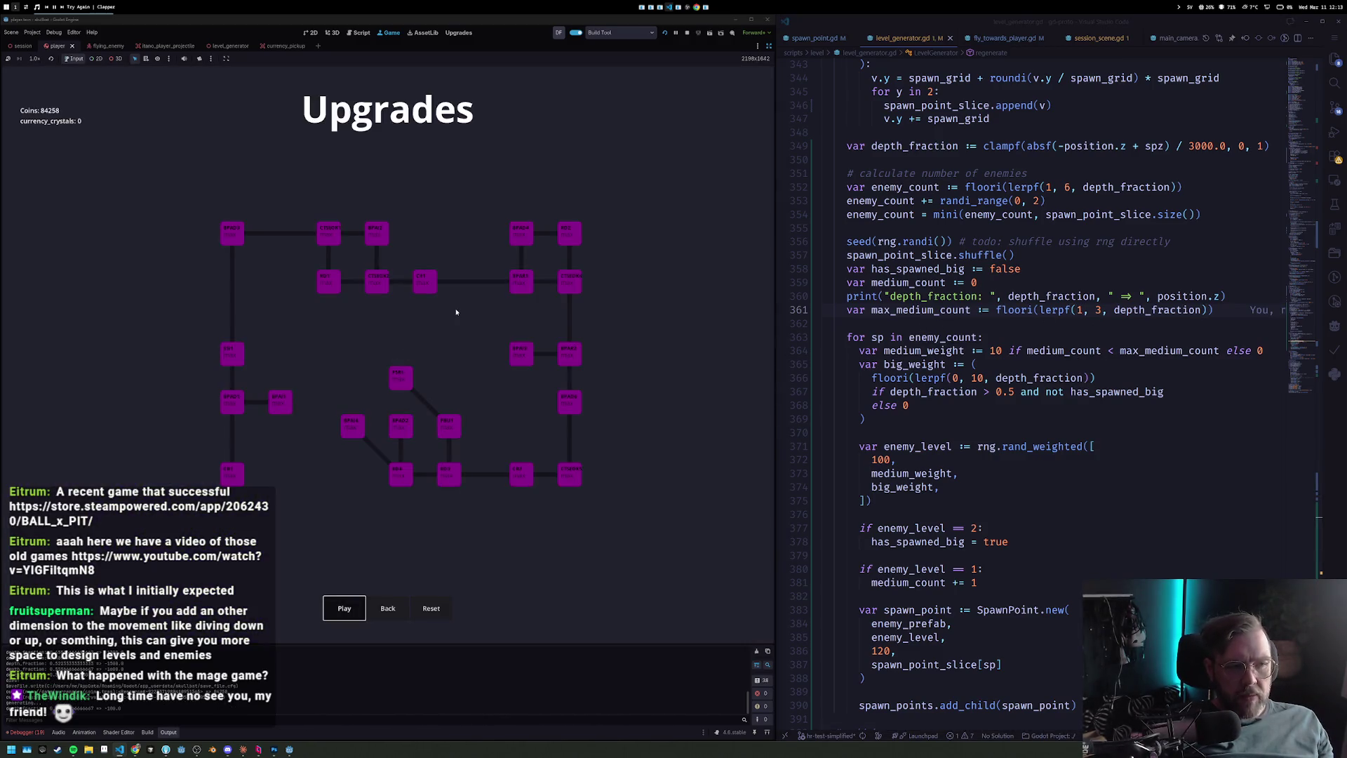
pyautogui.press('space')
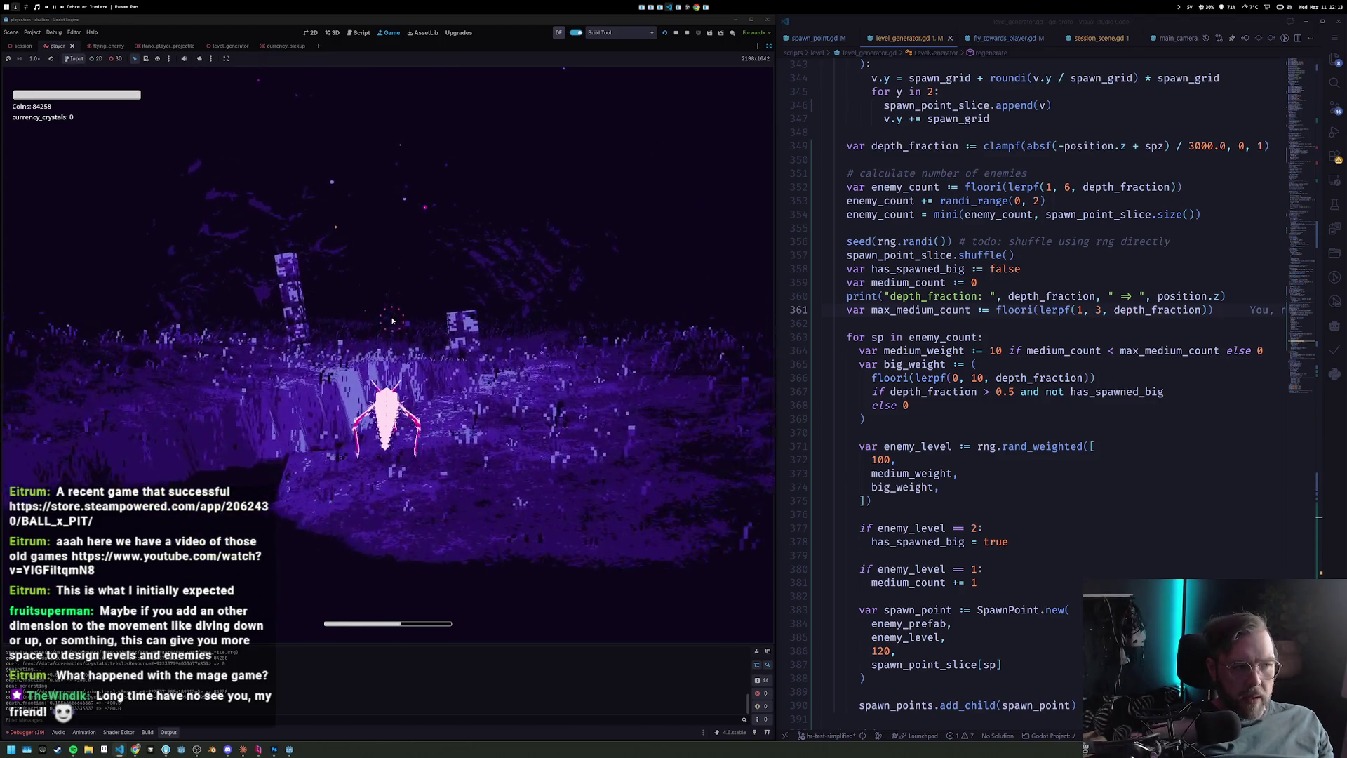
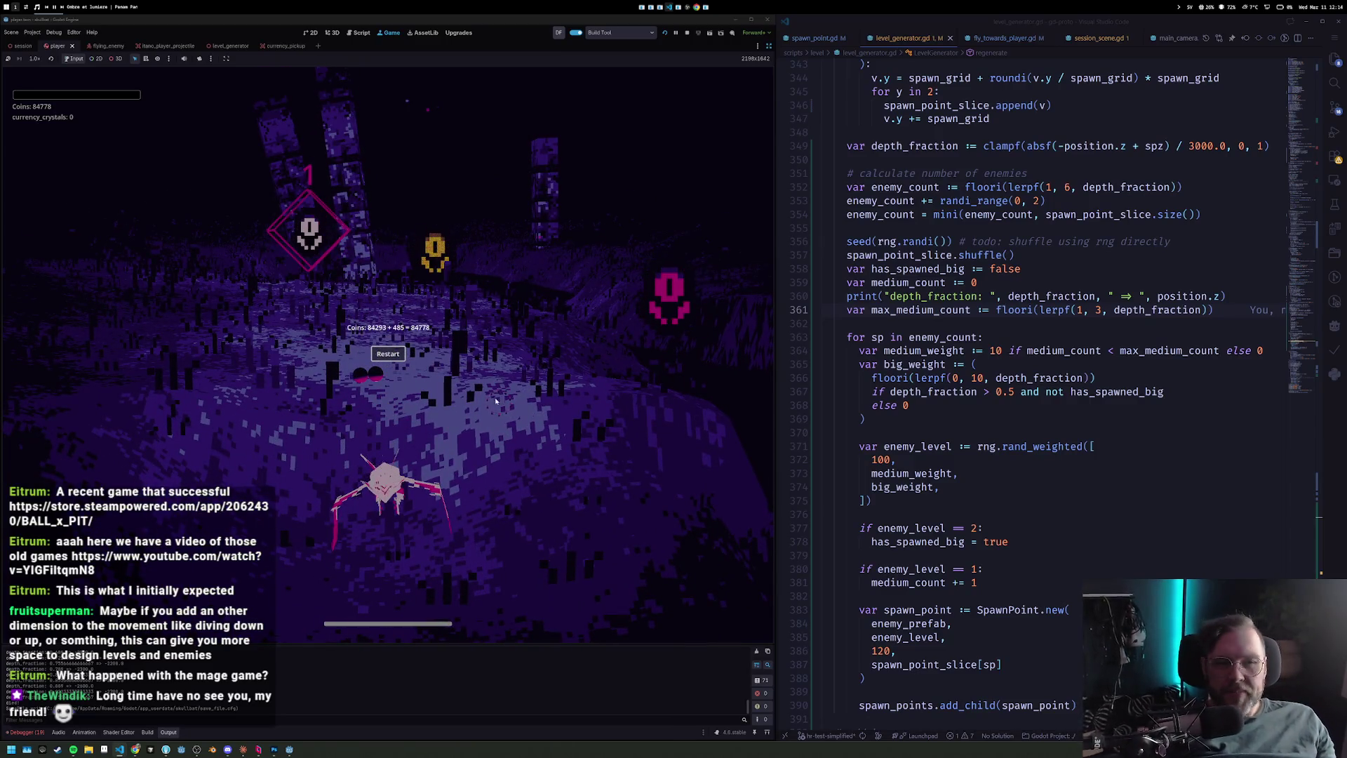
# Restart from the game-over screen to reach Upgrades, then start new runs of the game.
pyautogui.click(400, 360)
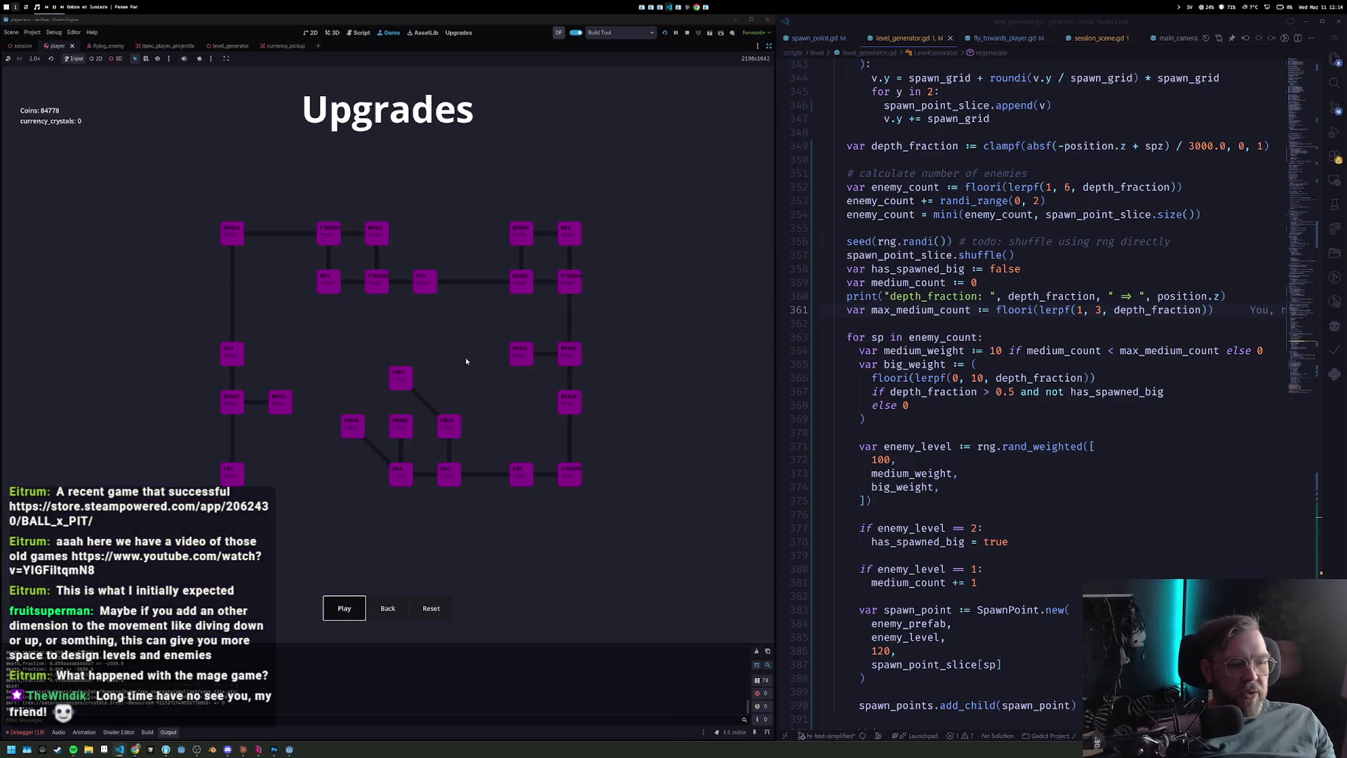
pyautogui.press('Return')
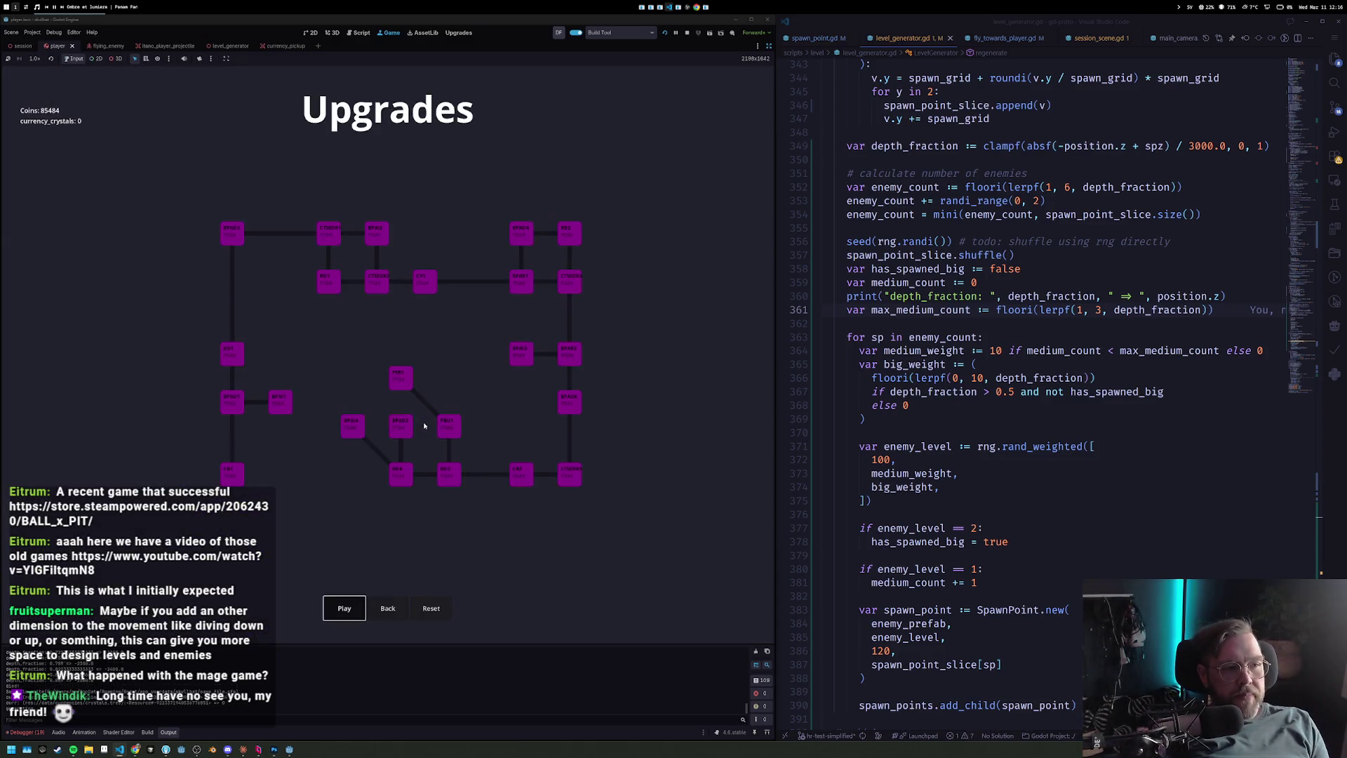
pyautogui.press('space')
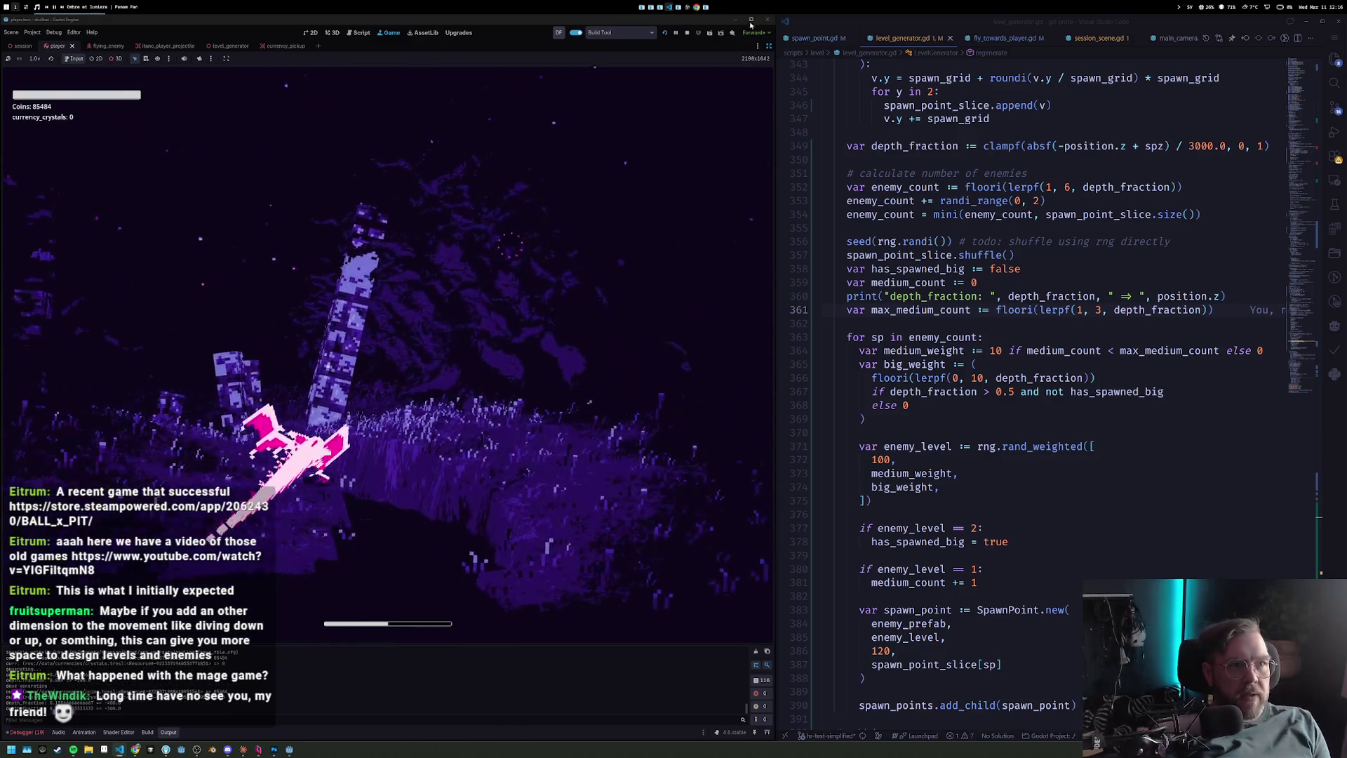
# Maximize the Godot editor window so it fills the screen over VS Code.
pyautogui.click(751, 21)
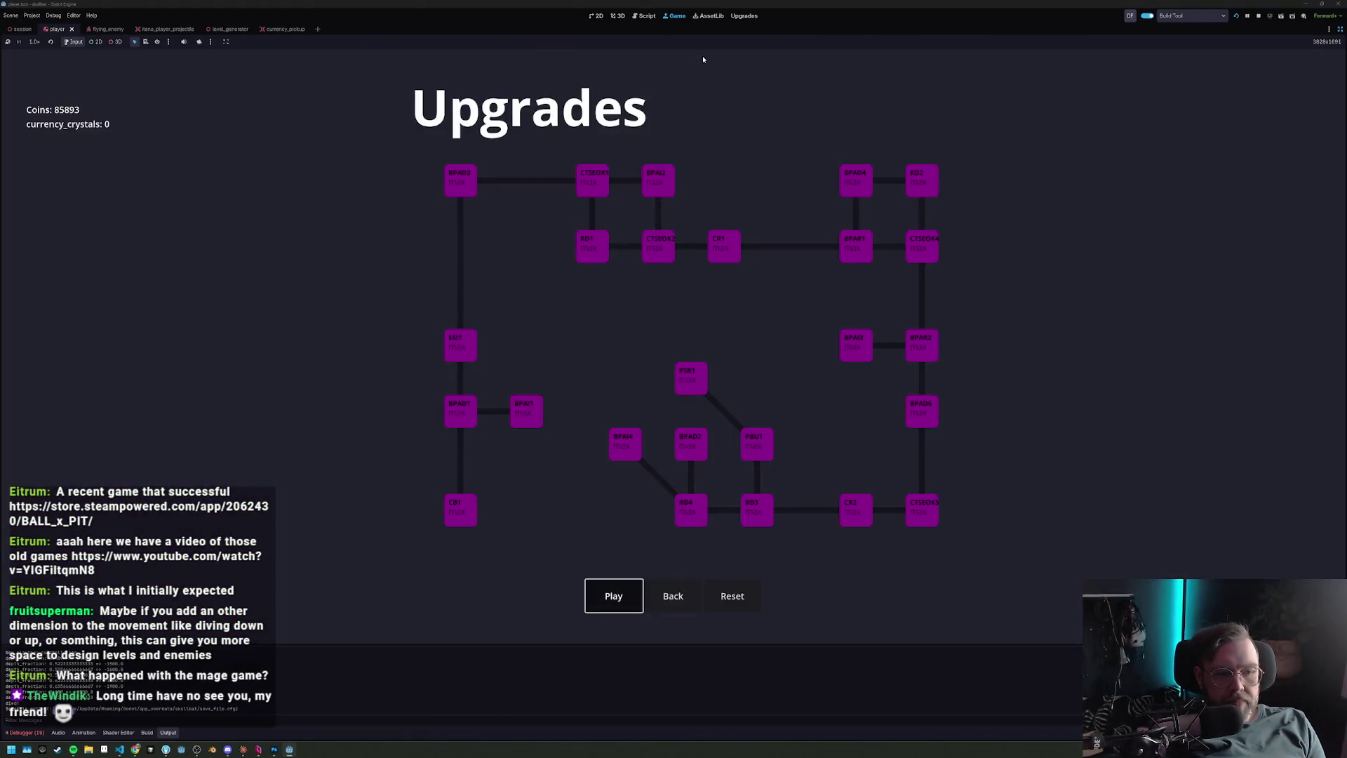
# Play a run, return to Upgrades with 86178 coins after dying, then stop the game.
pyautogui.press('space')
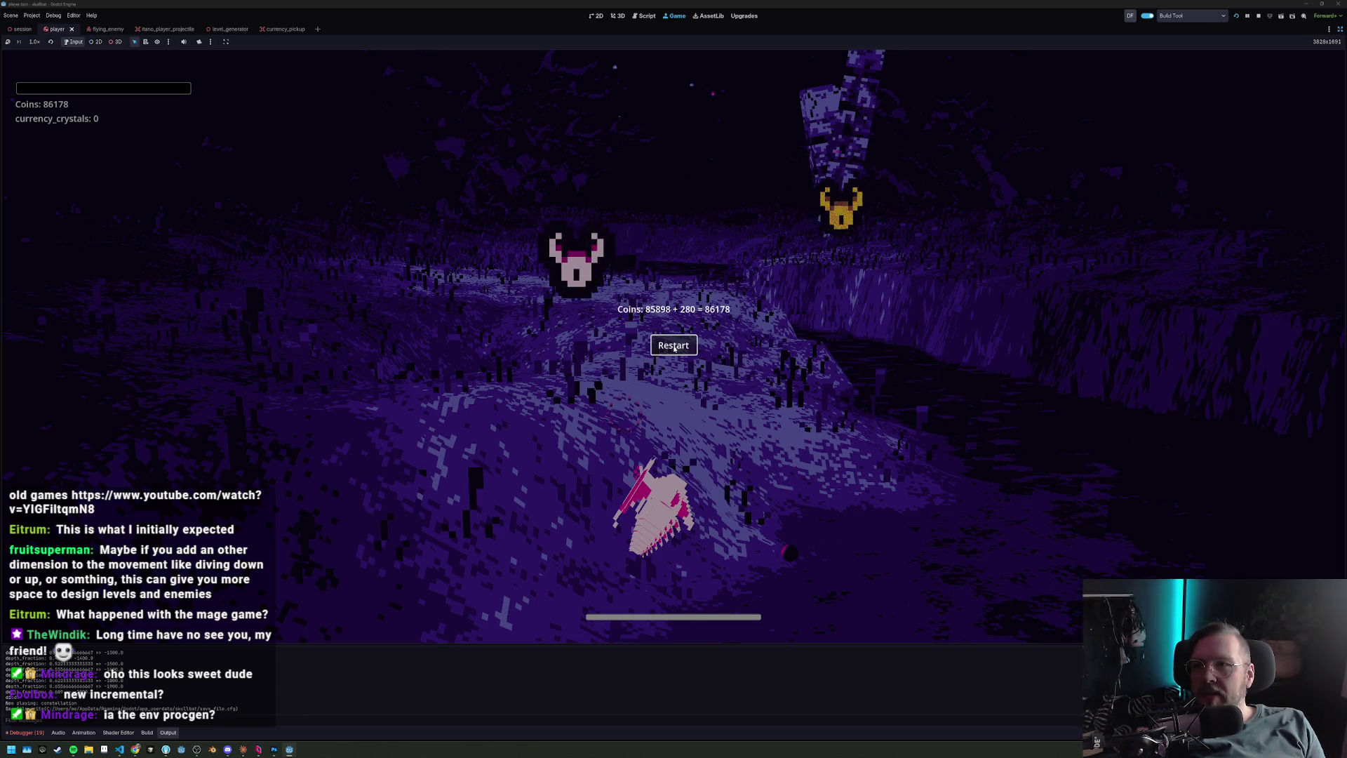
pyautogui.click(674, 347)
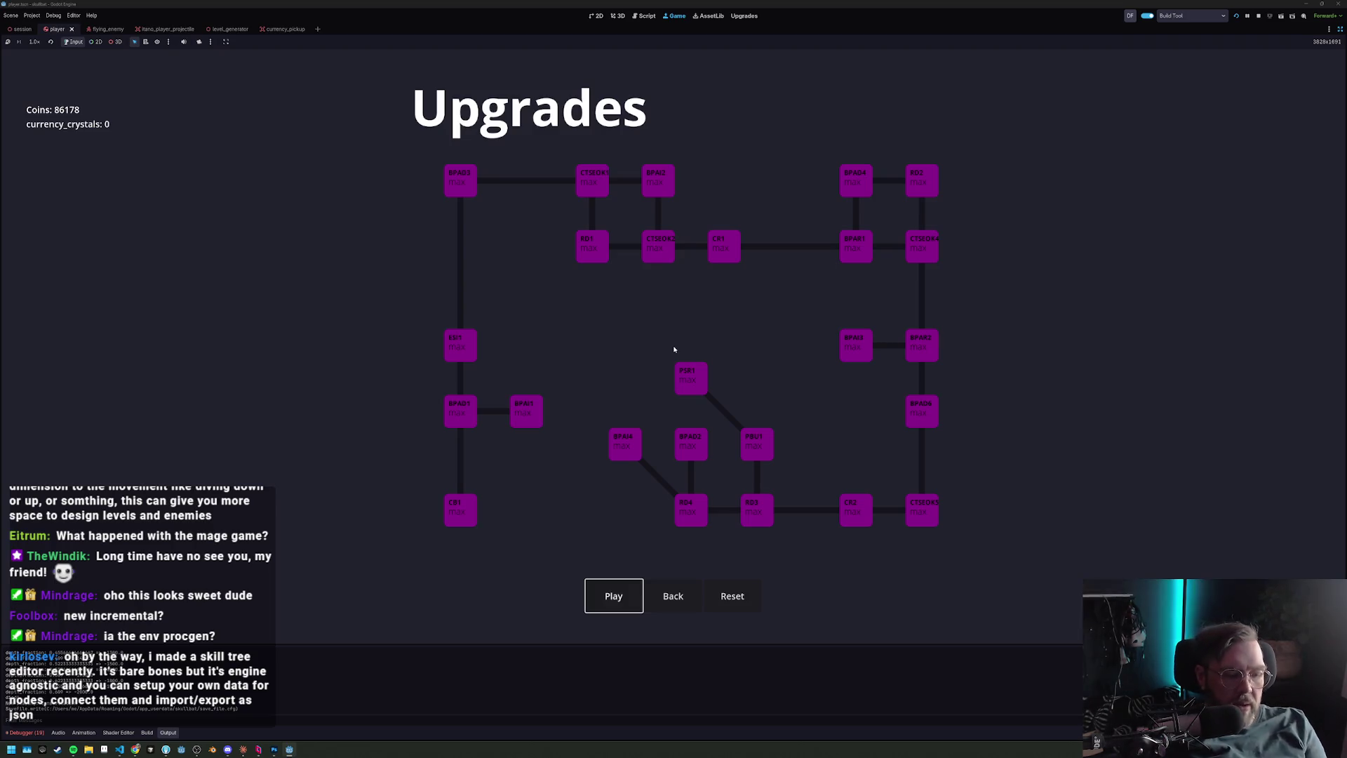
pyautogui.press('F8')
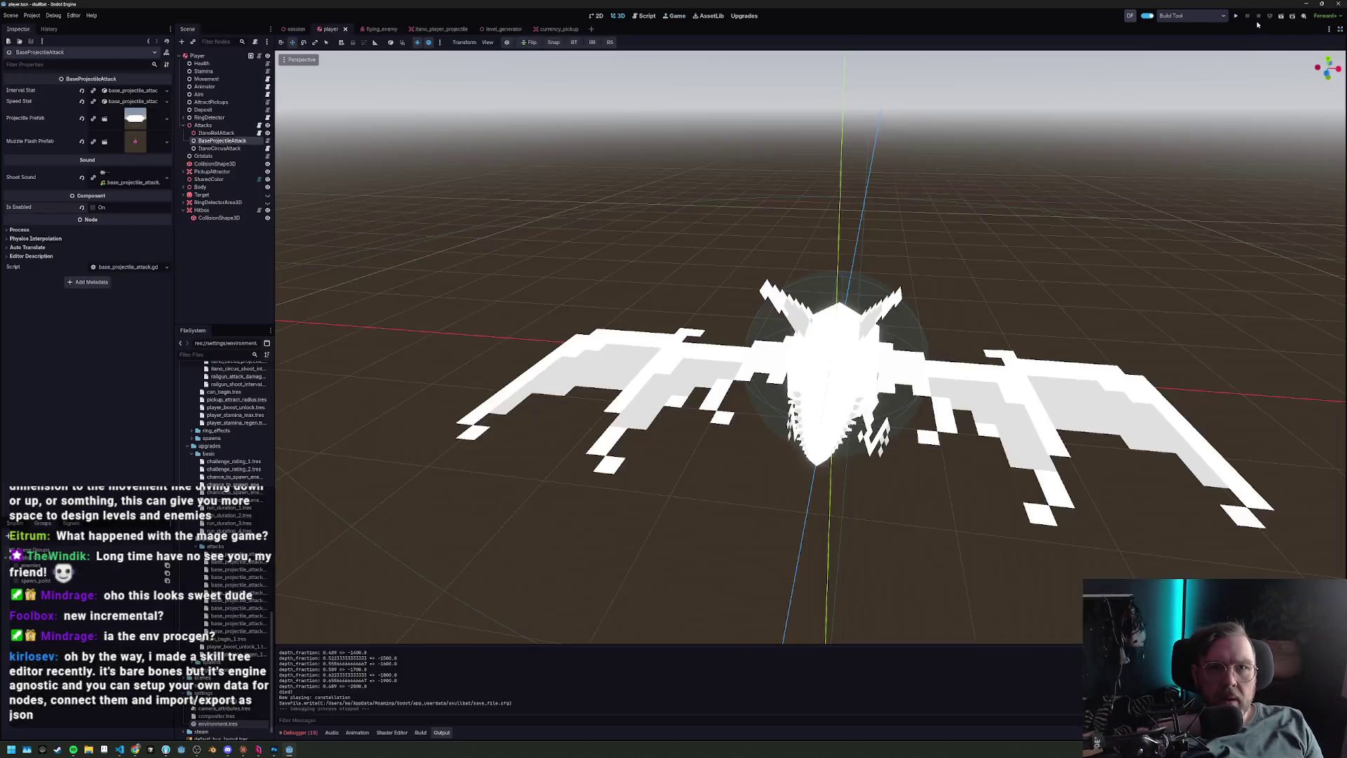
# Make Upgrades Tool the active plugin tool and bring up the upgrades graph.
pyautogui.click(744, 16)
pyautogui.click(1192, 19)
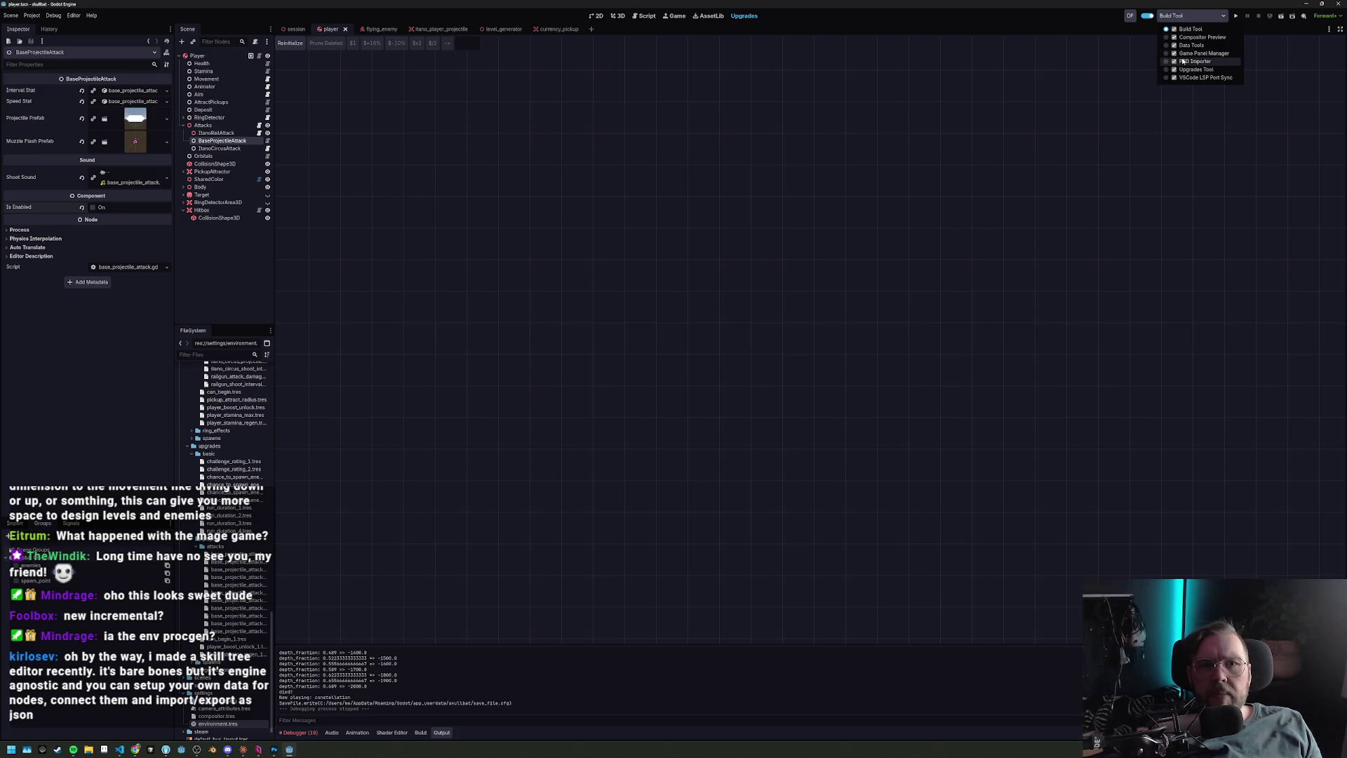
pyautogui.click(1189, 70)
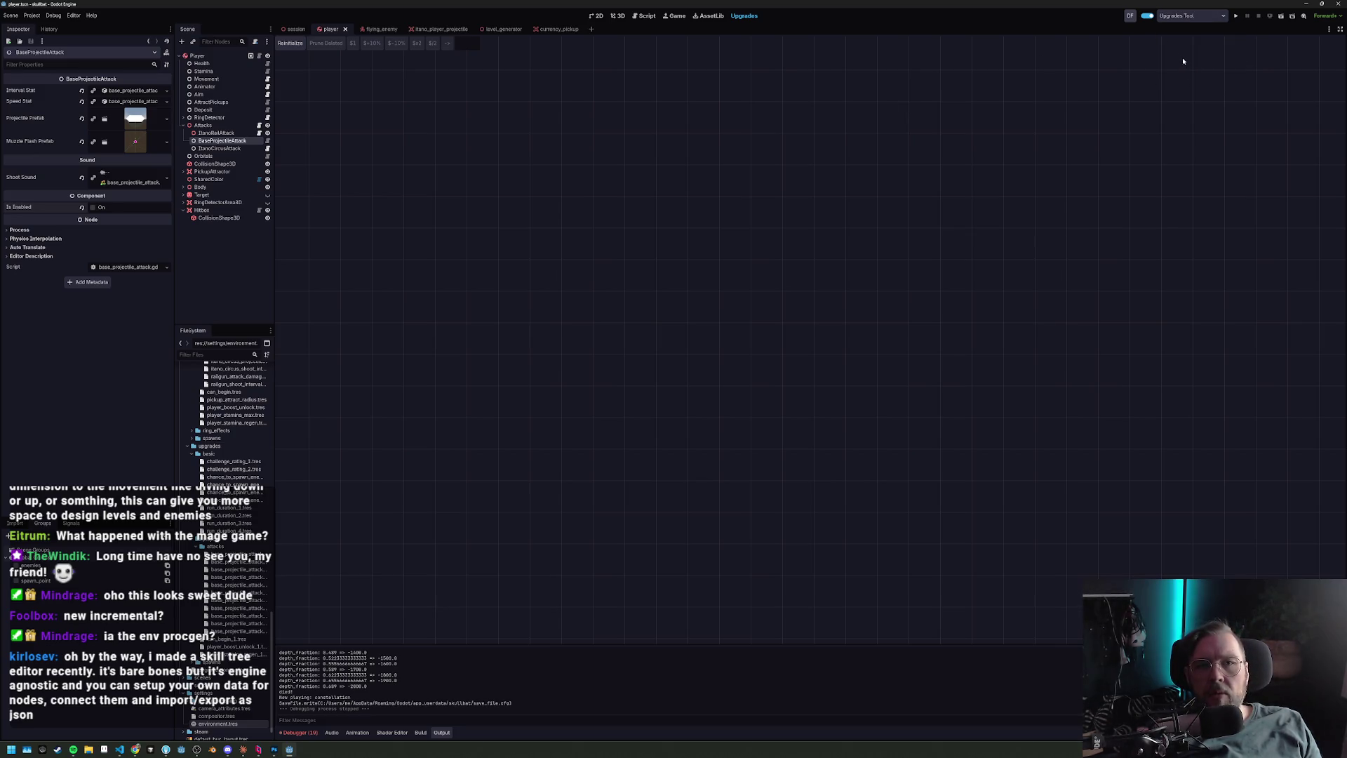
pyautogui.click(1149, 15)
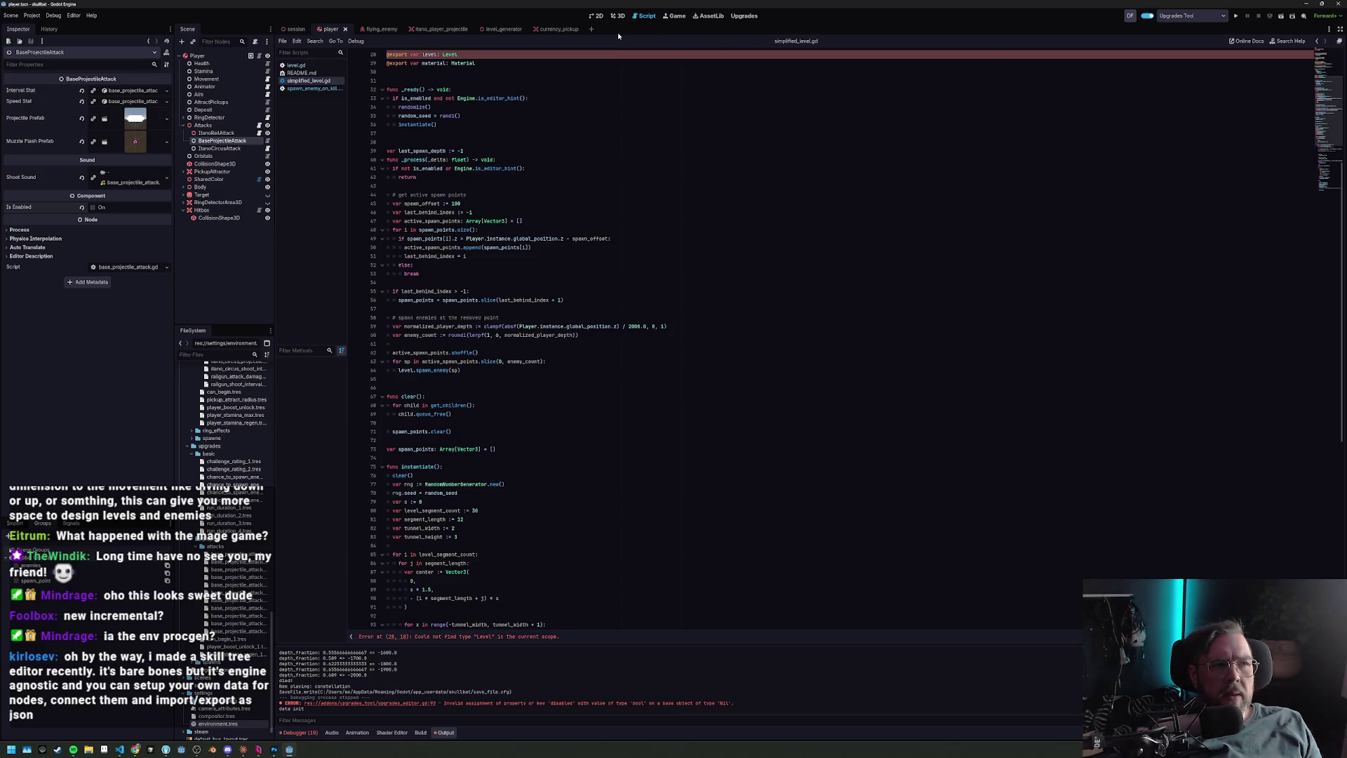
pyautogui.click(555, 29)
pyautogui.click(742, 16)
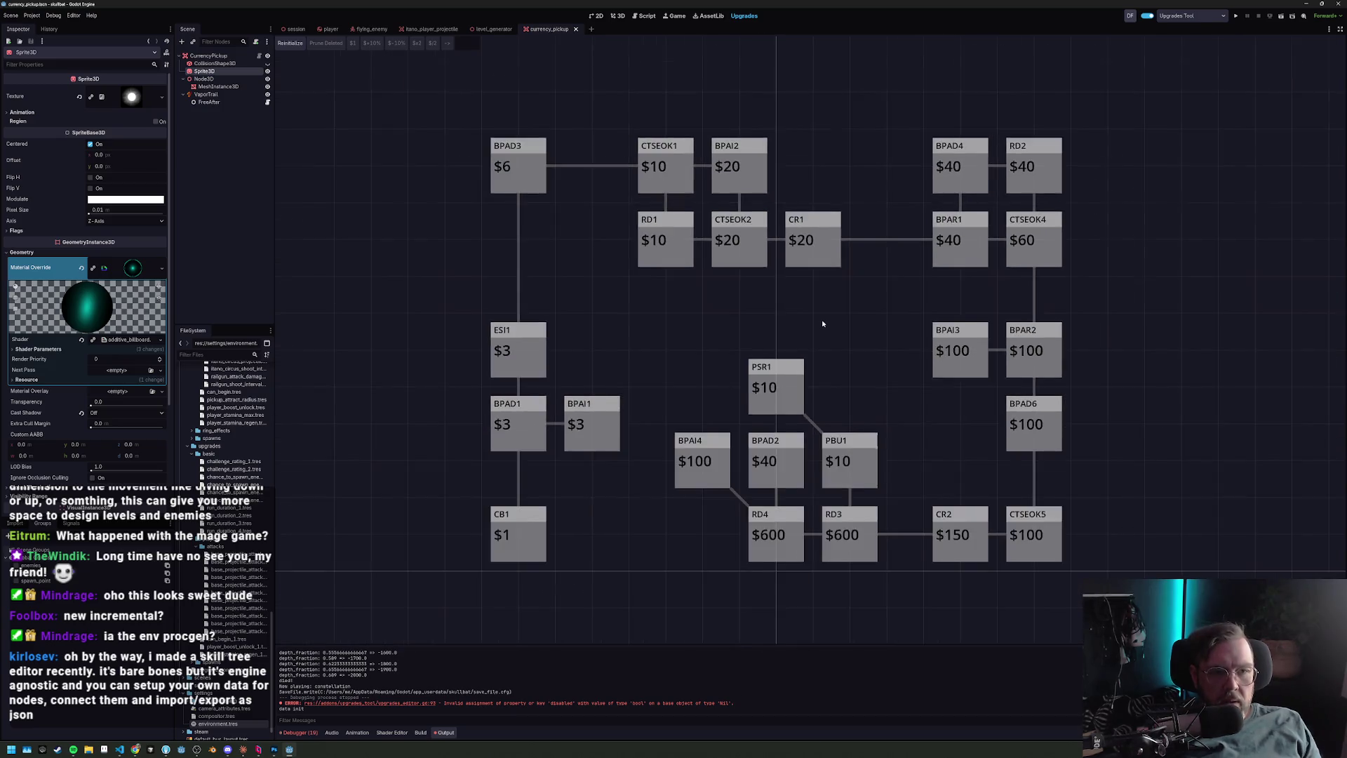
# Try cloning ESI1 and linking it to BPAI1, undoing both changes.
pyautogui.click(635, 300)
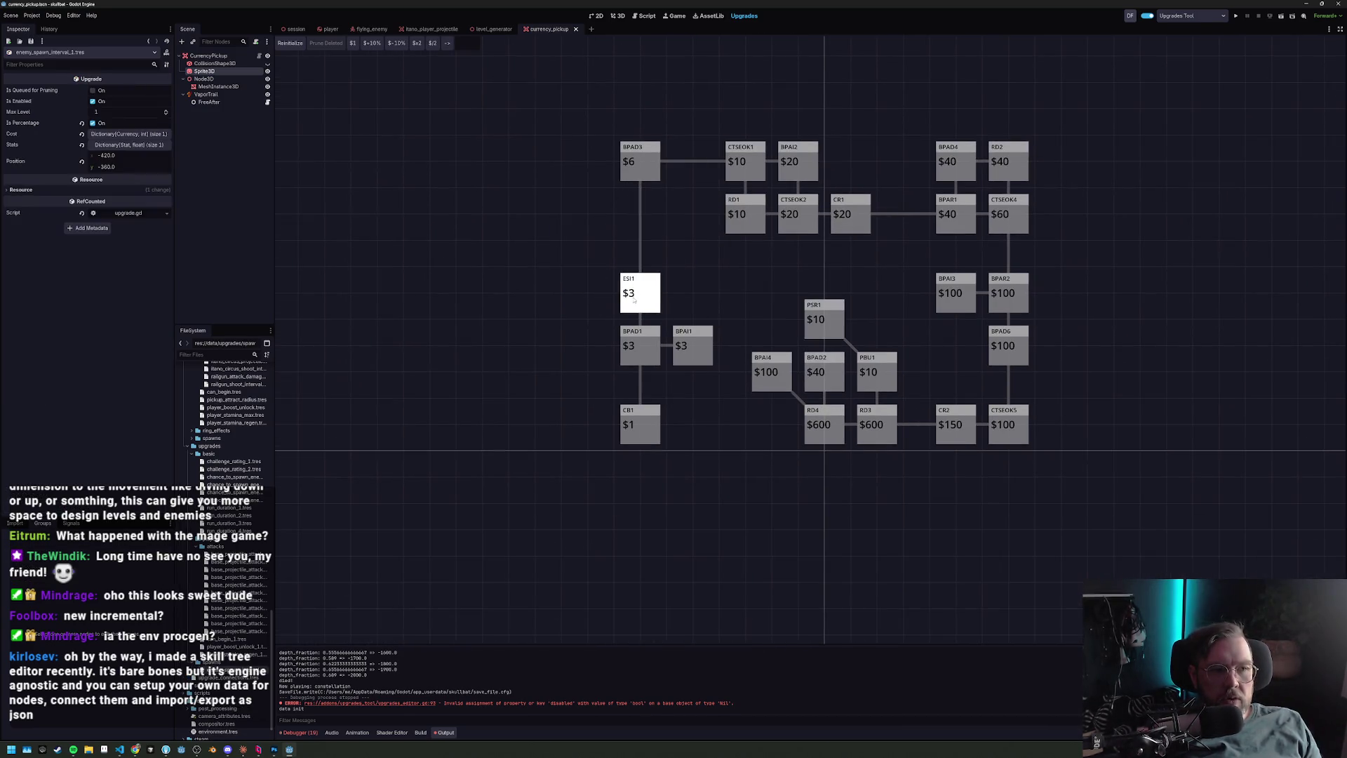
pyautogui.moveTo(643, 289)
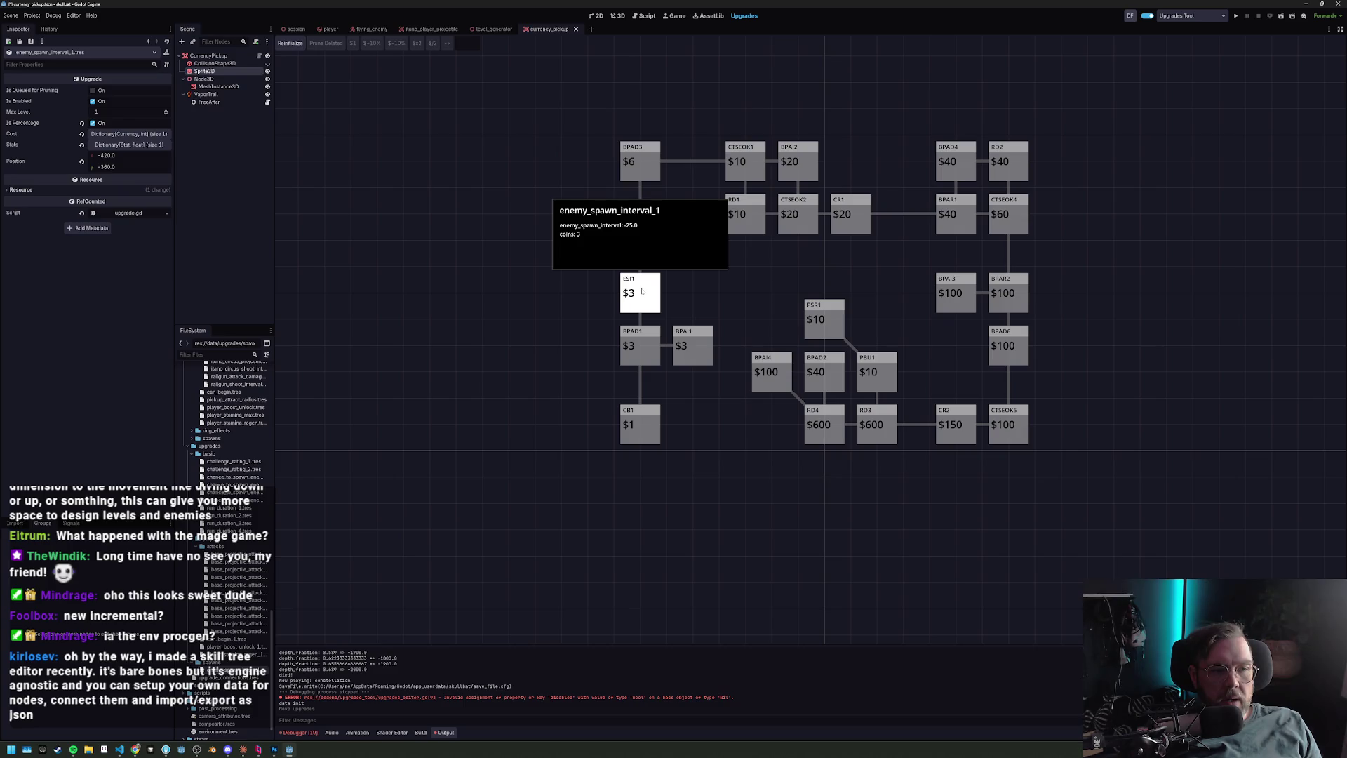
pyautogui.moveTo(642, 292)
pyautogui.mouseDown()
pyautogui.moveTo(588, 292)
pyautogui.moveTo(639, 292)
pyautogui.moveTo(536, 262)
pyautogui.moveTo(558, 260)
pyautogui.mouseUp()
pyautogui.hotkey('ctrl', 'z')
pyautogui.hotkey('ctrl', 'z')
pyautogui.moveTo(641, 294)
pyautogui.mouseDown()
pyautogui.moveTo(682, 301)
pyautogui.moveTo(713, 360)
pyautogui.mouseUp()
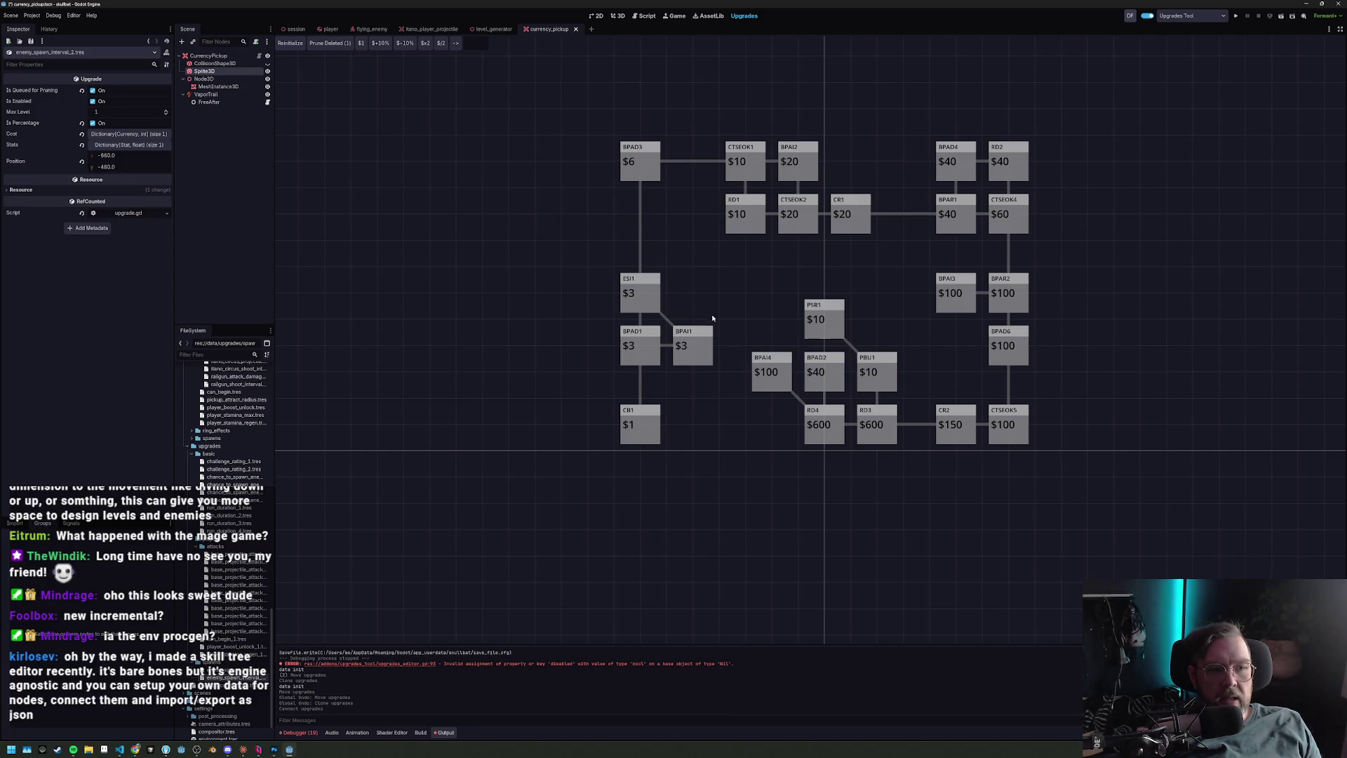
pyautogui.rightClick(670, 322)
# Create a new PBU2 upgrade node and place it in the bottom row beside CB1.
pyautogui.click(718, 267)
pyautogui.rightClick(719, 266)
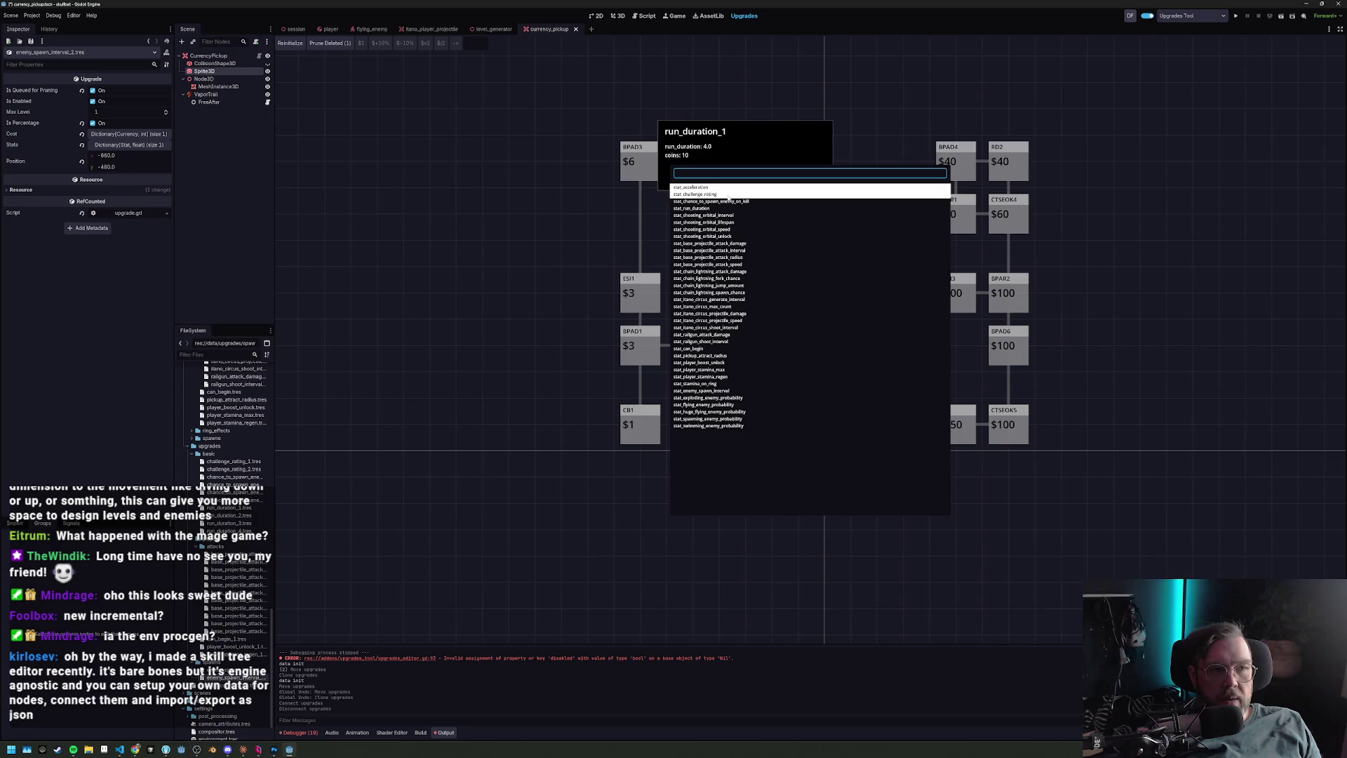
pyautogui.click(737, 368)
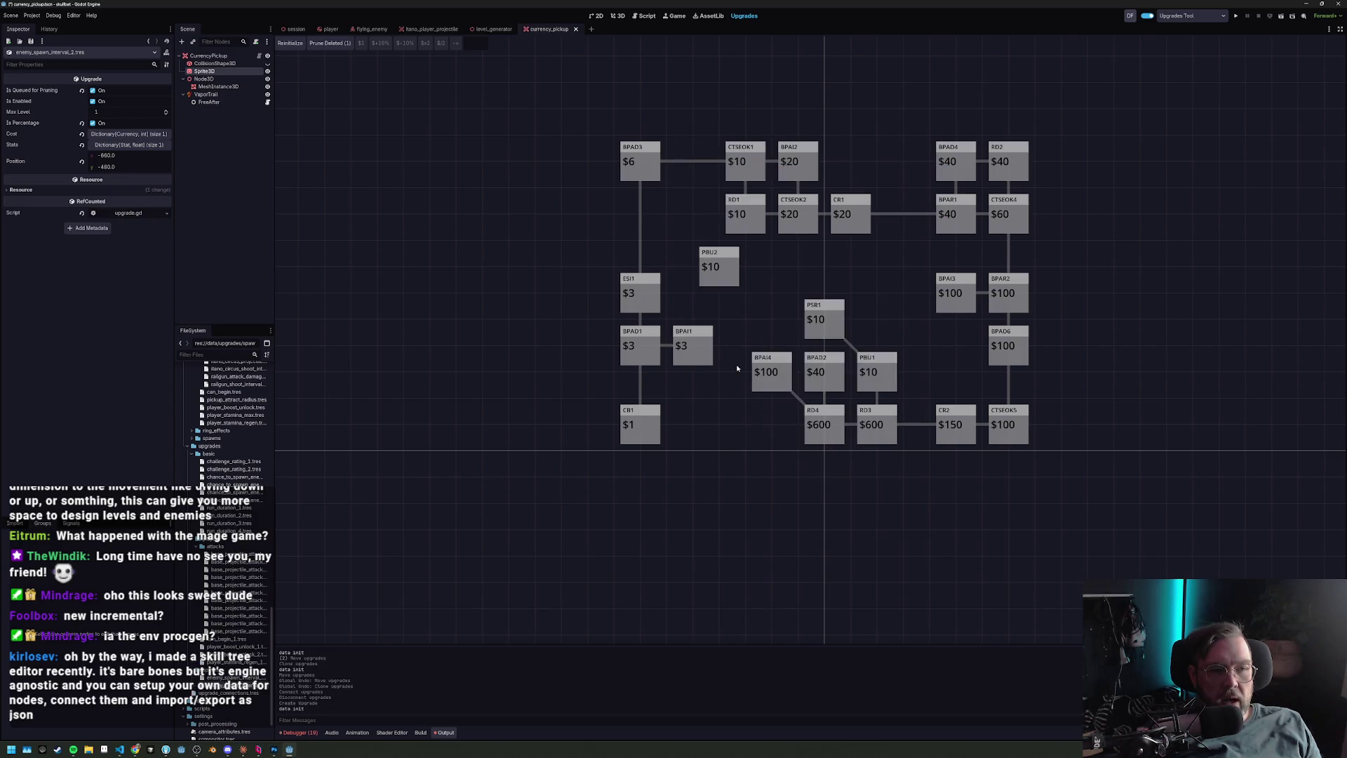
pyautogui.moveTo(737, 259)
pyautogui.mouseDown()
pyautogui.moveTo(739, 385)
pyautogui.moveTo(706, 416)
pyautogui.mouseUp()
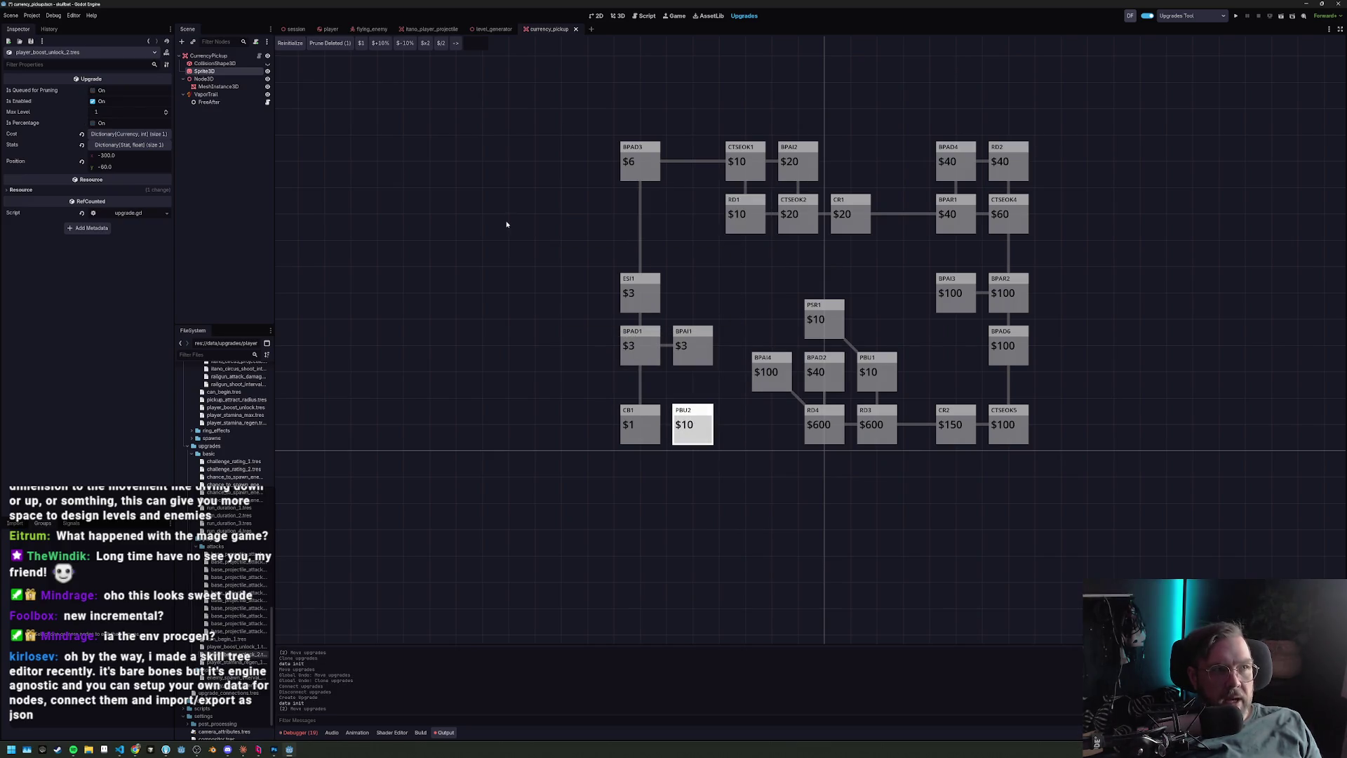
# Set PBU2's cost to $17, move it up next to ESI1, and run the project.
pyautogui.click(383, 46)
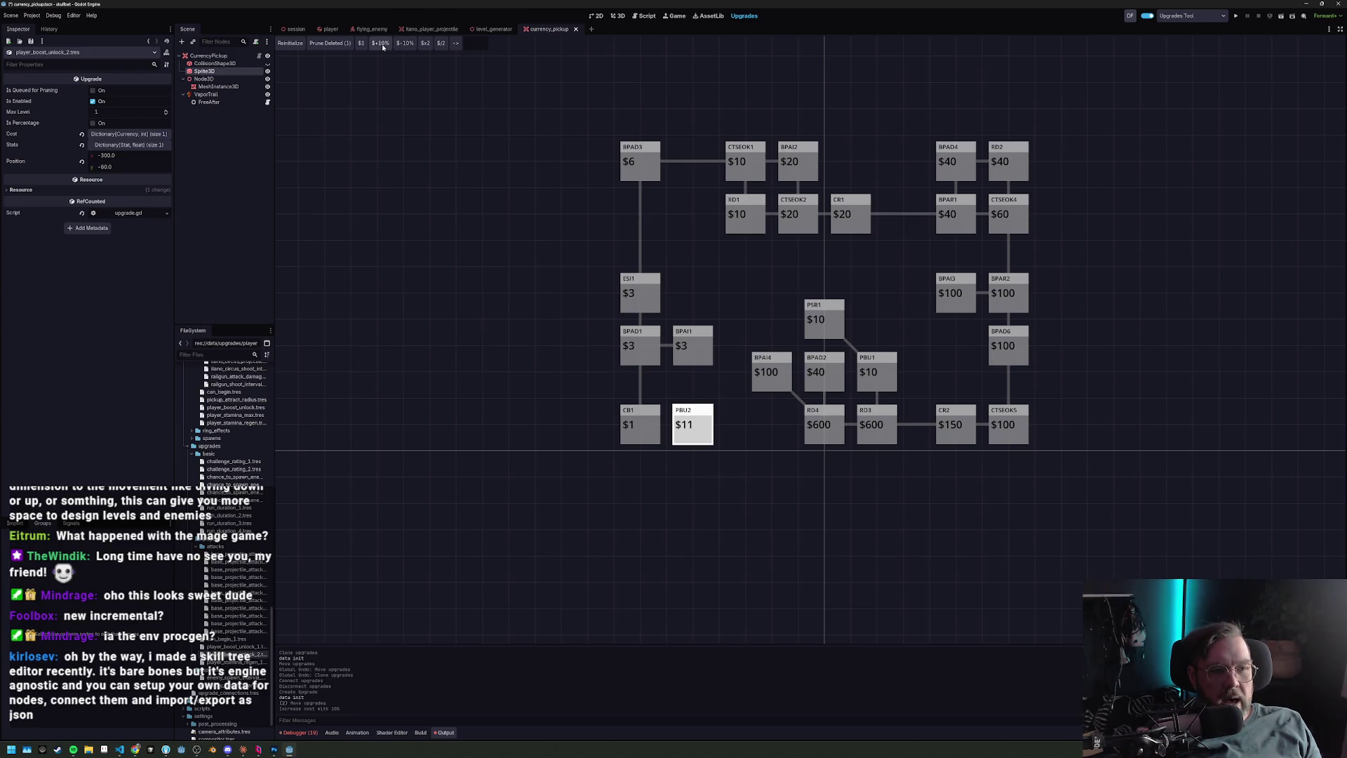
pyautogui.click(425, 46)
pyautogui.click(440, 44)
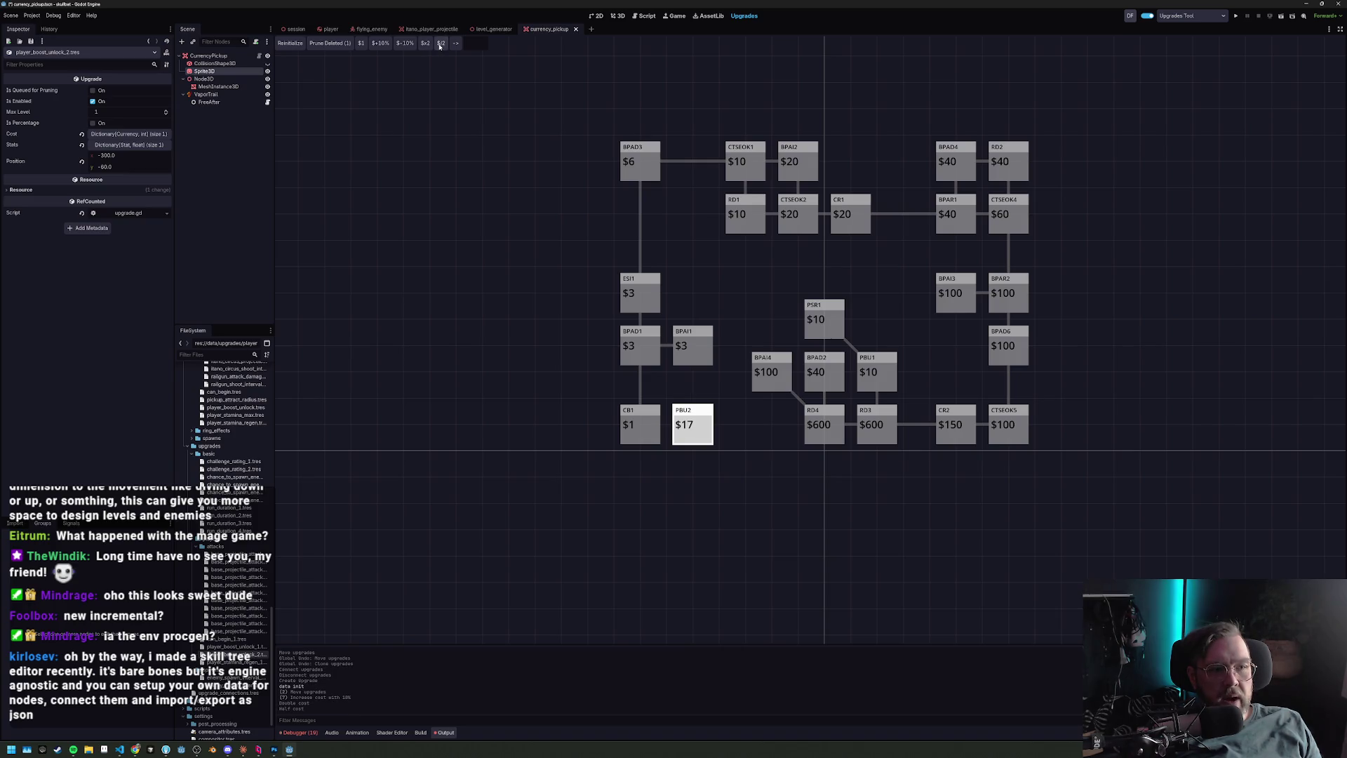
pyautogui.moveTo(694, 433)
pyautogui.mouseDown()
pyautogui.moveTo(696, 275)
pyautogui.moveTo(693, 346)
pyautogui.mouseUp()
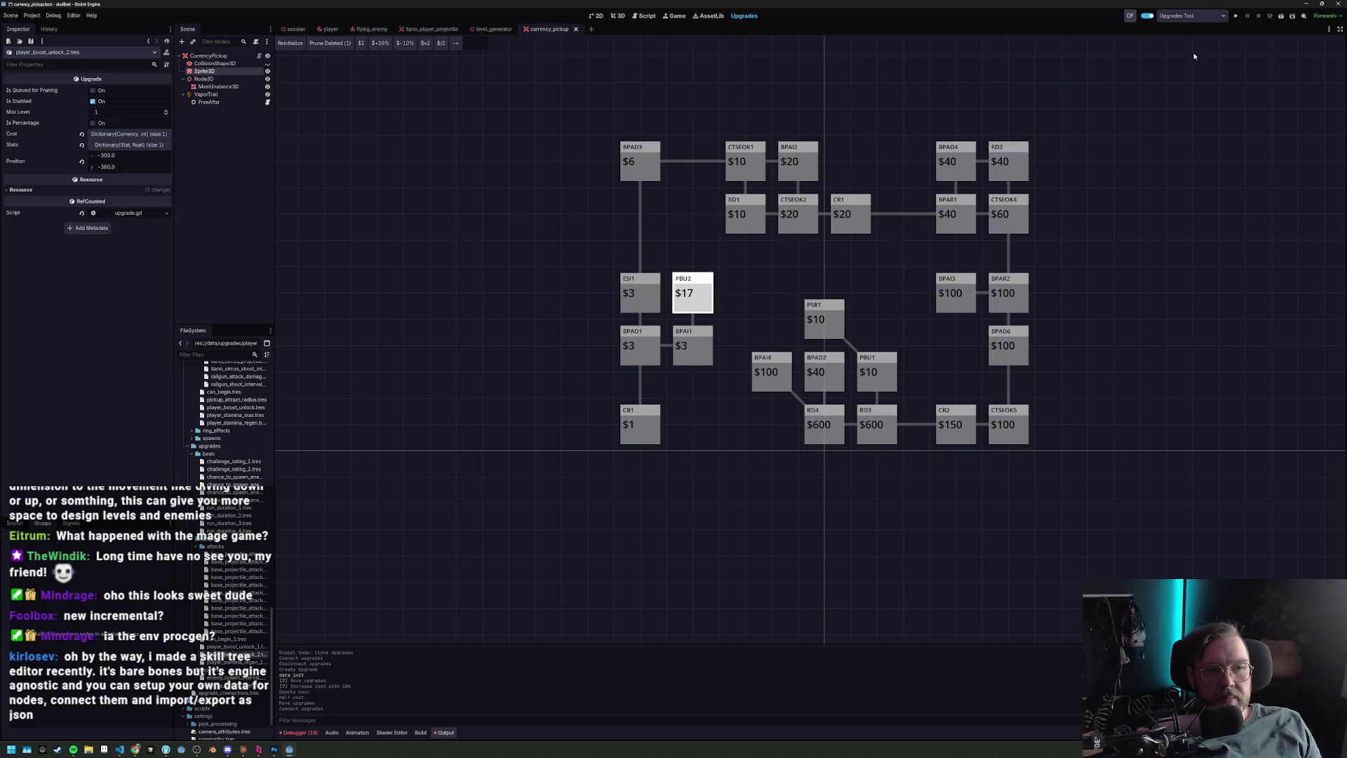
pyautogui.click(1235, 17)
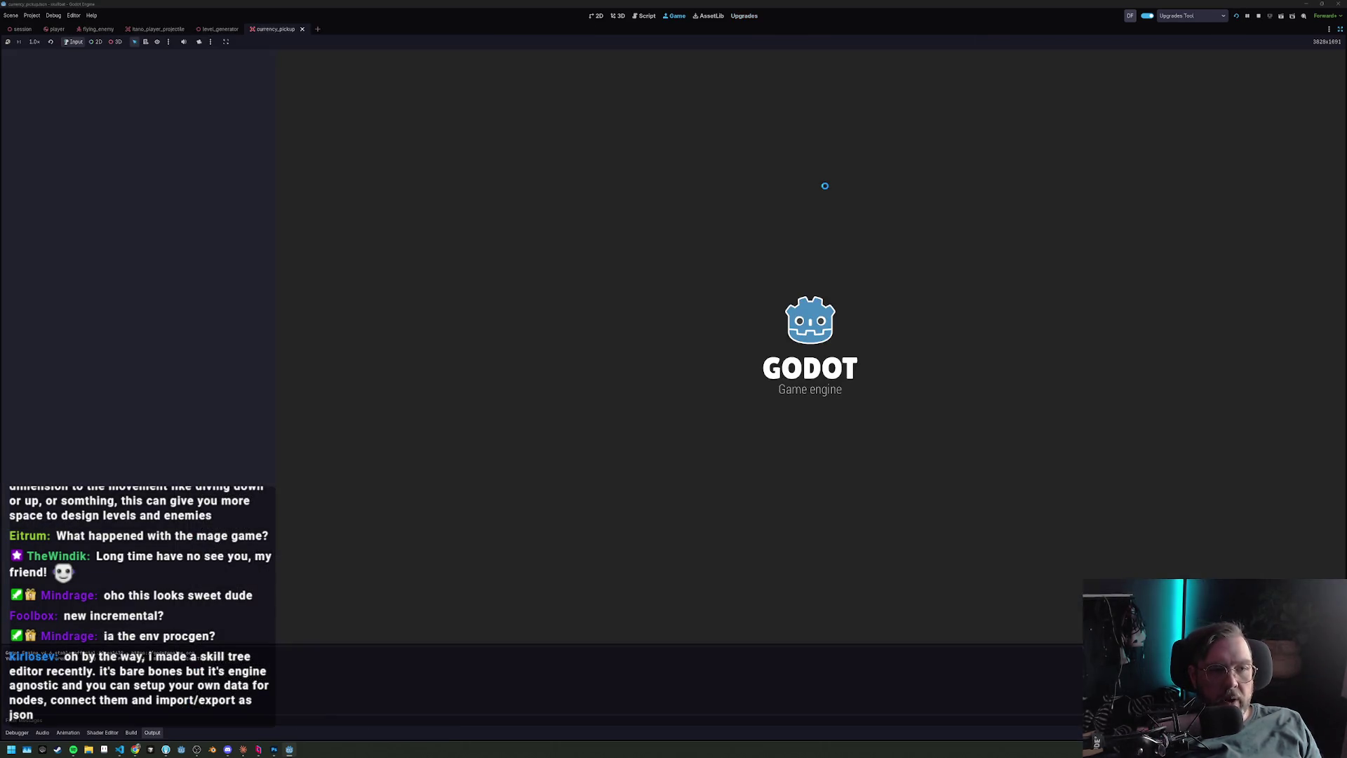
# Check PBU2 listed at $17 on the game's Upgrades screen, then stop the game.
pyautogui.moveTo(538, 356)
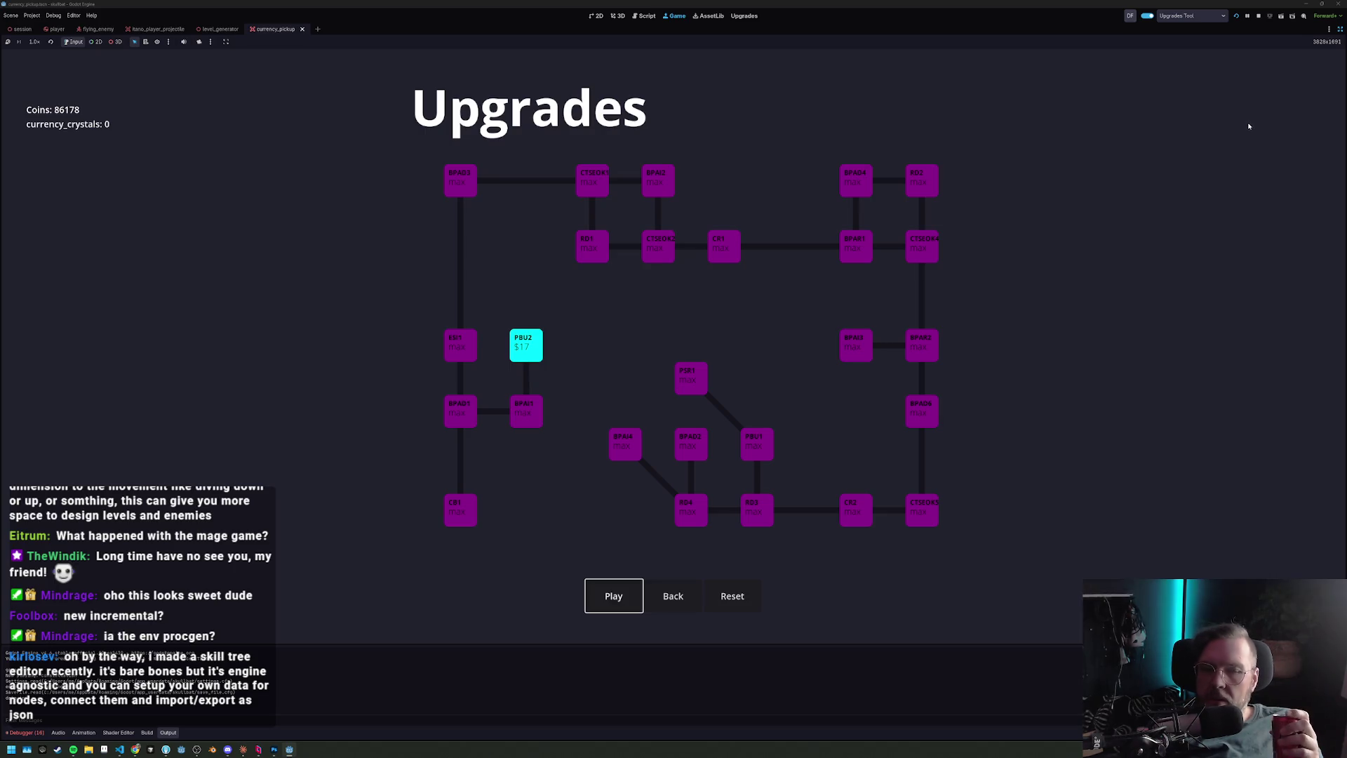
pyautogui.click(1261, 15)
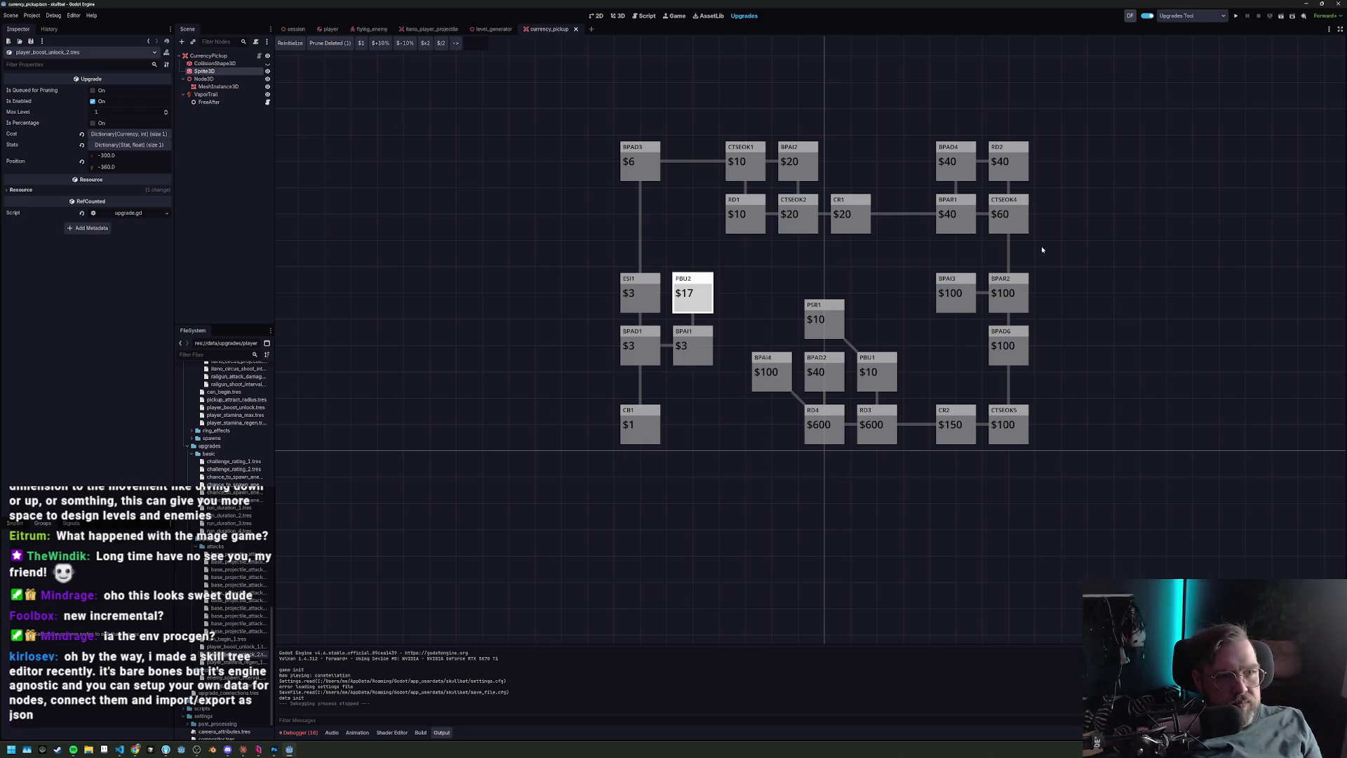
# Inspect the BPAR1, CR1, CB1 and BPAD3 upgrade nodes in the Inspector.
pyautogui.click(953, 224)
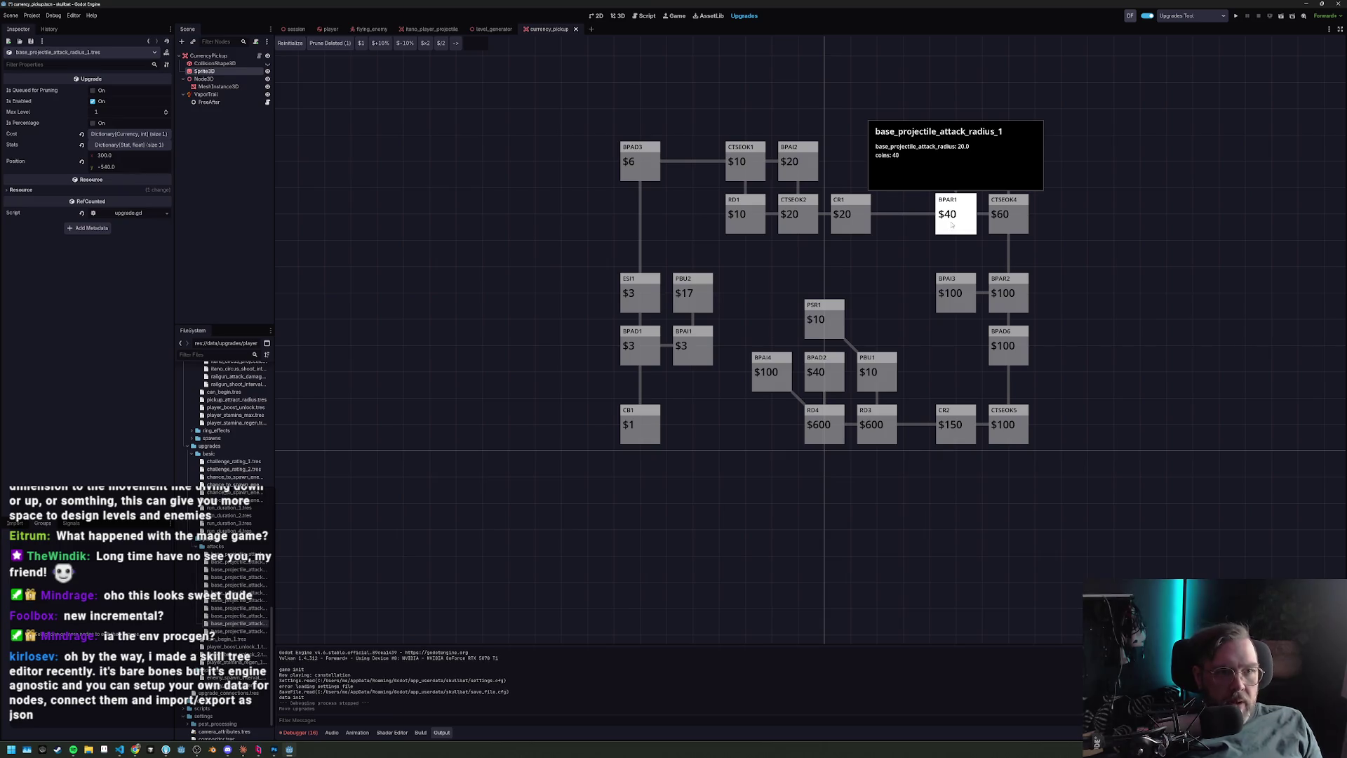
pyautogui.click(851, 218)
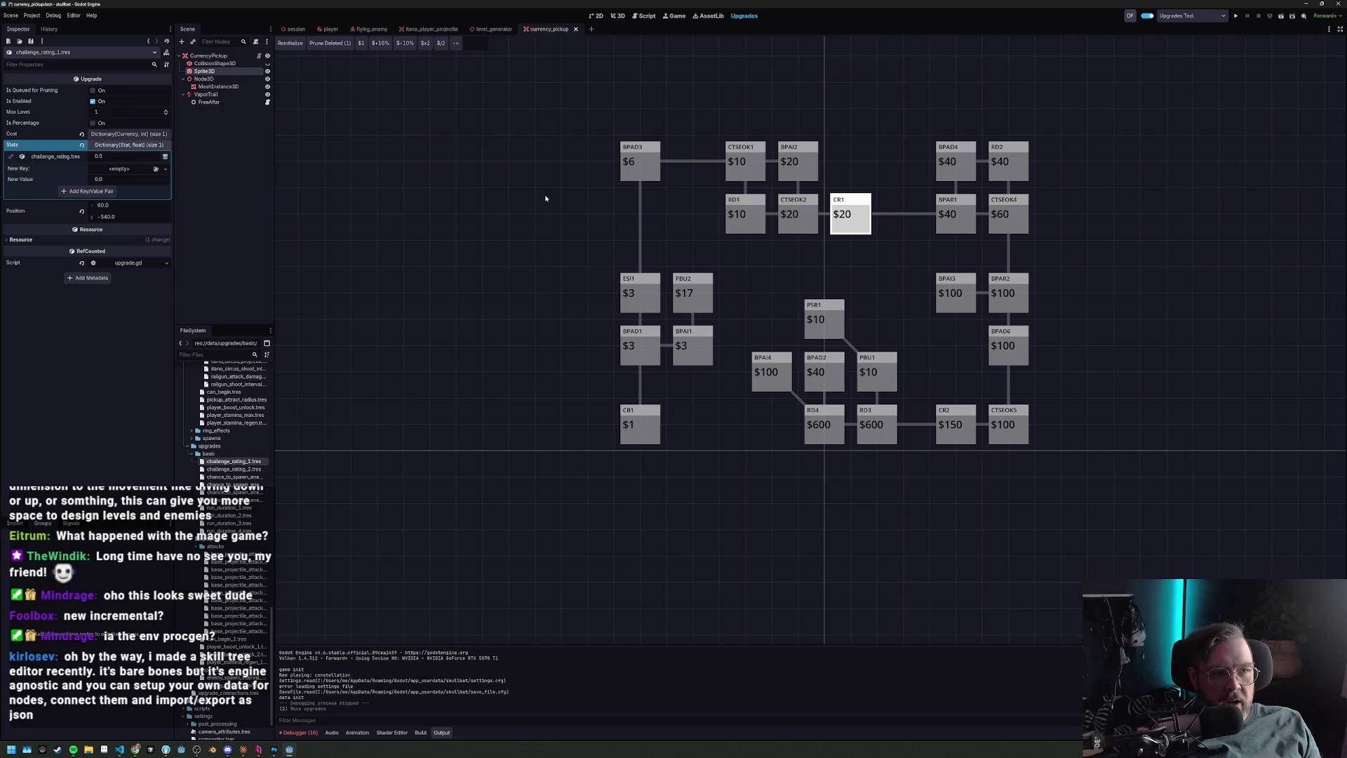
pyautogui.click(656, 418)
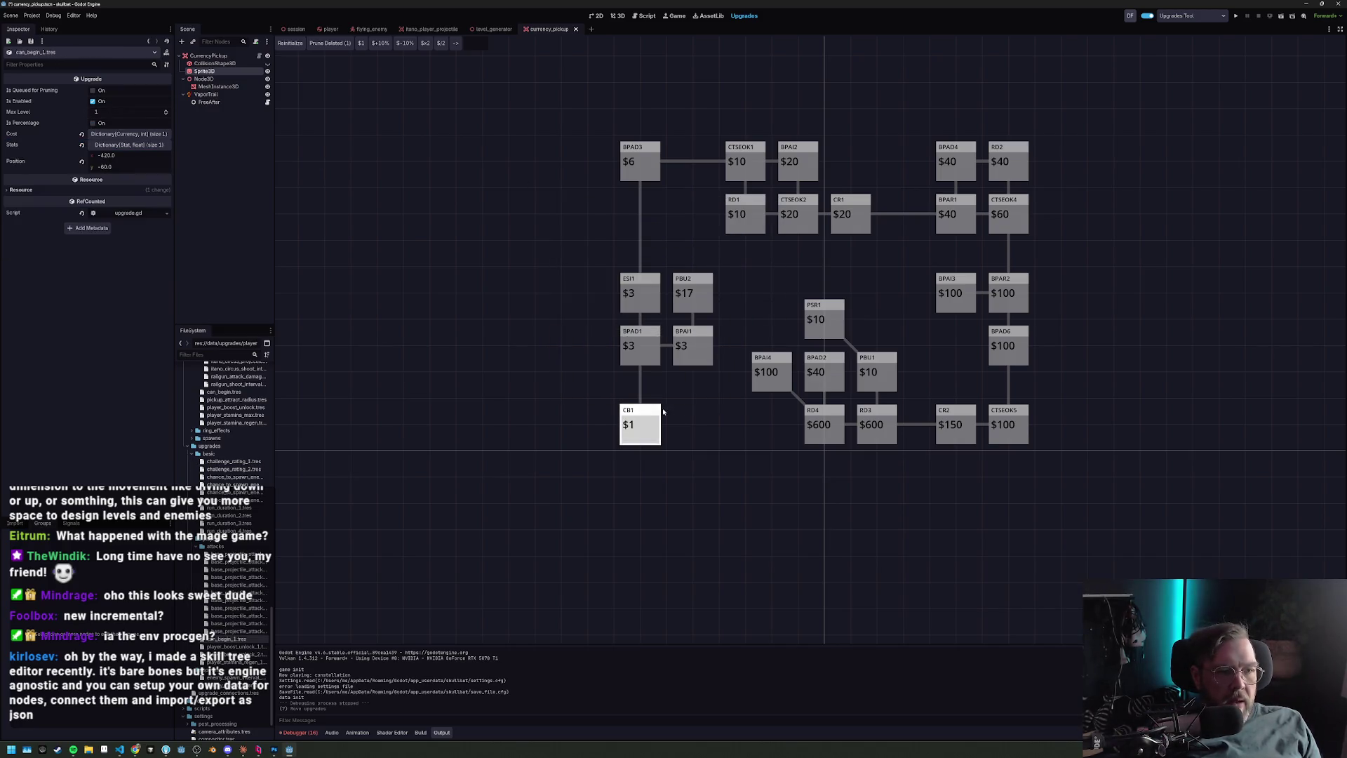
pyautogui.scroll(-1, 742, 390)
pyautogui.scroll(3, 757, 335)
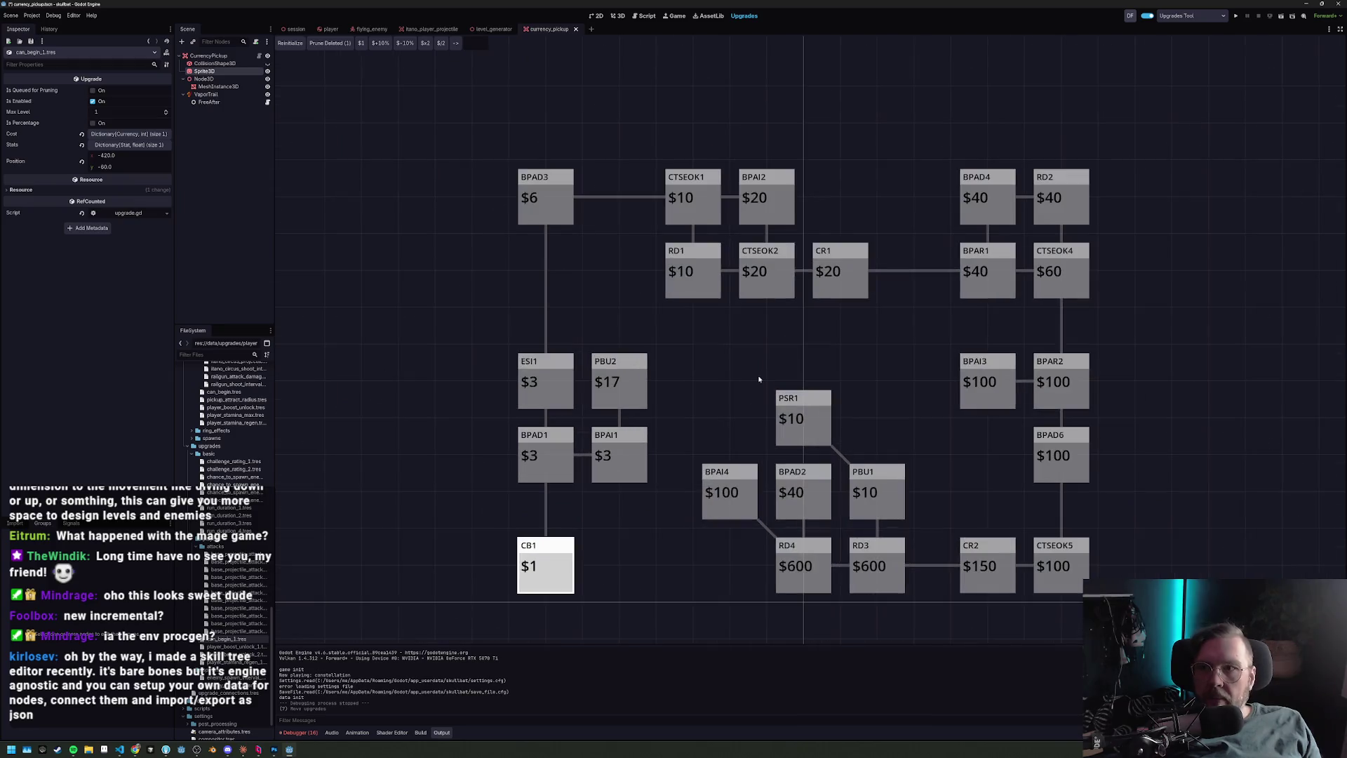
pyautogui.scroll(-4, 757, 335)
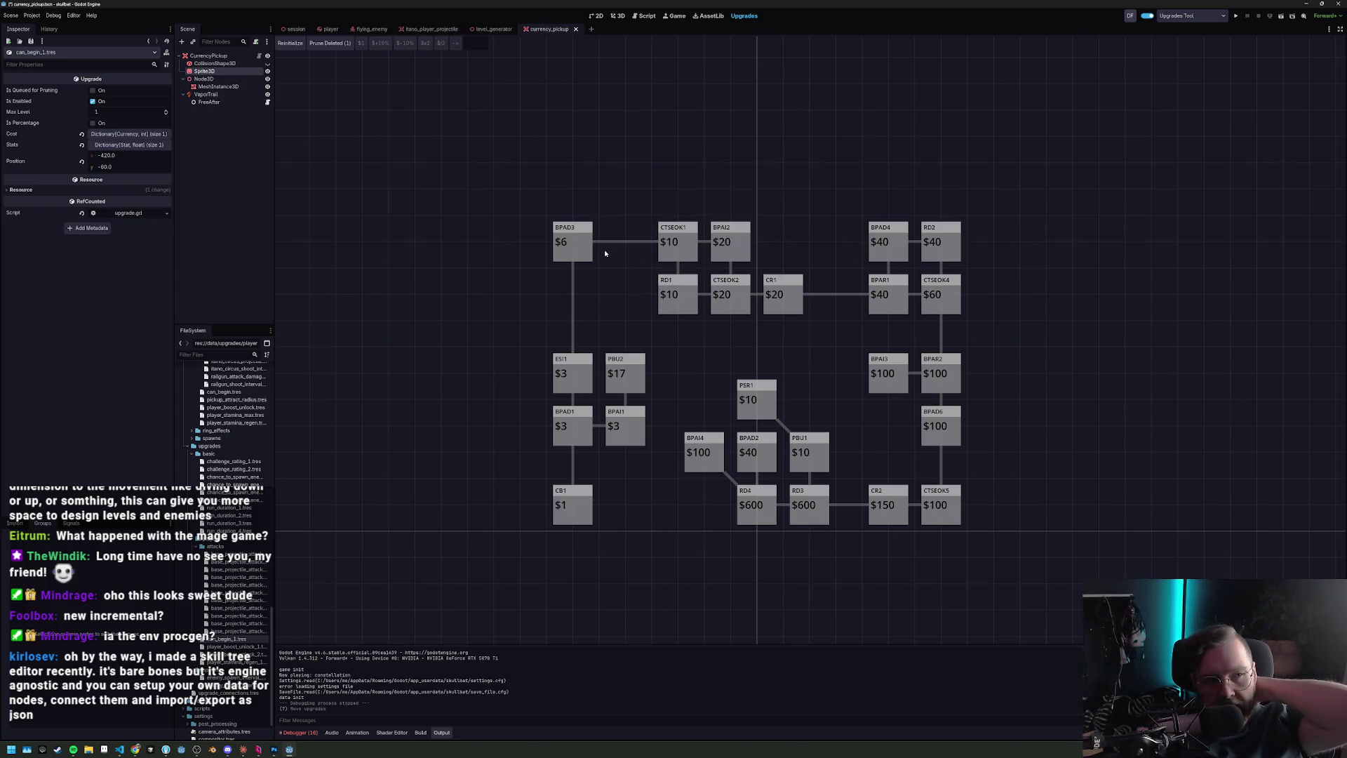
pyautogui.click(573, 242)
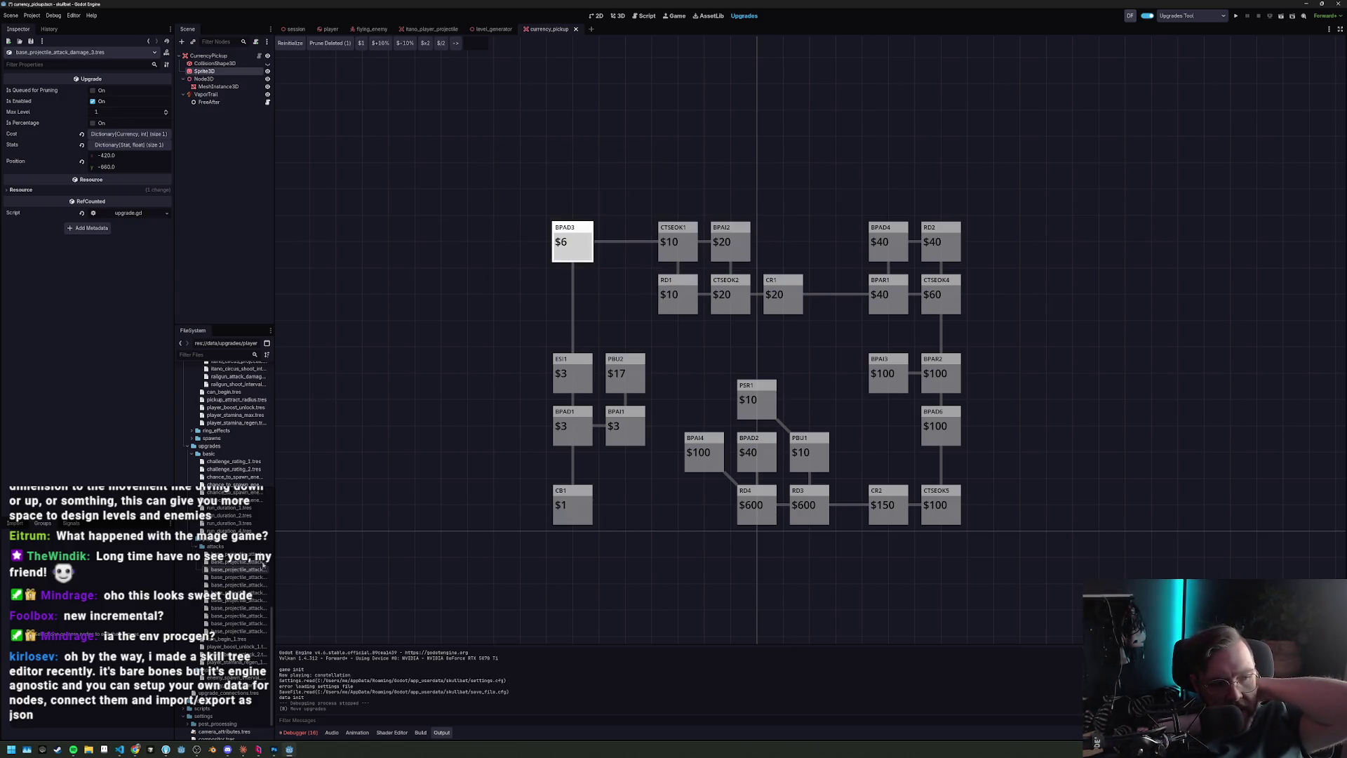
# Widen the scene and file dock, expand Stats, and cancel a trial move of six nodes.
pyautogui.moveTo(273, 561); pyautogui.dragTo(341, 559)
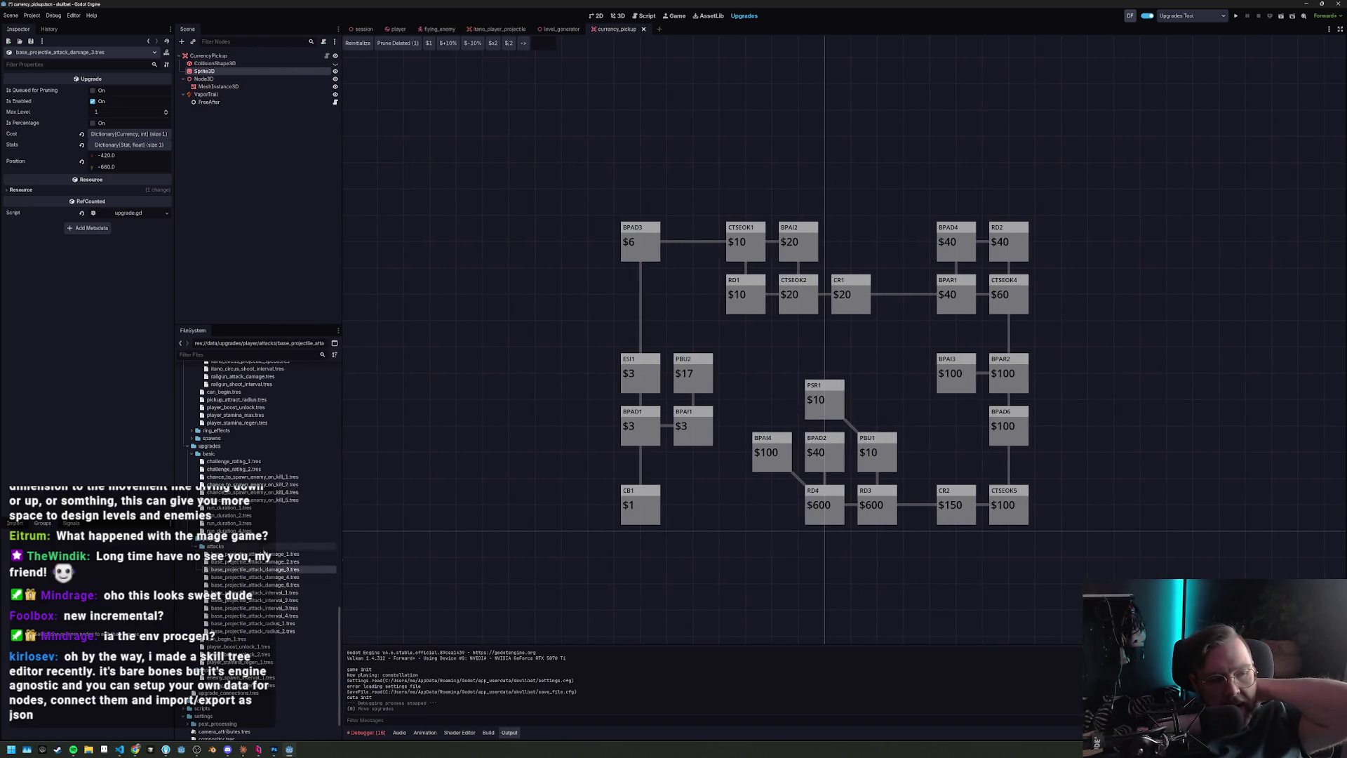
pyautogui.click(133, 145)
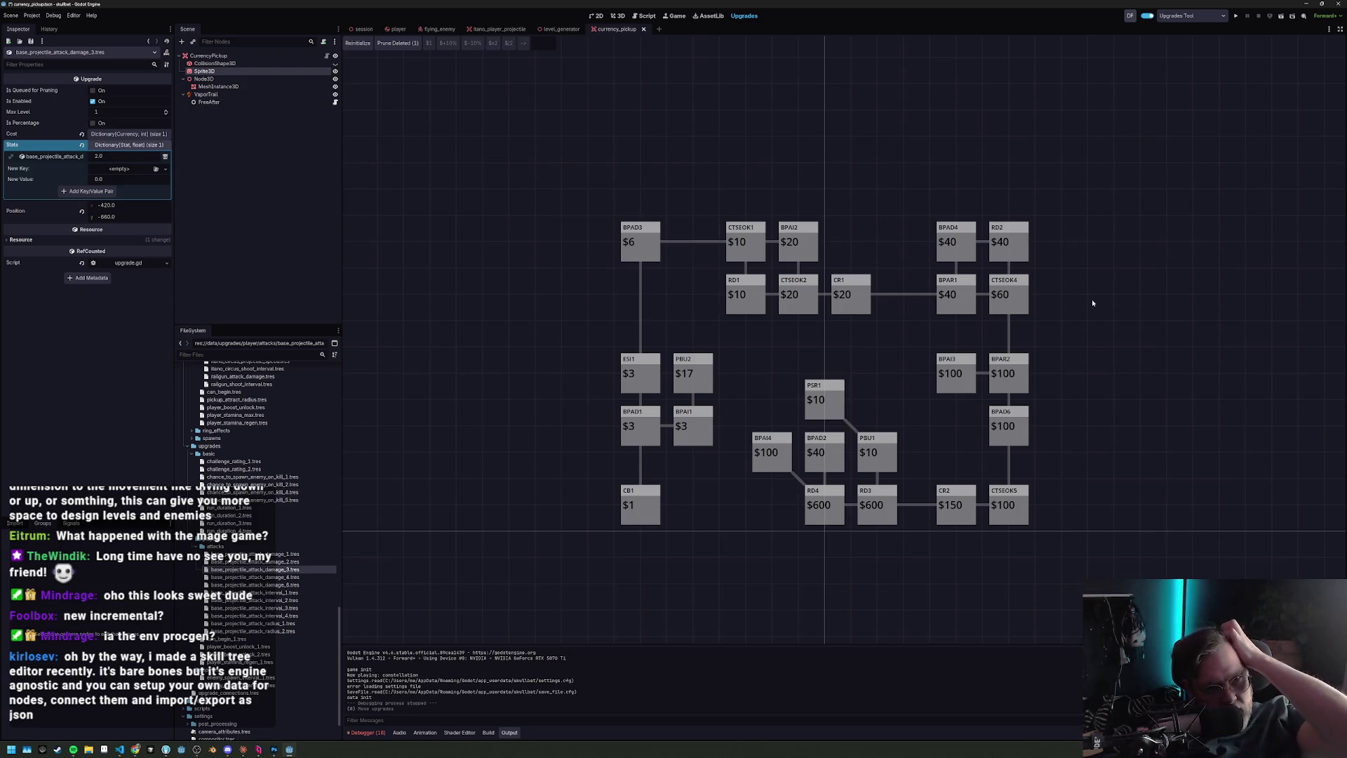
pyautogui.moveTo(926, 176); pyautogui.dragTo(1038, 399)
pyautogui.moveTo(1016, 305); pyautogui.dragTo(1016, 263)
pyautogui.press('Escape')
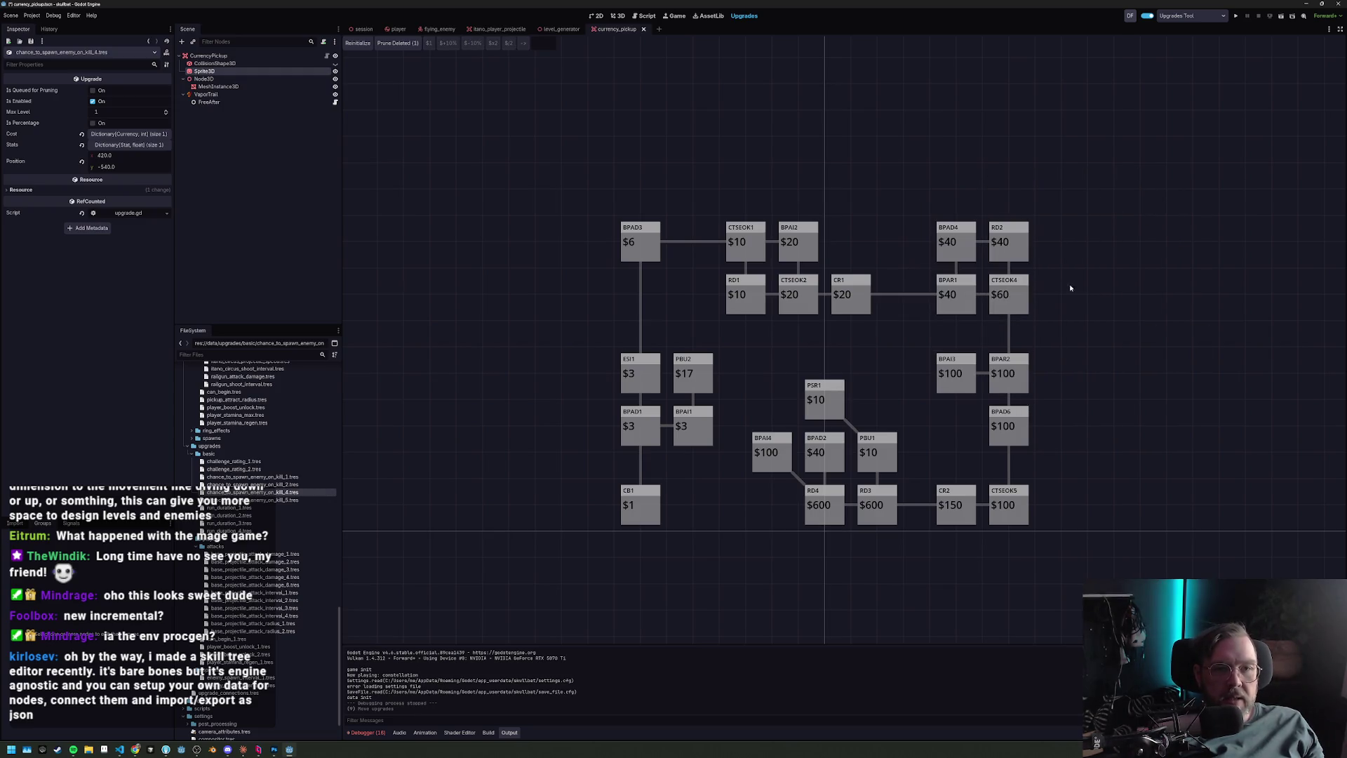
pyautogui.moveTo(1042, 206); pyautogui.dragTo(1049, 274)
pyautogui.moveTo(1015, 242)
pyautogui.mouseDown()
pyautogui.moveTo(1015, 216)
pyautogui.moveTo(1146, 221)
pyautogui.moveTo(1093, 140)
pyautogui.moveTo(1017, 265)
pyautogui.moveTo(990, 242)
pyautogui.mouseUp()
pyautogui.moveTo(989, 241)
pyautogui.mouseDown()
pyautogui.moveTo(1071, 293)
pyautogui.moveTo(1176, 299)
pyautogui.mouseUp()
pyautogui.moveTo(930, 244); pyautogui.dragTo(1140, 244)
pyautogui.moveTo(911, 300); pyautogui.dragTo(1121, 353)
pyautogui.moveTo(982, 298); pyautogui.dragTo(1114, 298)
pyautogui.moveTo(1004, 109)
pyautogui.mouseDown()
pyautogui.moveTo(1116, 211)
pyautogui.moveTo(1035, 273)
pyautogui.moveTo(1007, 274)
pyautogui.moveTo(1009, 300)
pyautogui.mouseUp()
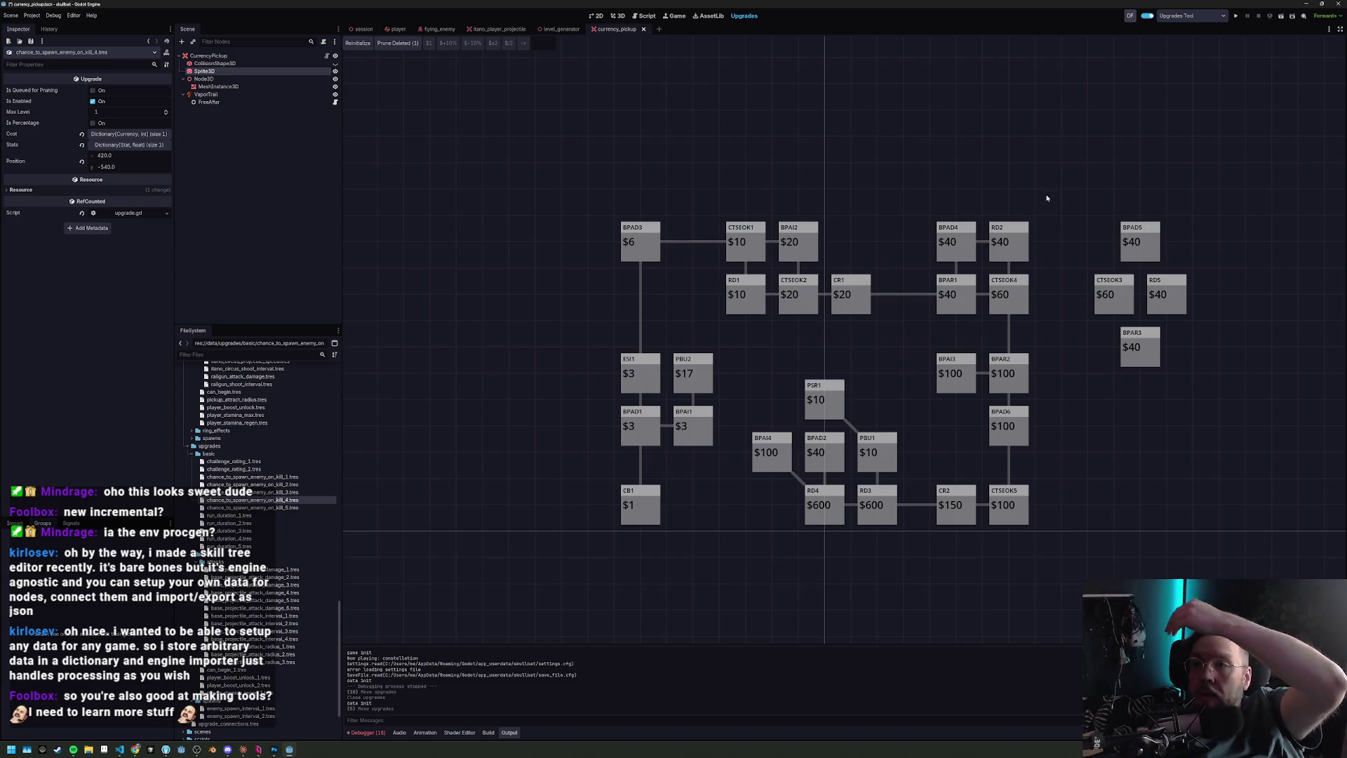
pyautogui.moveTo(1054, 181); pyautogui.dragTo(1182, 357)
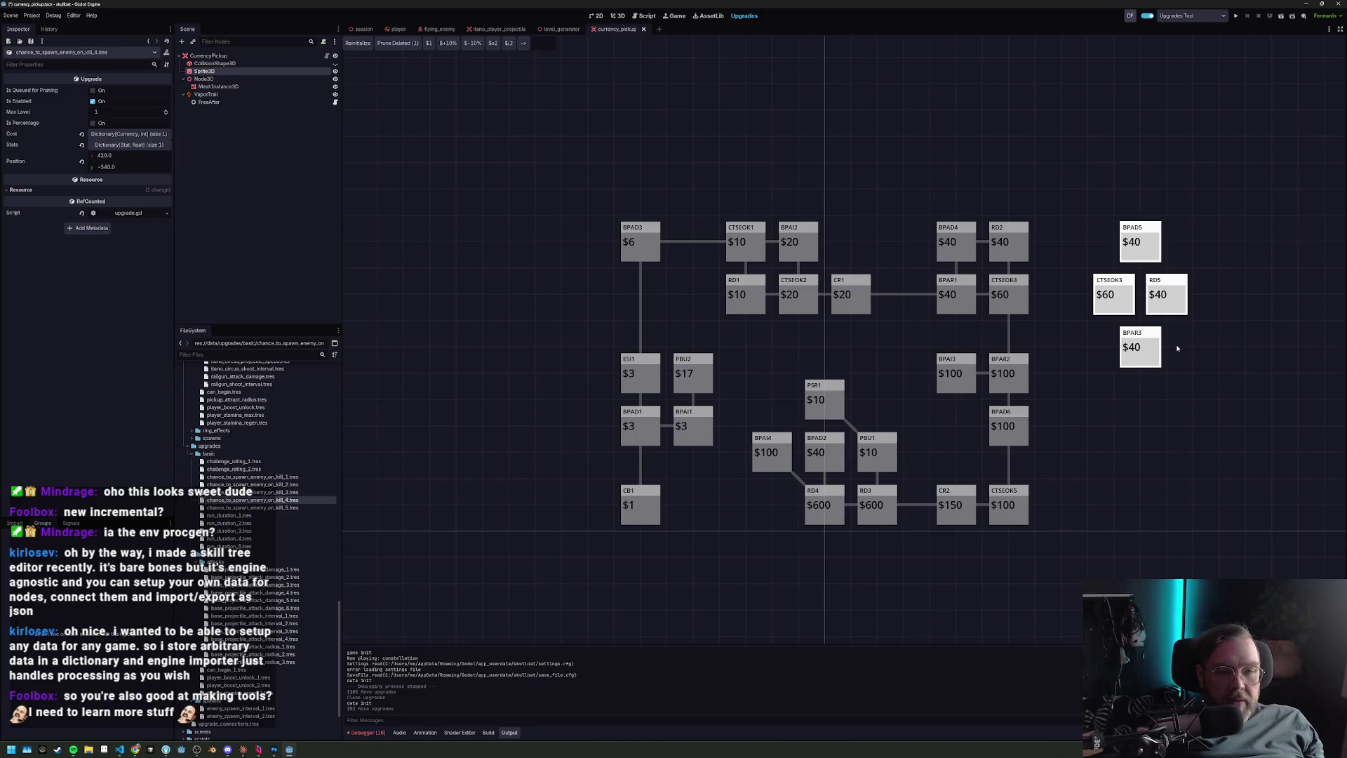
pyautogui.press('Delete')
pyautogui.click(1136, 333)
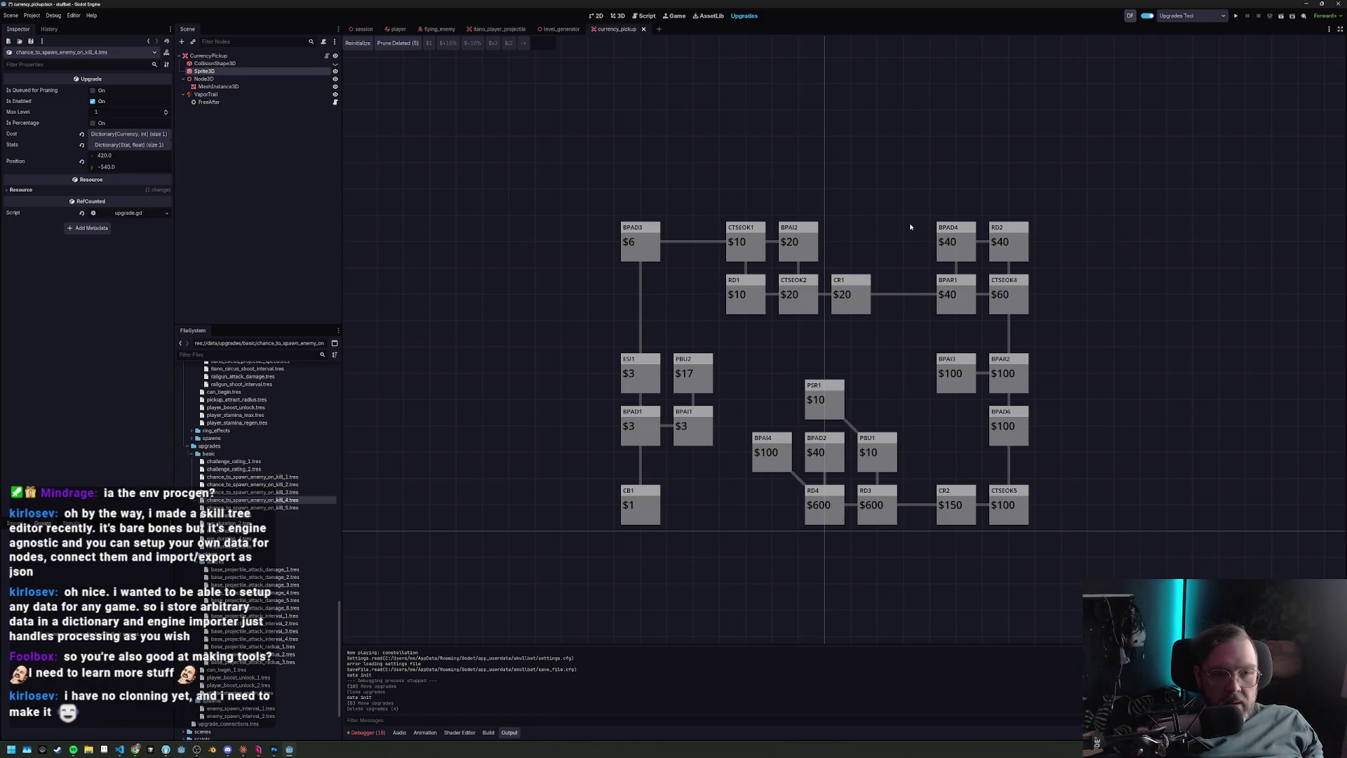
pyautogui.scroll(1, 861, 307)
pyautogui.moveTo(862, 308); pyautogui.dragTo(853, 310)
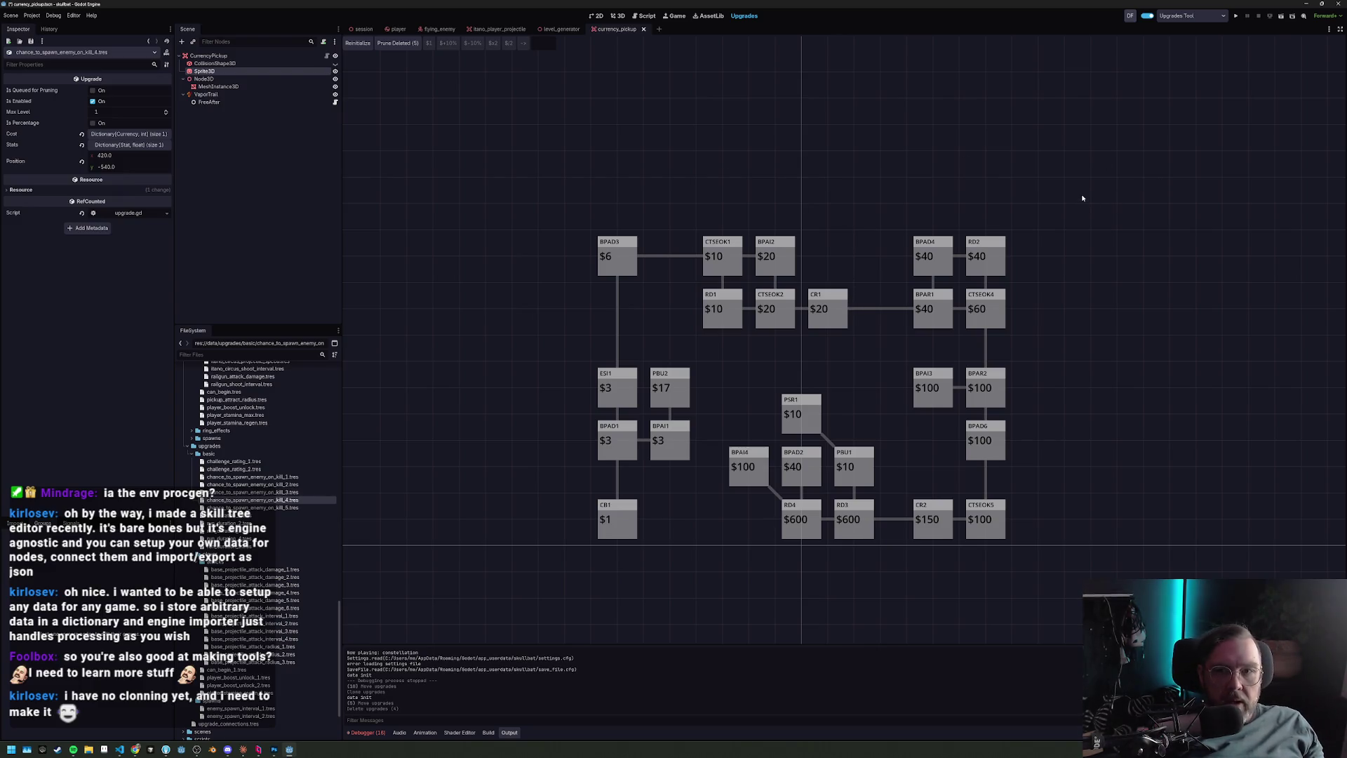
# Tile Godot beside VS Code, search files for 'addon', then dismiss the Quick Open list.
pyautogui.hotkey('alt', 'f')
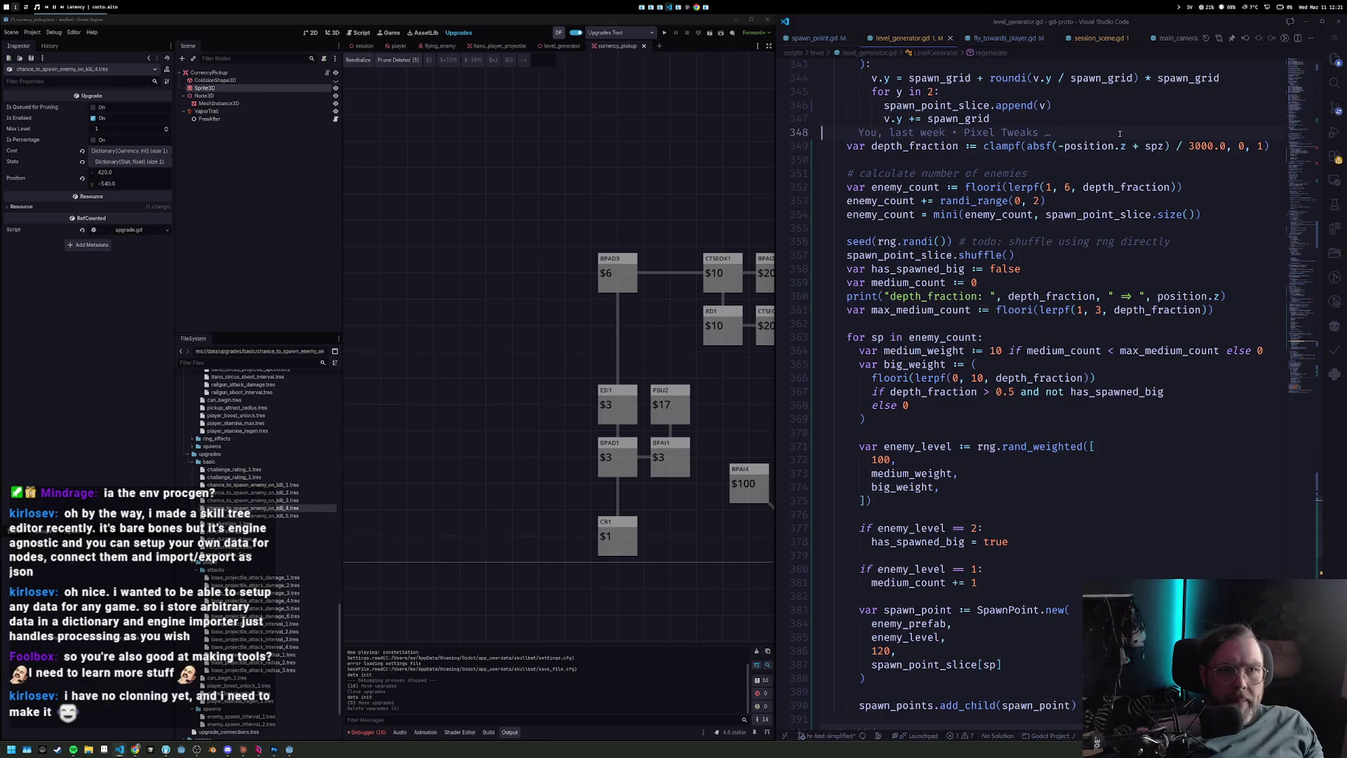
pyautogui.hotkey('ctrl', 'p')
pyautogui.write('ad')
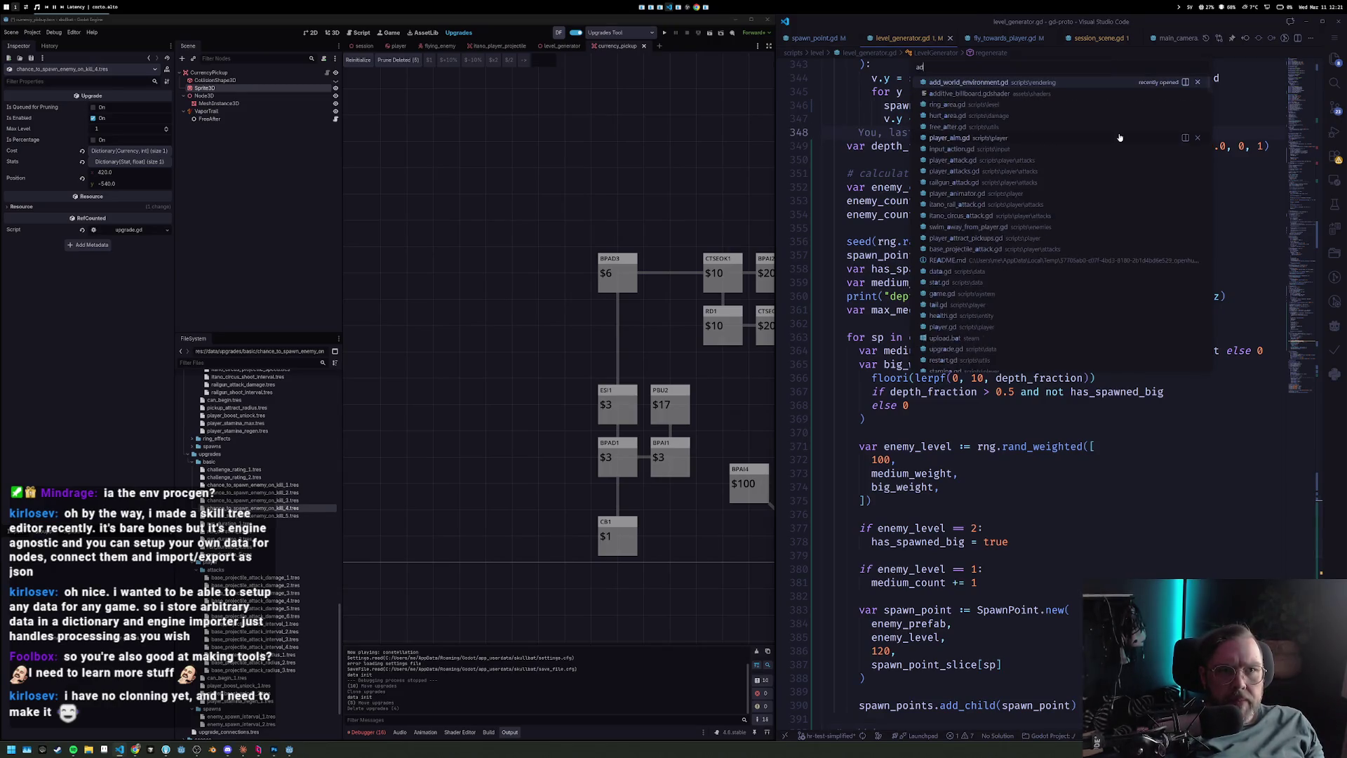
pyautogui.write('don')
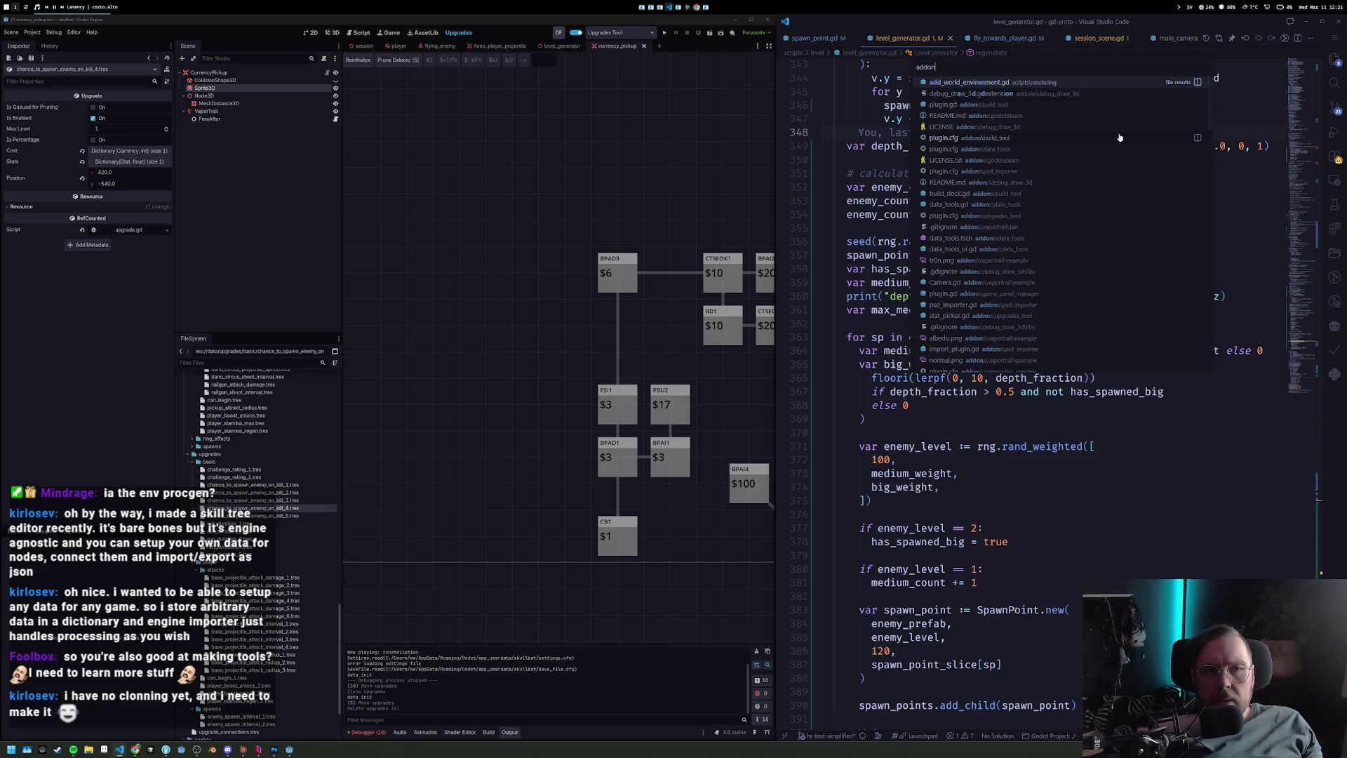
pyautogui.press('BackSpace')
pyautogui.press('BackSpace')
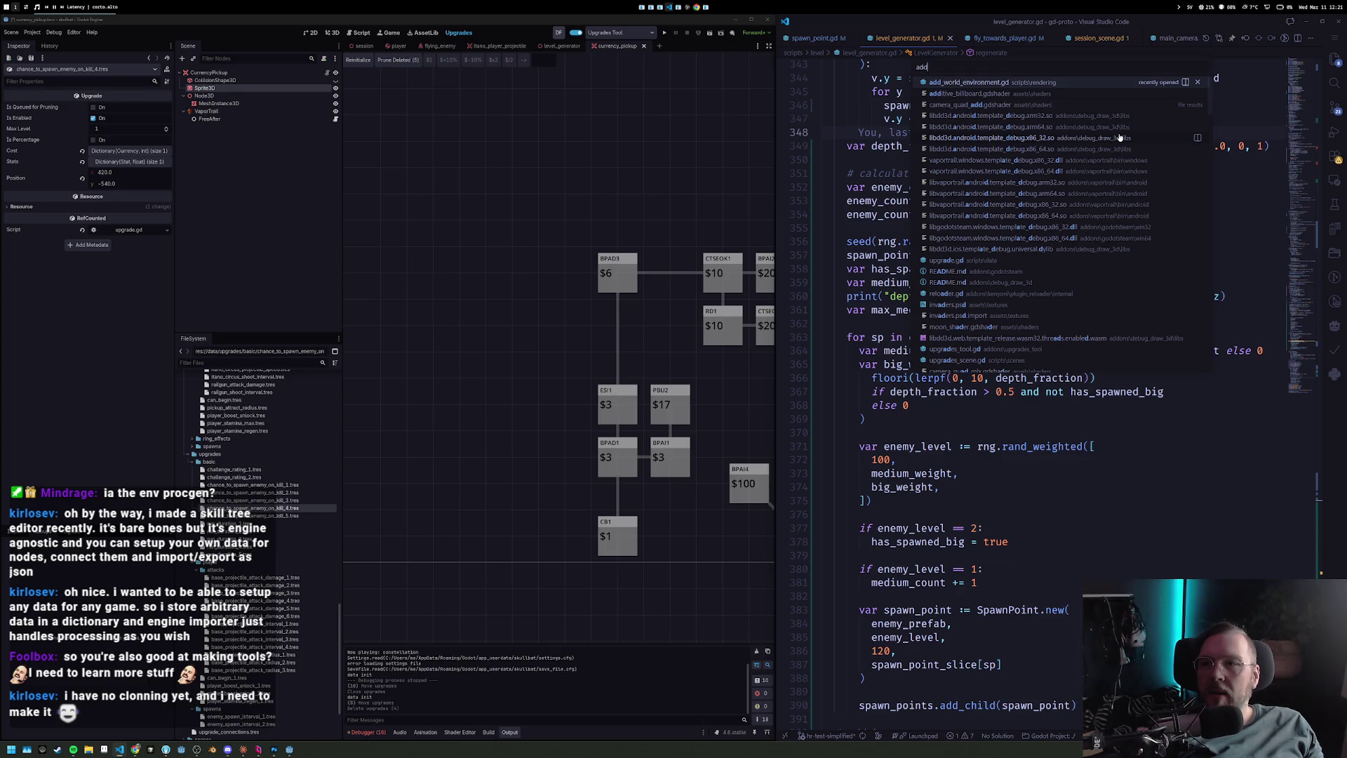
pyautogui.press('Escape')
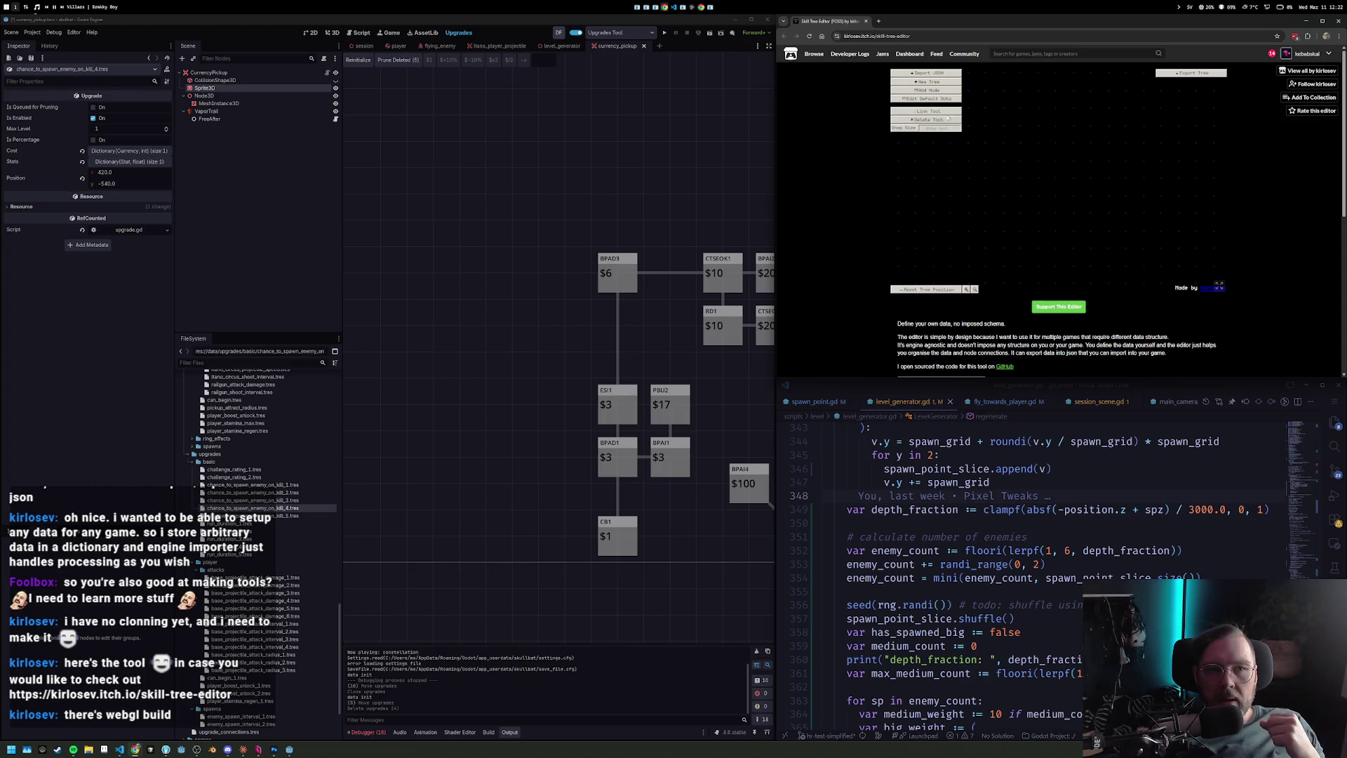
# Start a new tree, open its node's properties, and show the editor full screen.
pyautogui.click(936, 83)
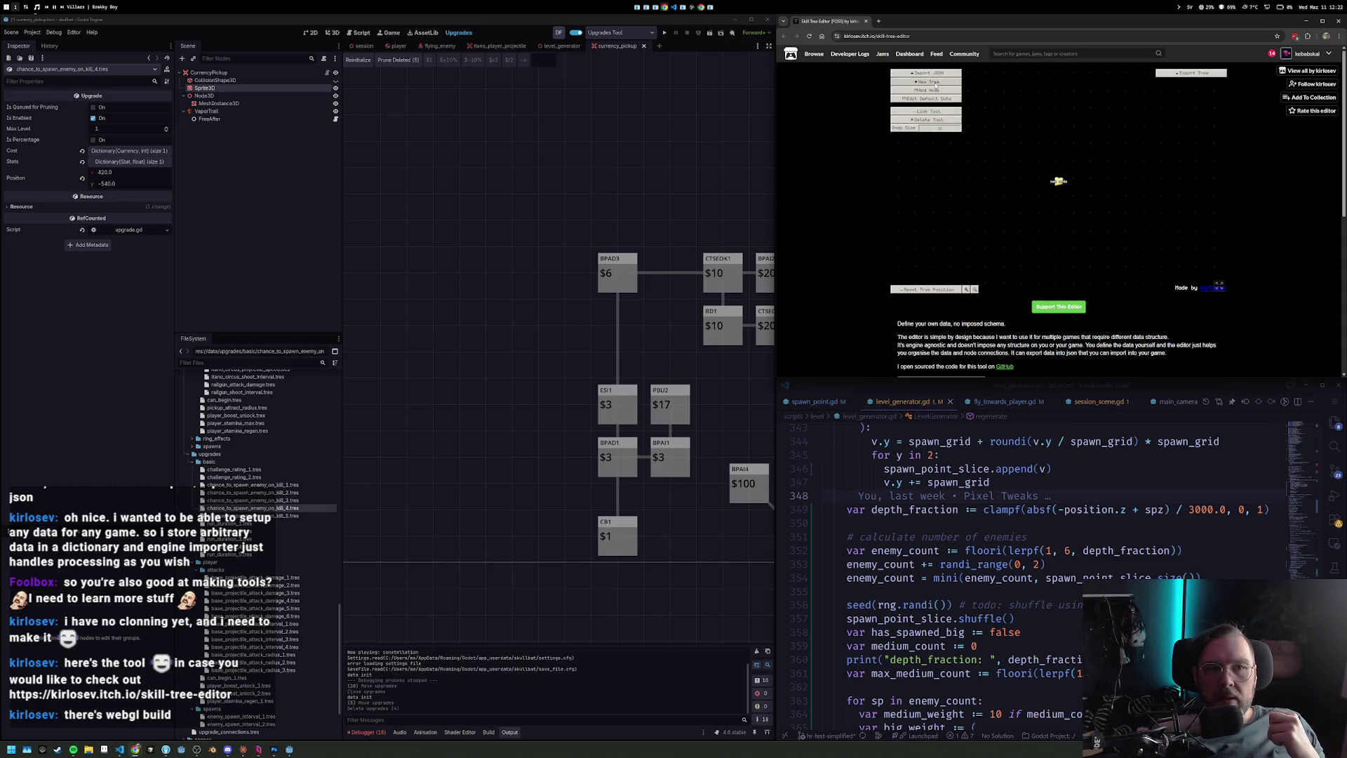
pyautogui.click(1058, 182)
pyautogui.click(935, 36)
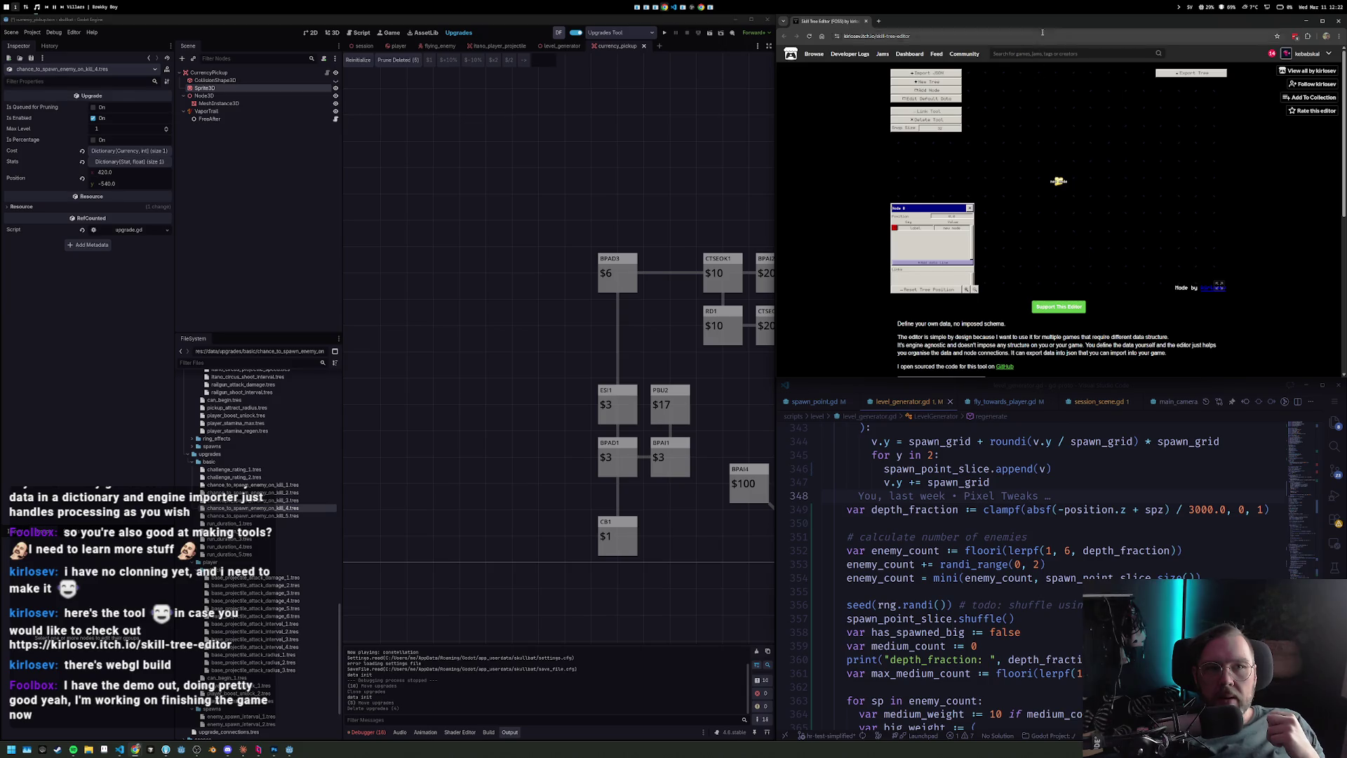
pyautogui.click(1323, 20)
pyautogui.click(837, 273)
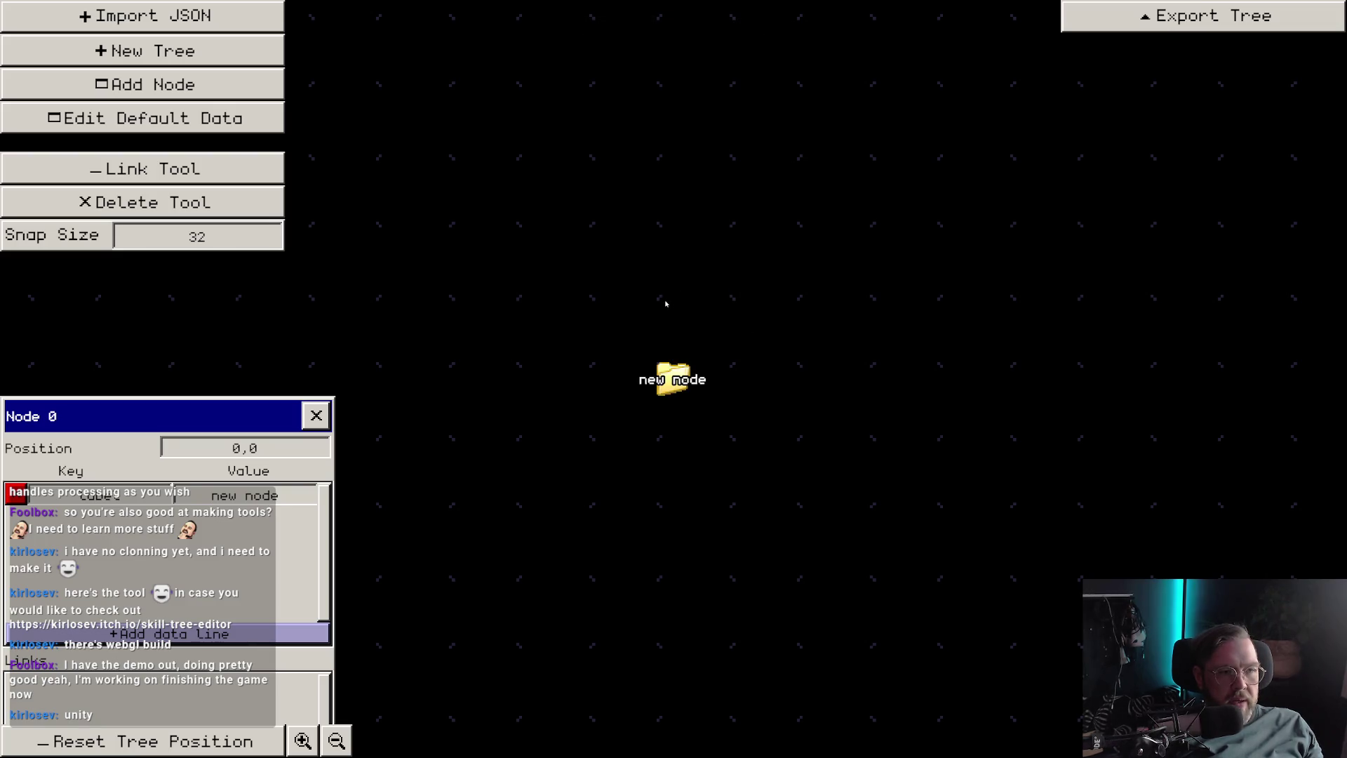
# Re-centre the tree view on the node and move the node down and right.
pyautogui.moveTo(662, 300)
pyautogui.mouseDown()
pyautogui.moveTo(746, 348)
pyautogui.moveTo(831, 439)
pyautogui.moveTo(760, 390)
pyautogui.mouseUp()
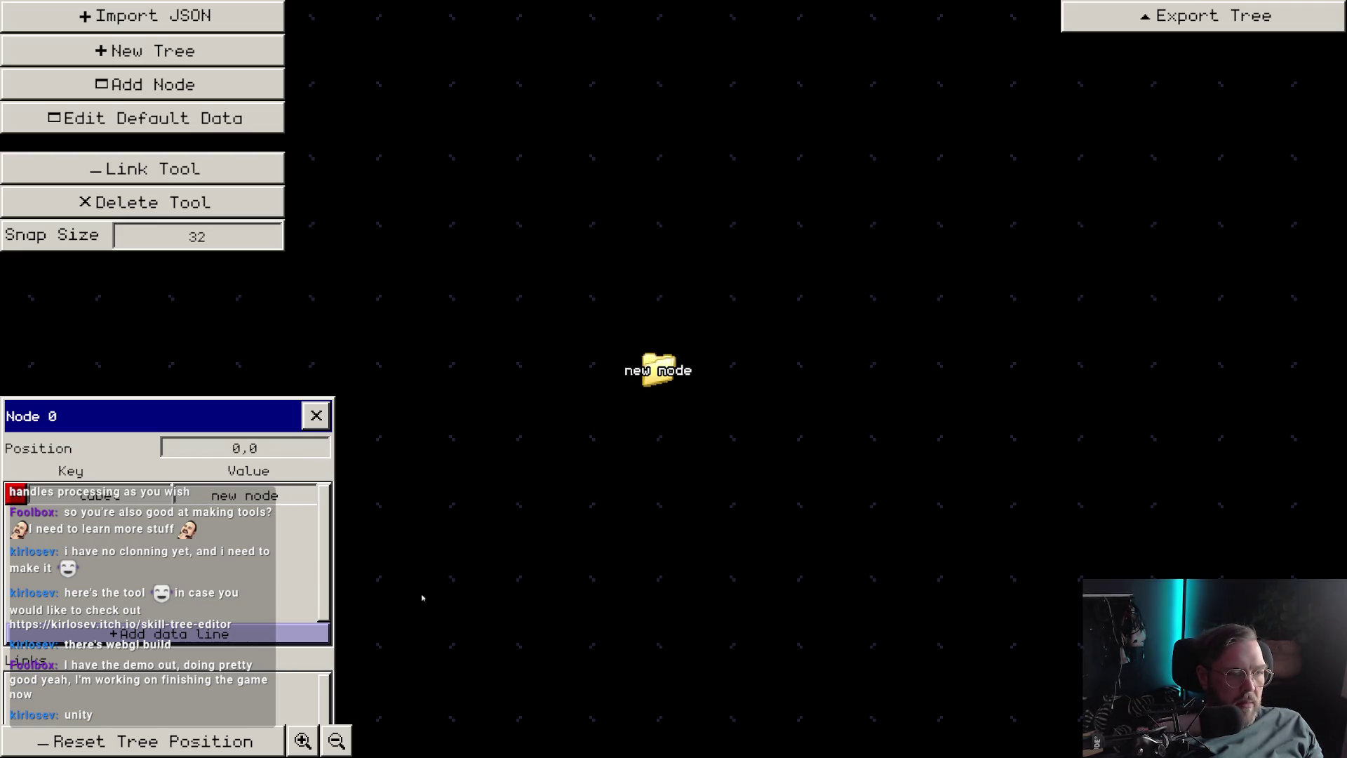
pyautogui.click(175, 741)
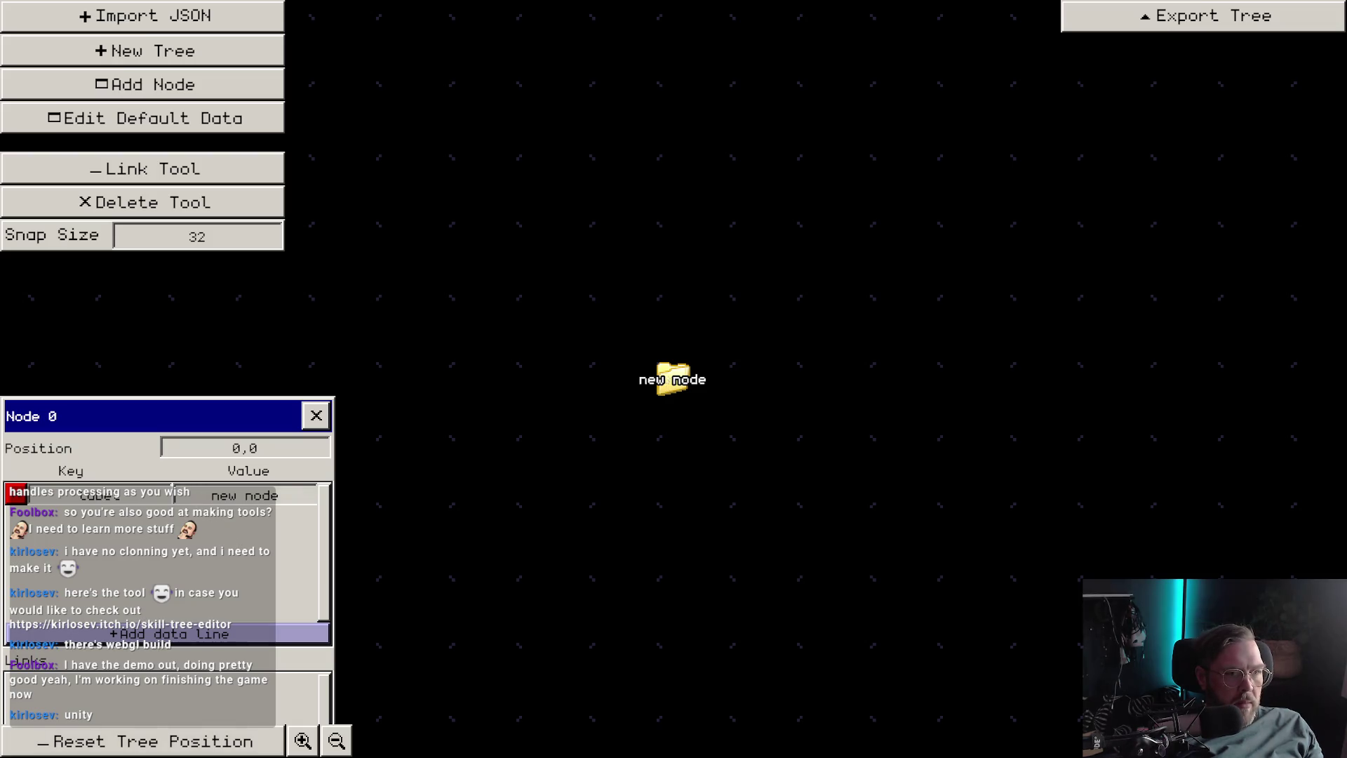
pyautogui.moveTo(672, 379)
pyautogui.mouseDown()
pyautogui.moveTo(686, 273)
pyautogui.moveTo(666, 415)
pyautogui.moveTo(708, 419)
pyautogui.moveTo(660, 409)
pyautogui.moveTo(632, 364)
pyautogui.mouseUp()
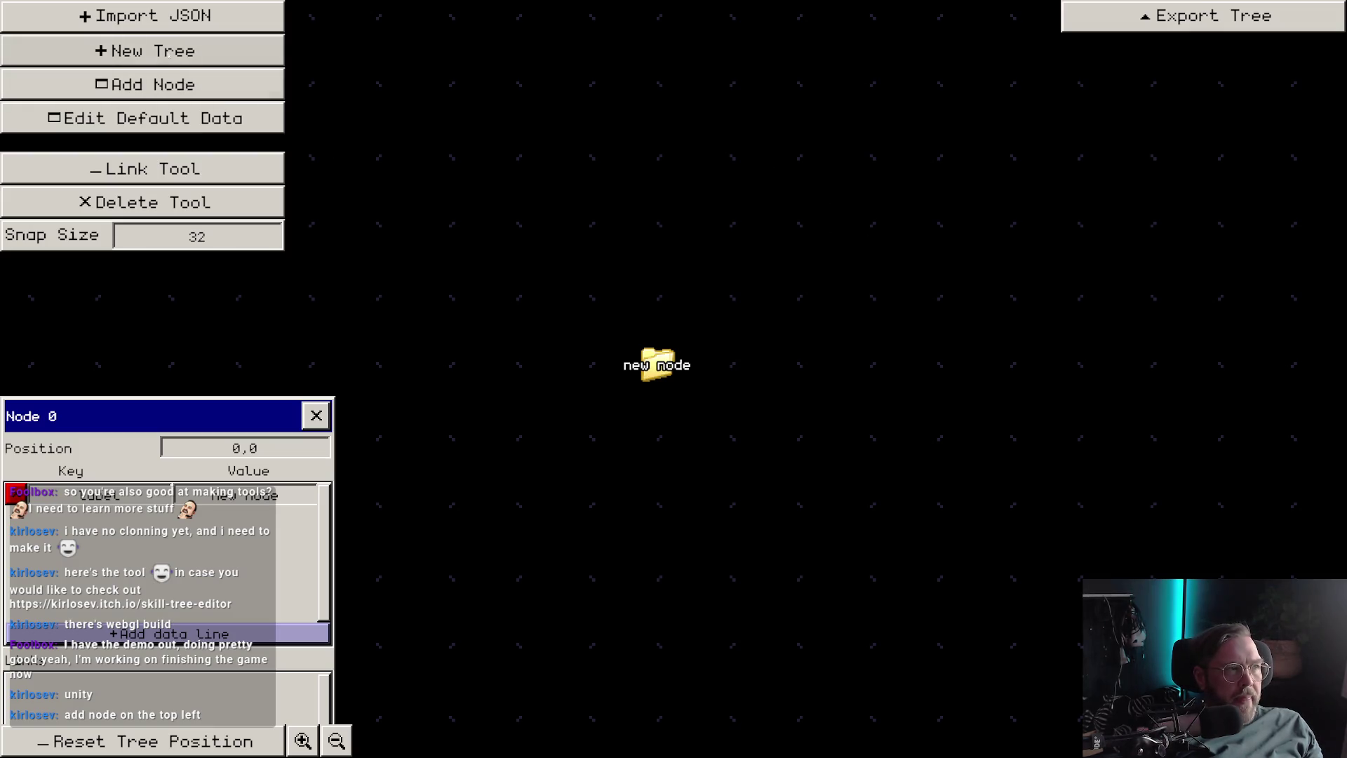
# Add a second node and stack the two nodes one above the other.
pyautogui.click(212, 82)
pyautogui.moveTo(747, 365); pyautogui.dragTo(657, 275)
pyautogui.moveTo(657, 365)
pyautogui.mouseDown()
pyautogui.moveTo(747, 320)
pyautogui.moveTo(656, 409)
pyautogui.mouseUp()
pyautogui.scroll(-1, 640, 303)
pyautogui.moveTo(783, 286)
pyautogui.mouseDown()
pyautogui.moveTo(869, 292)
pyautogui.moveTo(739, 261)
pyautogui.moveTo(772, 292)
pyautogui.moveTo(761, 340)
pyautogui.mouseUp()
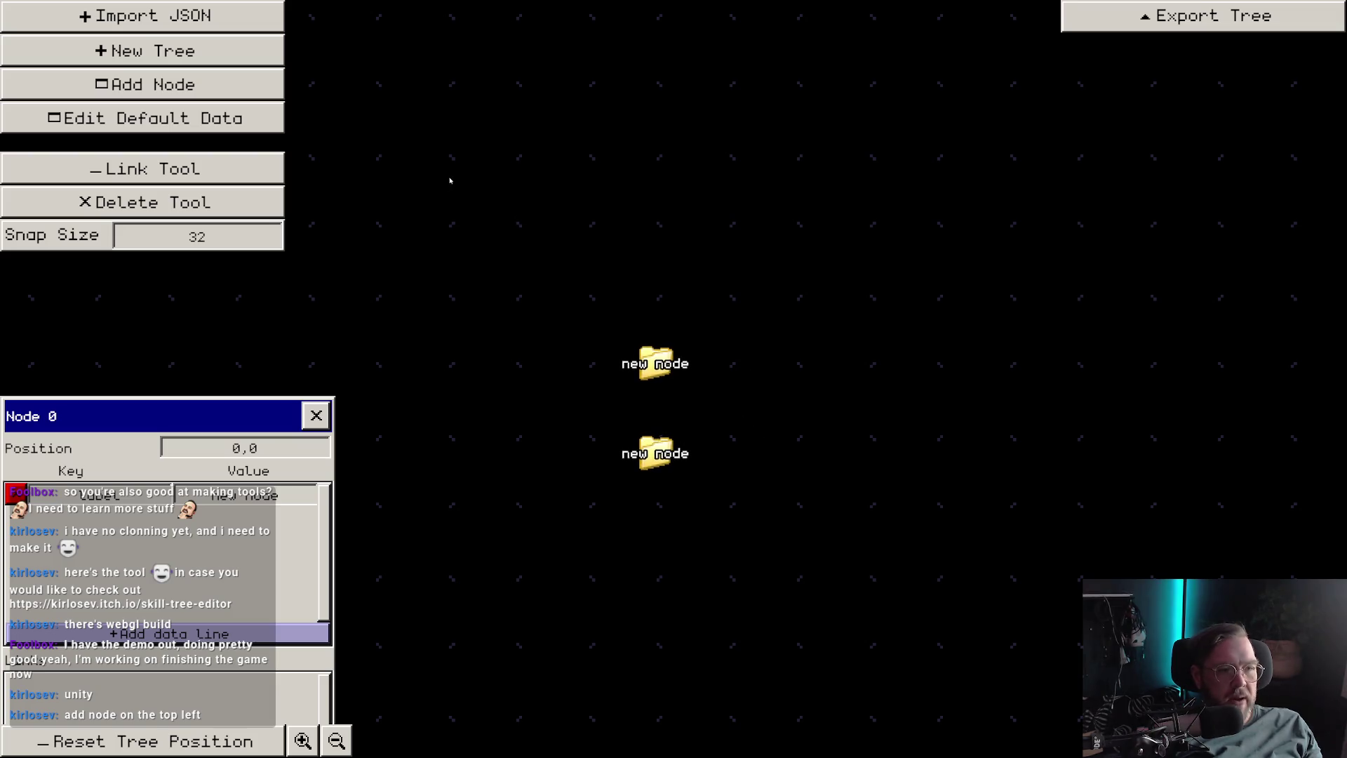
# Set Snap Size to 16 and realign the two nodes vertically on the grid.
pyautogui.click(182, 238)
pyautogui.write('1')
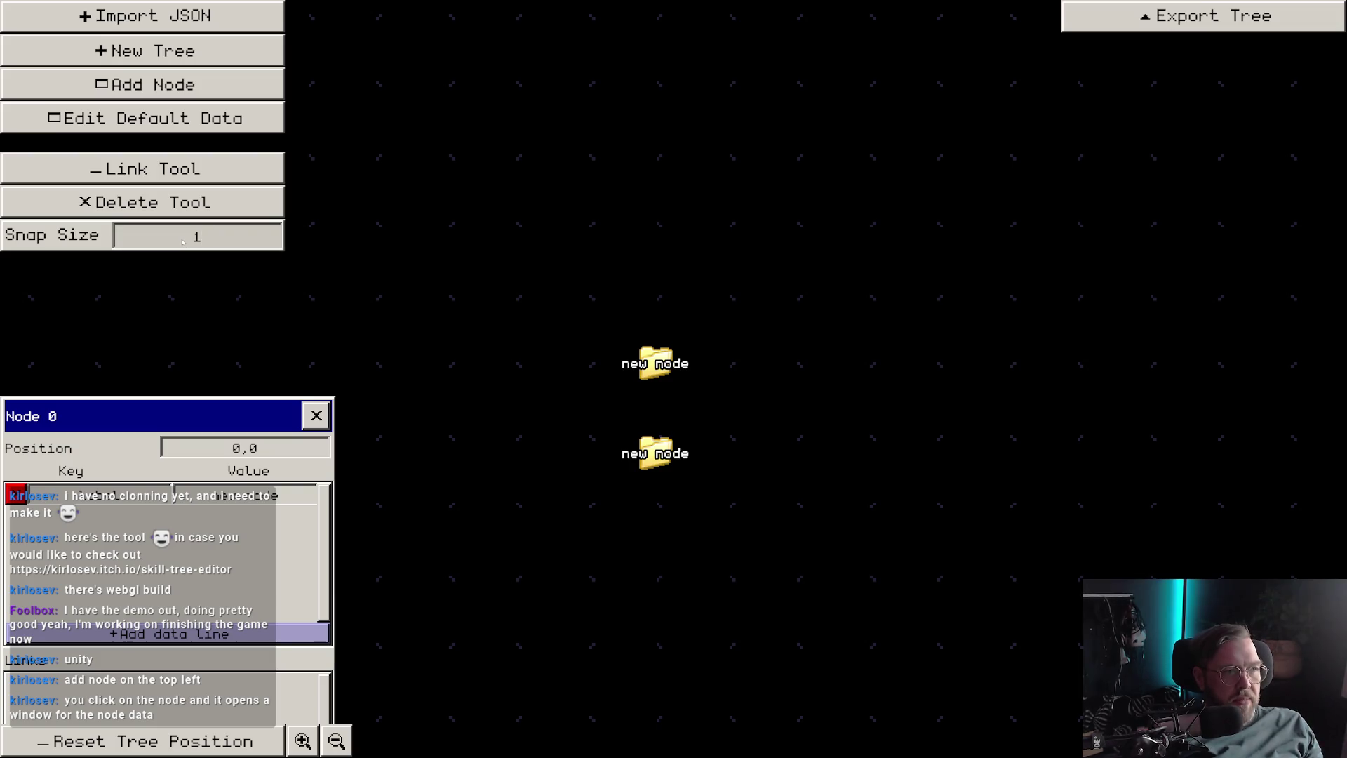
pyautogui.write('6')
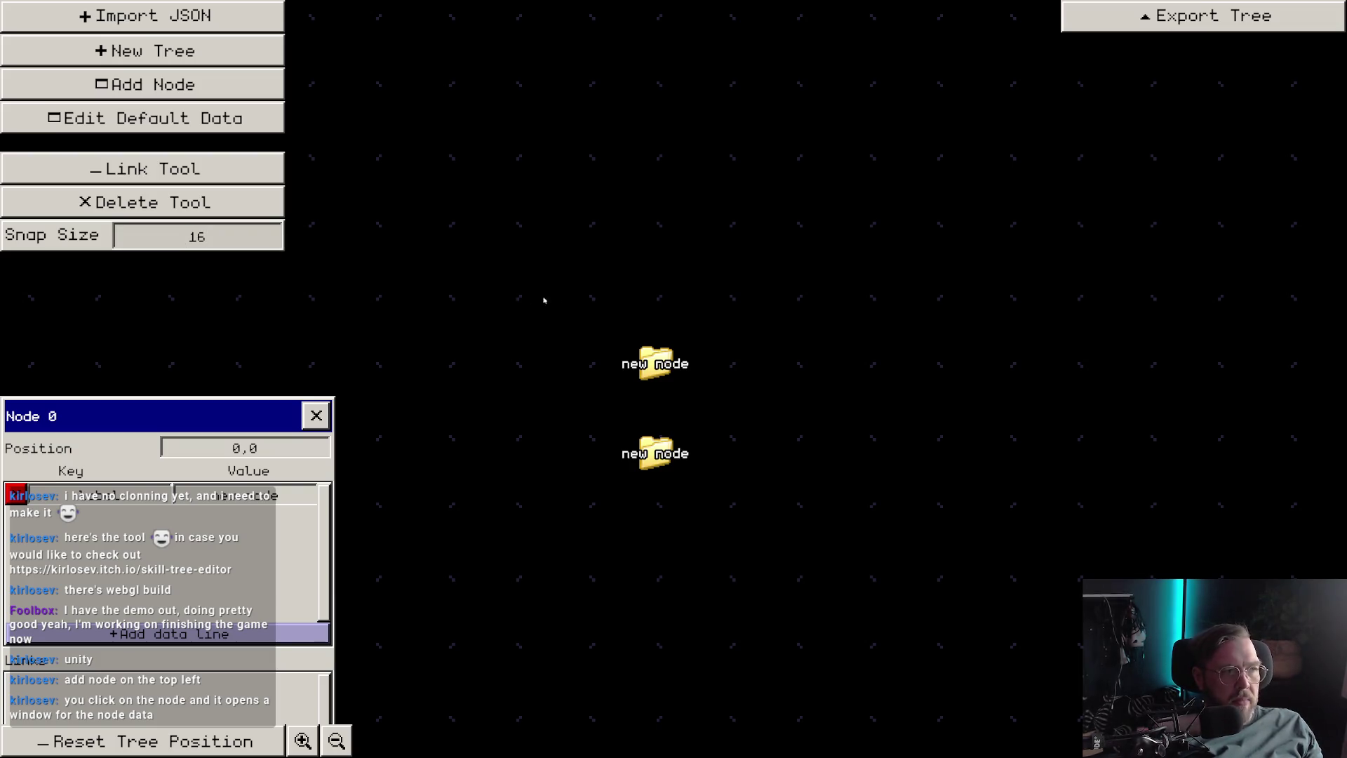
pyautogui.click(544, 301)
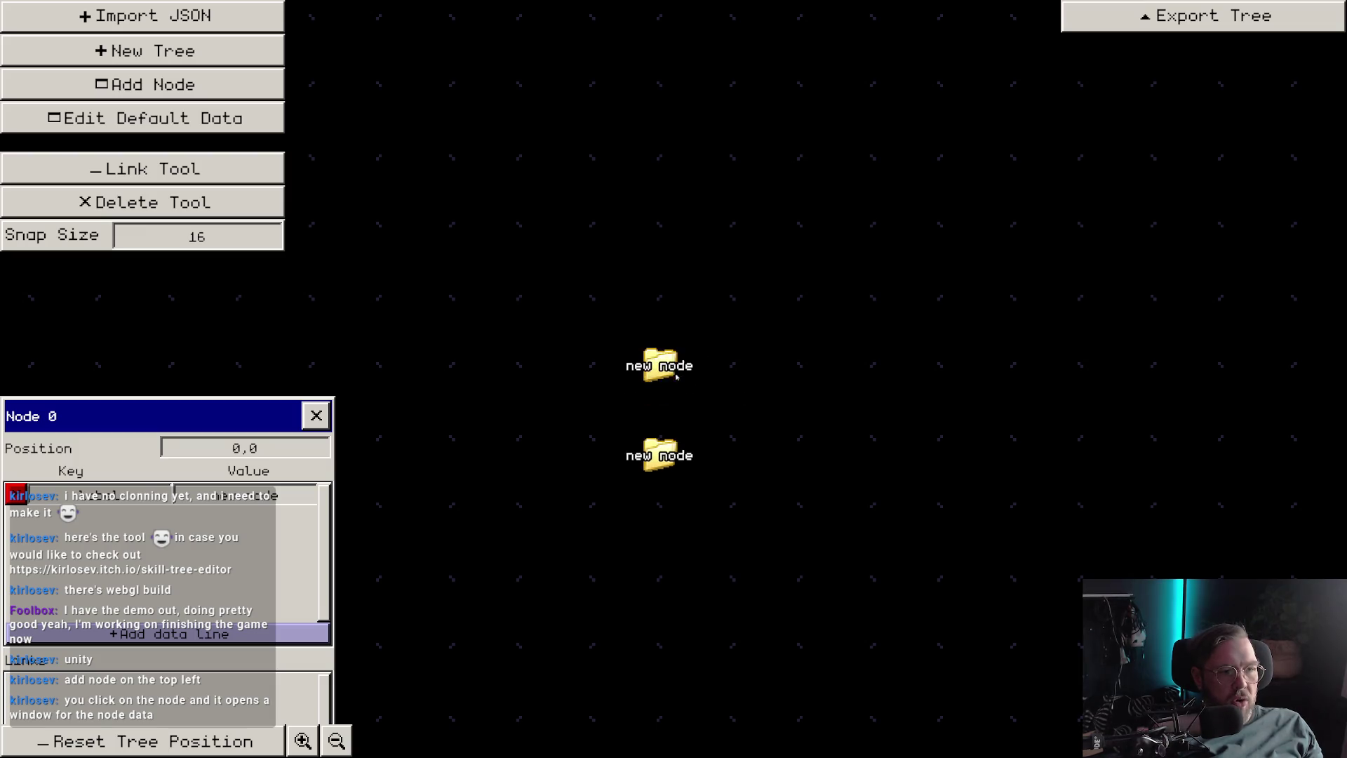
pyautogui.moveTo(671, 374); pyautogui.dragTo(672, 396)
pyautogui.moveTo(668, 444)
pyautogui.mouseDown()
pyautogui.moveTo(665, 362)
pyautogui.moveTo(654, 424)
pyautogui.moveTo(654, 312)
pyautogui.mouseUp()
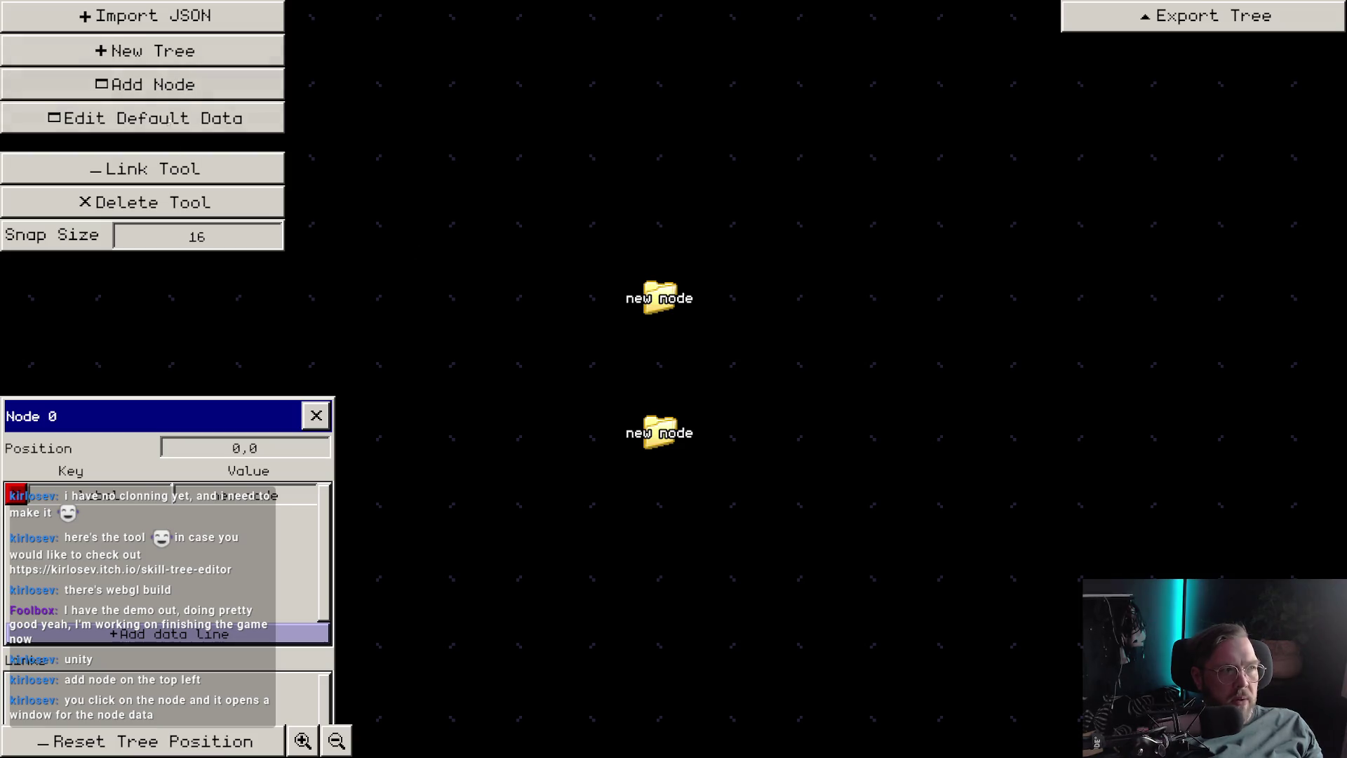
# Link the two nodes with the Link Tool, then leave full screen and return to Godot.
pyautogui.click(200, 182)
pyautogui.click(678, 303)
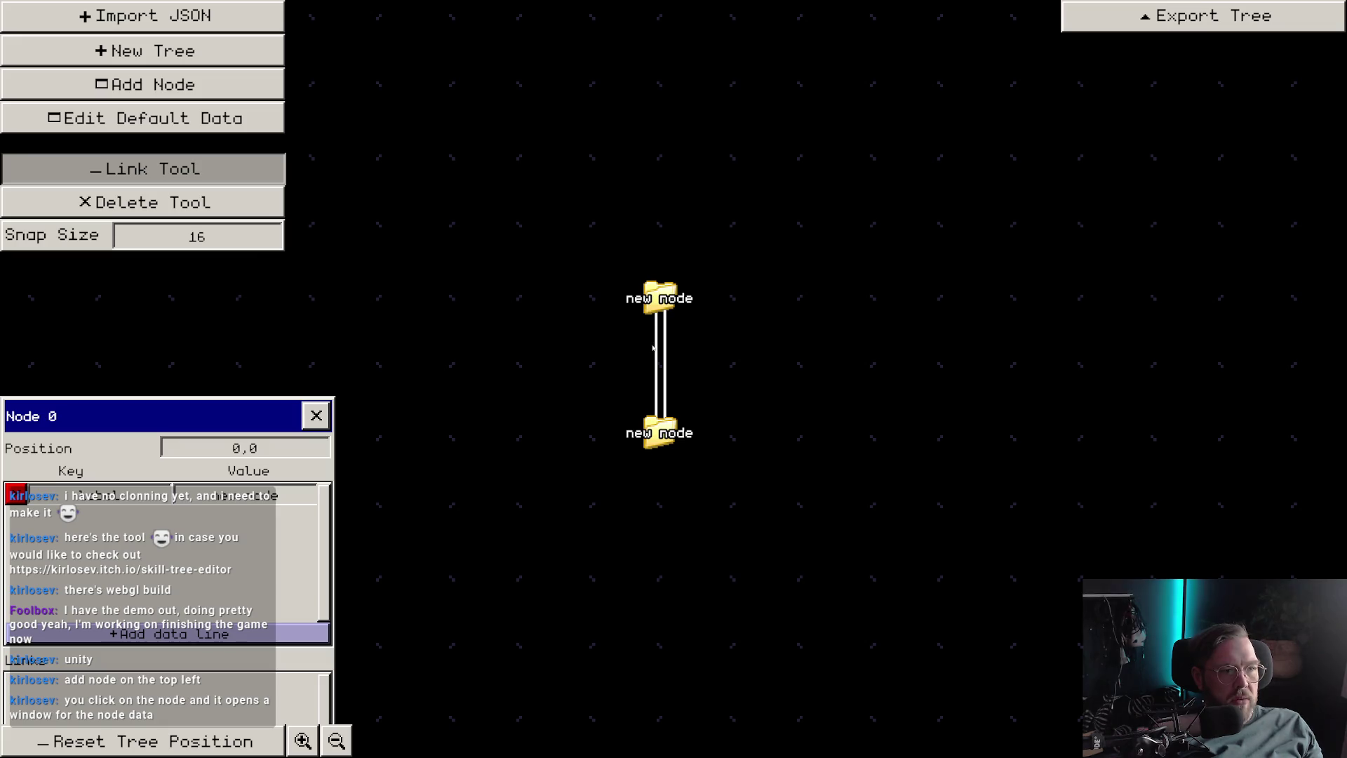
pyautogui.click(194, 179)
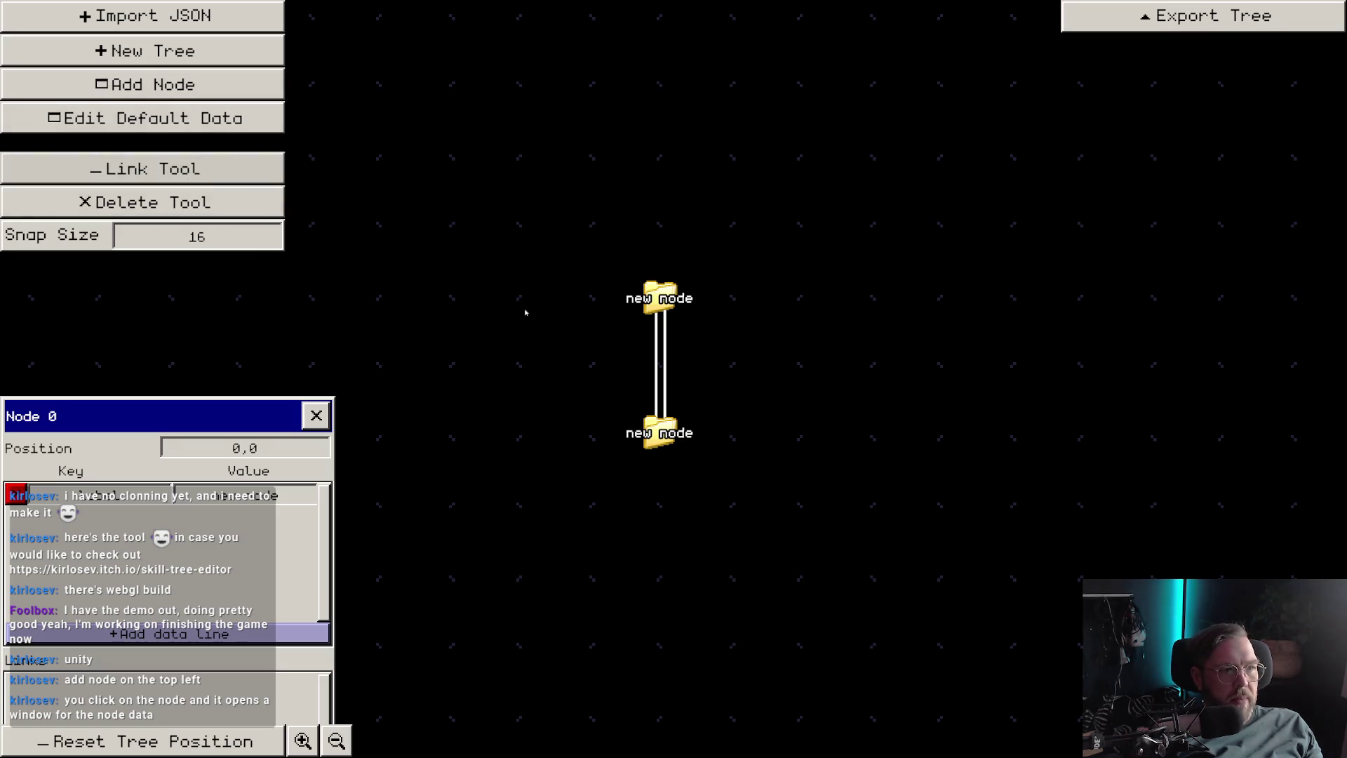
pyautogui.moveTo(657, 448); pyautogui.dragTo(673, 451)
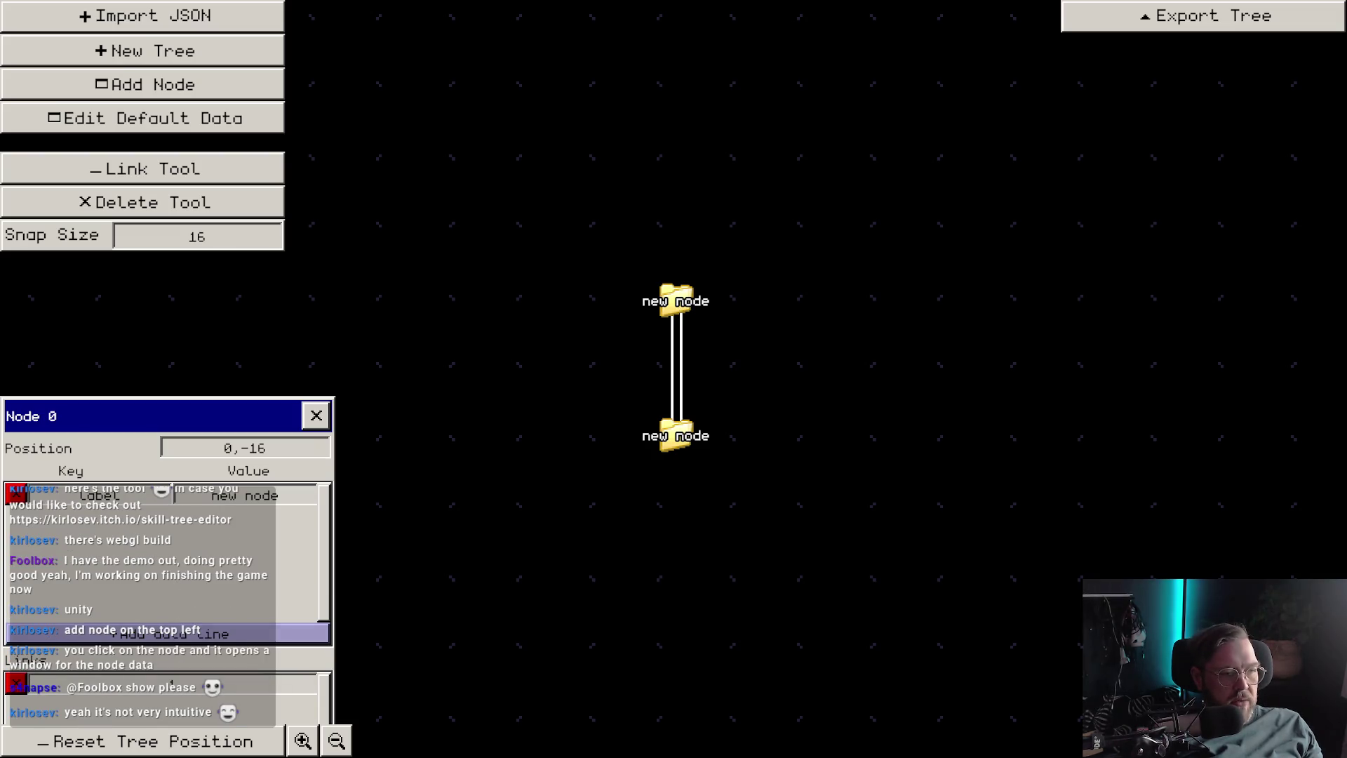
pyautogui.press('Escape')
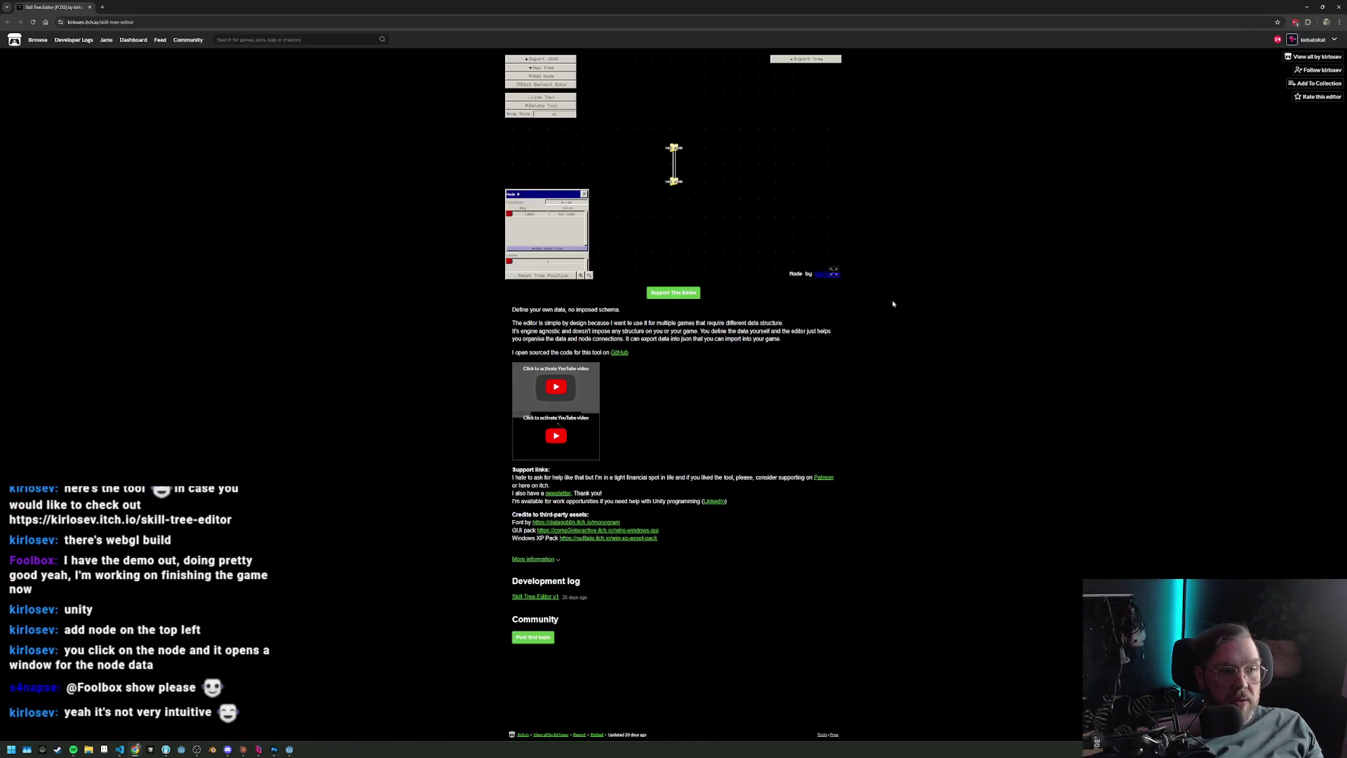
pyautogui.hotkey('alt', 'Tab')
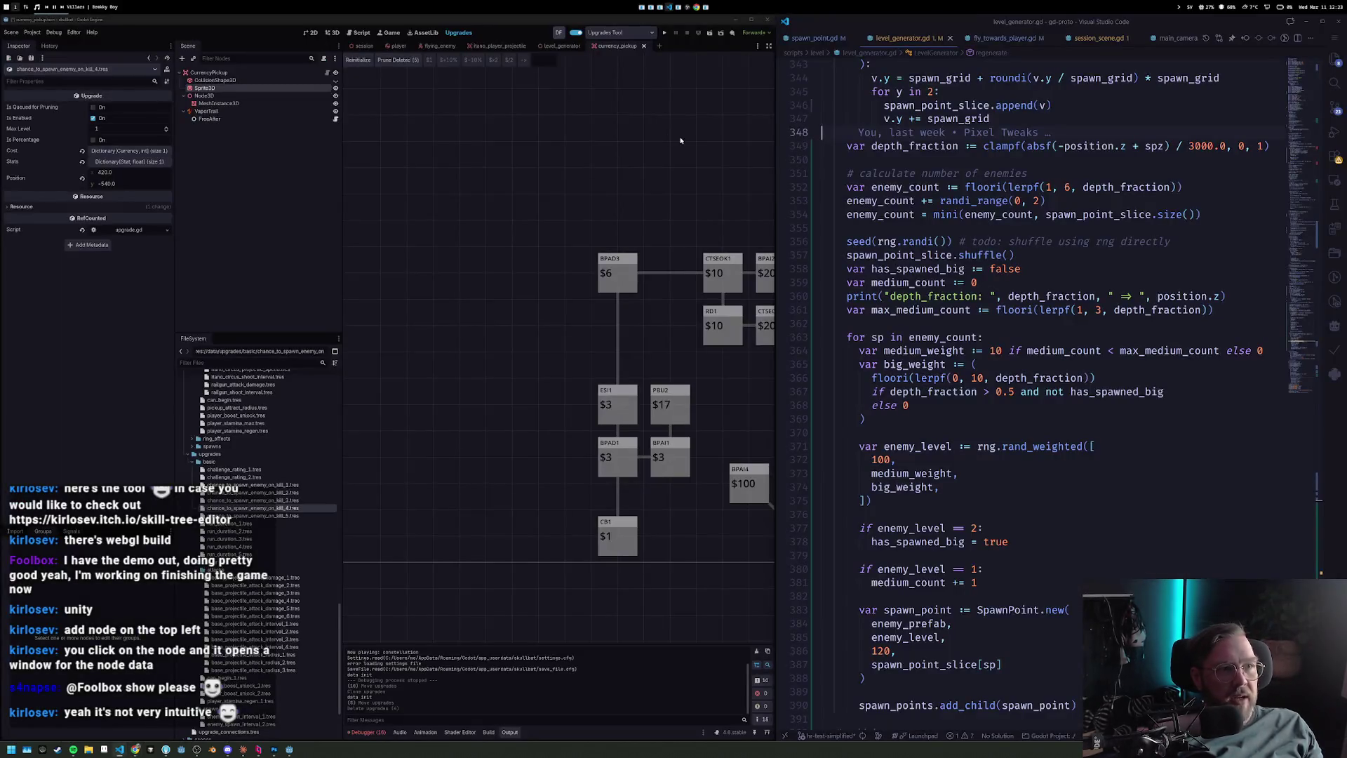
# Inspect the spz variable on line 346 of the level generator script in VS Code.
pyautogui.click(1074, 105)
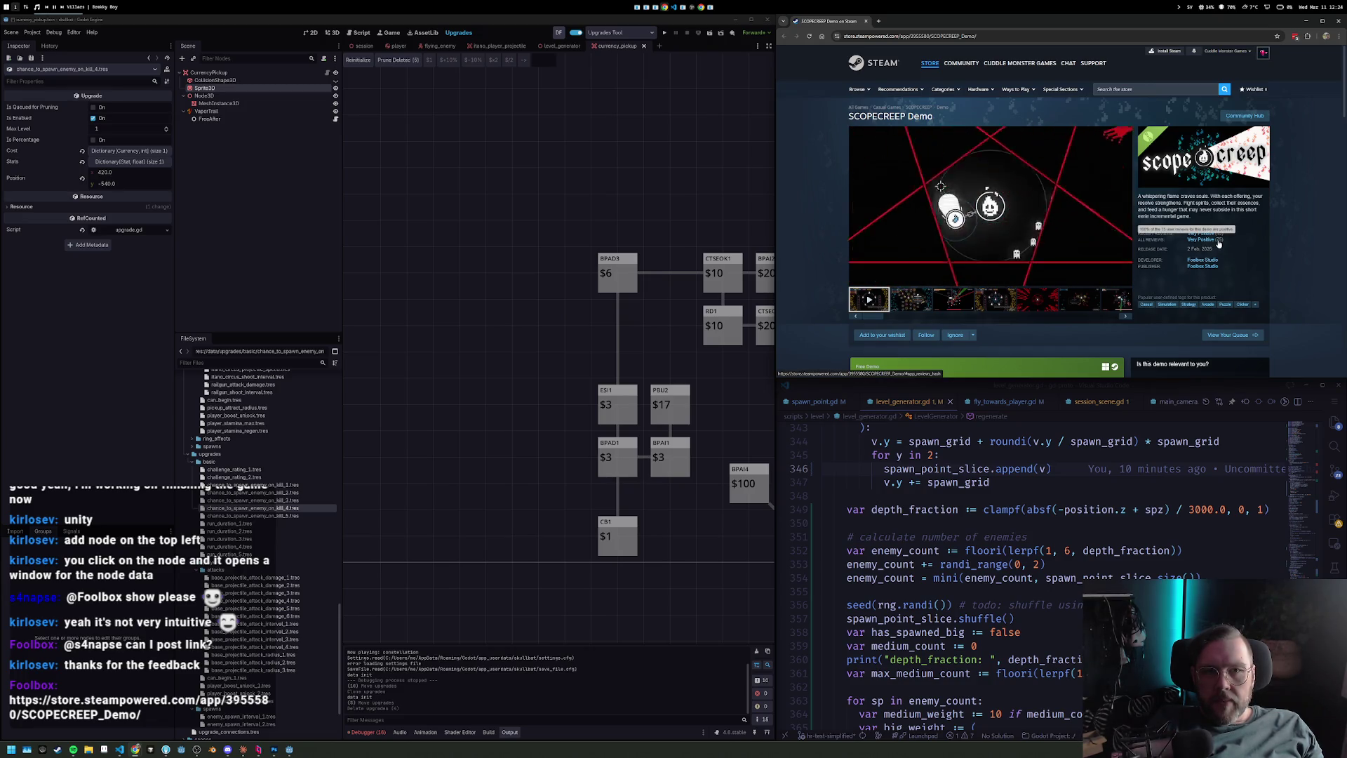
# Go from the SCOPECREEP Demo page to the full SCOPECREEP game page.
pyautogui.scroll(-2, 1298, 256)
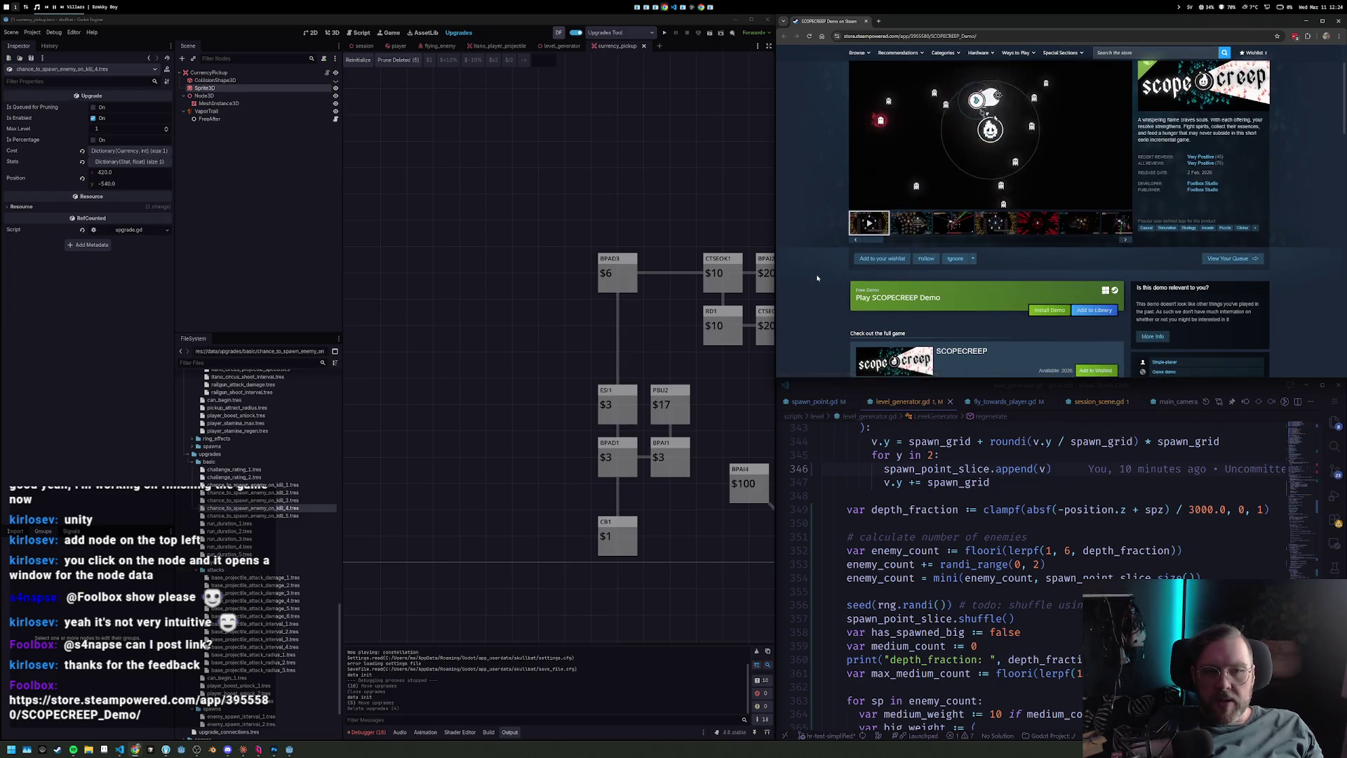
pyautogui.scroll(-3, 818, 267)
pyautogui.scroll(4, 824, 274)
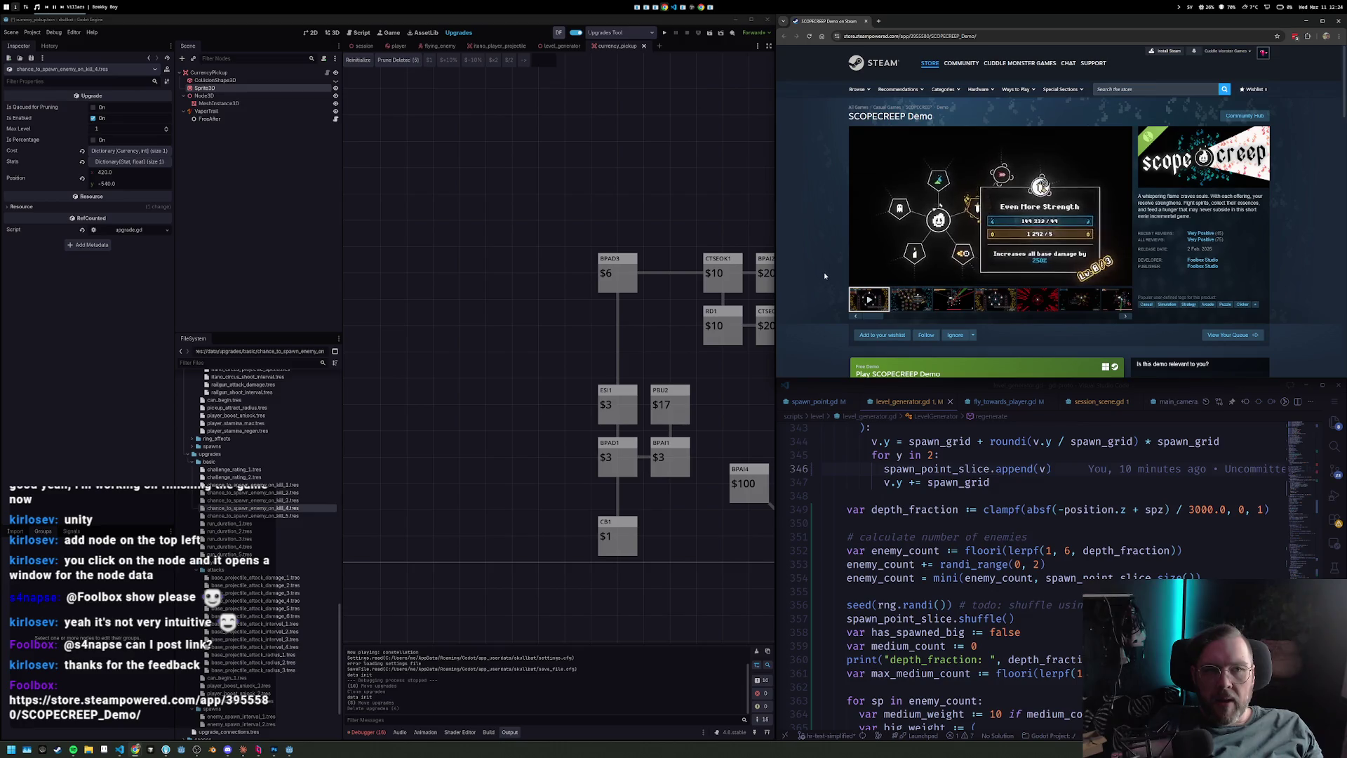
pyautogui.click(918, 109)
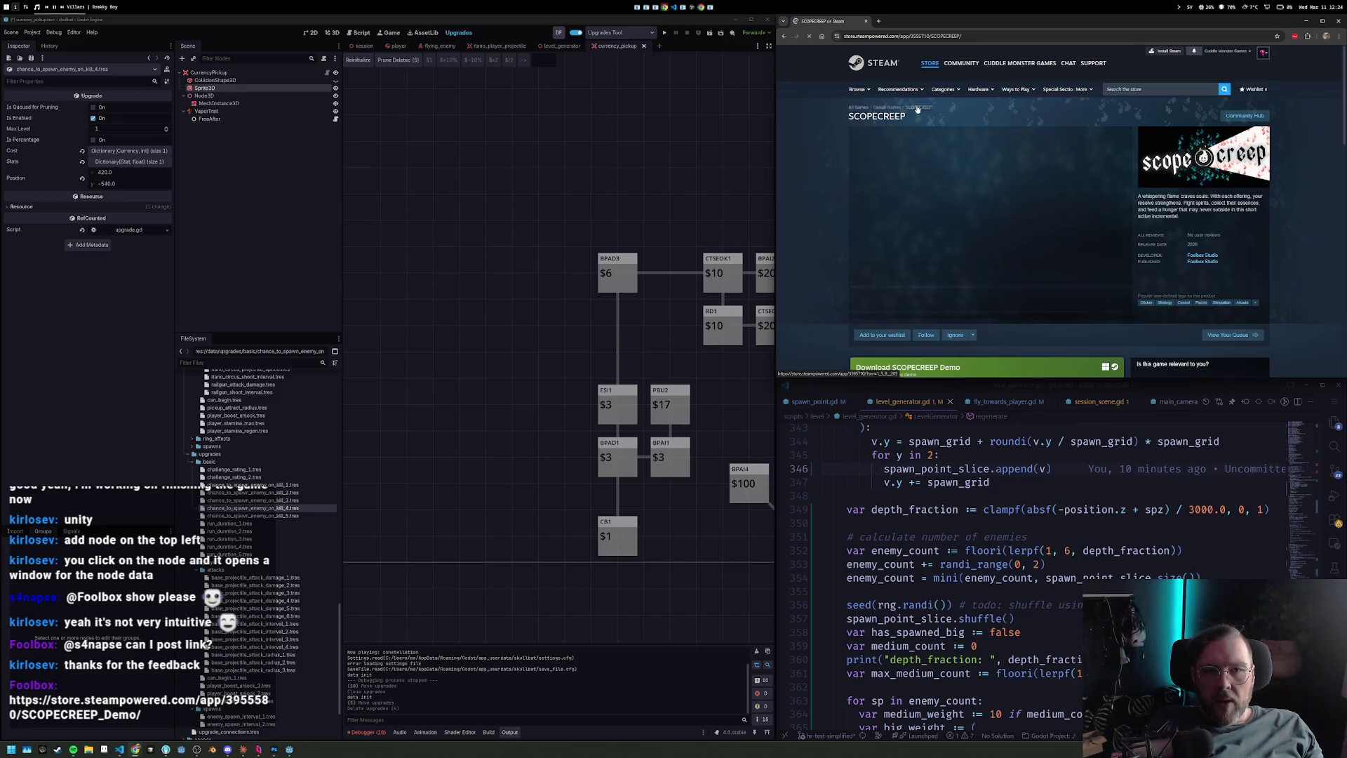
pyautogui.scroll(-1, 819, 239)
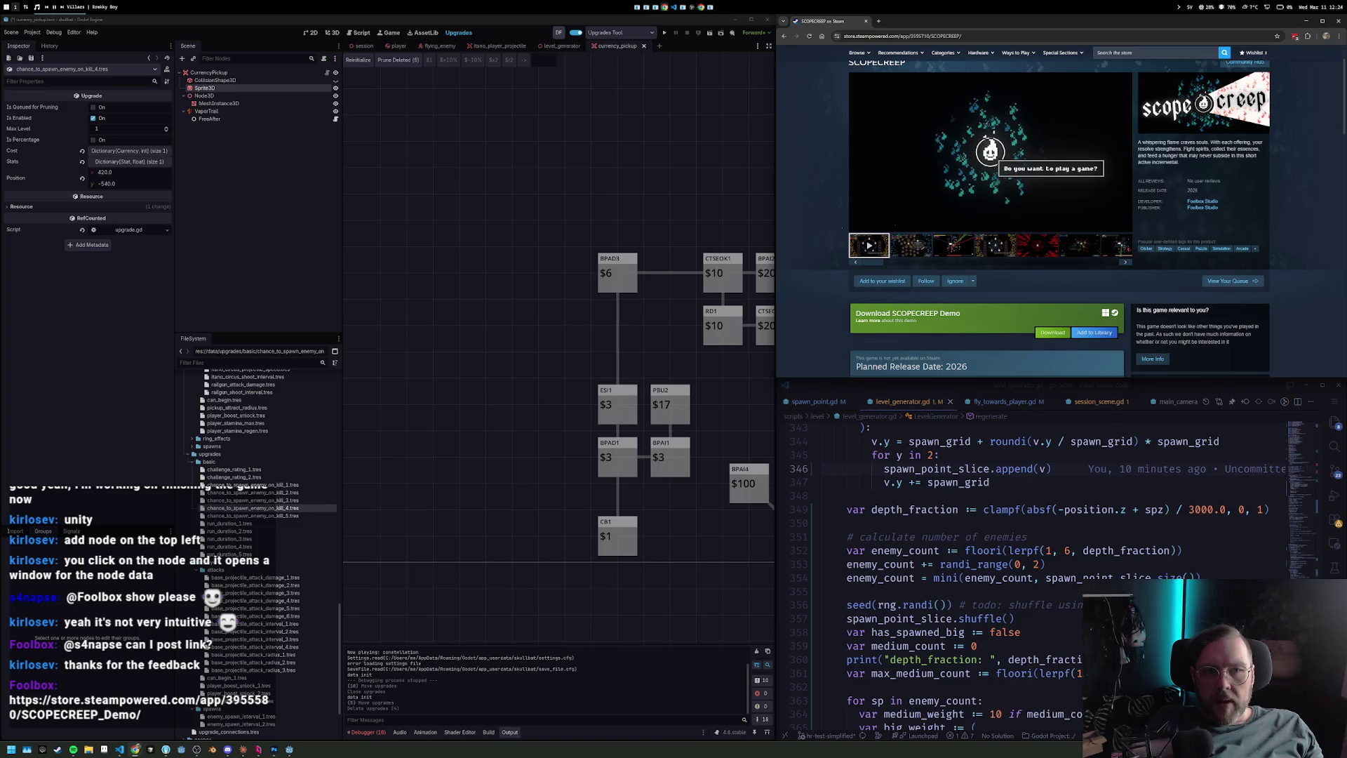
# Browse the second and red pentagram screenshots, viewing the pentagram one fullscreen.
pyautogui.click(911, 247)
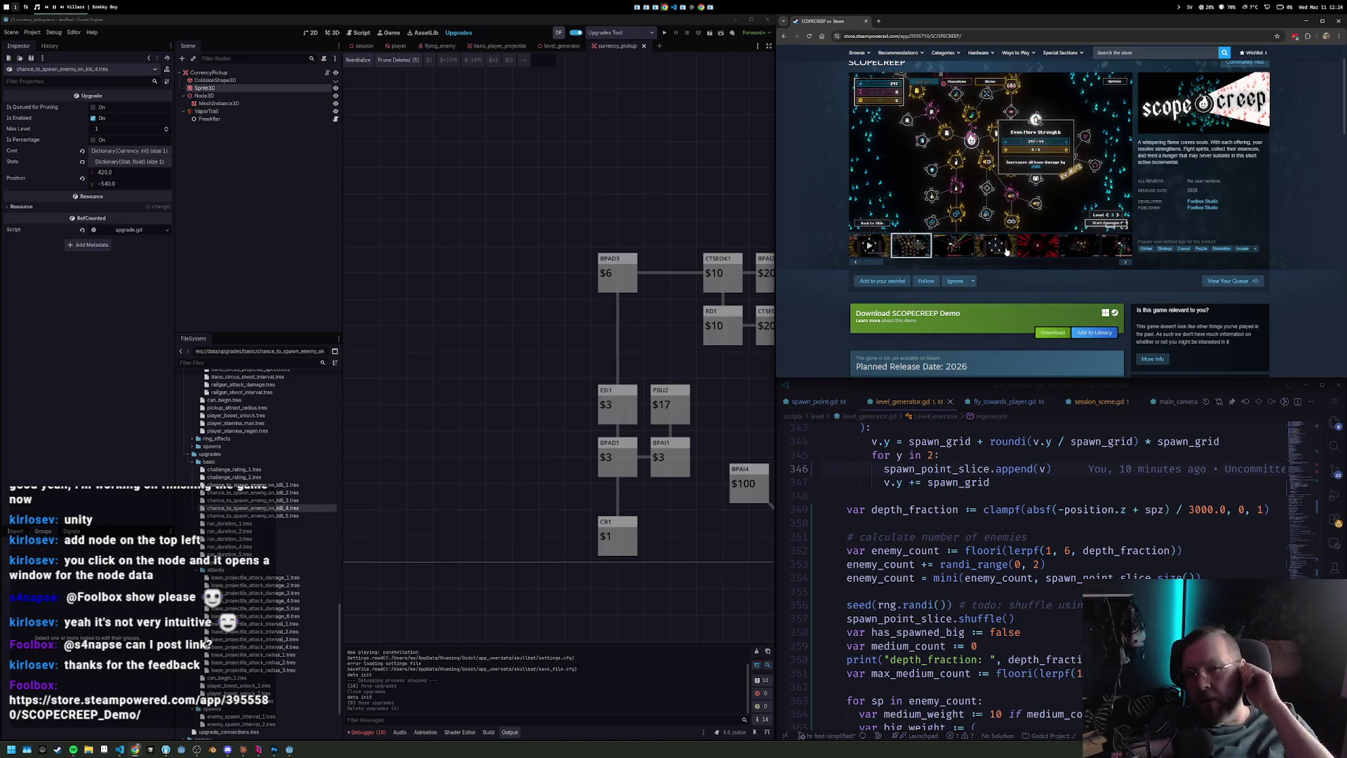
pyautogui.click(1050, 245)
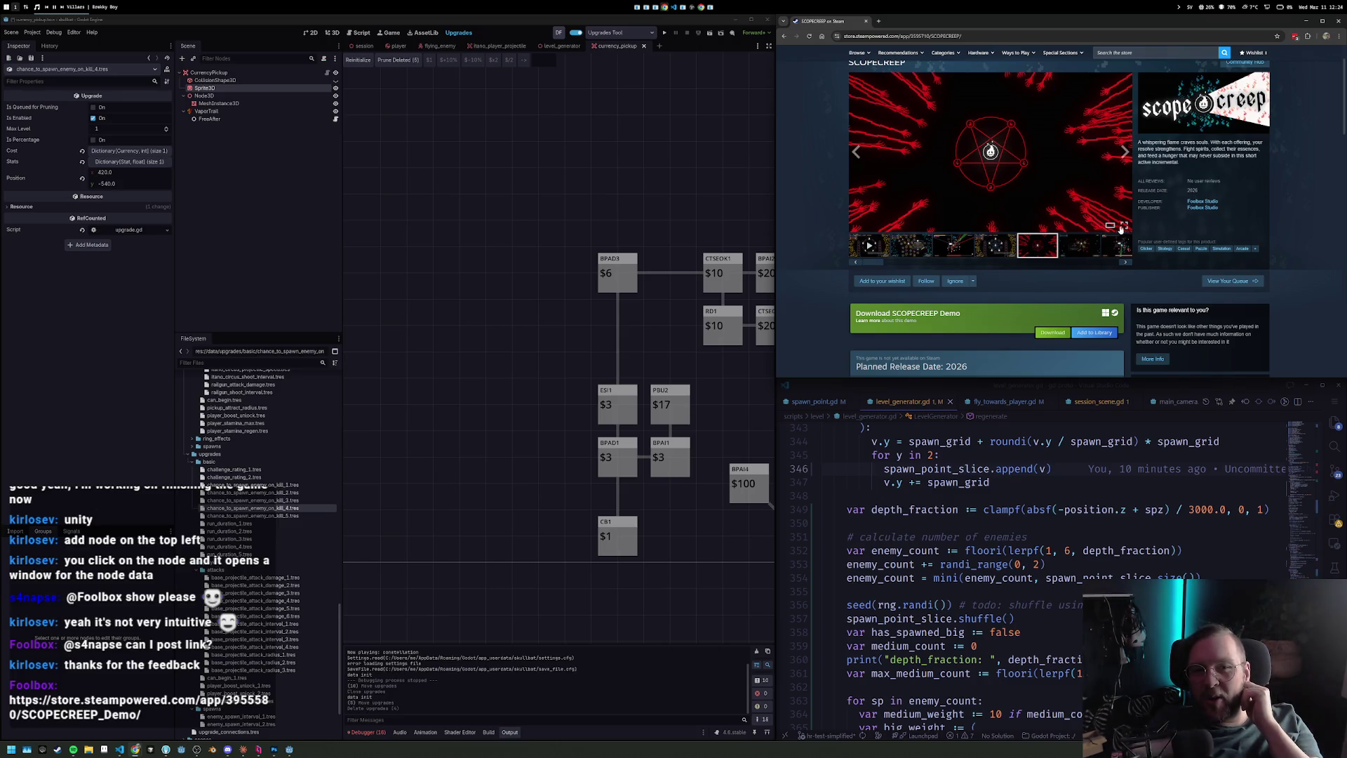
pyautogui.click(1123, 225)
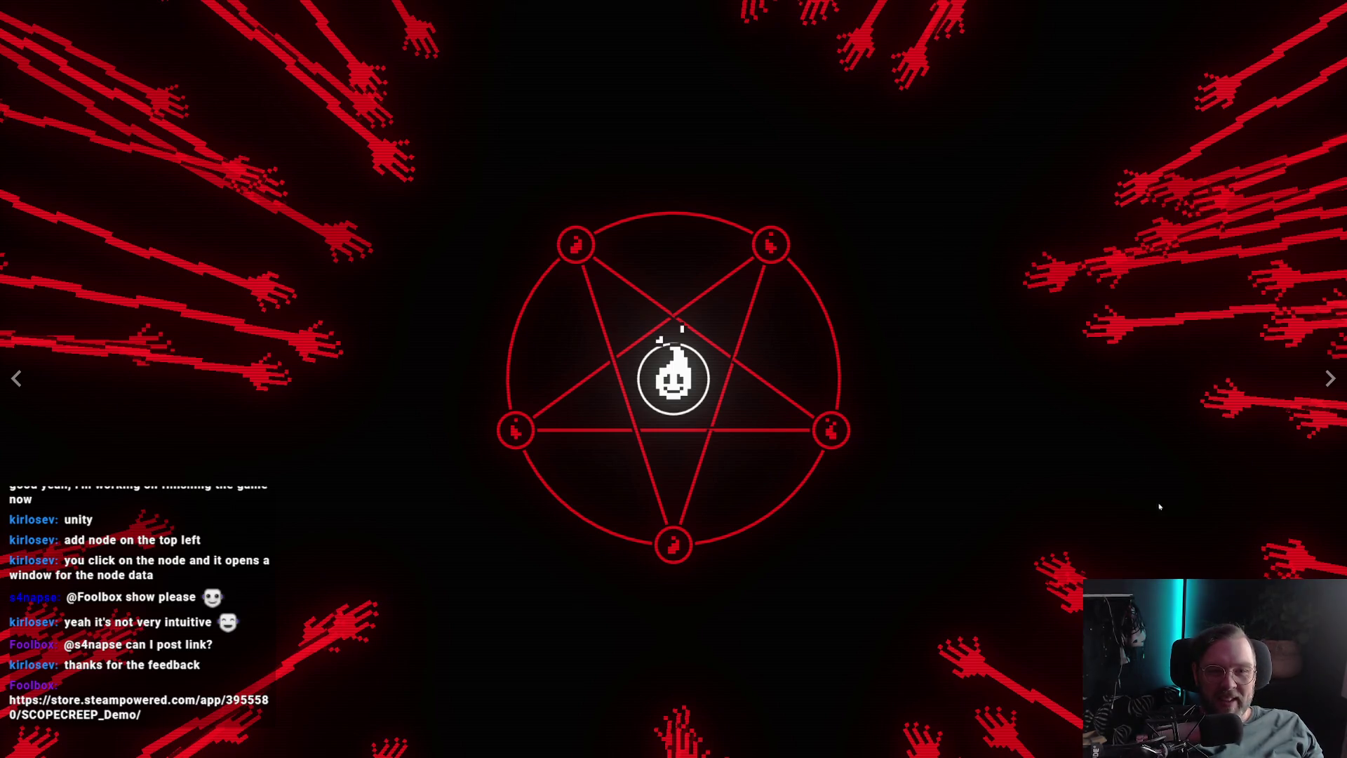
pyautogui.press('Escape')
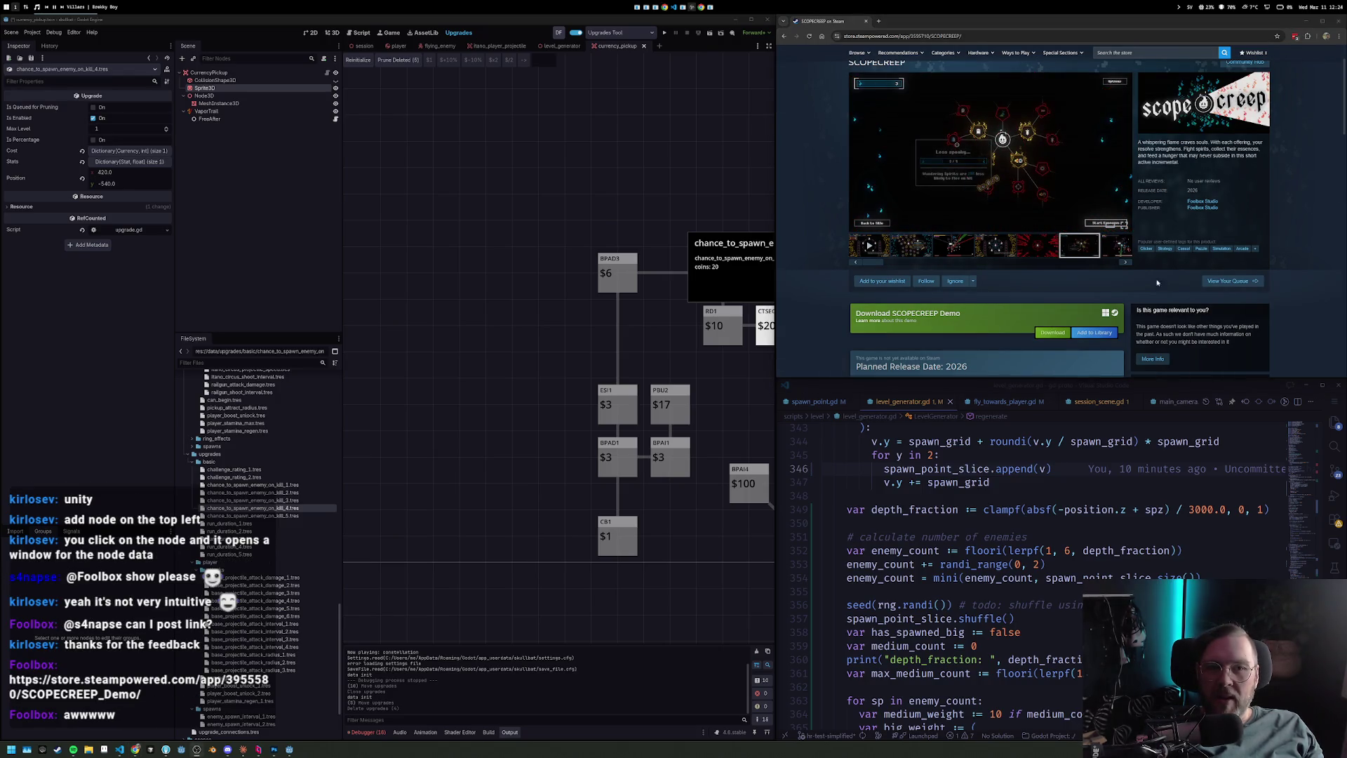
# Show the gameplay video, then step through the screenshots from the first item onward.
pyautogui.click(1112, 245)
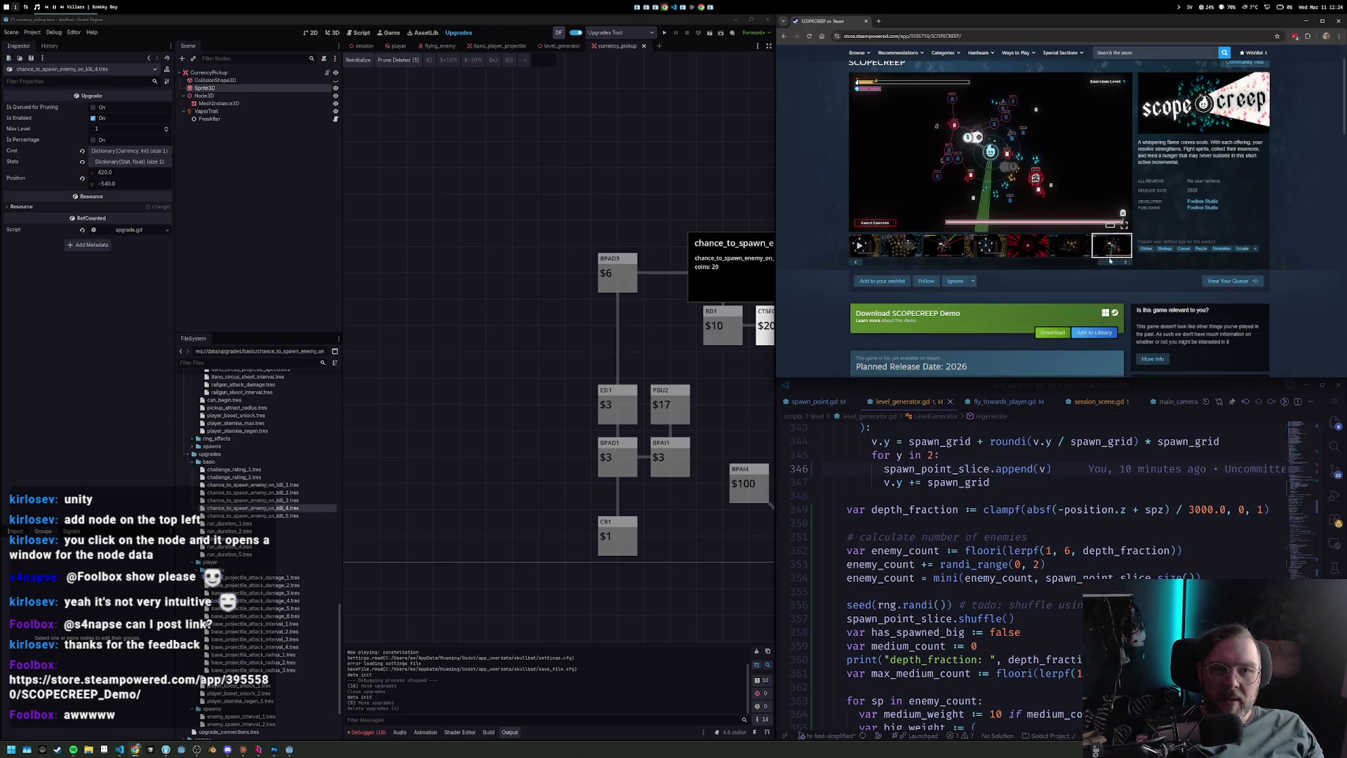
pyautogui.click(866, 245)
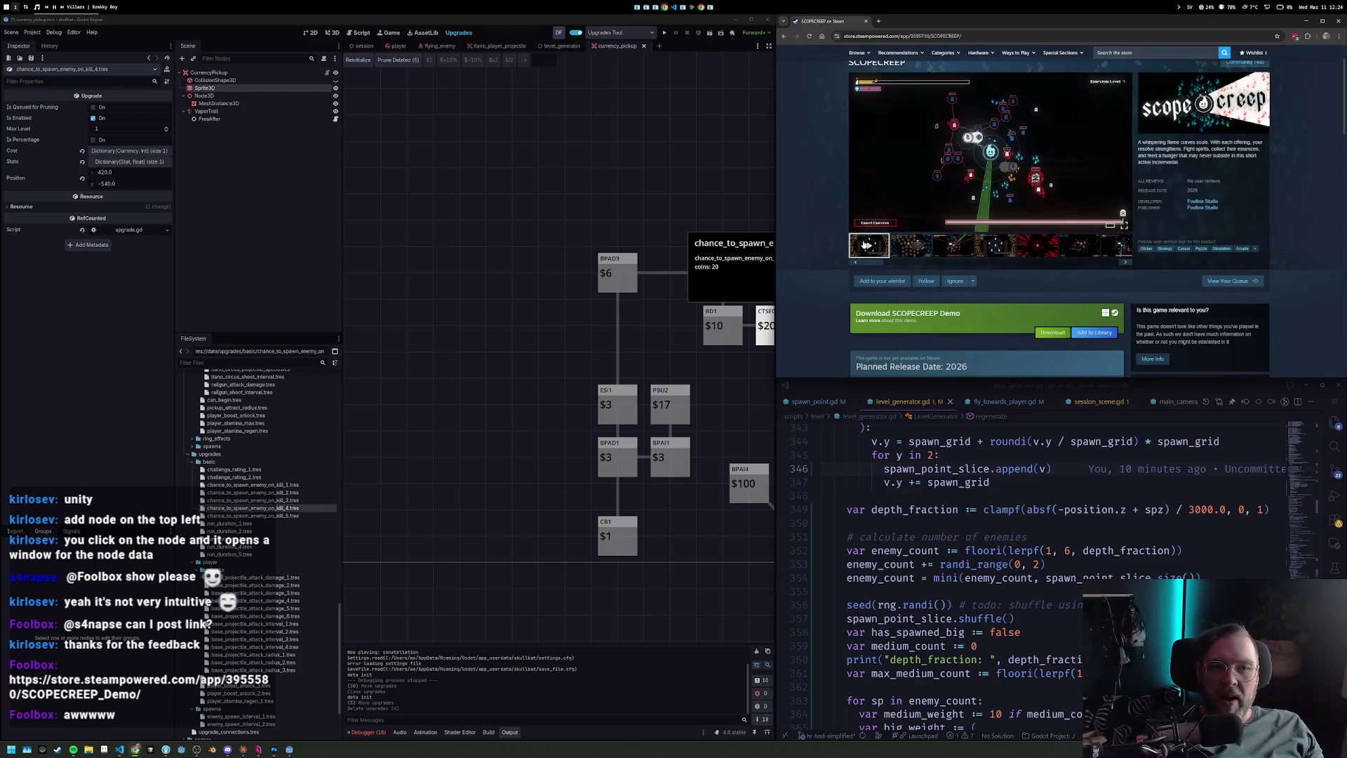
pyautogui.click(910, 246)
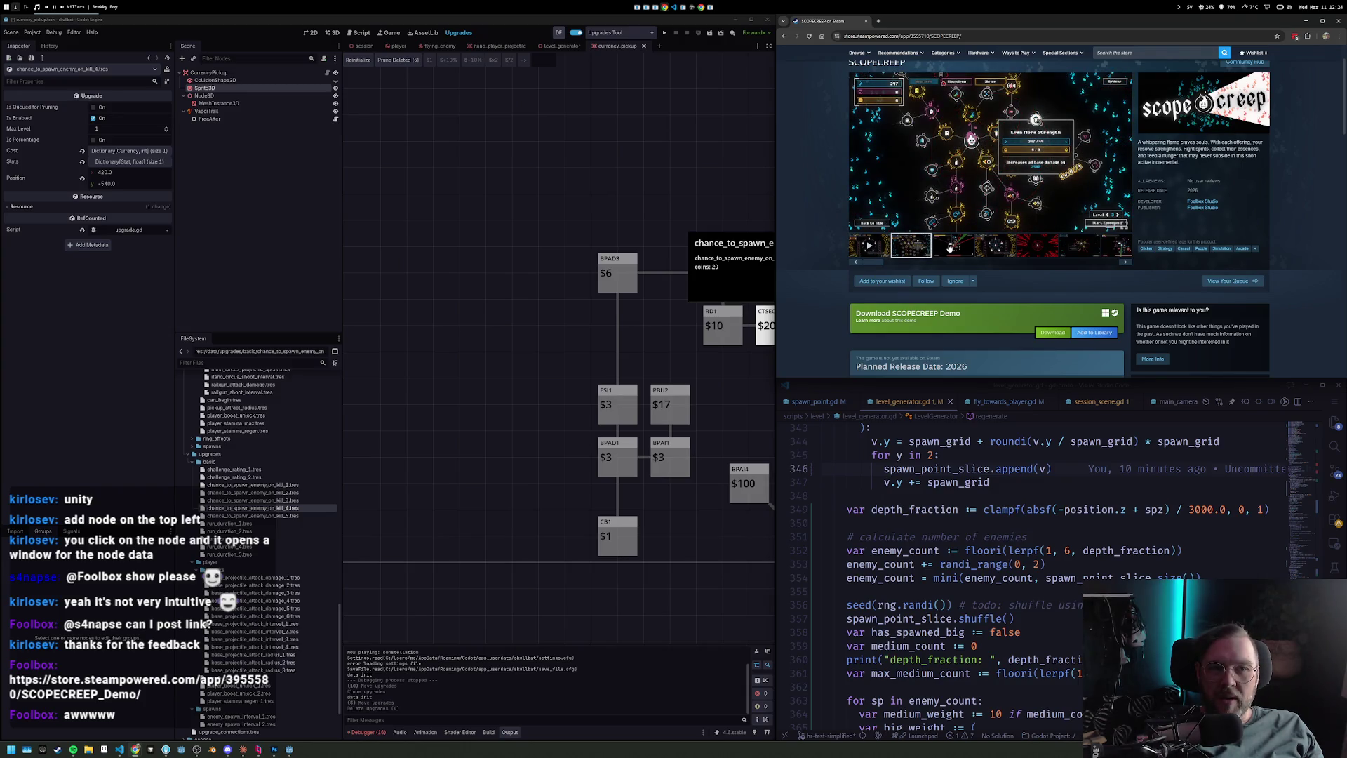
pyautogui.click(950, 247)
pyautogui.click(996, 247)
pyautogui.click(1042, 247)
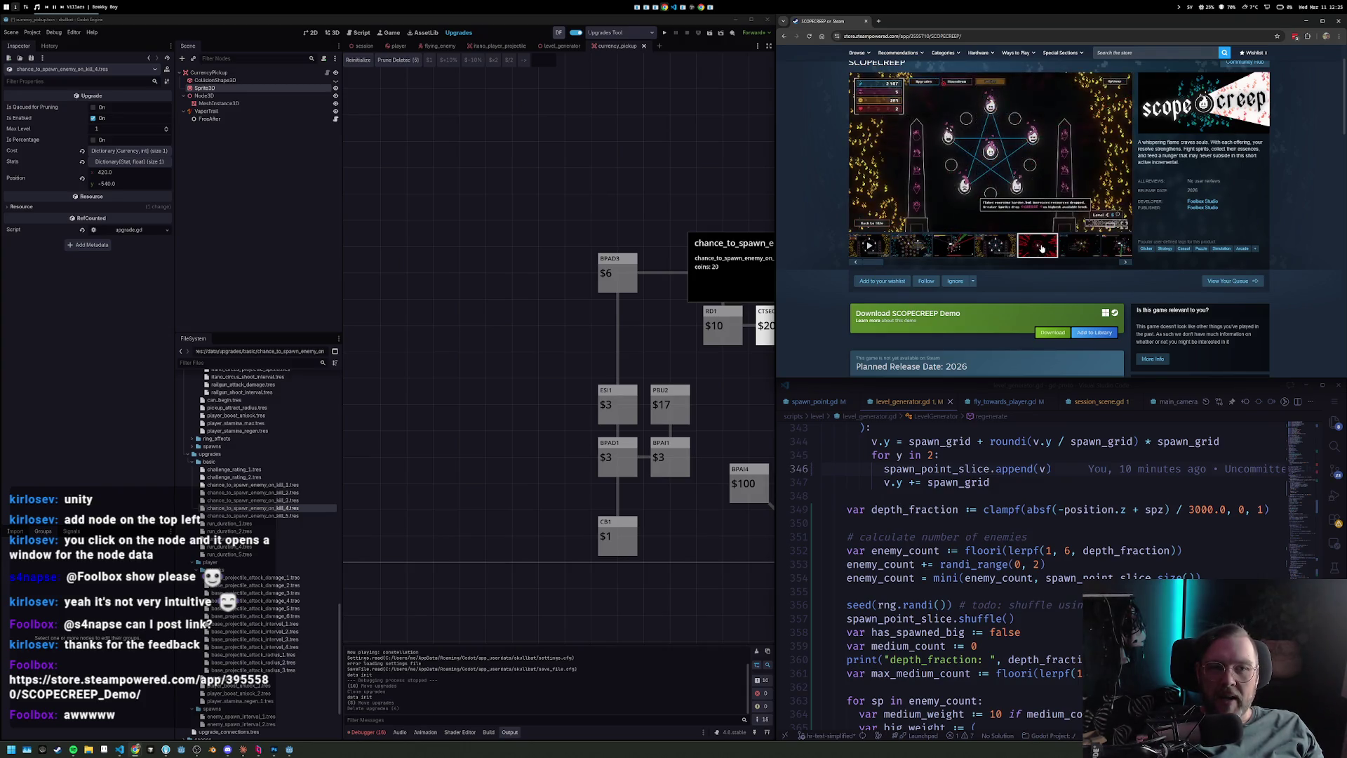
# Revisit the fourth and third screenshots and skill-tree video, then close the Steam window.
pyautogui.click(996, 247)
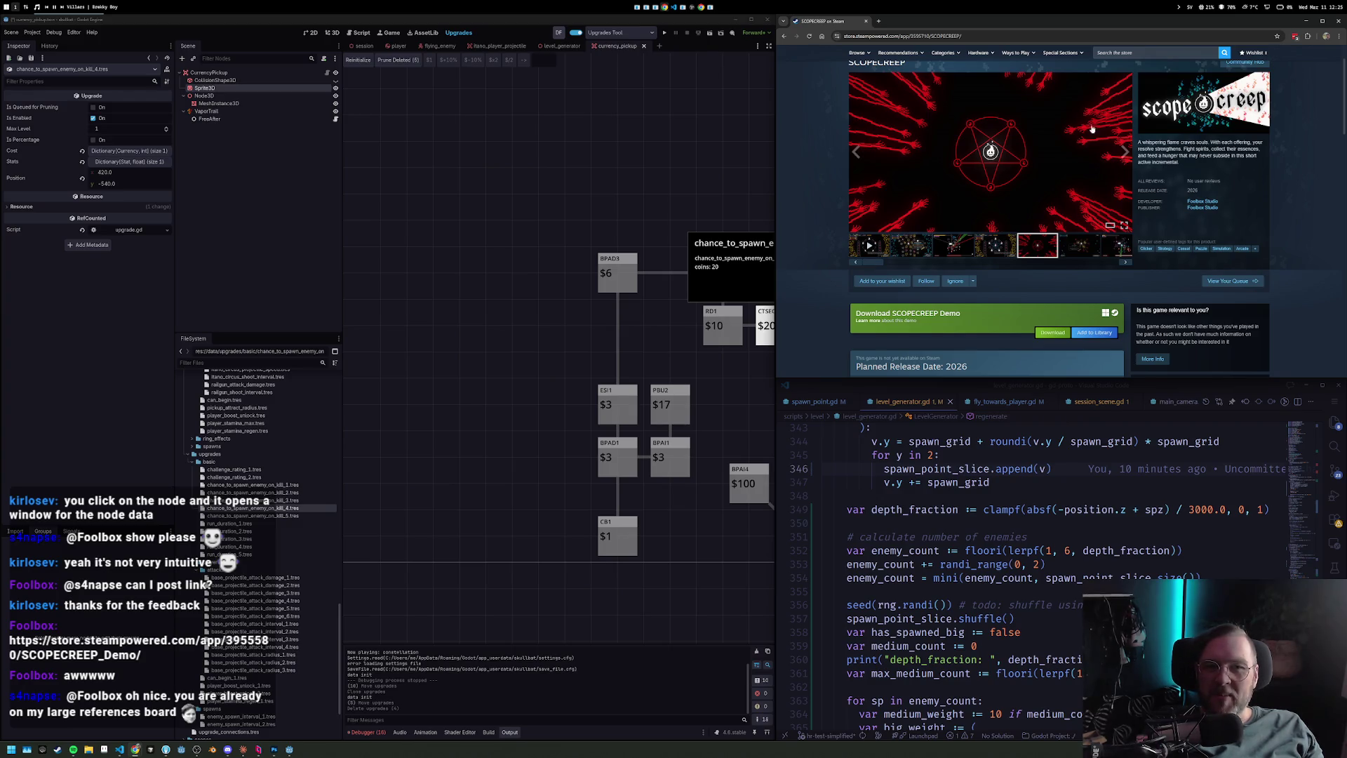
pyautogui.click(961, 251)
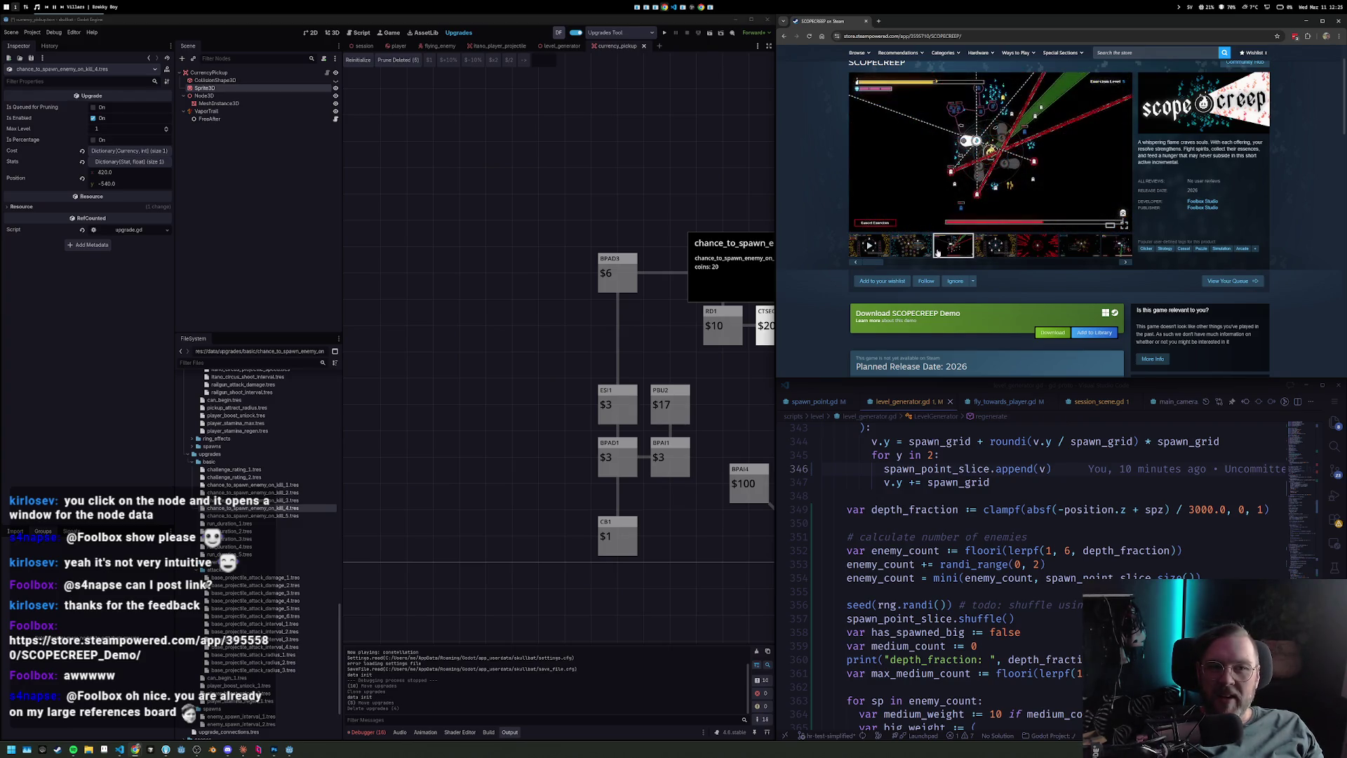
pyautogui.click(870, 246)
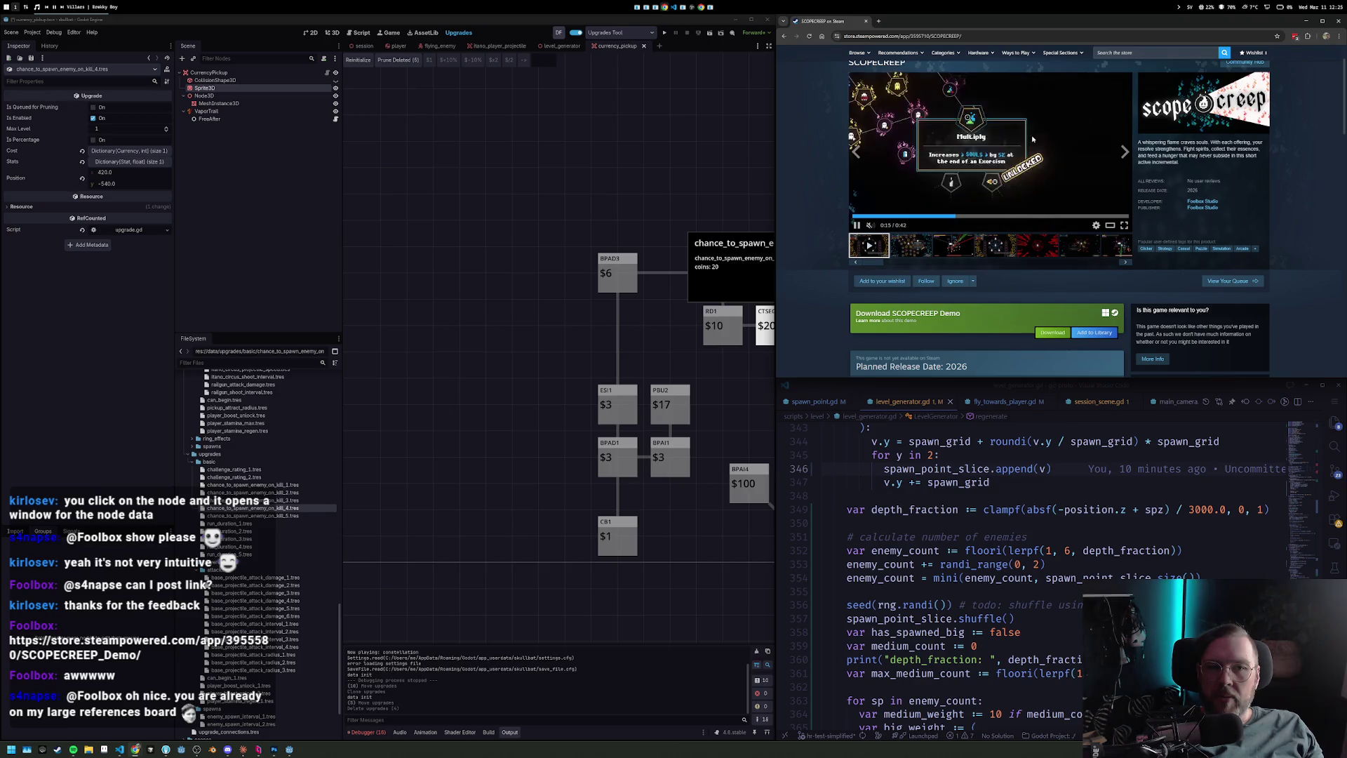
pyautogui.hotkey('ctrl', 'w')
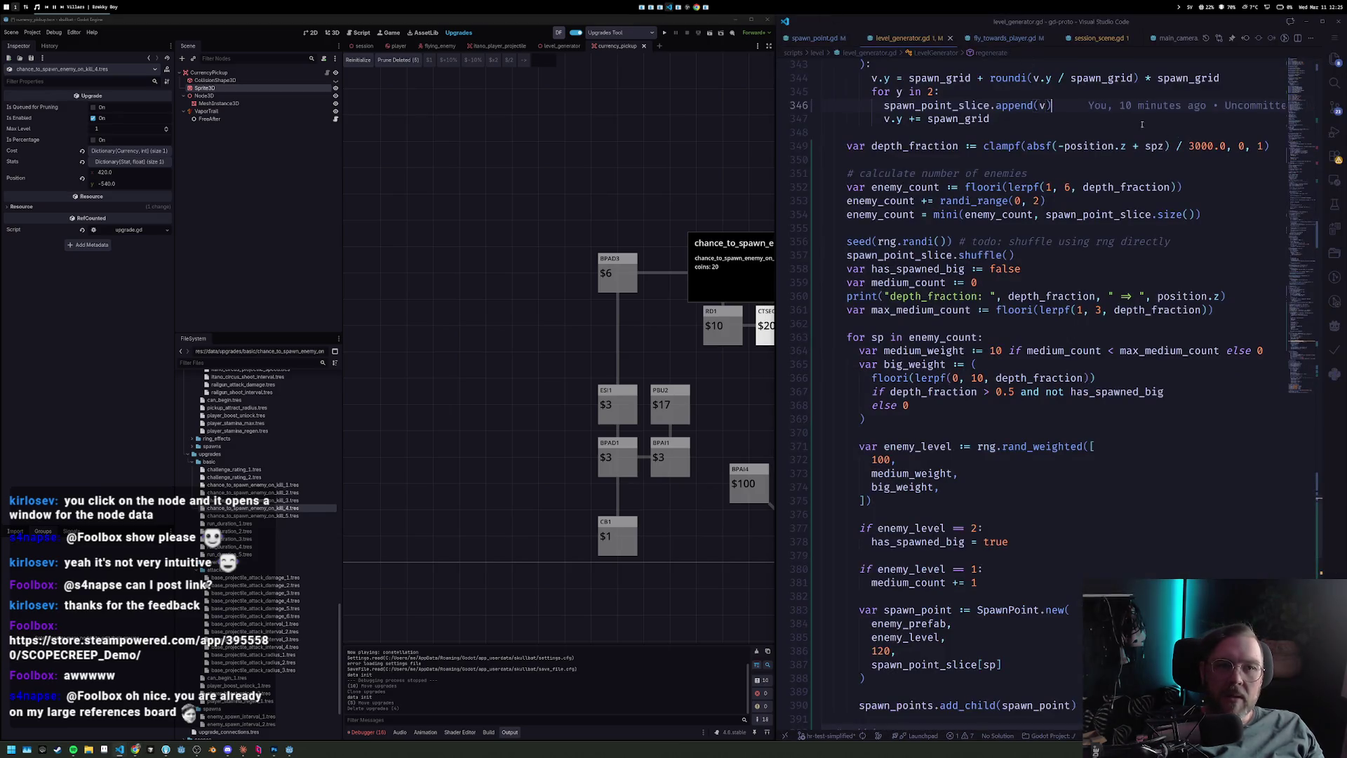
# At line 347 of level_generator.gd, write depth_fraction, enemy_count and weighted enemy_level SpawnPoint spawning code.
pyautogui.click(1036, 120)
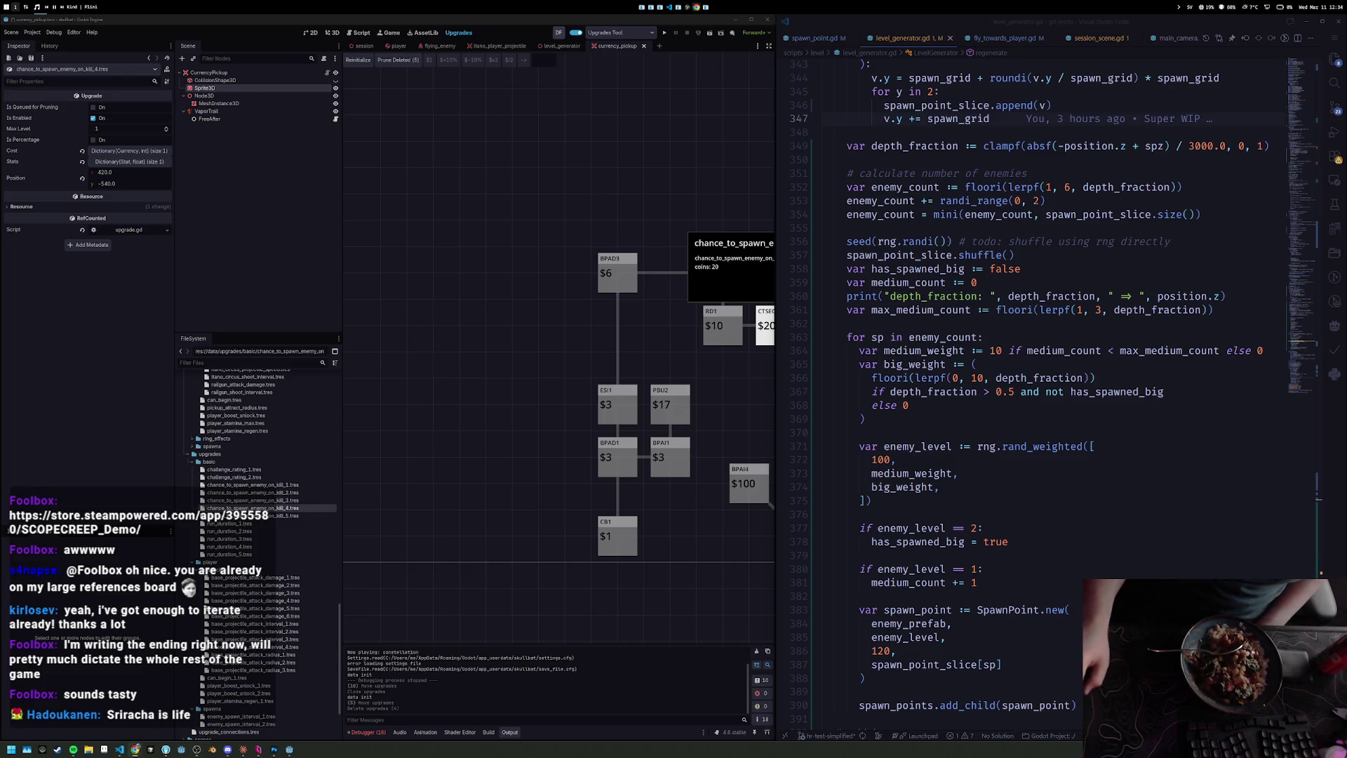
pyautogui.hotkey('alt', 'Tab')
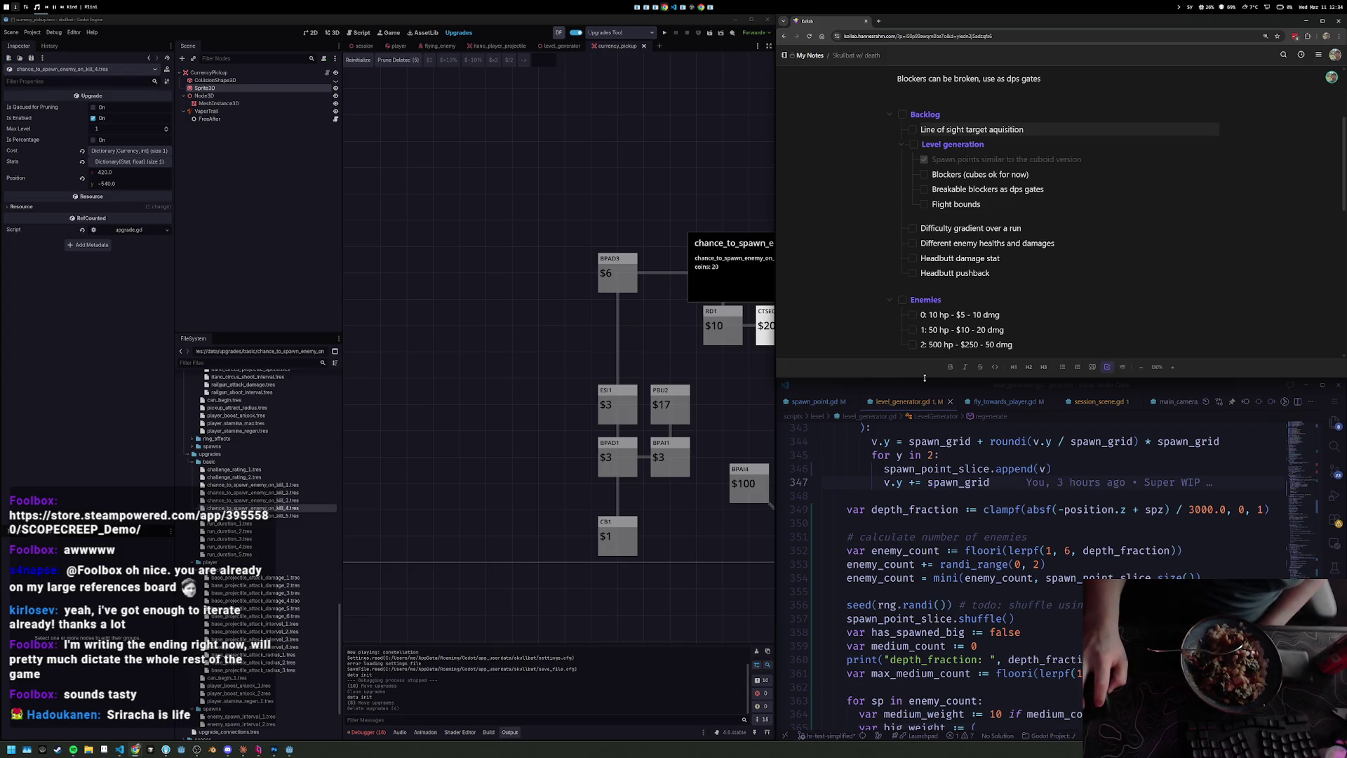
# Enlarge the My Notes backlog pane and place the cursor after the first backlog item.
pyautogui.moveTo(925, 378); pyautogui.dragTo(925, 525)
pyautogui.moveTo(1056, 171); pyautogui.dragTo(1004, 209)
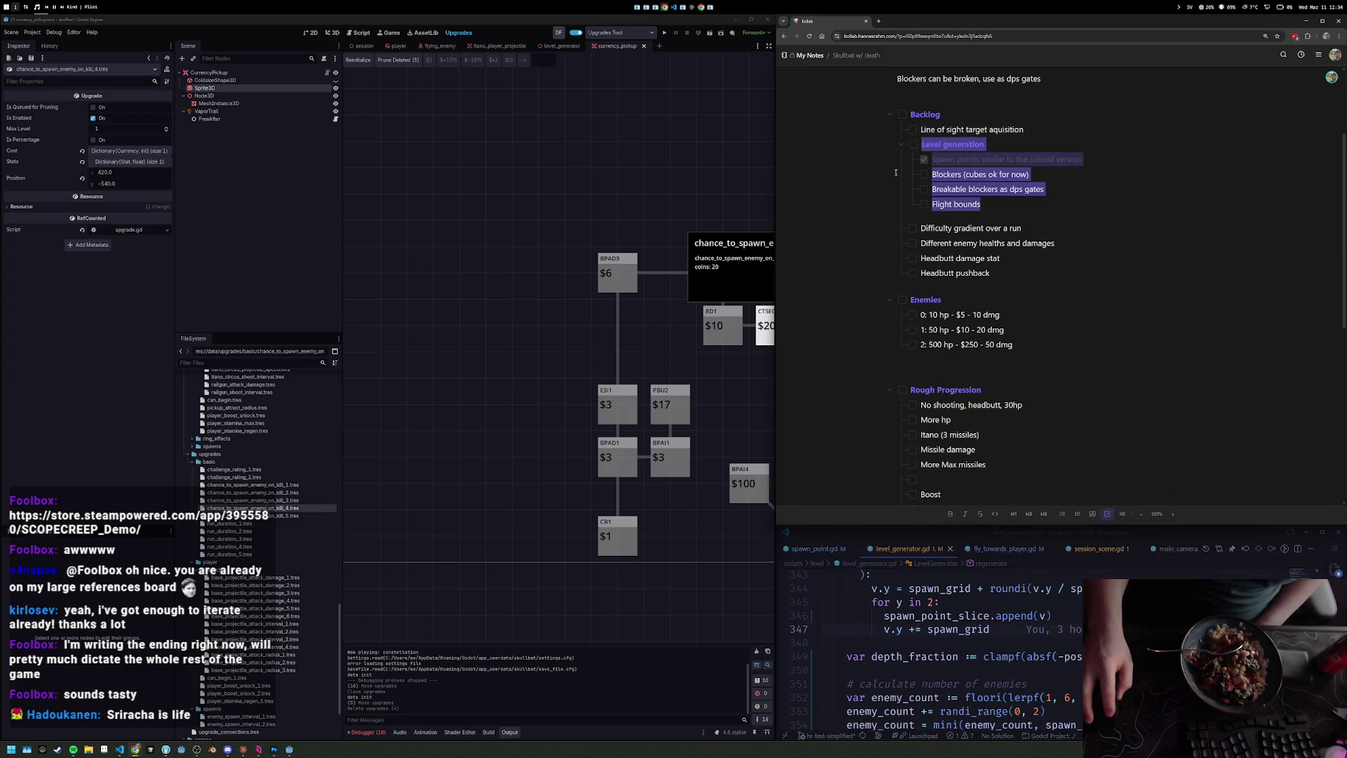
pyautogui.click(1005, 209)
pyautogui.click(1040, 132)
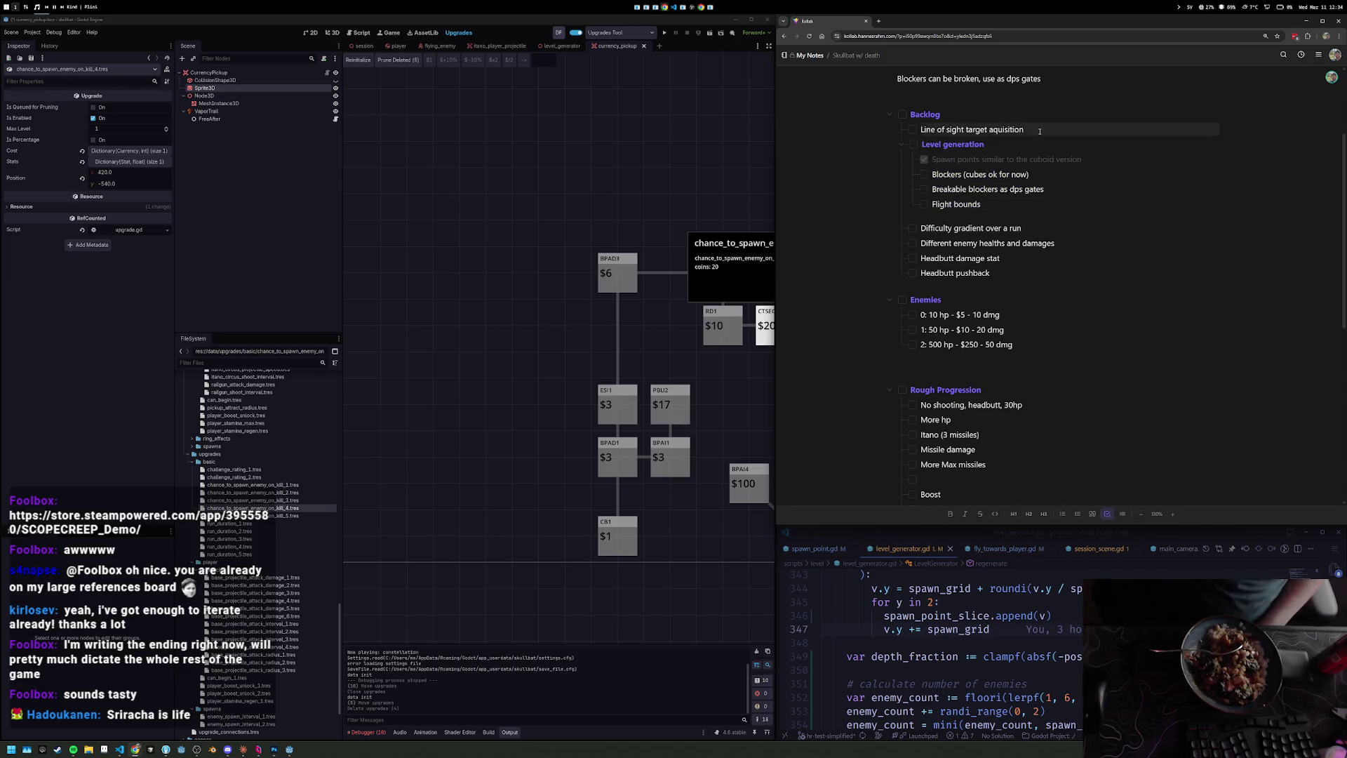